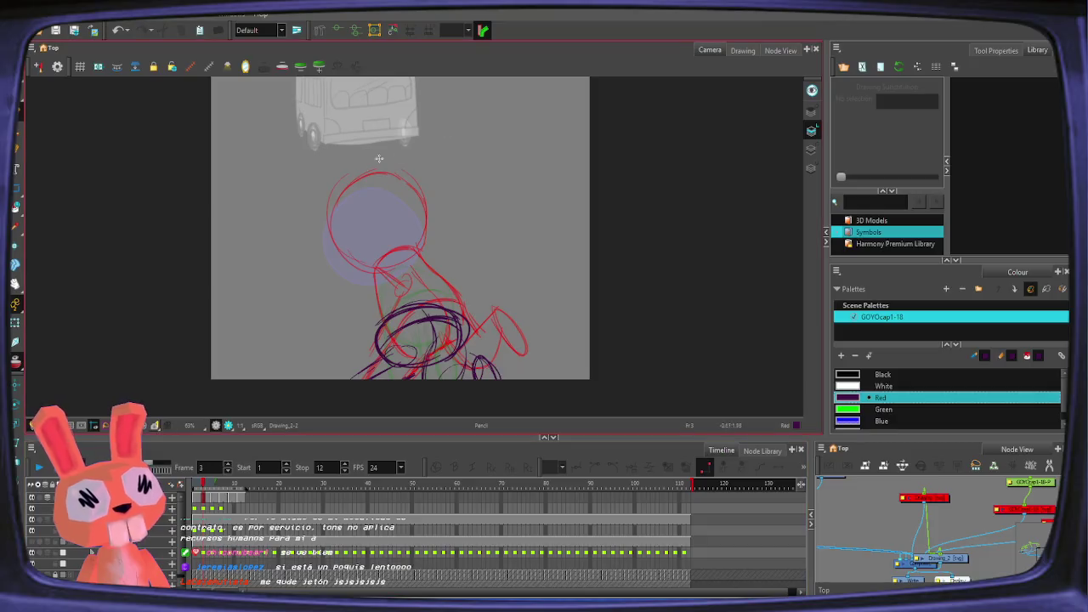
# Step: Trace clean head circles over the red rough sketches on successive drawings
pyautogui.moveTo(326, 232); pyautogui.dragTo(342, 275)
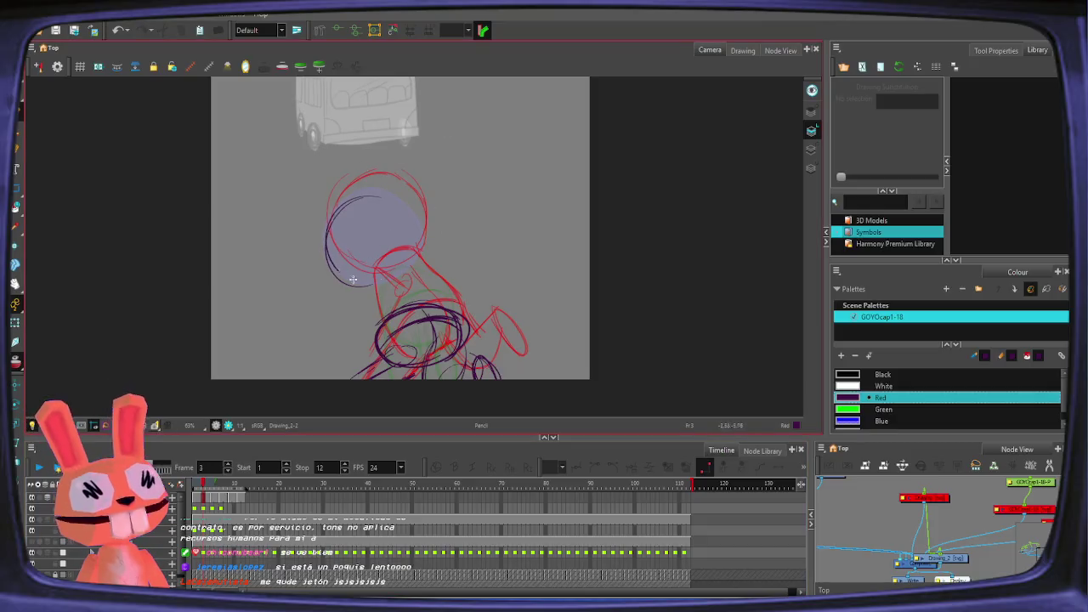
pyautogui.press('g')
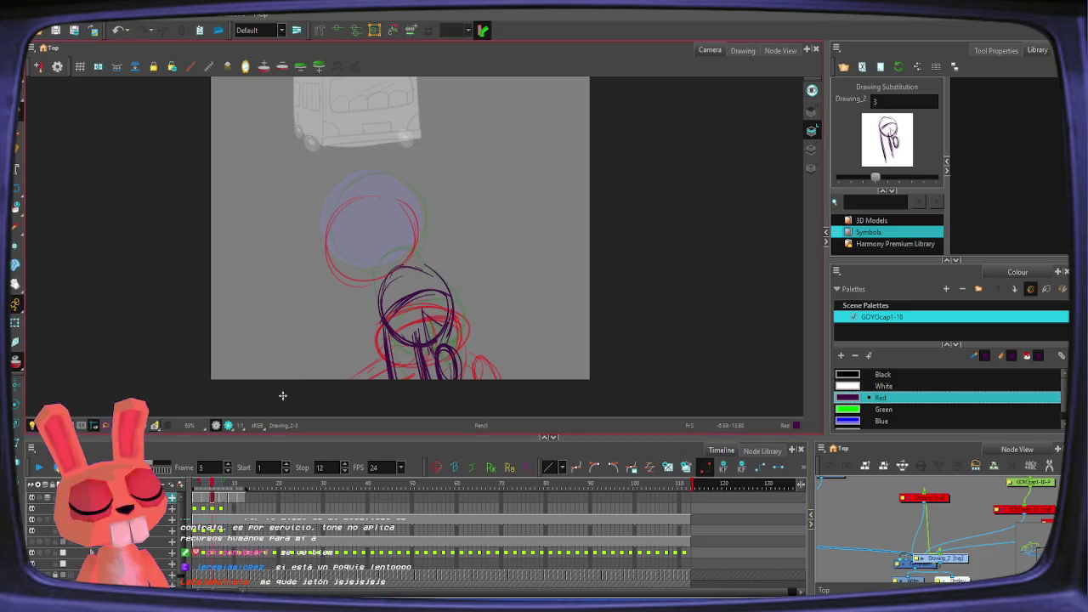
pyautogui.moveTo(325, 216); pyautogui.dragTo(415, 204)
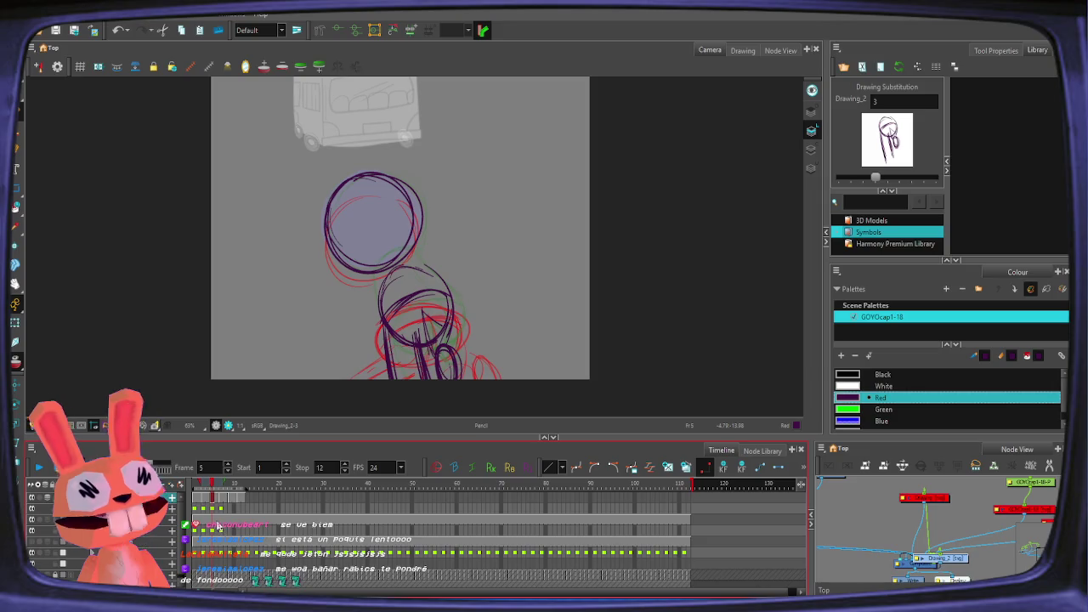
pyautogui.press('g')
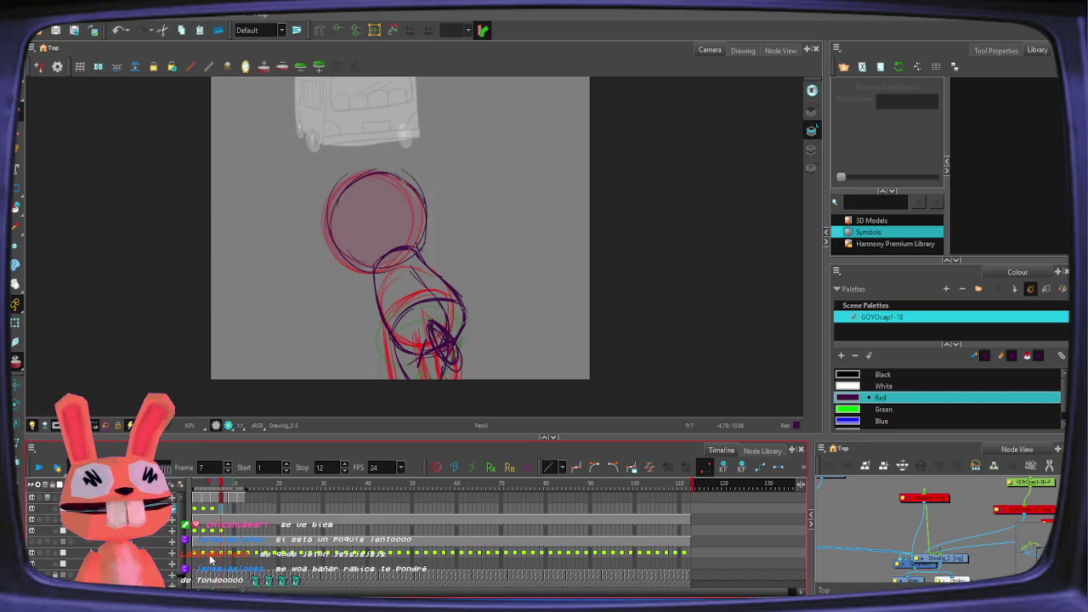
# Step: Scrub the timeline to preview the motion and select the head circle strokes
pyautogui.moveTo(201, 502)
pyautogui.mouseDown()
pyautogui.moveTo(228, 496)
pyautogui.moveTo(224, 508)
pyautogui.mouseUp()
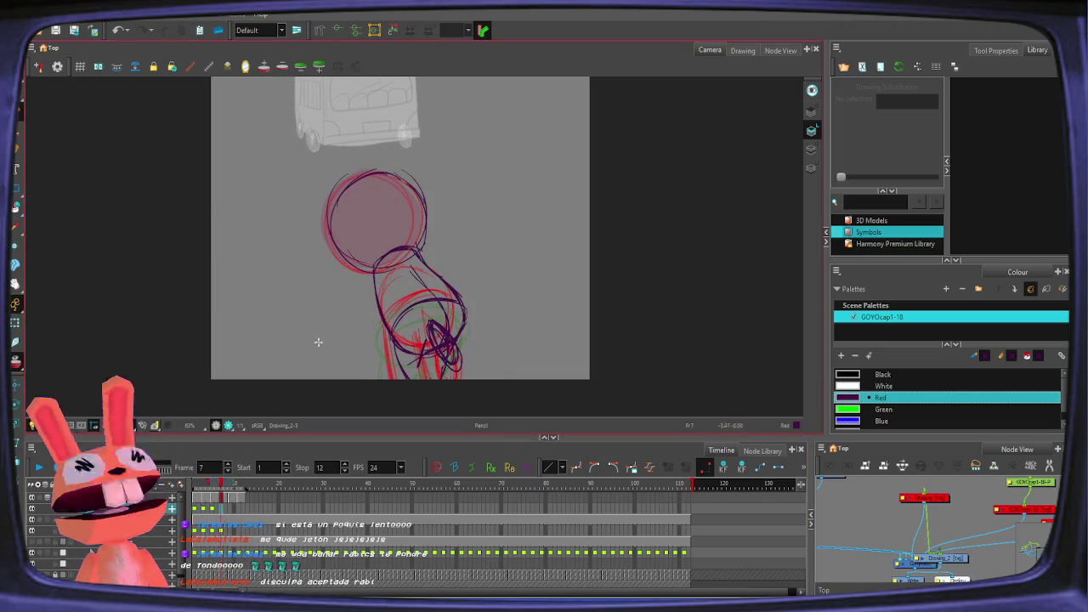
pyautogui.moveTo(223, 509); pyautogui.dragTo(208, 489)
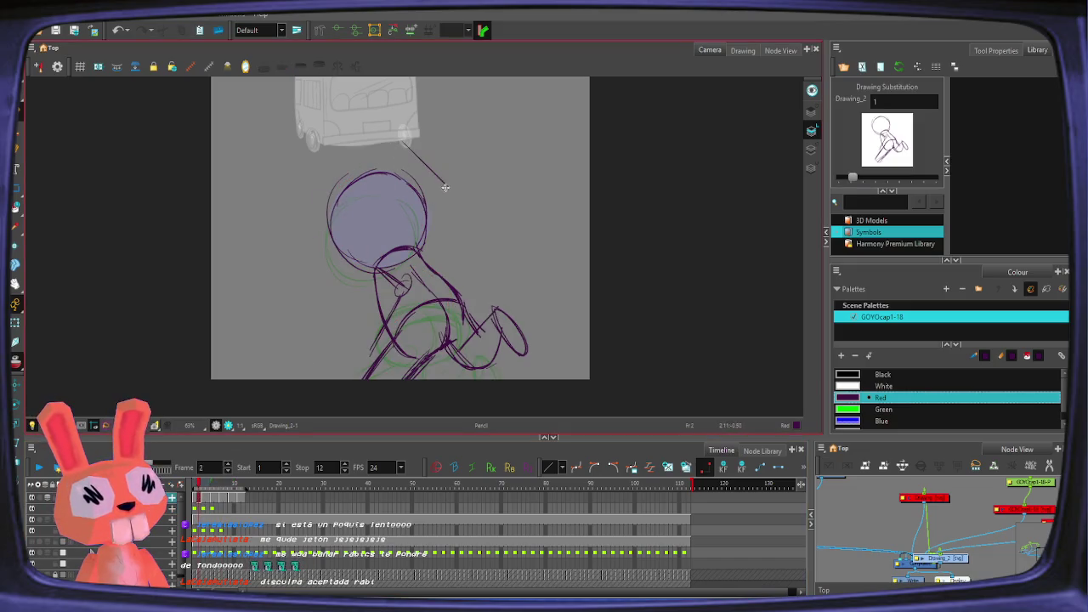
pyautogui.hotkey('alt', 's')
pyautogui.moveTo(425, 149); pyautogui.dragTo(441, 152)
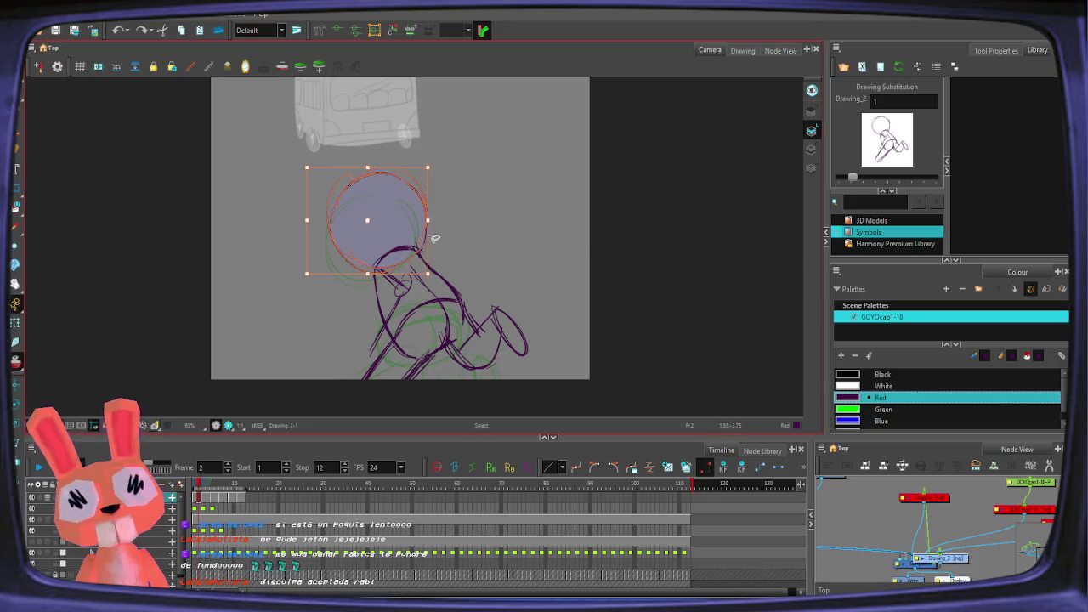
pyautogui.click(205, 502)
pyautogui.moveTo(205, 502)
pyautogui.mouseDown()
pyautogui.moveTo(226, 490)
pyautogui.moveTo(228, 503)
pyautogui.mouseUp()
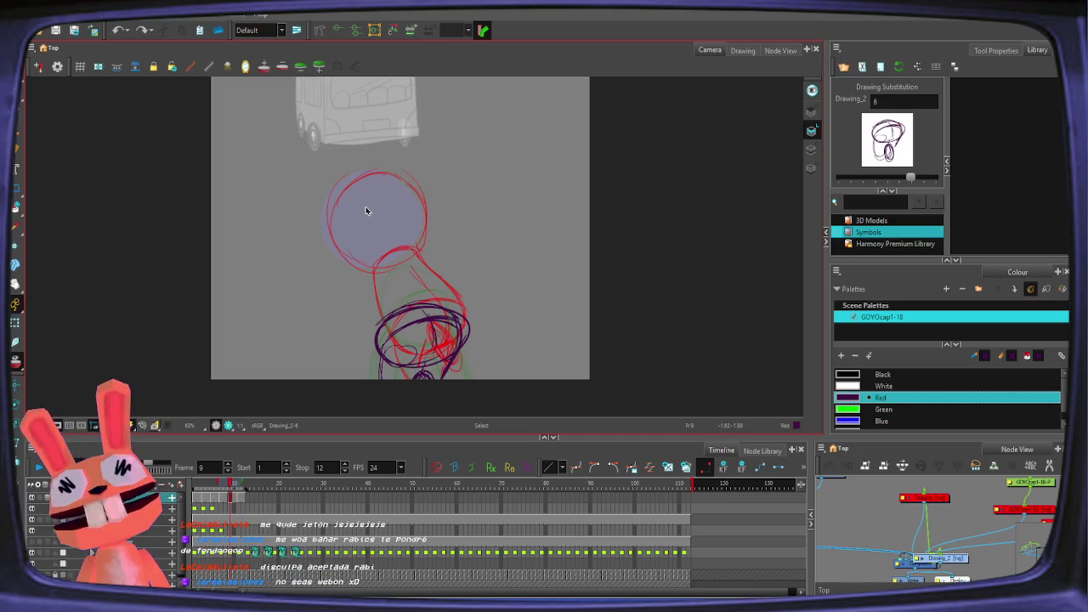
# Step: Delete the stray purple strokes over the head on frame 7
pyautogui.click(221, 501)
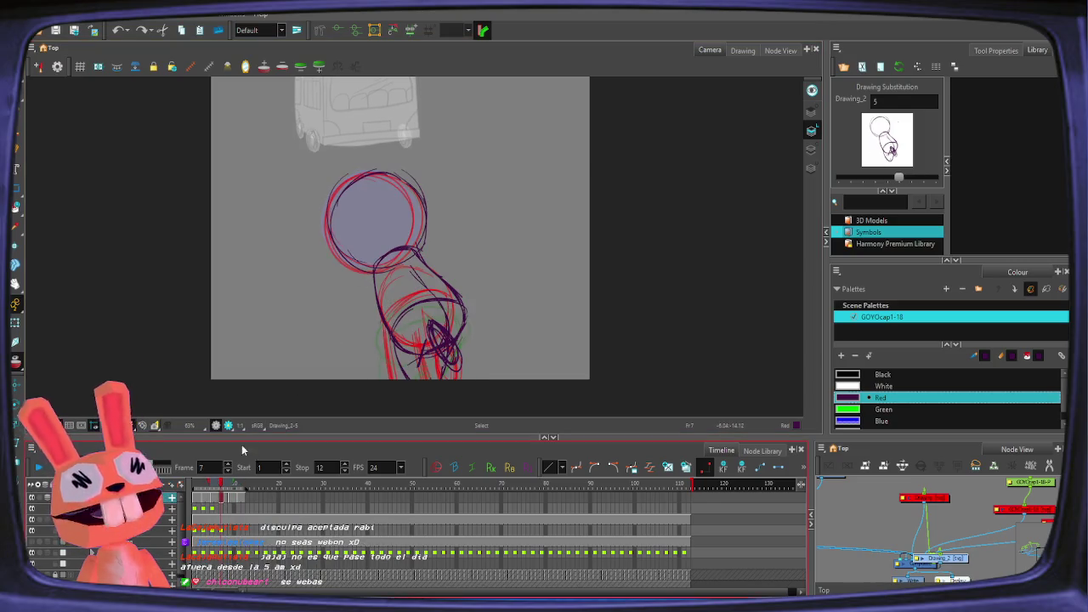
pyautogui.click(358, 249)
pyautogui.click(459, 204)
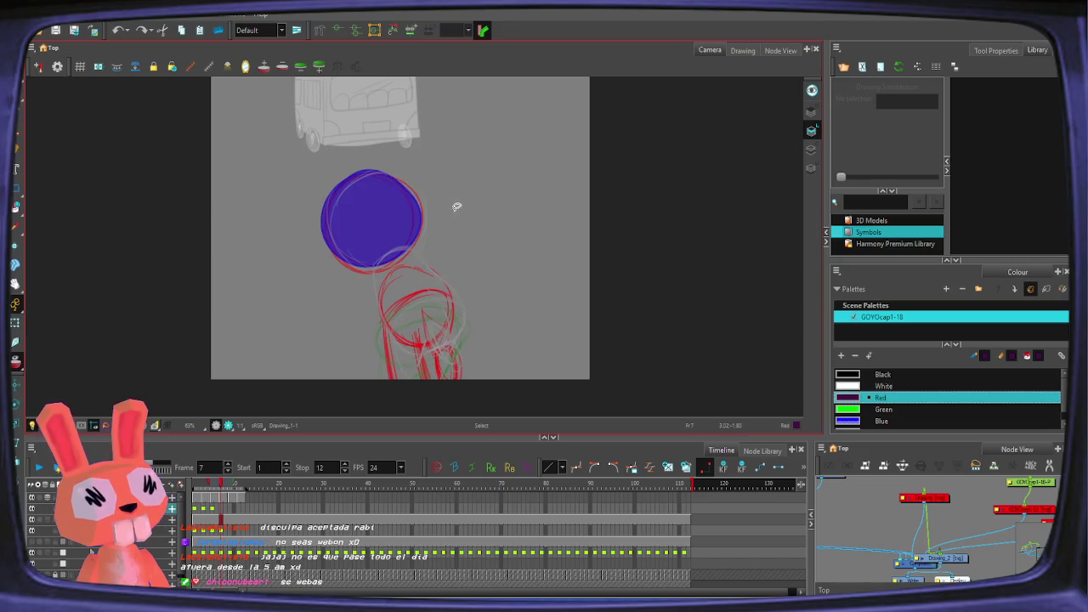
pyautogui.click(222, 502)
pyautogui.click(365, 214)
pyautogui.press('Delete')
pyautogui.click(424, 220)
# Step: Check the head circles on frames 3, 9, 5 and 11, then play the 12-frame loop
pyautogui.click(204, 504)
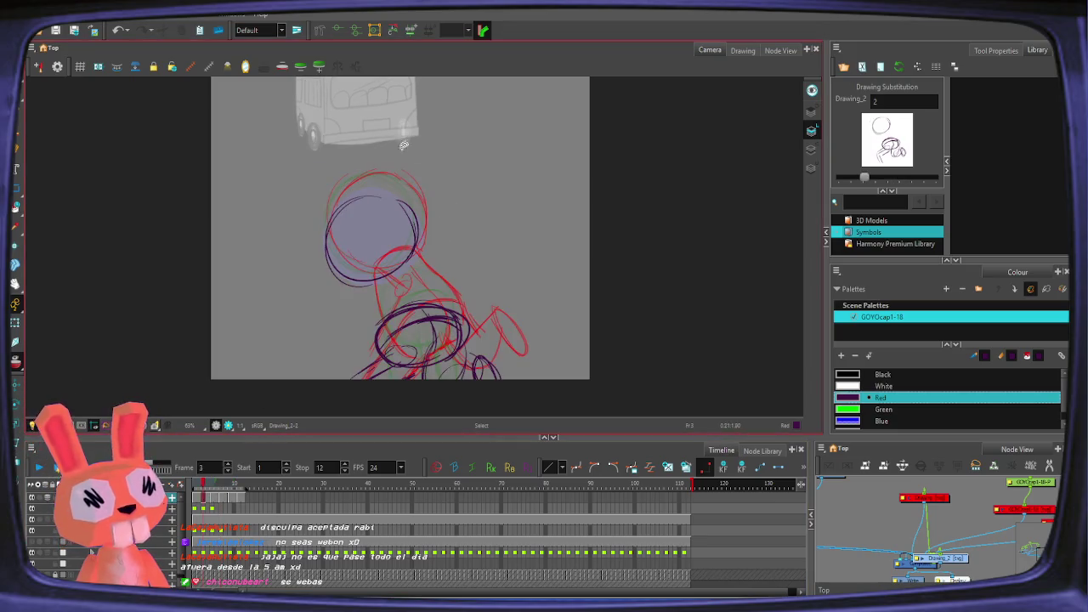
pyautogui.click(423, 222)
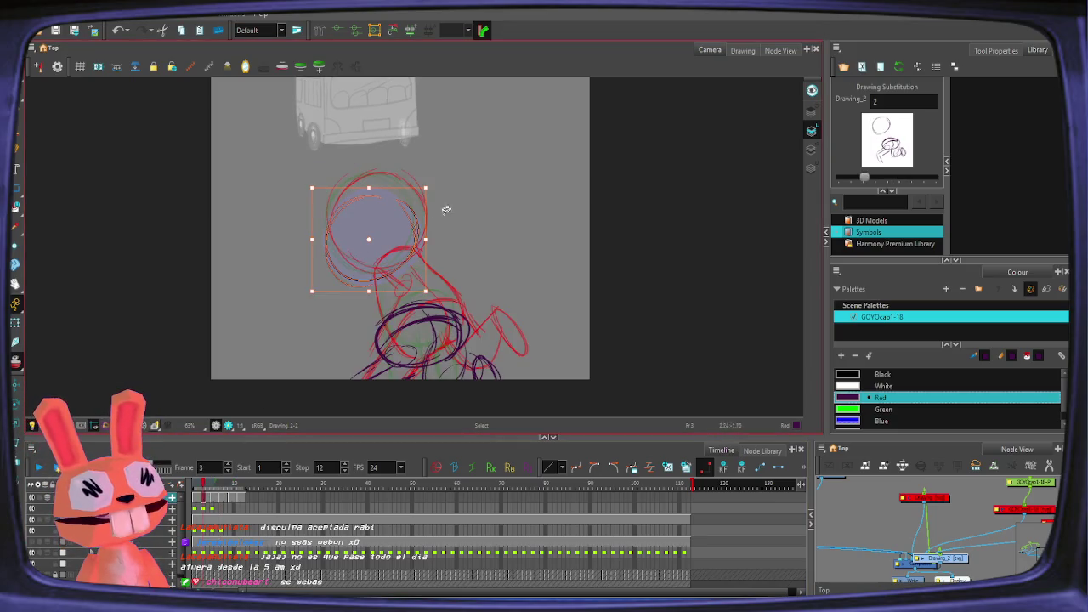
pyautogui.click(226, 502)
pyautogui.click(427, 248)
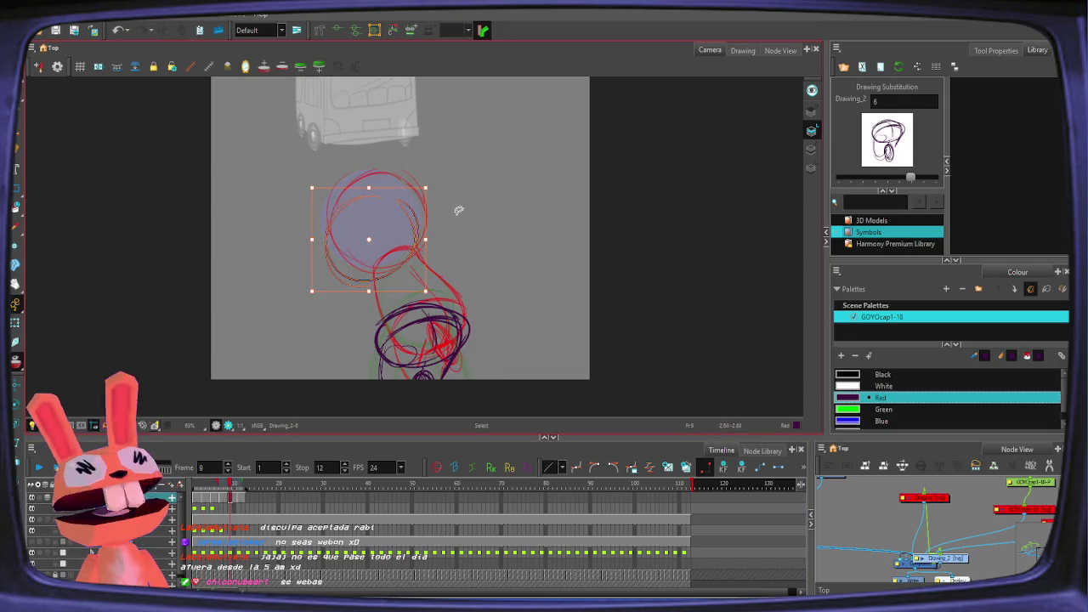
pyautogui.click(212, 503)
pyautogui.click(406, 274)
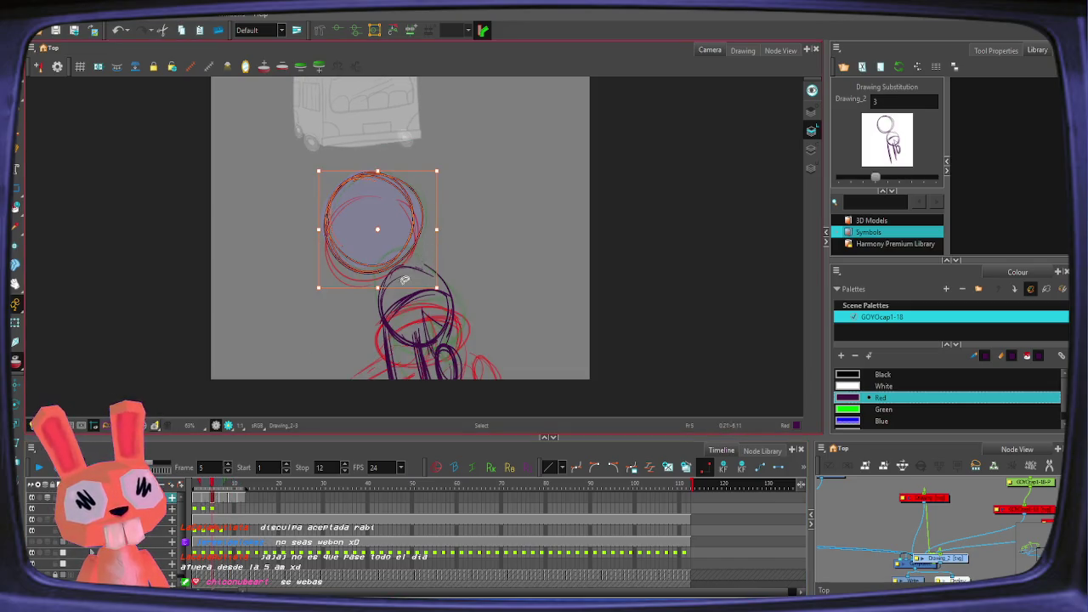
pyautogui.click(239, 483)
pyautogui.click(422, 255)
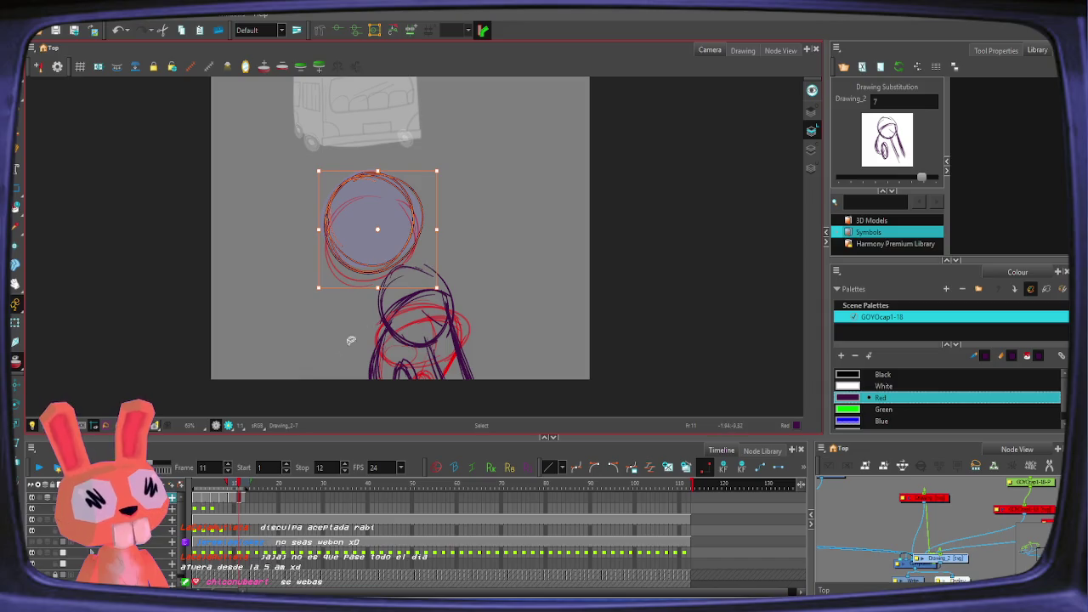
pyautogui.press('.')
pyautogui.press('.')
pyautogui.click(41, 468)
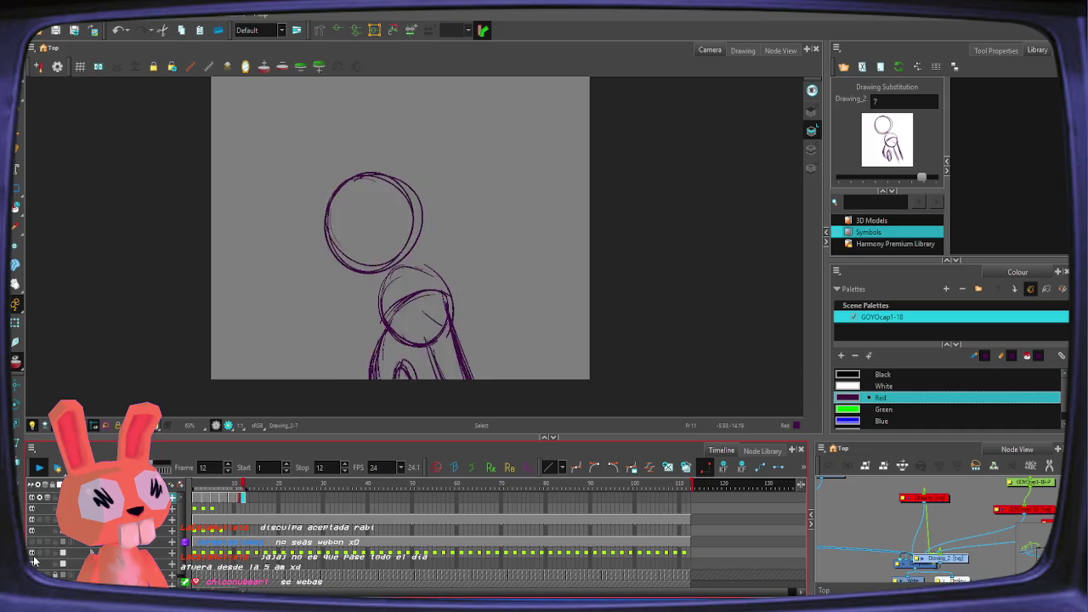
# Step: Stop playback and select the head circle on the early frames
pyautogui.click(197, 486)
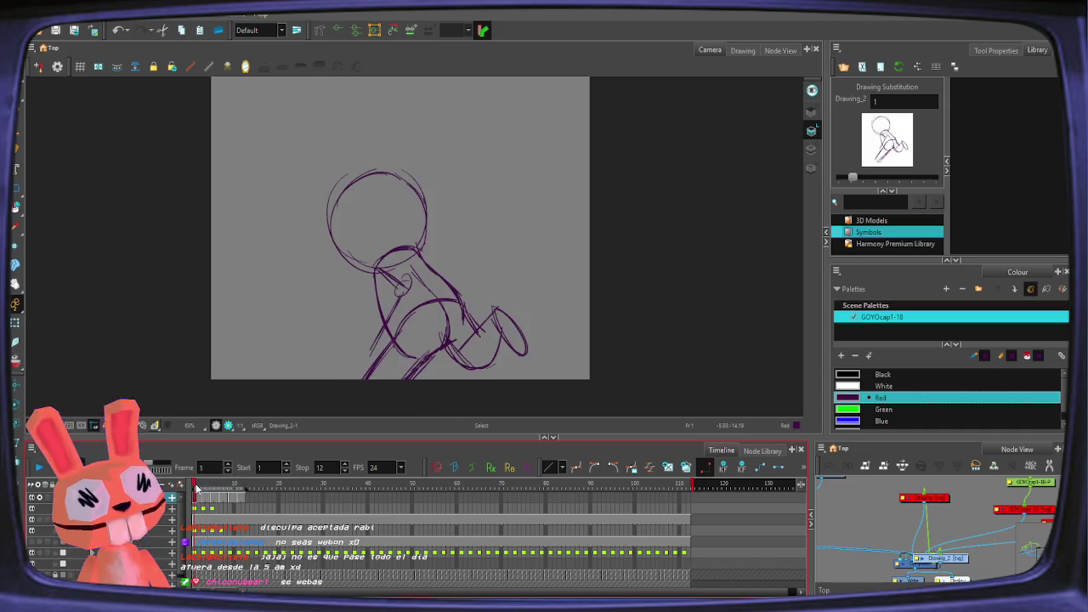
pyautogui.moveTo(399, 166); pyautogui.dragTo(429, 183)
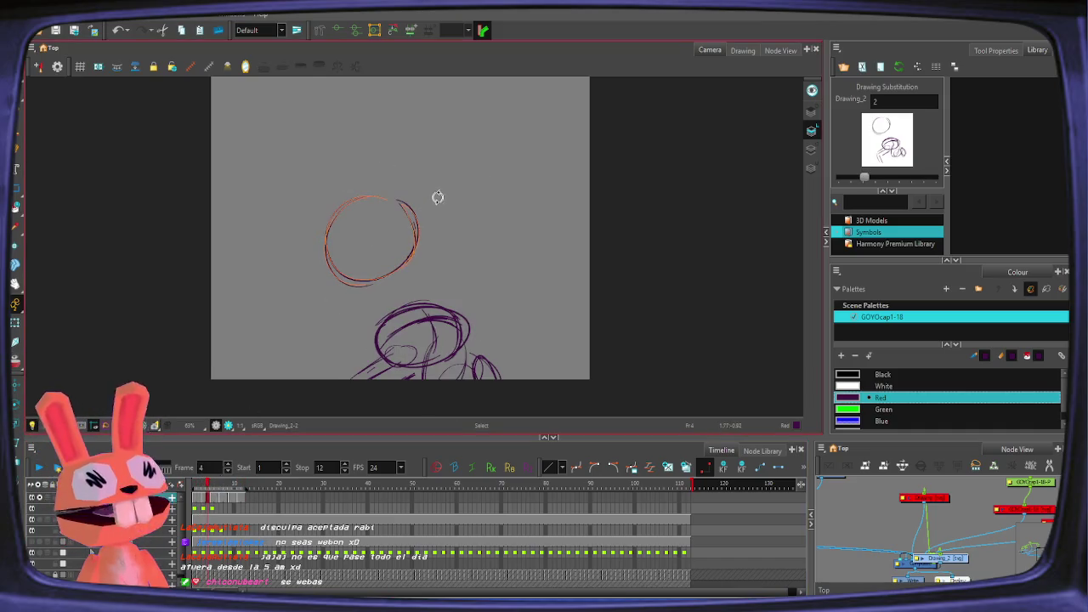
pyautogui.click(366, 235)
pyautogui.click(369, 244)
# Step: Lift the frame 5 head circle to match the onion skin and replay frames 1–6
pyautogui.click(204, 503)
pyautogui.click(216, 502)
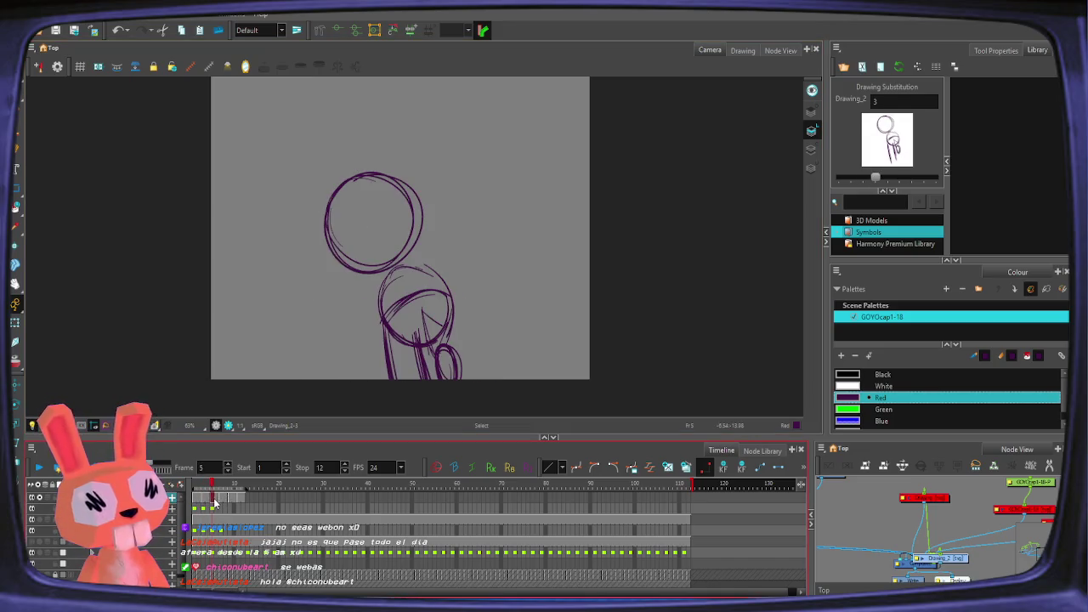
pyautogui.click(397, 224)
pyautogui.moveTo(384, 228); pyautogui.dragTo(377, 211)
pyautogui.click(377, 221)
pyautogui.click(376, 212)
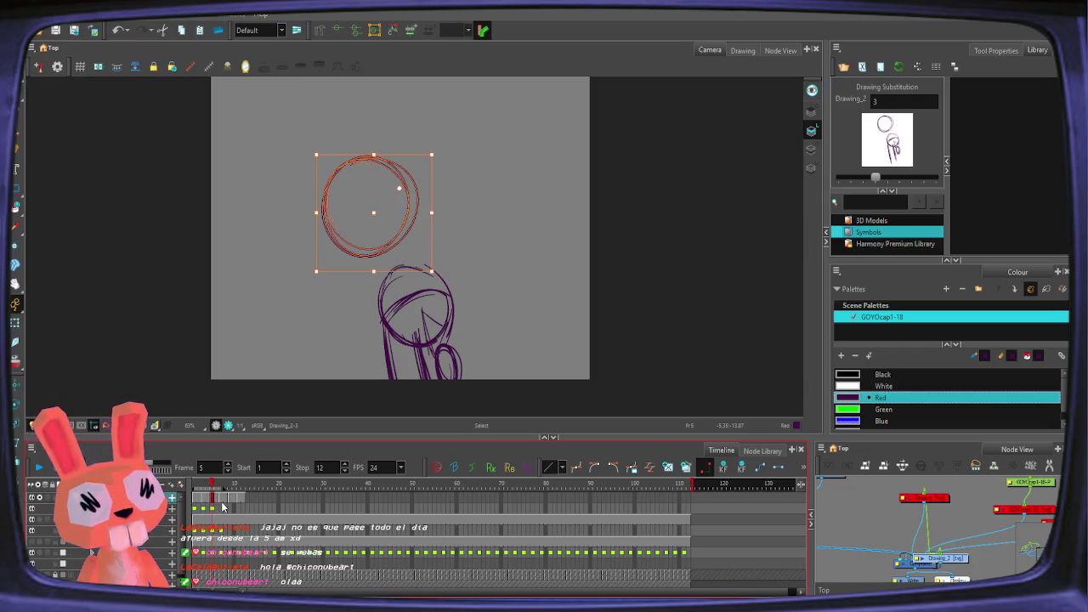
pyautogui.click(39, 468)
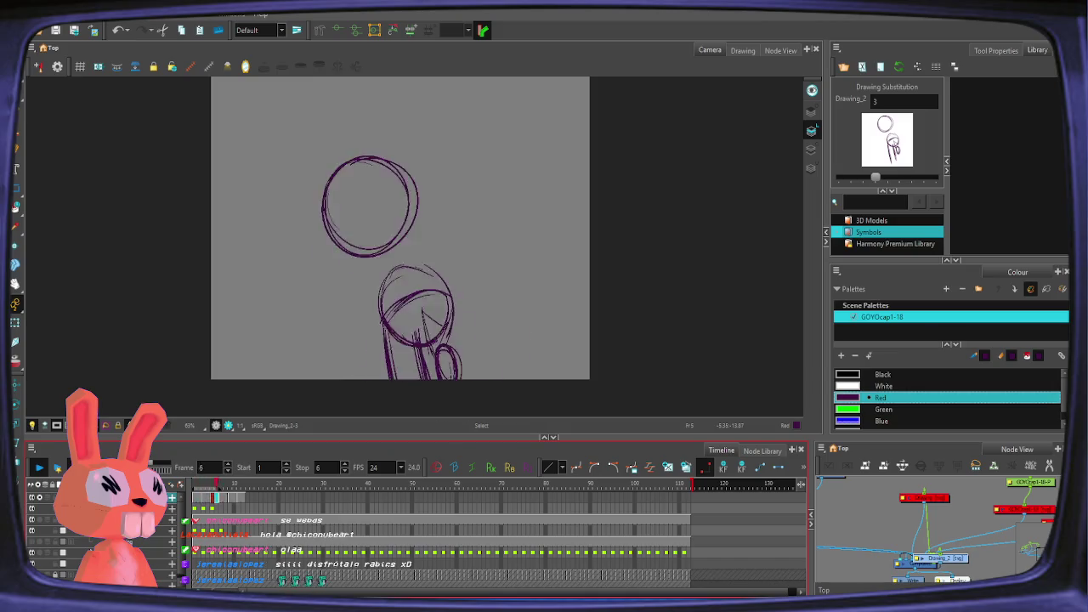
# Step: Stop the loop, restore the frames 1–12 range and return to frame 1 with the Pencil
pyautogui.press(',')
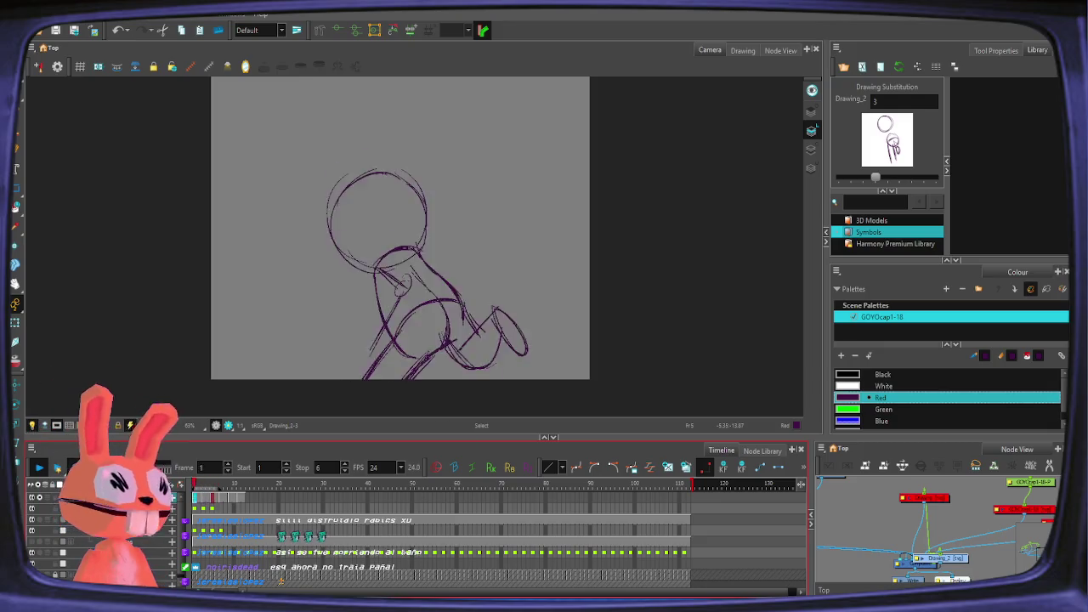
pyautogui.press('Return')
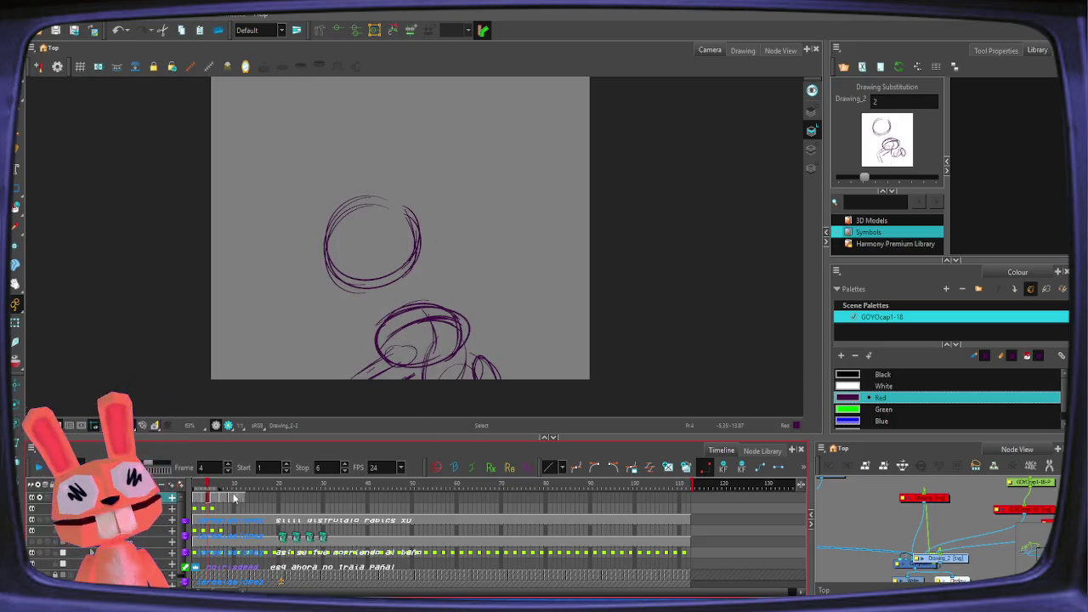
pyautogui.moveTo(245, 498); pyautogui.dragTo(196, 500)
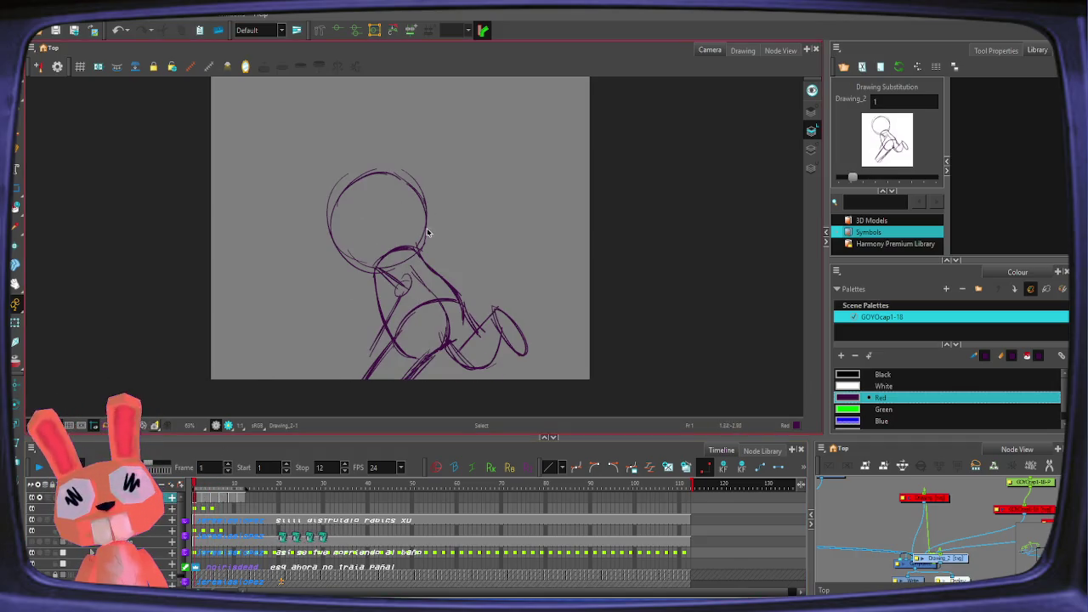
pyautogui.hotkey('alt', 'p')
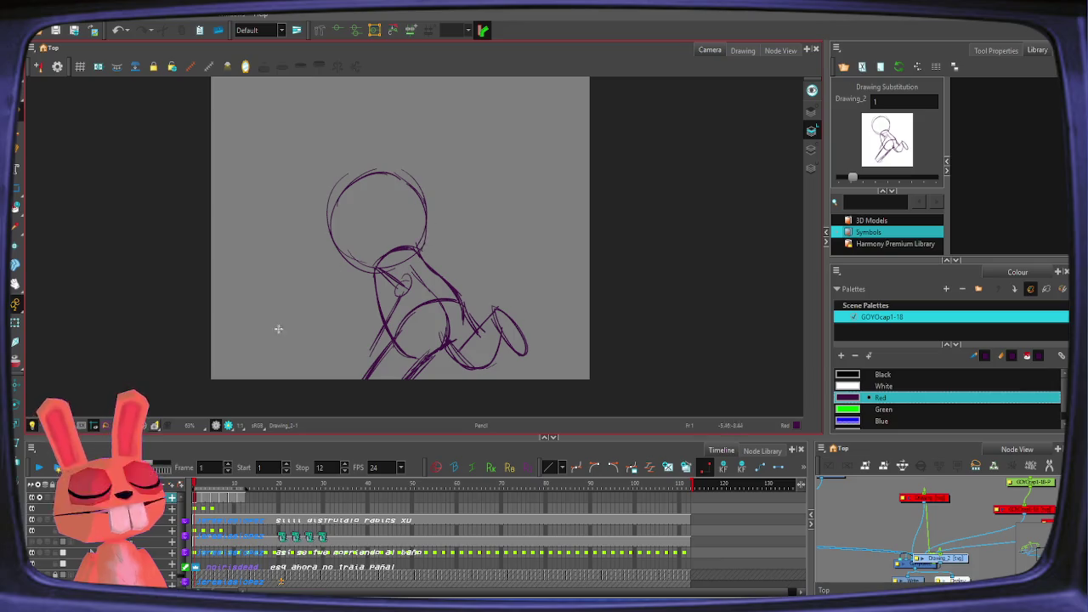
# Step: Zoom in on the frame 3 character and sketch a first neck line
pyautogui.press('.')
pyautogui.press('.')
pyautogui.press('2')
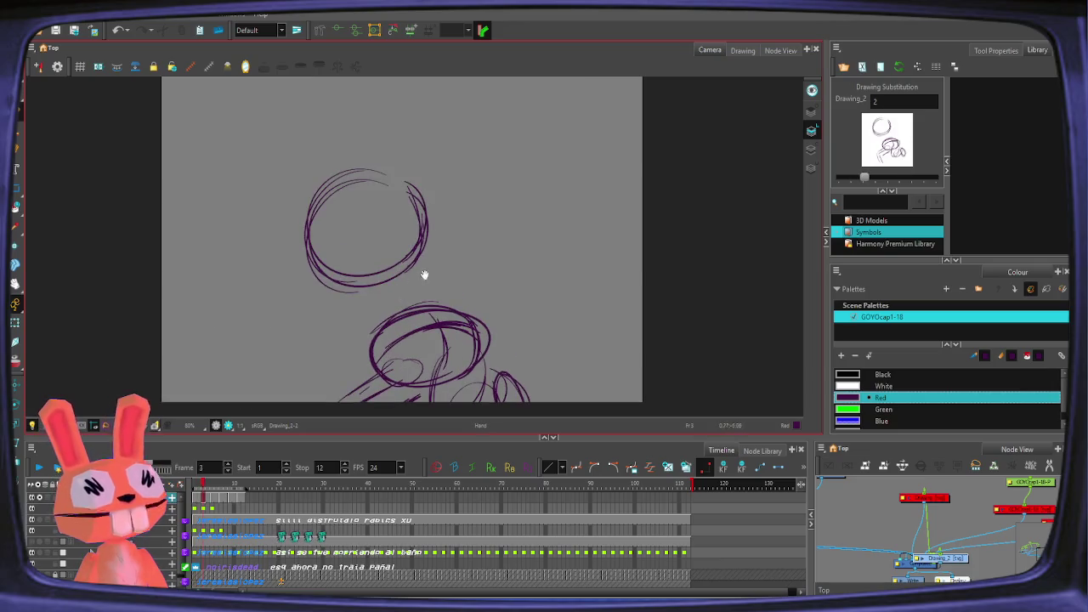
pyautogui.moveTo(417, 280); pyautogui.dragTo(414, 235)
pyautogui.moveTo(349, 244)
pyautogui.mouseDown()
pyautogui.moveTo(361, 336)
pyautogui.moveTo(352, 293)
pyautogui.mouseUp()
pyautogui.press(',')
pyautogui.press('.')
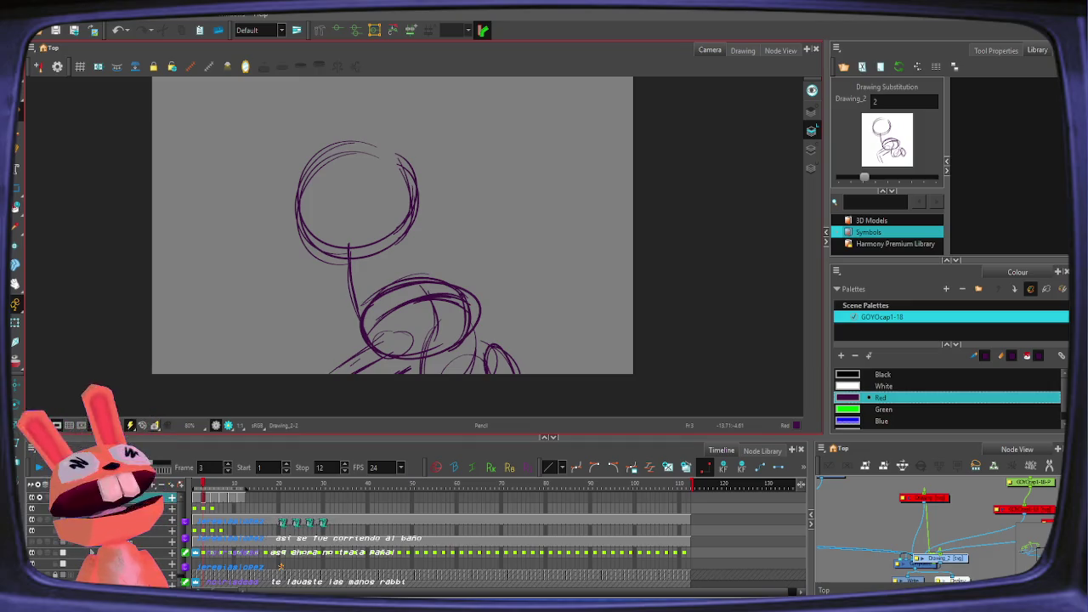
# Step: Delete that neck stroke and try new neck curves, undoing the unwanted one
pyautogui.hotkey('alt', 's')
pyautogui.click(352, 280)
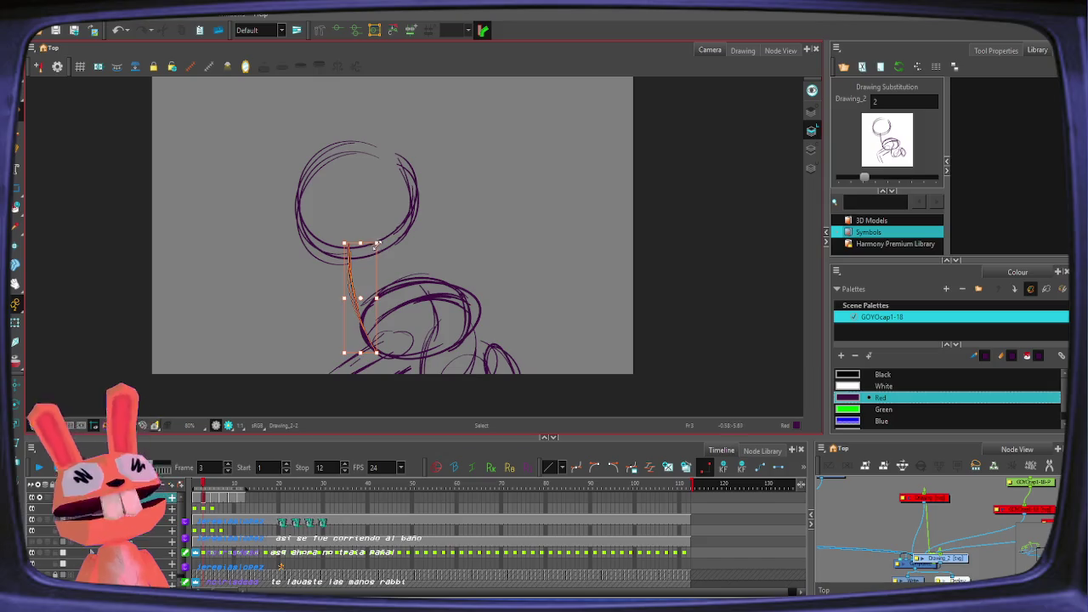
pyautogui.press('Delete')
pyautogui.hotkey('alt', '/')
pyautogui.moveTo(340, 249)
pyautogui.mouseDown()
pyautogui.moveTo(405, 202)
pyautogui.moveTo(463, 289)
pyautogui.mouseUp()
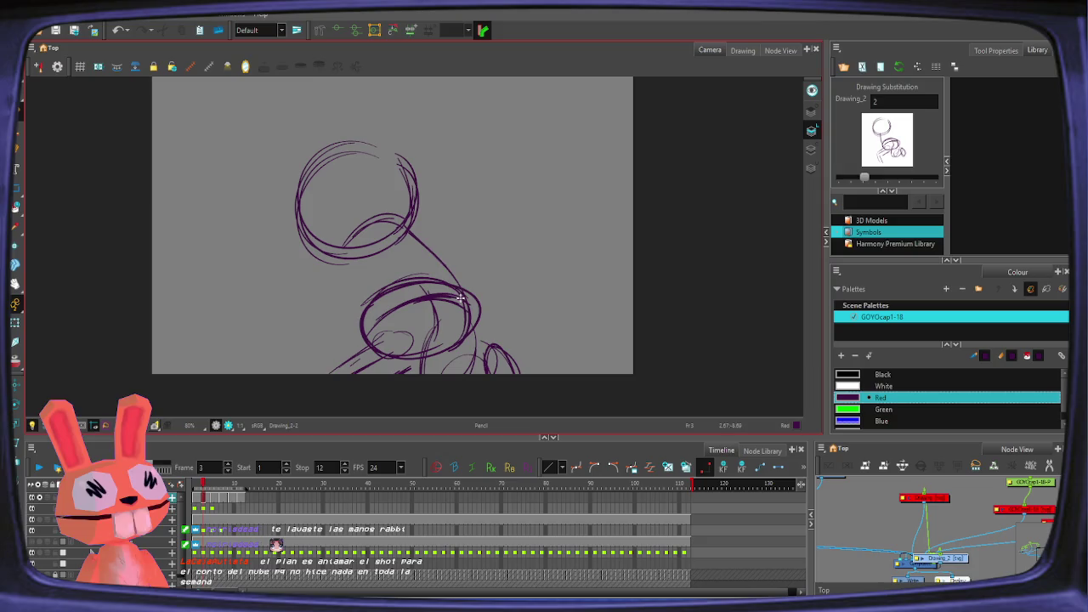
pyautogui.moveTo(344, 253); pyautogui.dragTo(359, 330)
pyautogui.hotkey('ctrl', 'z')
pyautogui.hotkey('alt', 's')
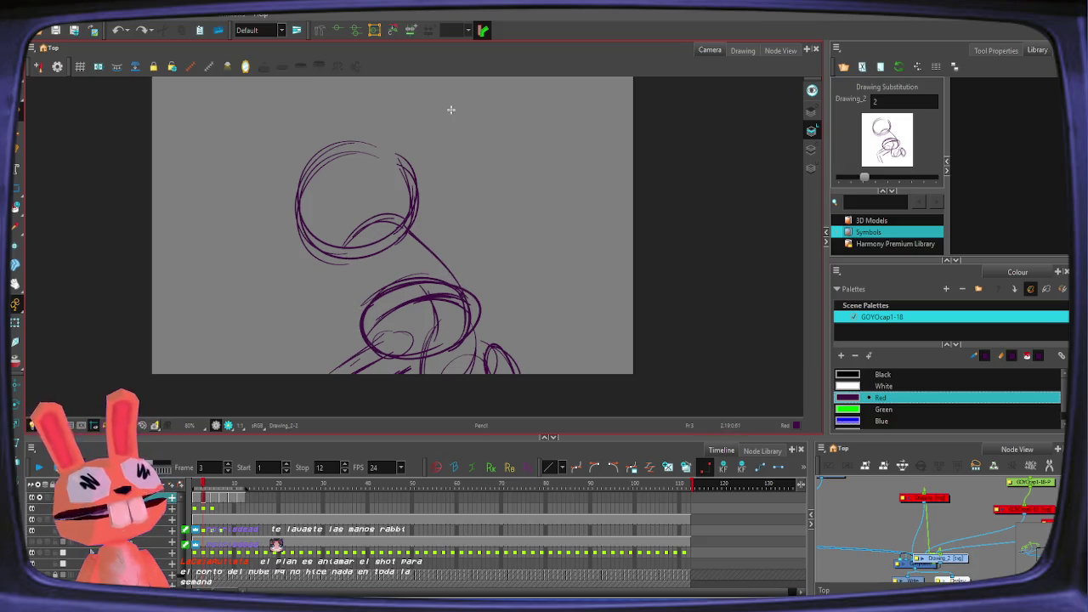
# Step: Draw the left neck line and head underside, then set up the Small Eraser at size 20
pyautogui.moveTo(344, 247); pyautogui.dragTo(357, 331)
pyautogui.hotkey('ctrl', 'z')
pyautogui.moveTo(345, 248); pyautogui.dragTo(360, 328)
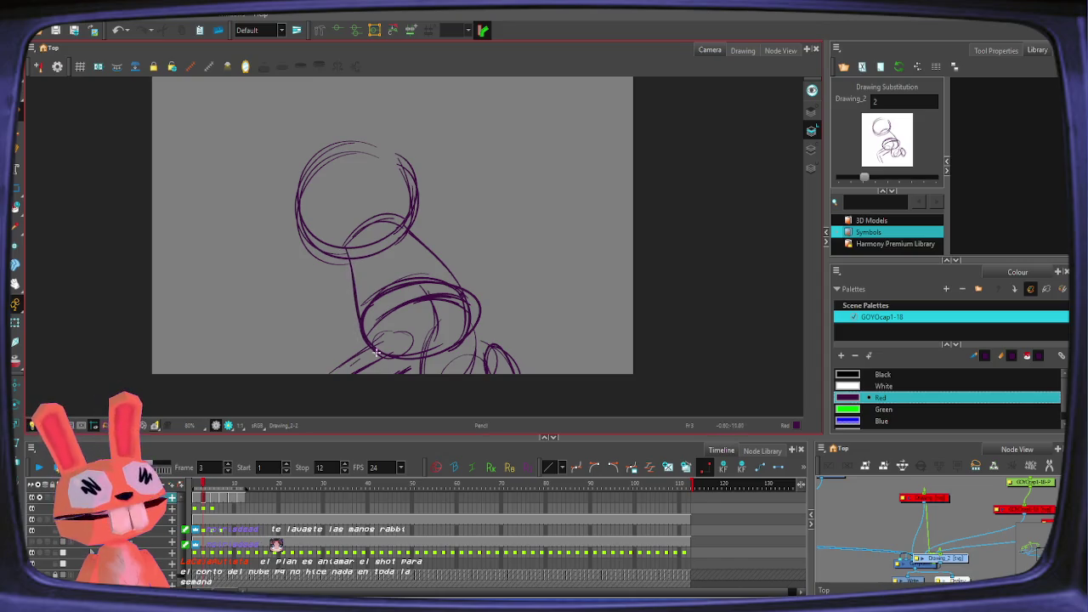
pyautogui.moveTo(348, 256)
pyautogui.mouseDown()
pyautogui.moveTo(403, 217)
pyautogui.moveTo(466, 309)
pyautogui.mouseUp()
pyautogui.hotkey('alt', 'e')
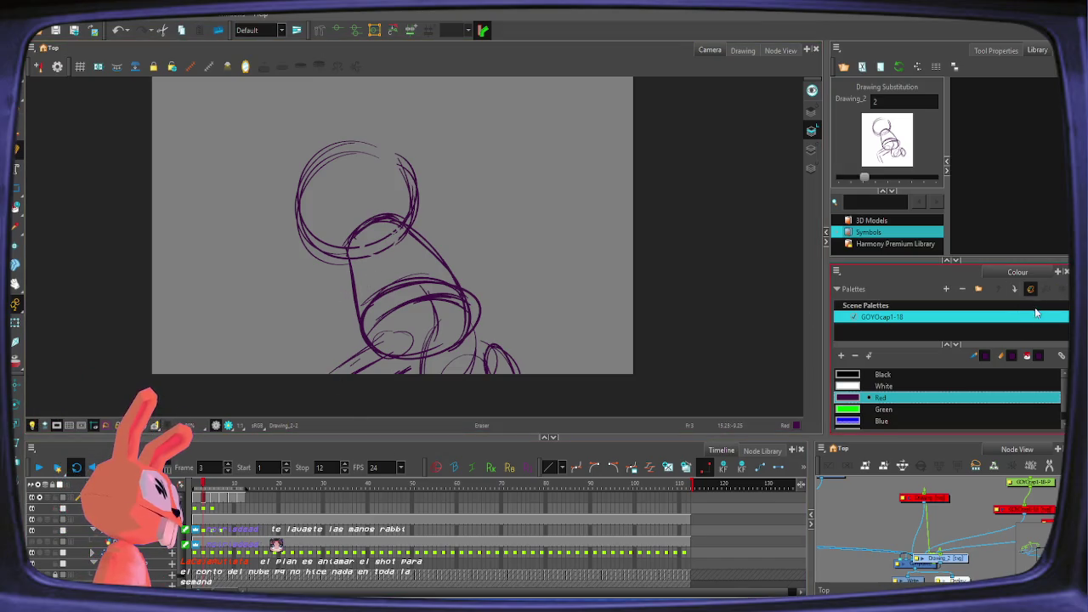
pyautogui.click(996, 52)
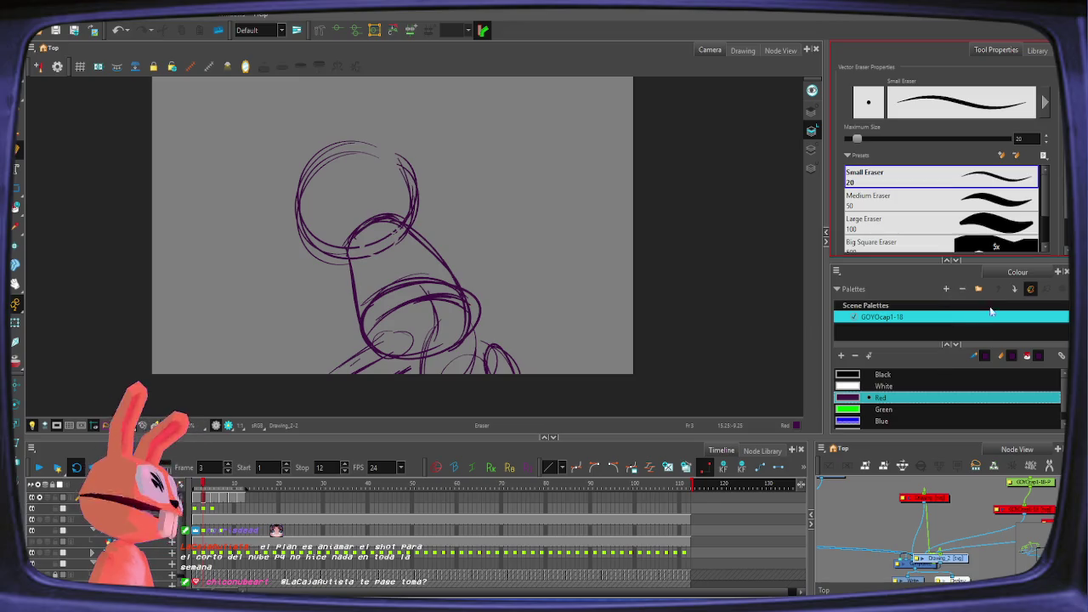
# Step: Dock Tool Properties beside the Colour panel and move the palettes above the eraser settings
pyautogui.moveTo(1012, 283); pyautogui.dragTo(1017, 274)
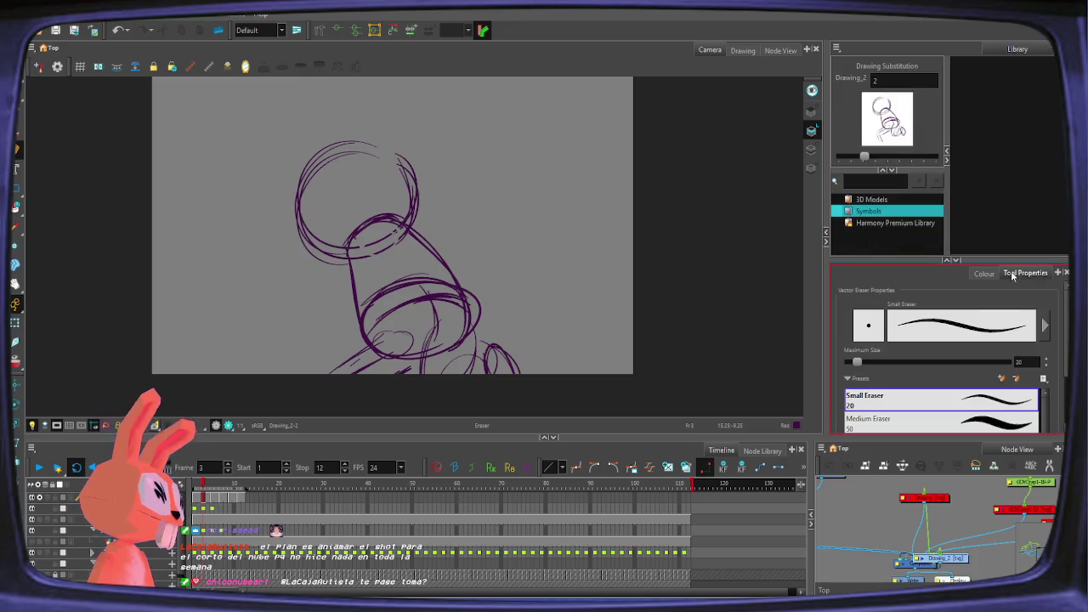
pyautogui.click(983, 273)
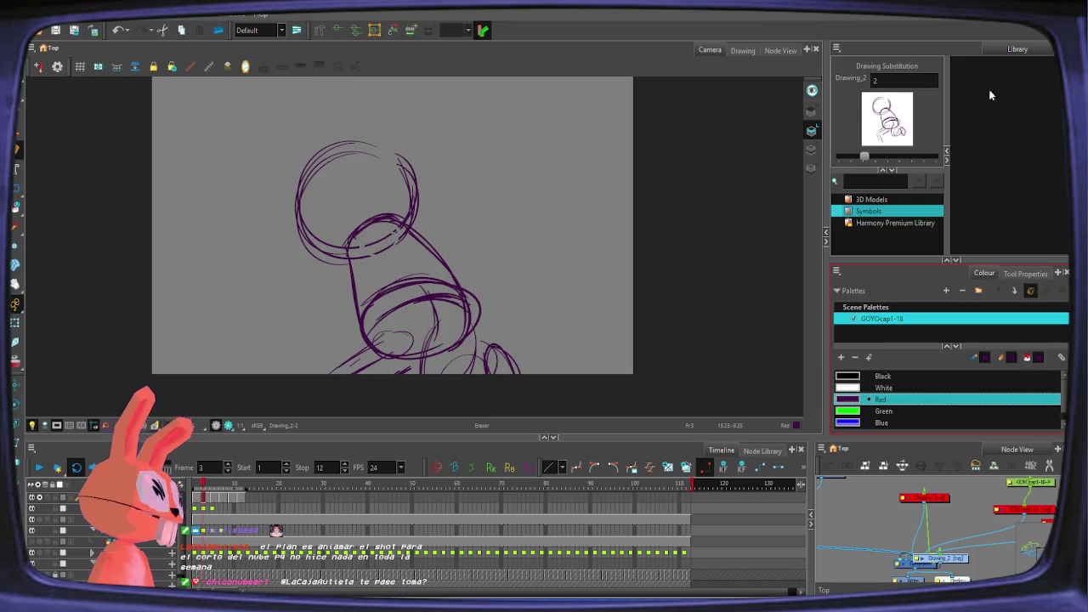
pyautogui.moveTo(1011, 49); pyautogui.dragTo(1016, 51)
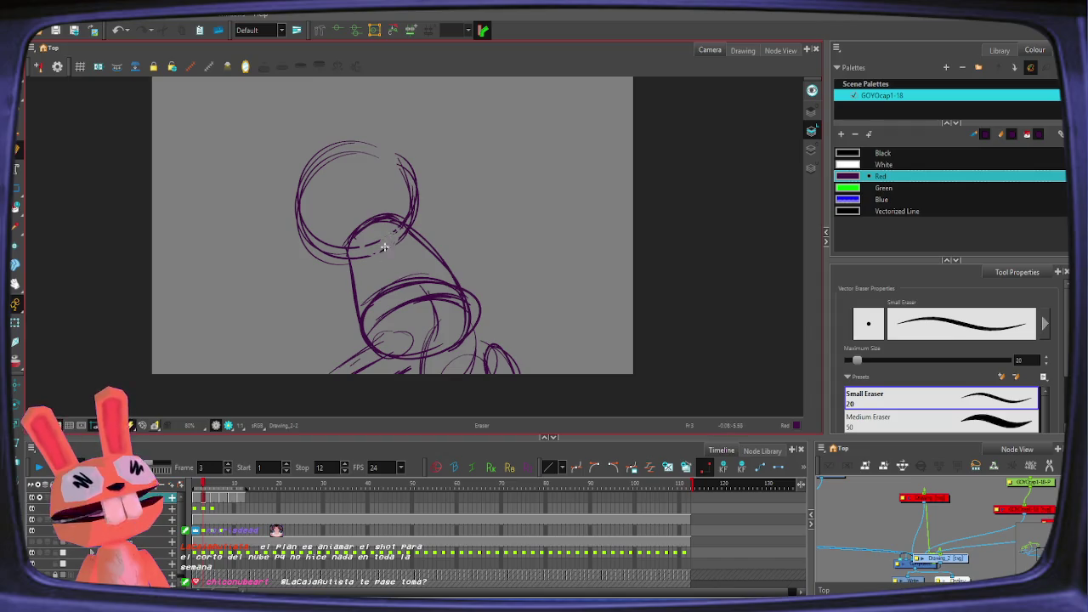
# Step: Enlarge the eraser to size 59.2 and flip between neighbouring frames to compare poses
pyautogui.moveTo(856, 359); pyautogui.dragTo(873, 359)
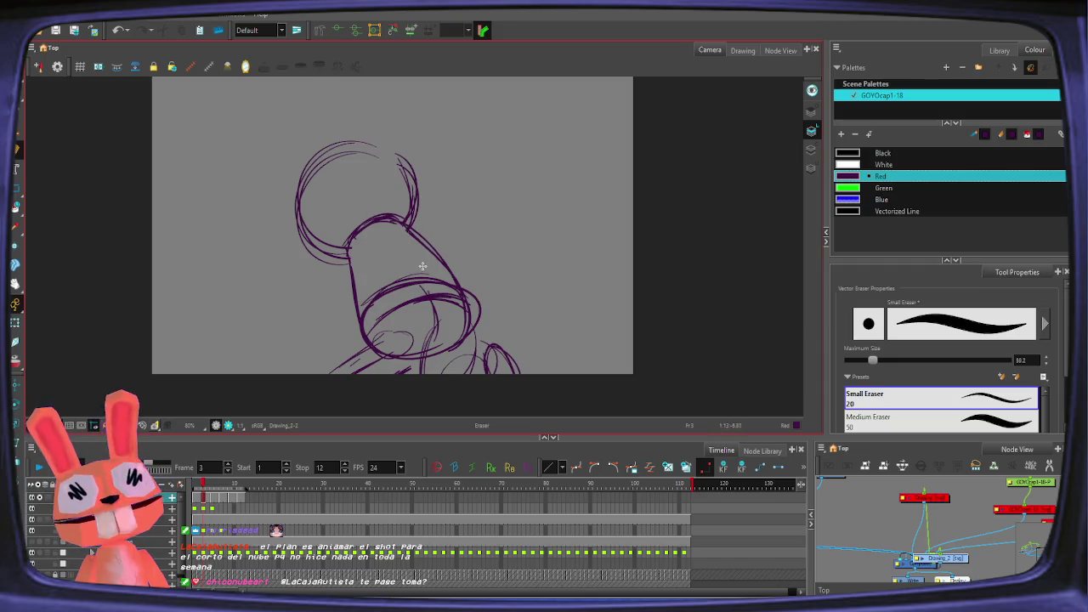
pyautogui.hotkey('alt', '/')
pyautogui.press(',')
pyautogui.press('.')
pyautogui.press(',')
pyautogui.press('.')
# Step: Try selecting the head and neck strokes for Perspective reshaping, then drop the selection
pyautogui.hotkey('alt', '0')
pyautogui.moveTo(393, 115)
pyautogui.mouseDown()
pyautogui.moveTo(287, 263)
pyautogui.moveTo(407, 215)
pyautogui.mouseUp()
pyautogui.press('Escape')
pyautogui.moveTo(347, 295); pyautogui.dragTo(366, 281)
pyautogui.moveTo(370, 219); pyautogui.dragTo(387, 214)
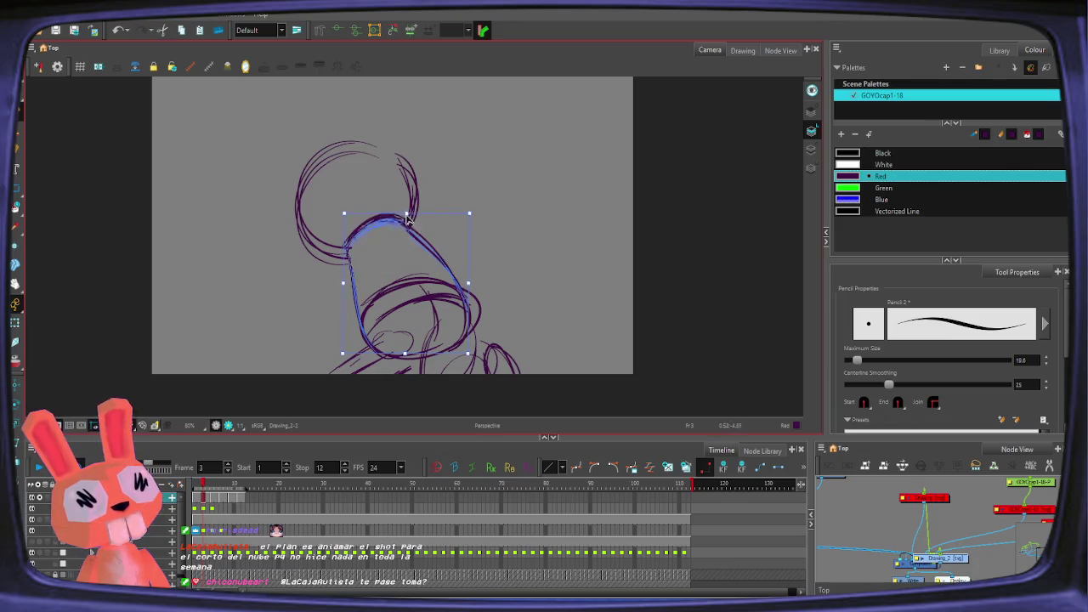
pyautogui.hotkey('alt', 's')
pyautogui.moveTo(315, 284)
pyautogui.mouseDown()
pyautogui.moveTo(389, 121)
pyautogui.moveTo(416, 197)
pyautogui.mouseUp()
pyautogui.hotkey('alt', '/')
# Step: Compare neighbouring poses and draw the right neck line down to the body
pyautogui.press(',')
pyautogui.press('.')
pyautogui.press(',')
pyautogui.press('.')
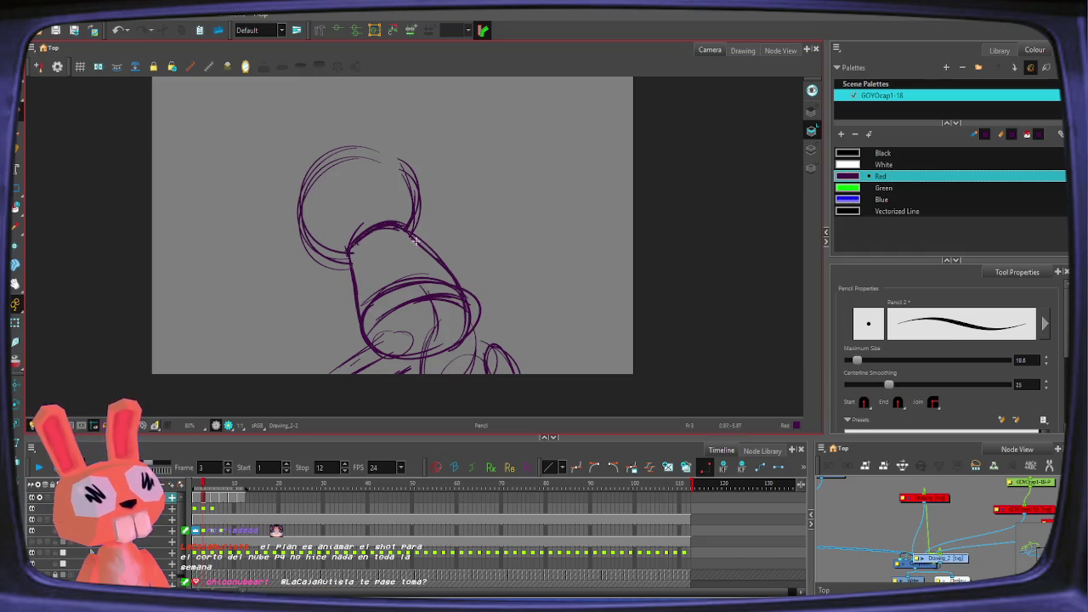
pyautogui.moveTo(414, 243); pyautogui.dragTo(475, 305)
pyautogui.hotkey('alt', 'e')
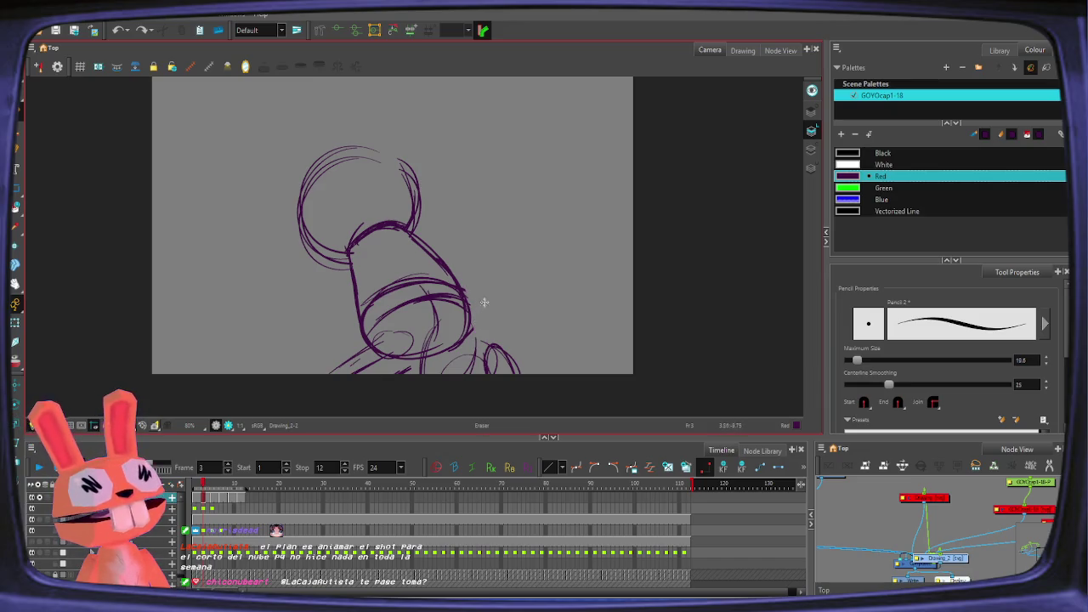
# Step: Distort the frame 3 head and body with the Perspective tool by nudging its corners
pyautogui.hotkey('alt', '0')
pyautogui.moveTo(323, 116); pyautogui.dragTo(473, 258)
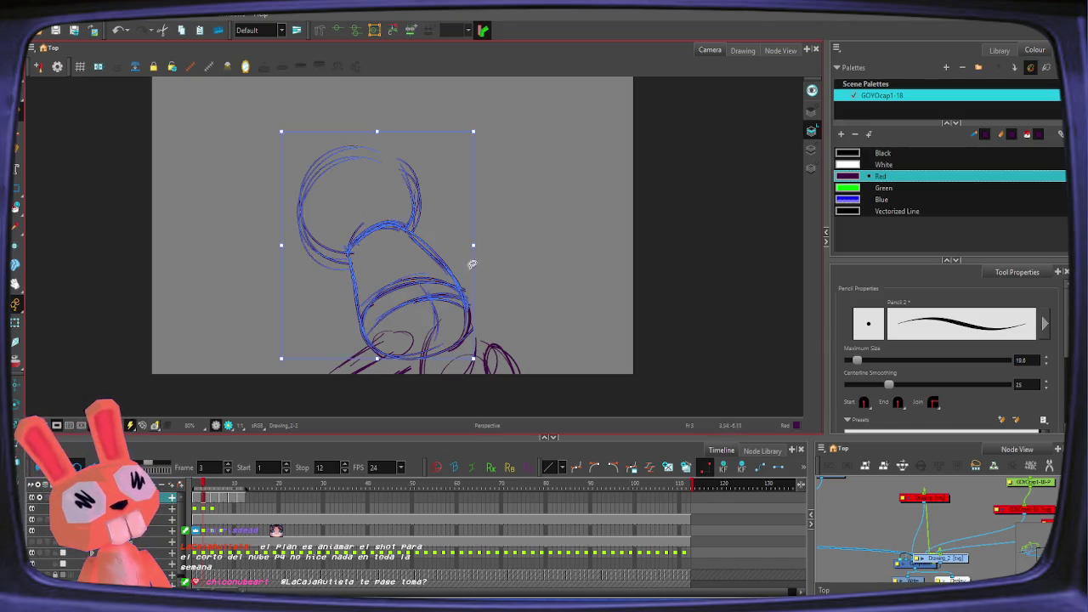
pyautogui.moveTo(474, 358); pyautogui.dragTo(477, 361)
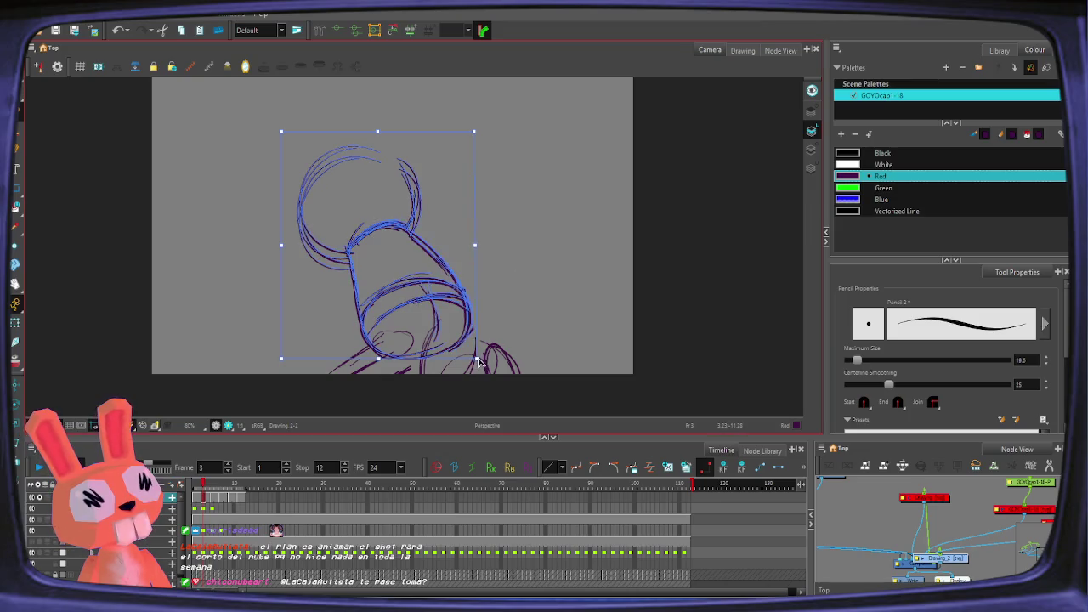
pyautogui.moveTo(280, 358); pyautogui.dragTo(282, 361)
pyautogui.moveTo(380, 136); pyautogui.dragTo(379, 138)
pyautogui.moveTo(479, 139); pyautogui.dragTo(478, 138)
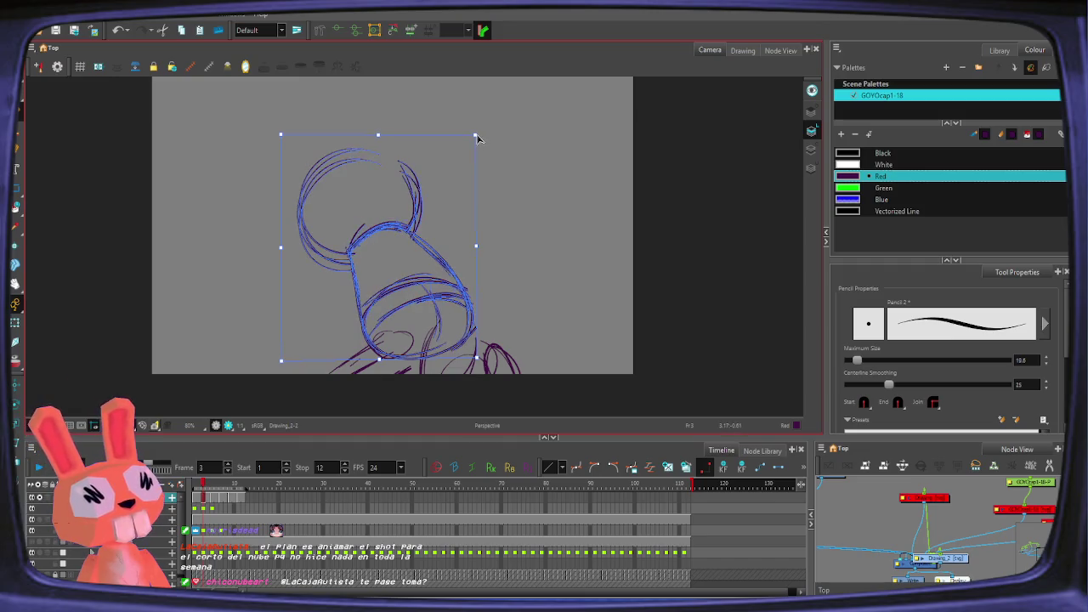
pyautogui.hotkey('alt', '/')
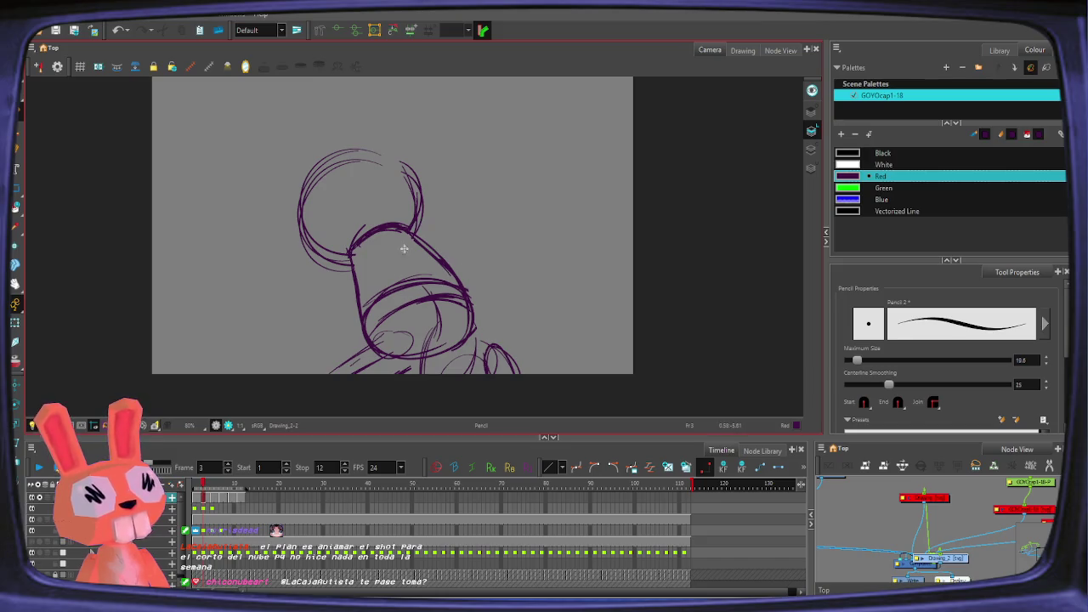
# Step: On frame 5, sketch the head and neck lines, deleting and redrawing the left neck stroke
pyautogui.press('.')
pyautogui.press('.')
pyautogui.press(',')
pyautogui.press('.')
pyautogui.moveTo(349, 176)
pyautogui.mouseDown()
pyautogui.moveTo(384, 167)
pyautogui.moveTo(366, 289)
pyautogui.mouseUp()
pyautogui.moveTo(338, 197)
pyautogui.mouseDown()
pyautogui.moveTo(374, 311)
pyautogui.moveTo(380, 170)
pyautogui.moveTo(435, 236)
pyautogui.mouseUp()
pyautogui.hotkey('alt', 's')
pyautogui.click(342, 252)
pyautogui.press('Delete')
pyautogui.hotkey('alt', '/')
pyautogui.moveTo(369, 298)
pyautogui.mouseDown()
pyautogui.moveTo(347, 220)
pyautogui.moveTo(398, 175)
pyautogui.mouseUp()
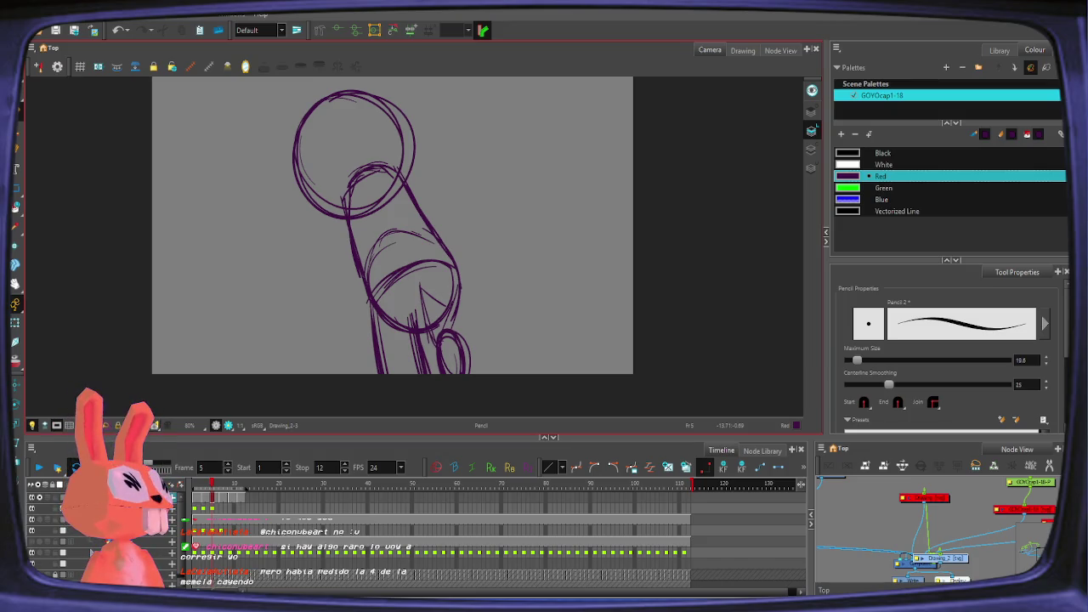
# Step: Select the head circle and neck strokes on frames 4 and 5 to check them
pyautogui.hotkey('alt', 's')
pyautogui.moveTo(298, 222); pyautogui.dragTo(416, 222)
pyautogui.hotkey('alt', '/')
pyautogui.press('.')
pyautogui.press('.')
pyautogui.hotkey('alt', 's')
pyautogui.moveTo(355, 226); pyautogui.dragTo(247, 241)
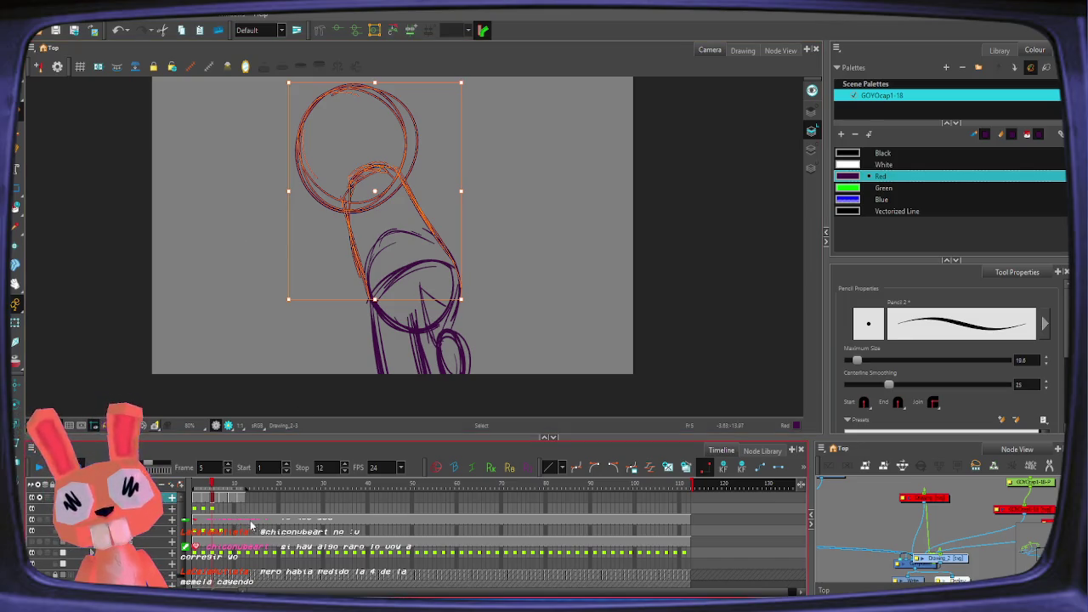
# Step: Delete the head circle from the frame 12 drawing
pyautogui.click(239, 485)
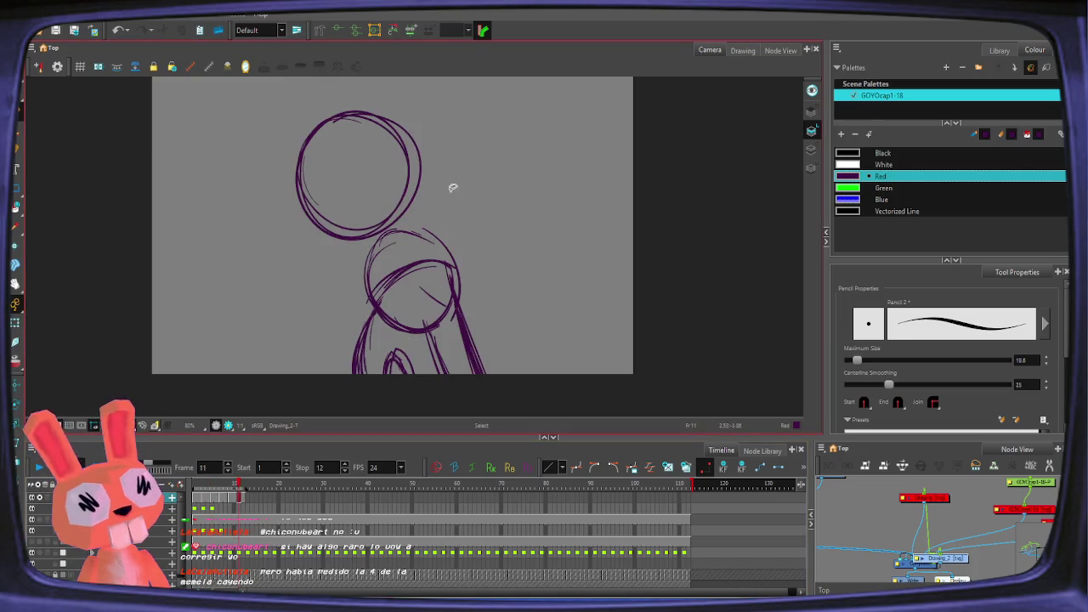
pyautogui.hotkey('alt', '/')
pyautogui.moveTo(239, 485); pyautogui.dragTo(240, 491)
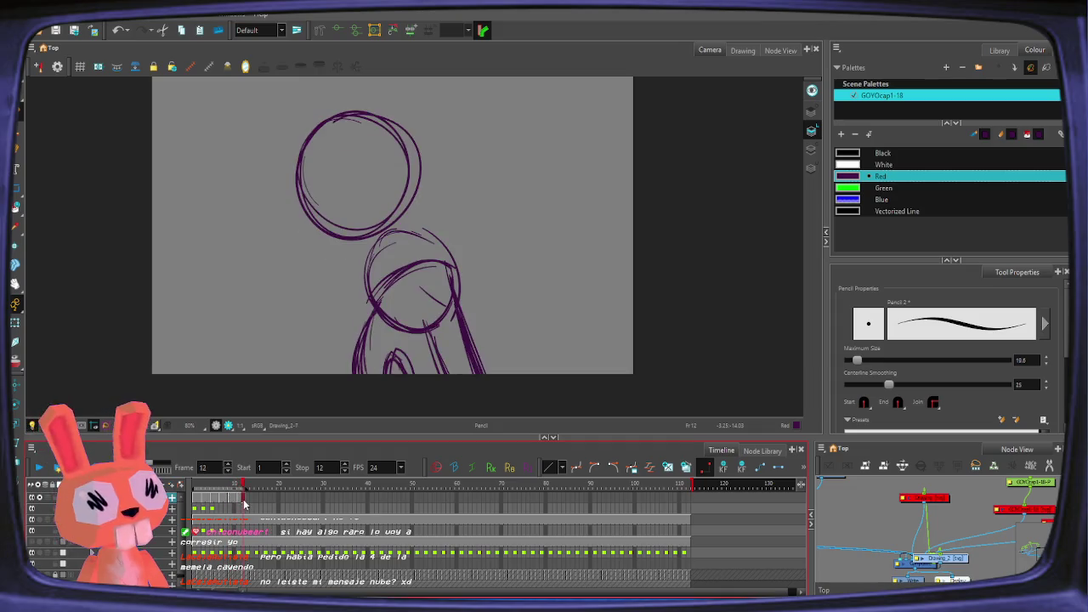
pyautogui.hotkey('alt', 's')
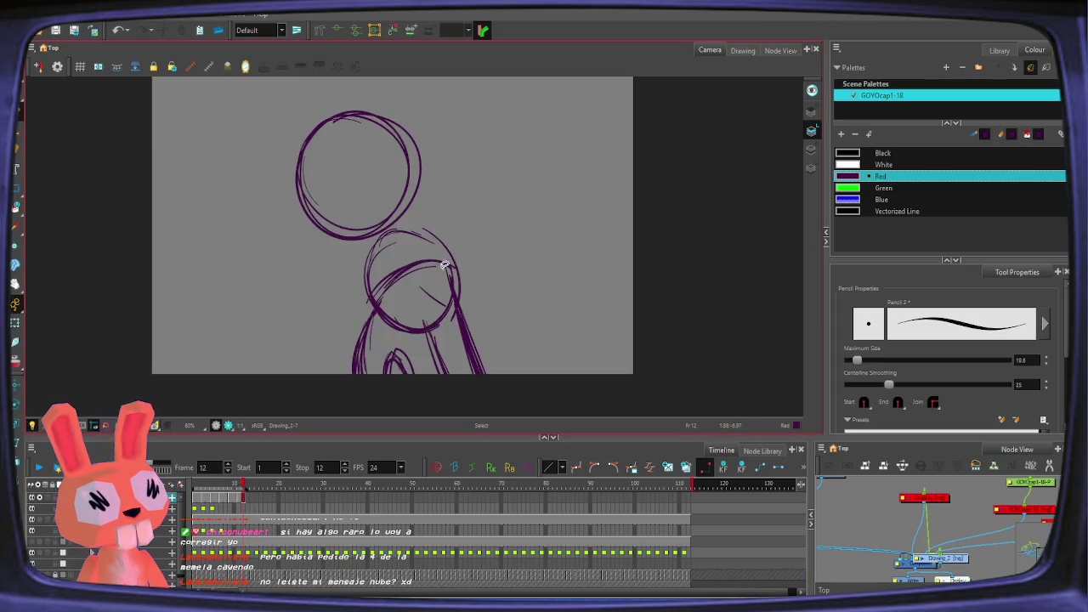
pyautogui.moveTo(381, 214); pyautogui.dragTo(456, 127)
pyautogui.press('Delete')
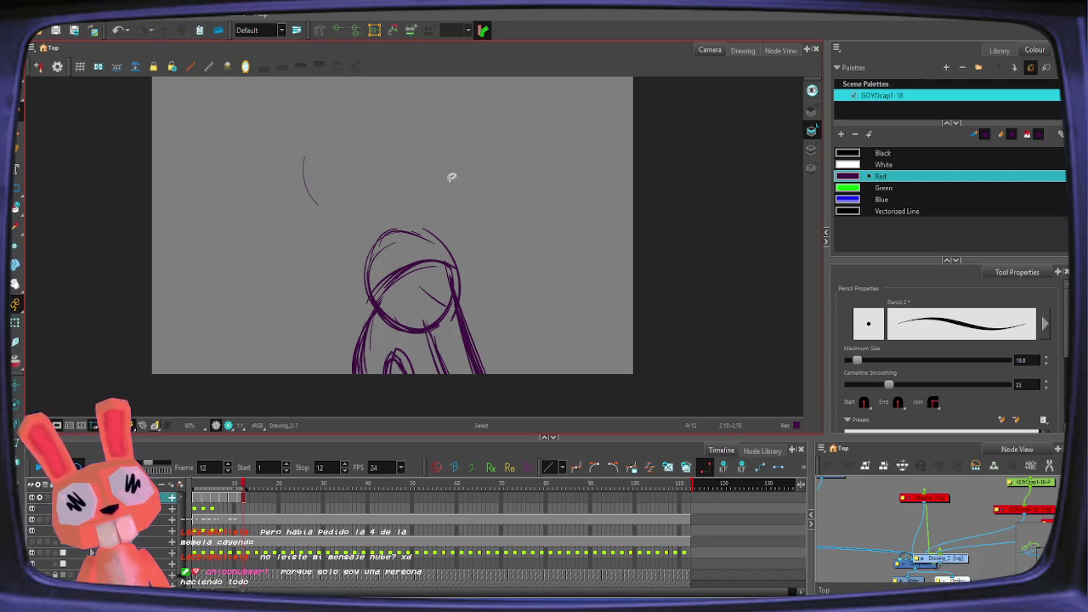
pyautogui.hotkey('alt', '/')
# Step: Check frames 5 and 6, undo a stray stroke and select the head and neck strokes
pyautogui.click(214, 489)
pyautogui.click(218, 490)
pyautogui.moveTo(279, 261); pyautogui.dragTo(436, 133)
pyautogui.hotkey('ctrl', 'z')
pyautogui.hotkey('alt', '0')
pyautogui.hotkey('alt', 's')
pyautogui.moveTo(335, 235); pyautogui.dragTo(342, 216)
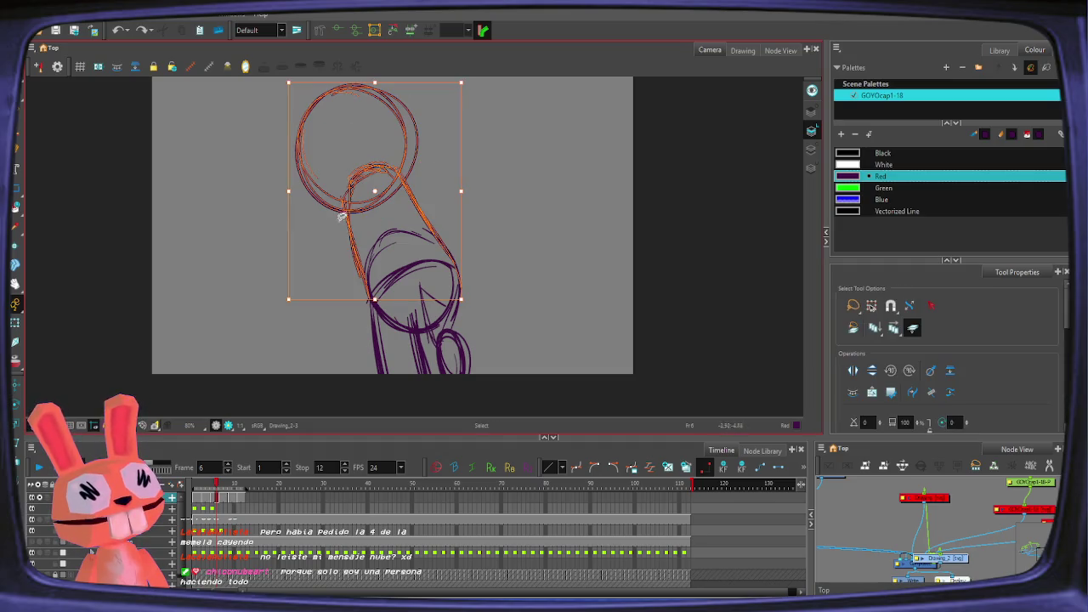
# Step: Check head strokes on frames 11 and 4, delete then restore the frame 9 circle, and zoom out
pyautogui.click(237, 482)
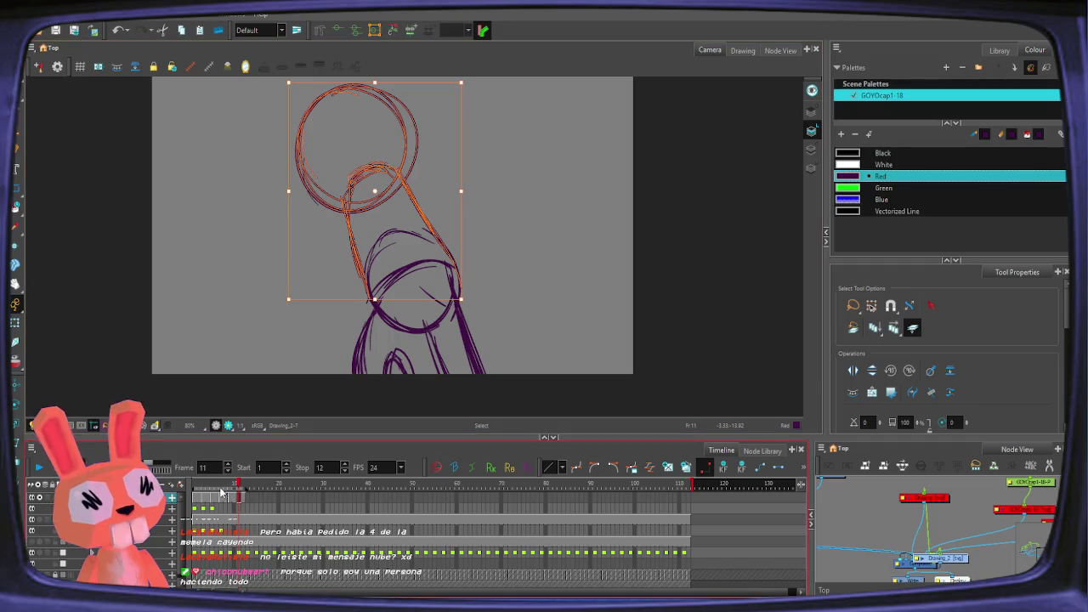
pyautogui.click(206, 489)
pyautogui.moveTo(292, 298); pyautogui.dragTo(445, 243)
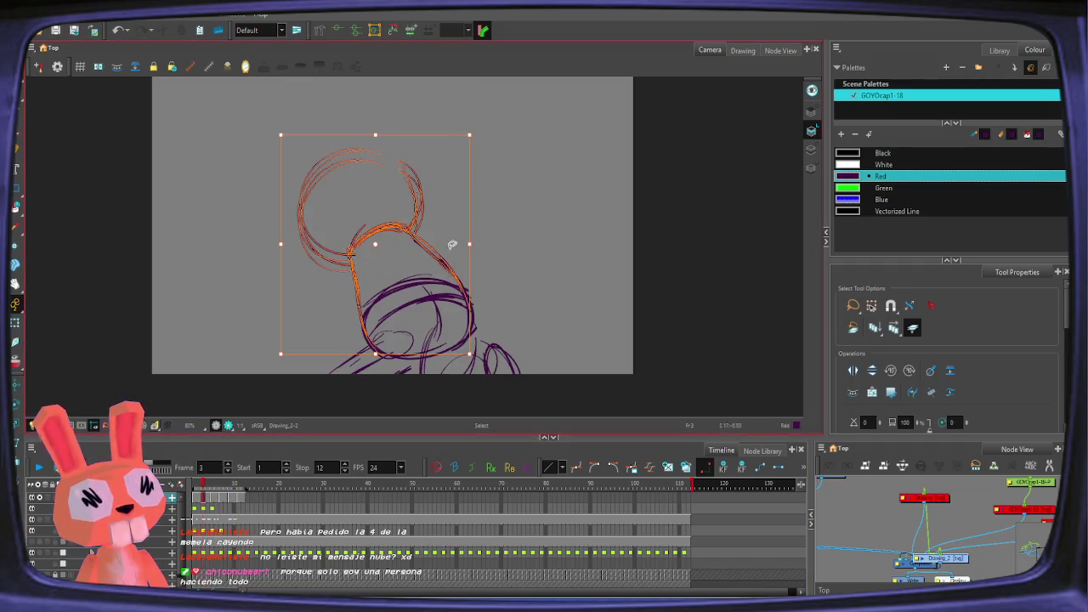
pyautogui.click(232, 490)
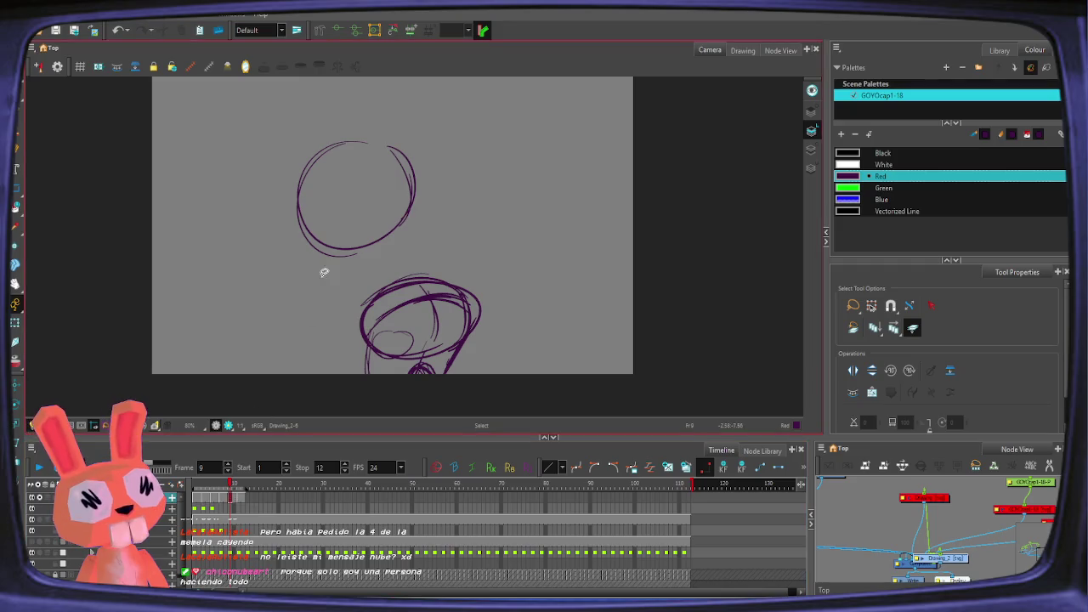
pyautogui.moveTo(323, 272); pyautogui.dragTo(297, 267)
pyautogui.press('Delete')
pyautogui.hotkey('ctrl', 'v')
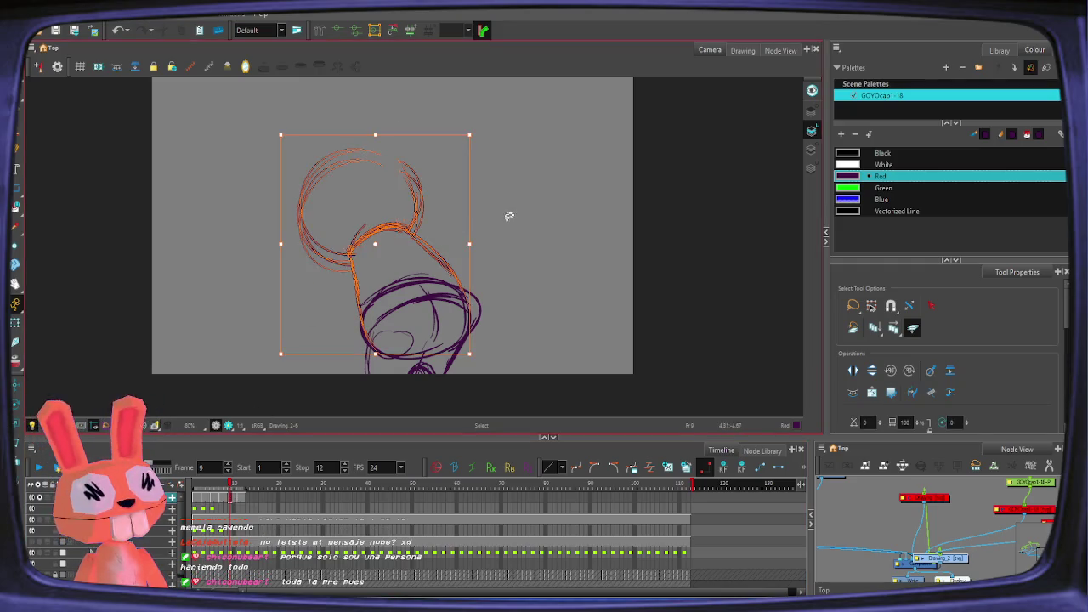
pyautogui.press('1')
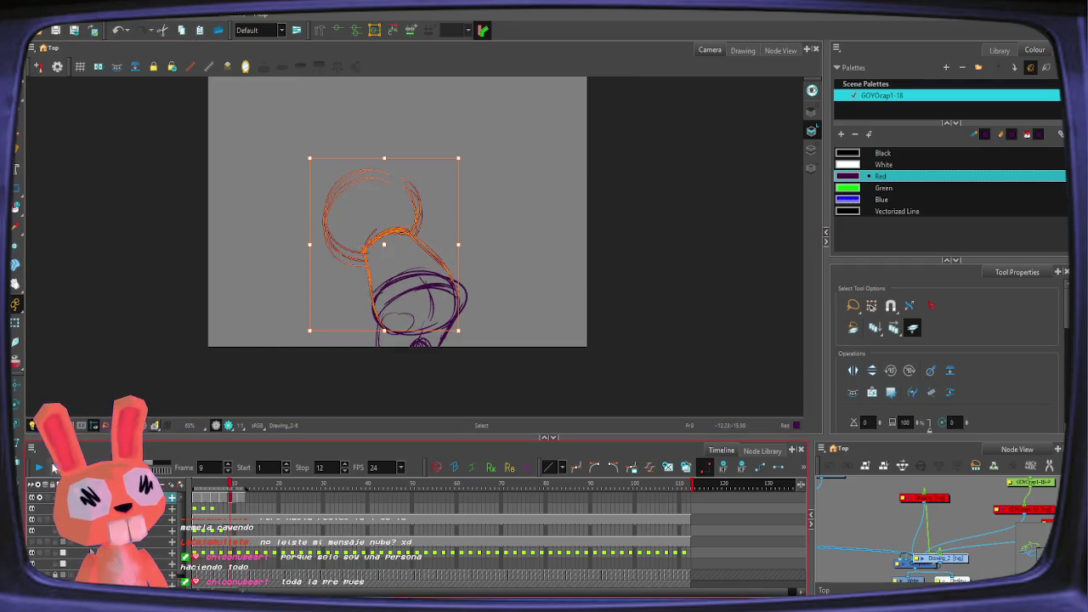
pyautogui.press('.')
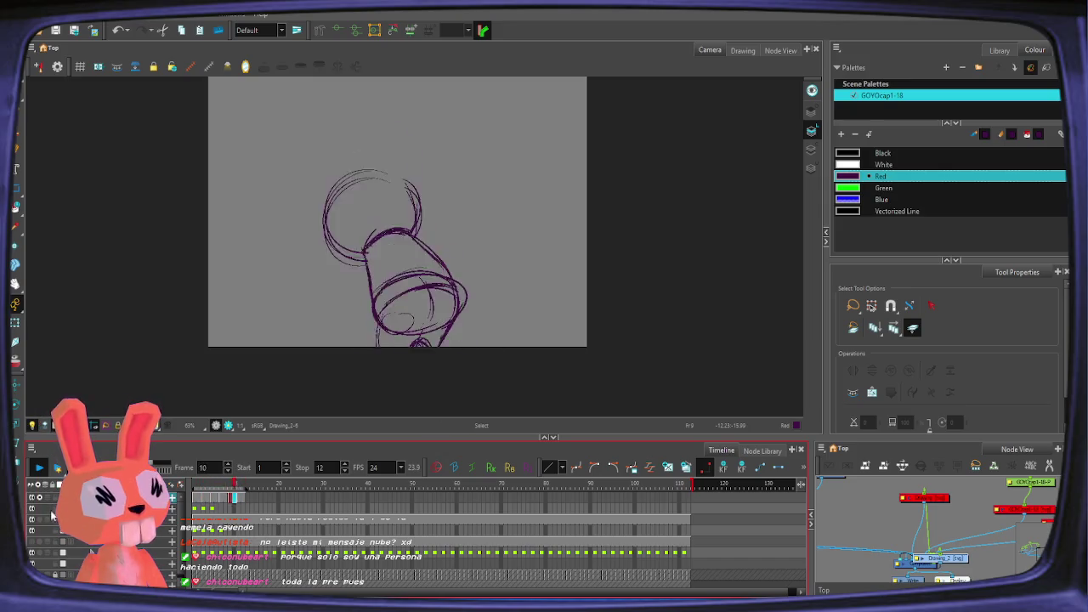
# Step: Step back to frame 9, stop playback at frame 1 and scrub forward to frame 3
pyautogui.press(',')
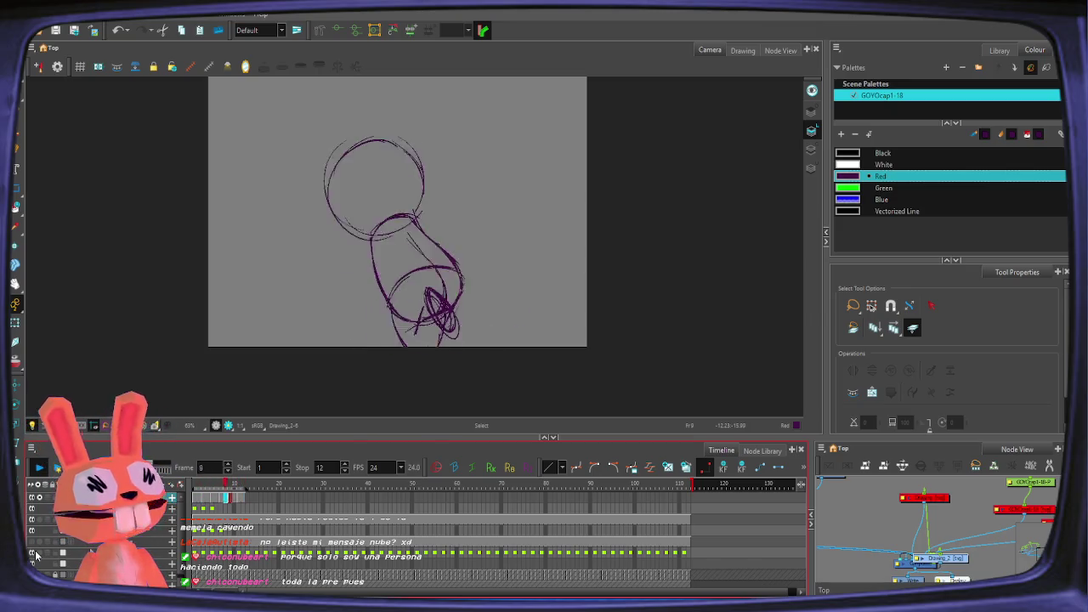
pyautogui.click(195, 492)
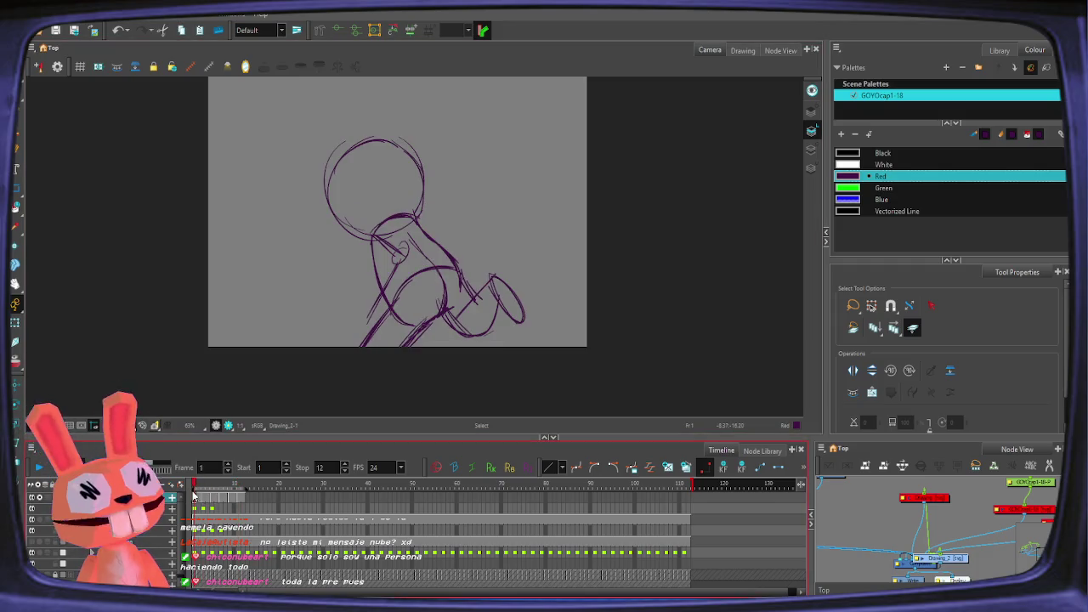
pyautogui.moveTo(196, 491); pyautogui.dragTo(202, 493)
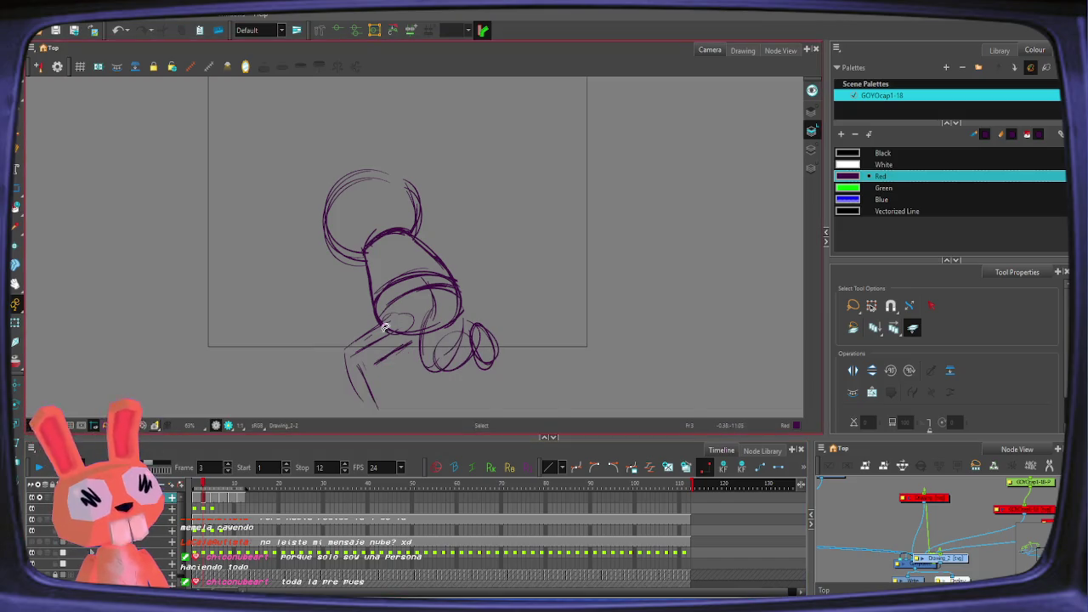
# Step: Delete the loose strokes below the figure on frame 3
pyautogui.moveTo(377, 369); pyautogui.dragTo(406, 338)
pyautogui.press('Delete')
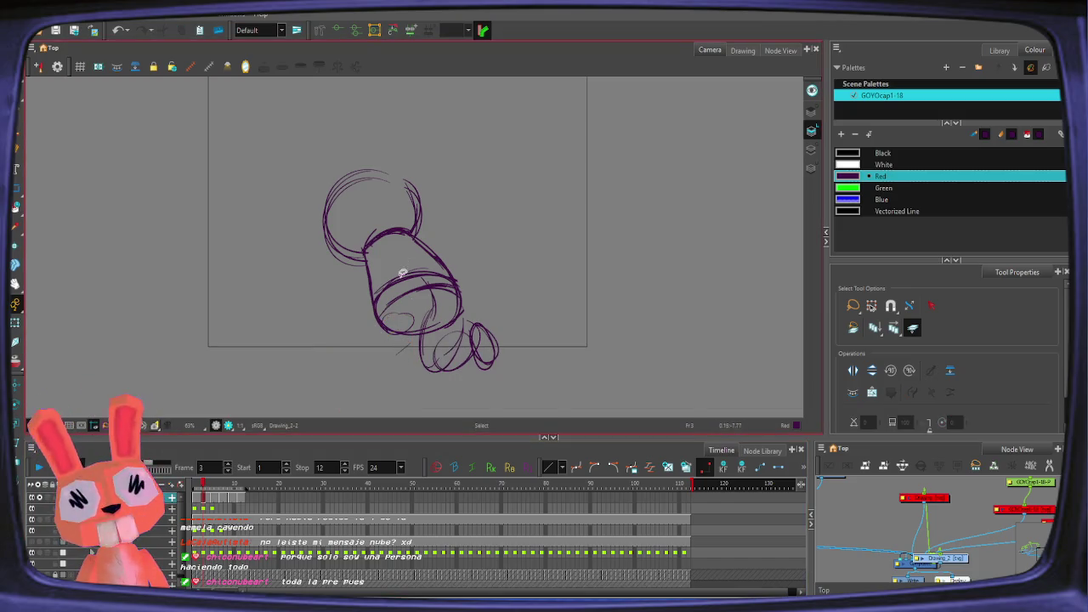
pyautogui.hotkey('alt', '/')
# Step: Add two pencil strokes to the figure's foot on frame 3
pyautogui.press(',')
pyautogui.press('.')
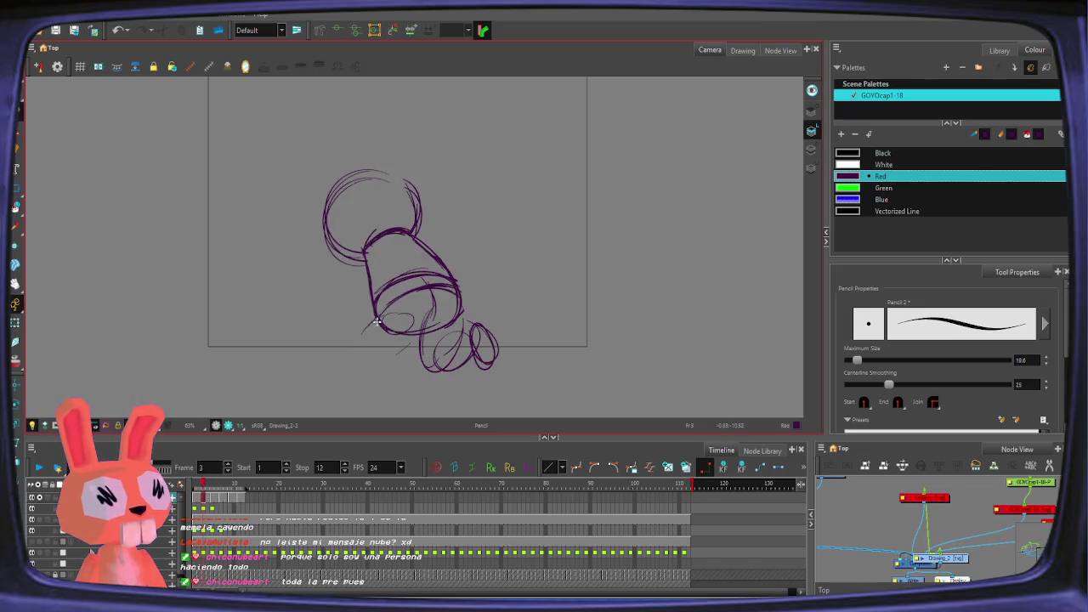
pyautogui.moveTo(370, 351); pyautogui.dragTo(360, 316)
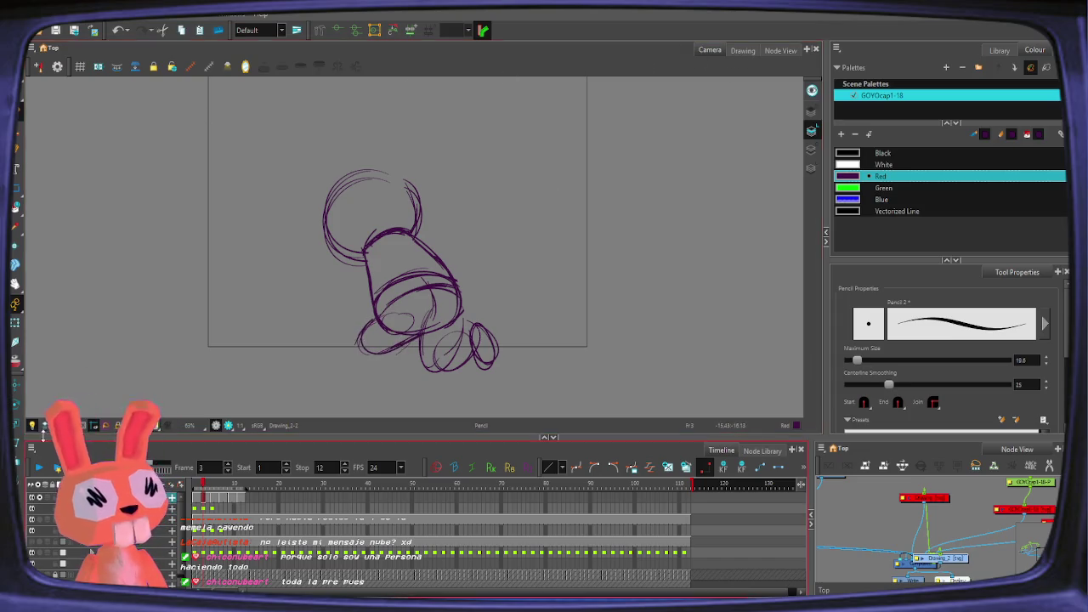
pyautogui.moveTo(349, 351); pyautogui.dragTo(379, 319)
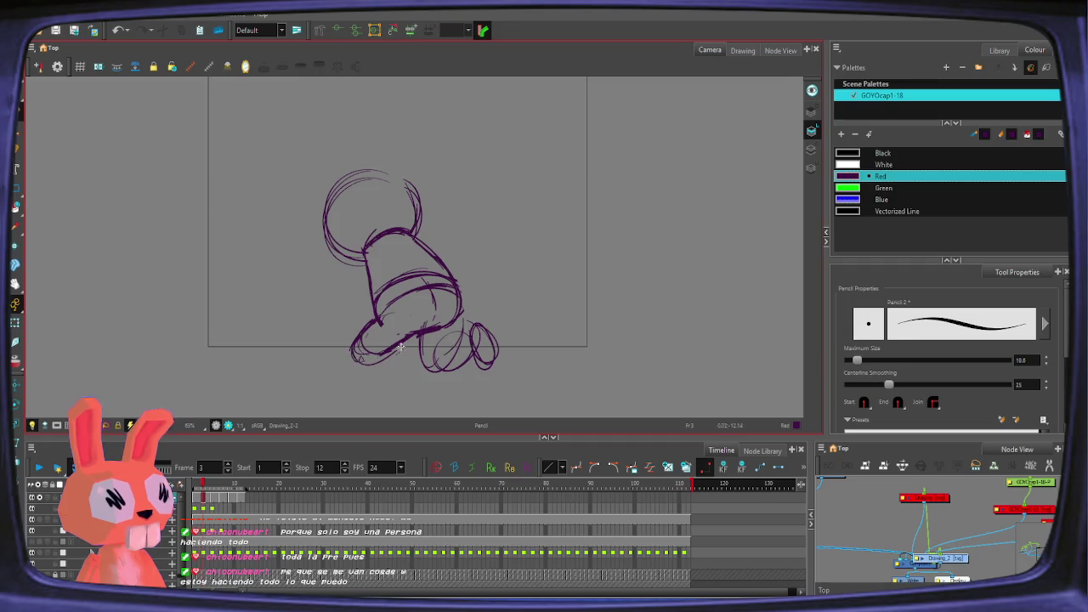
# Step: Flip between neighbouring frames and play the falling animation to check the motion
pyautogui.press(',')
pyautogui.press('.')
pyautogui.press(',')
pyautogui.press('.')
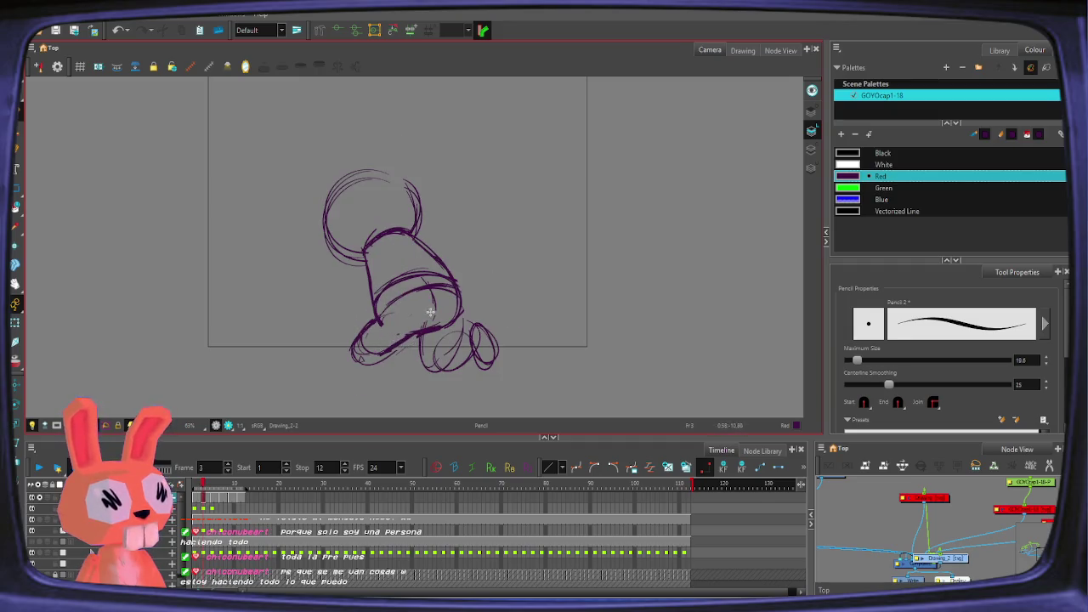
pyautogui.click(55, 469)
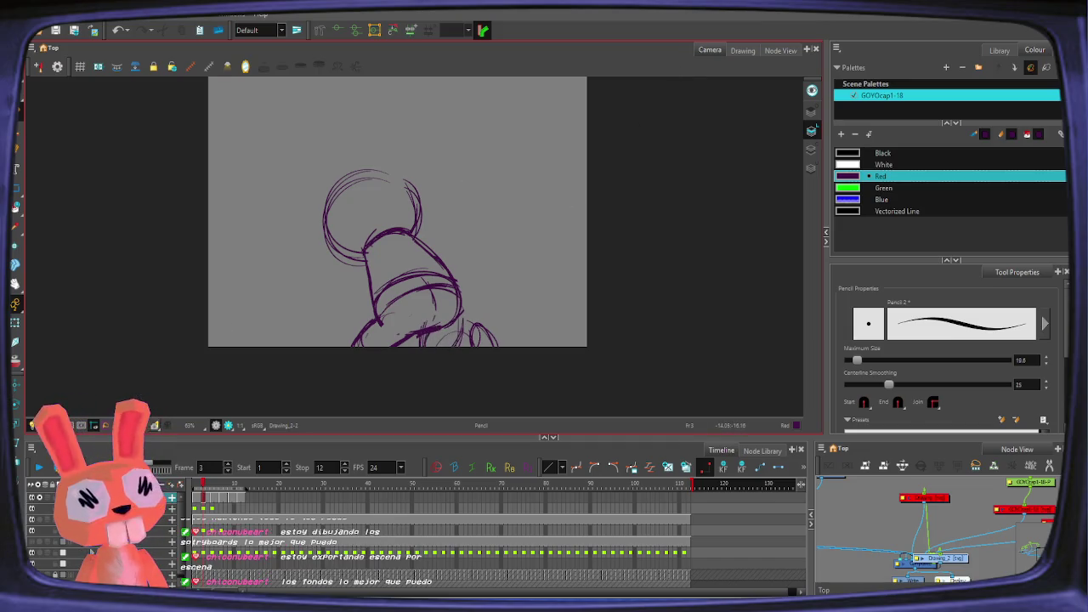
# Step: Stop playback and select the foot ellipses on frame 3
pyautogui.press('Return')
pyautogui.press('.')
pyautogui.hotkey('alt', 's')
pyautogui.moveTo(499, 311); pyautogui.dragTo(433, 372)
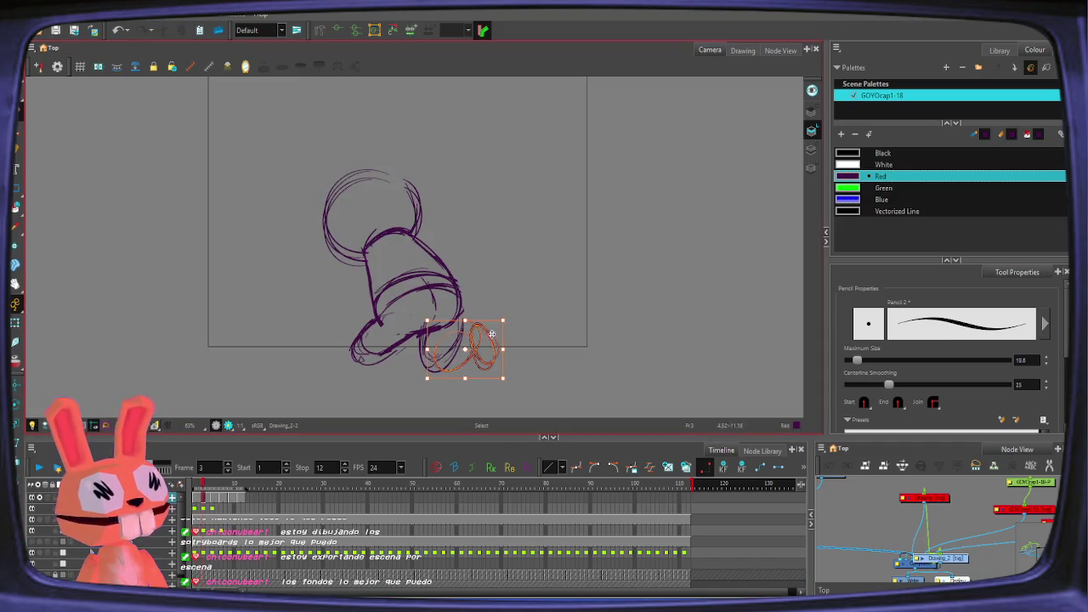
pyautogui.hotkey('alt', '/')
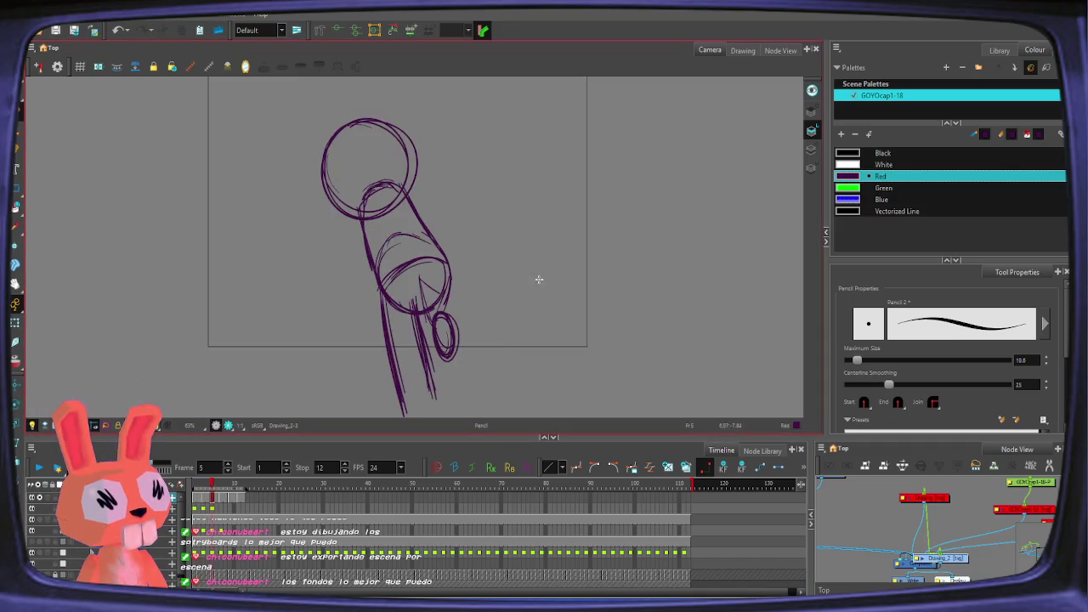
# Step: Reshape the foot ellipse on frame 5, shifting it slightly right
pyautogui.press('.')
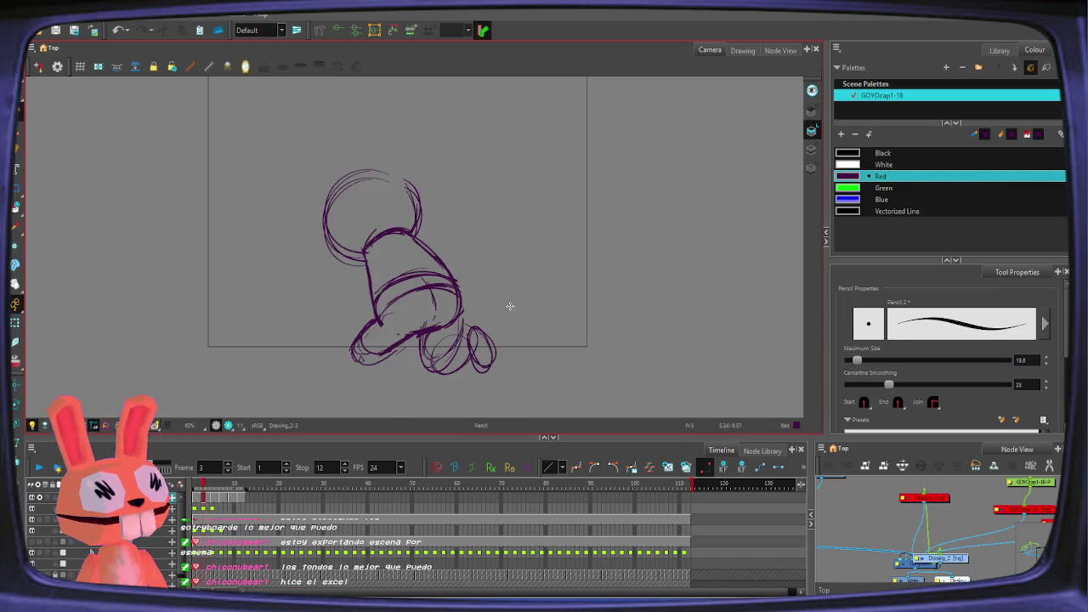
pyautogui.press('.')
pyautogui.press('.')
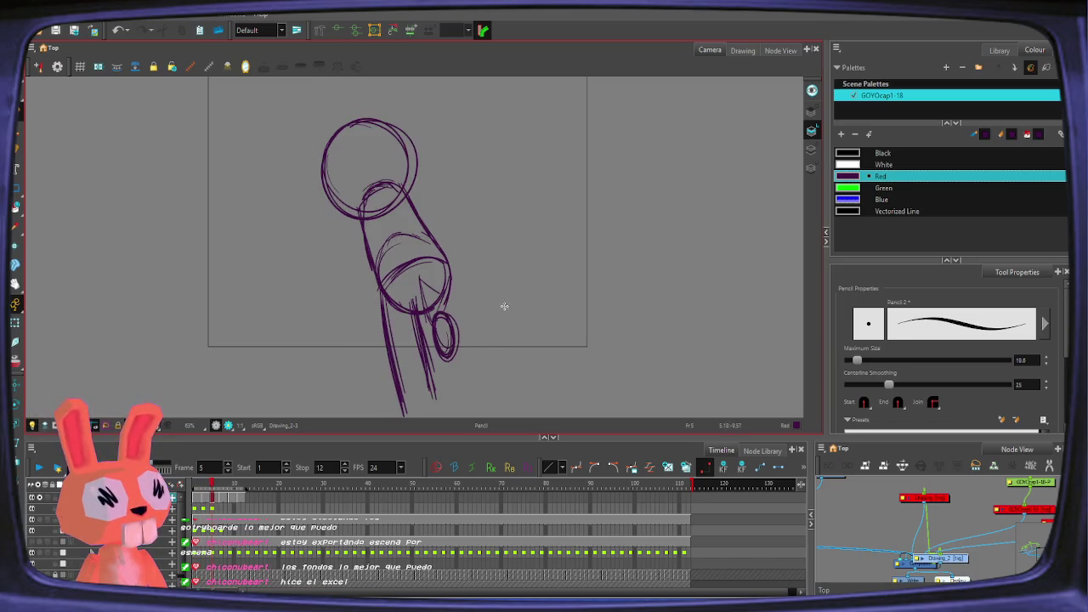
pyautogui.hotkey('alt', 's')
pyautogui.click(444, 333)
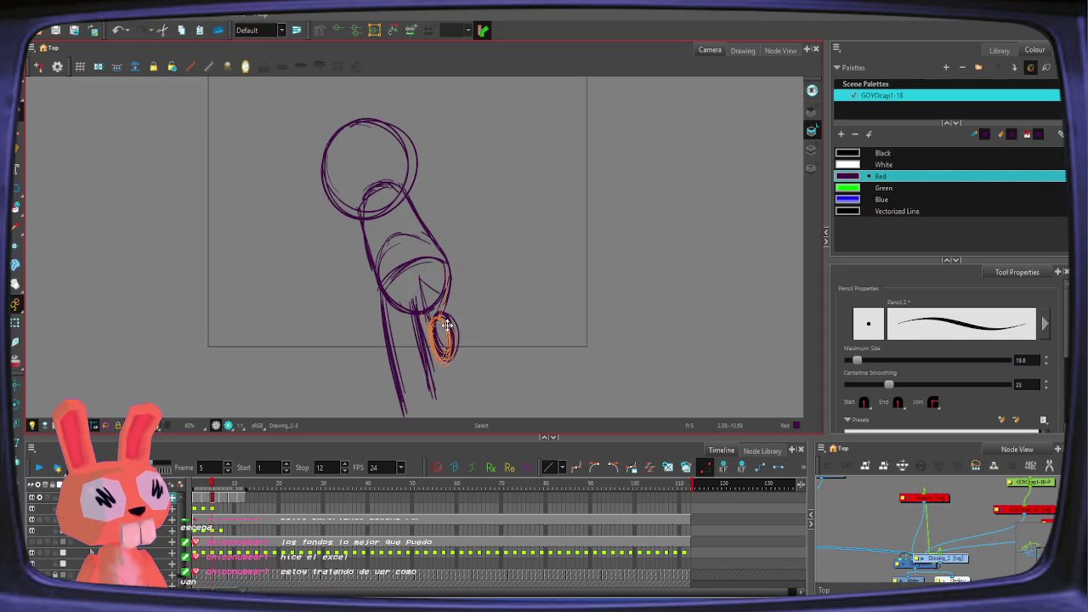
pyautogui.moveTo(461, 382); pyautogui.dragTo(467, 382)
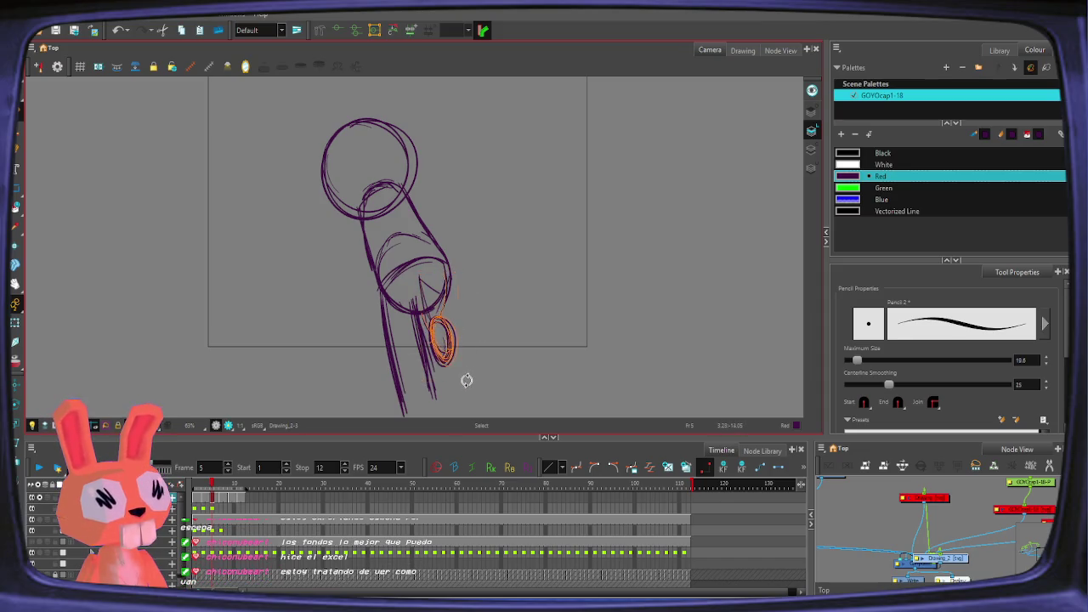
pyautogui.press('.')
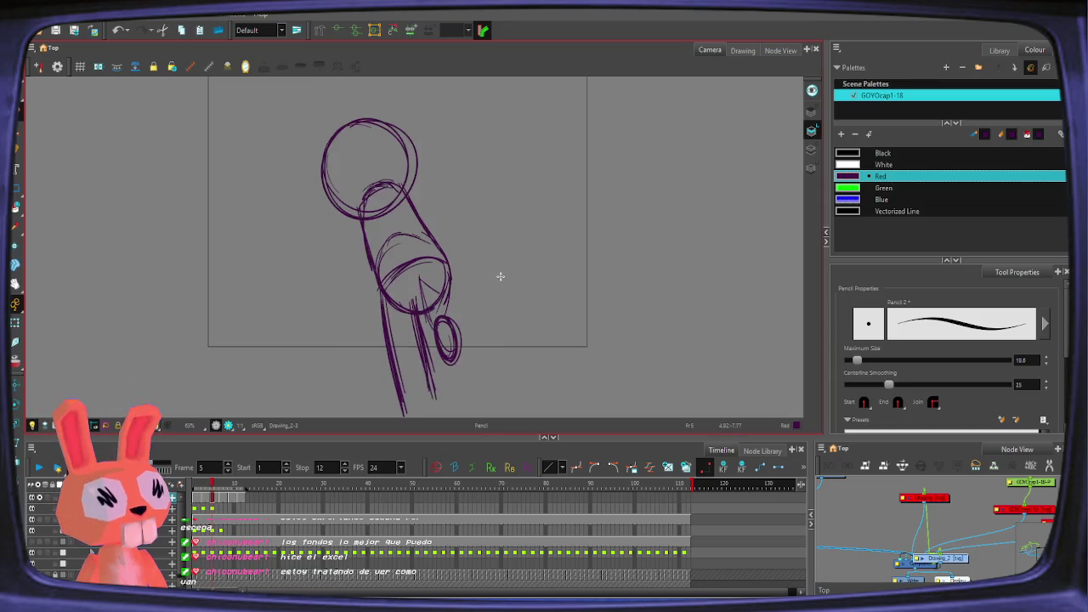
# Step: Step back to frame 1 and add strokes inside its foot ellipse
pyautogui.press('.')
pyautogui.hotkey('alt', 'p')
pyautogui.press(',')
pyautogui.press('.')
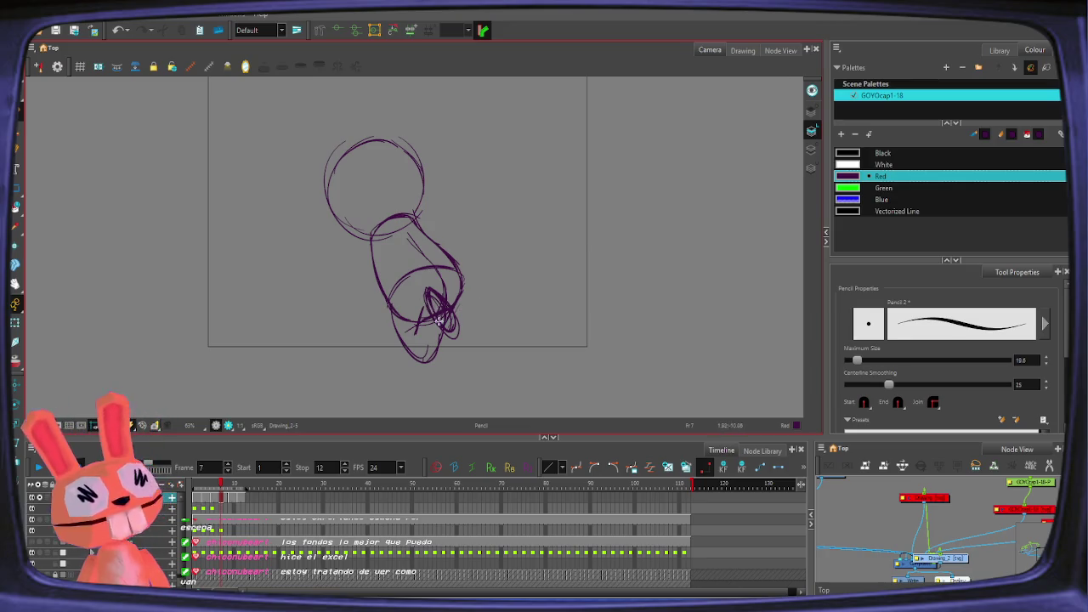
pyautogui.press(',')
pyautogui.press(',')
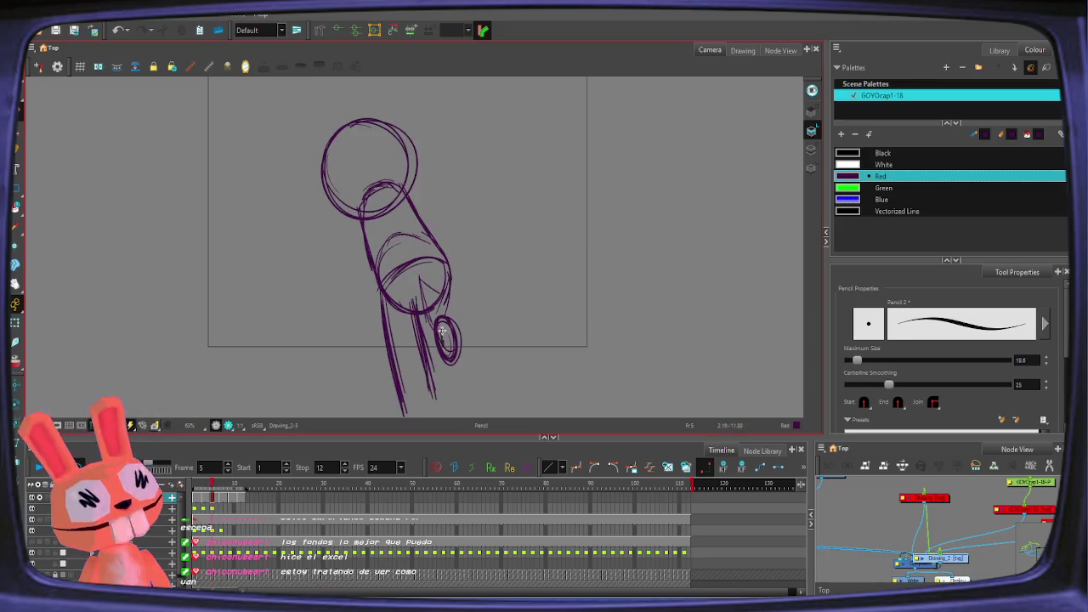
pyautogui.press(',')
pyautogui.press(',')
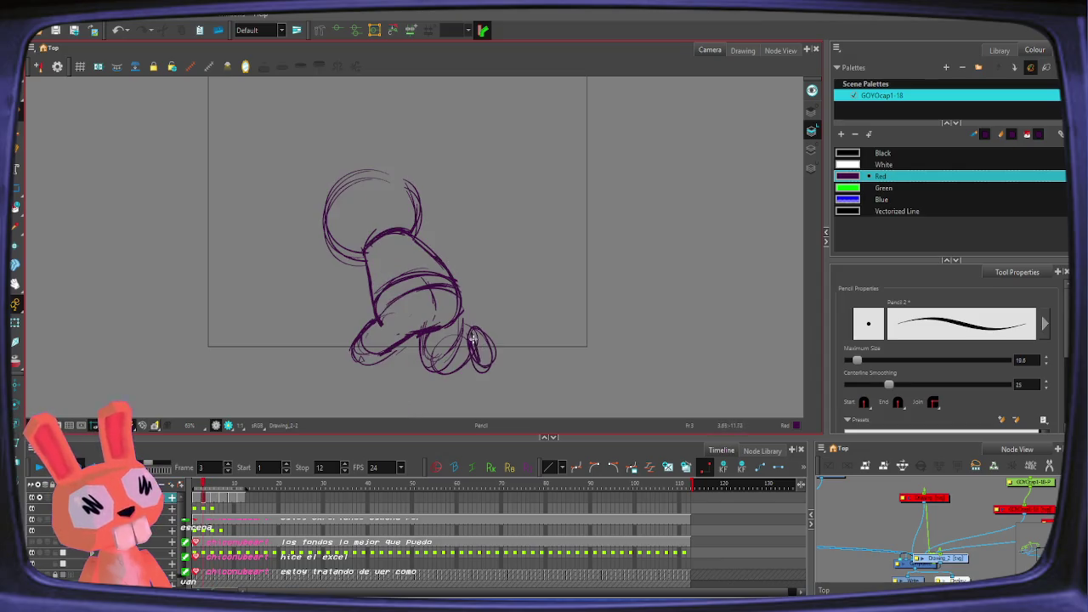
pyautogui.press(',')
pyautogui.press(',')
pyautogui.moveTo(507, 313); pyautogui.dragTo(495, 282)
# Step: Add strokes to the feet on frames 9 and 11, then compare them
pyautogui.press('.')
pyautogui.press('.')
pyautogui.press('.')
pyautogui.press('.')
pyautogui.press('.')
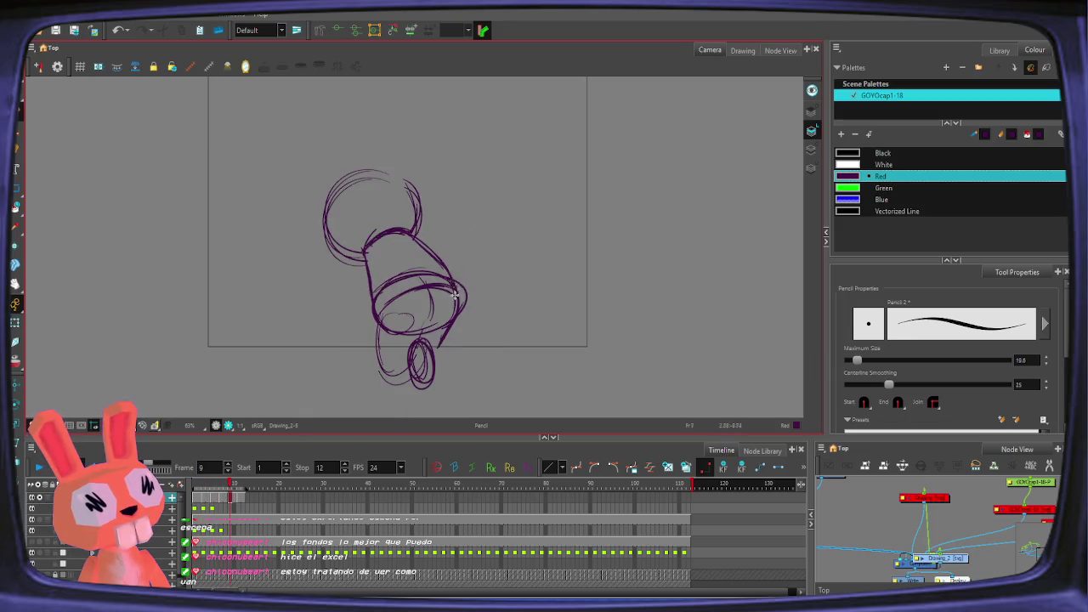
pyautogui.moveTo(418, 346)
pyautogui.mouseDown()
pyautogui.moveTo(416, 378)
pyautogui.moveTo(429, 383)
pyautogui.mouseUp()
pyautogui.press('.')
pyautogui.press('.')
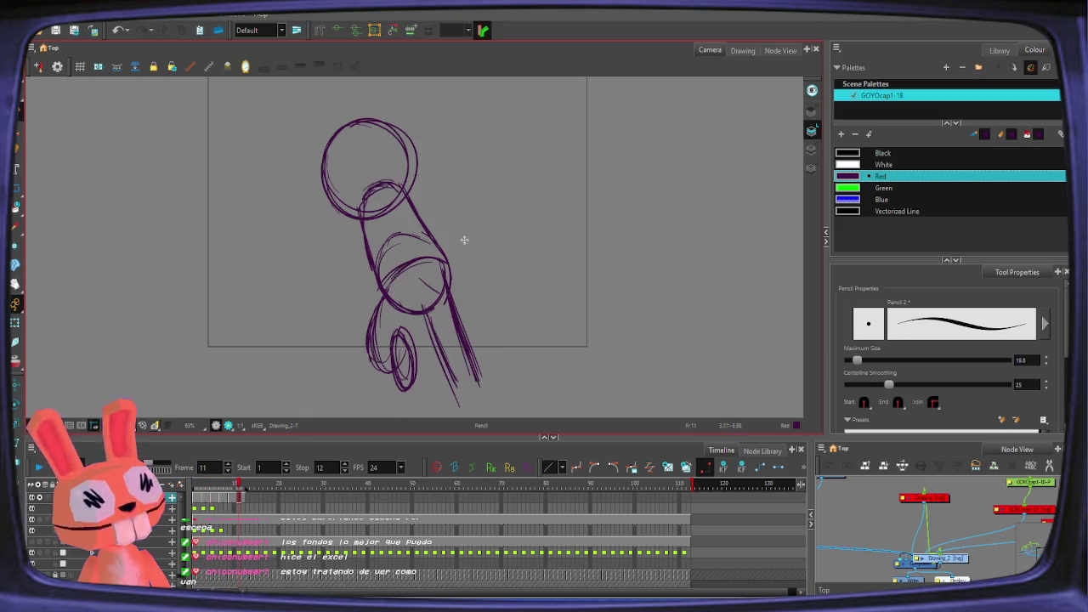
pyautogui.moveTo(399, 340)
pyautogui.mouseDown()
pyautogui.moveTo(402, 379)
pyautogui.moveTo(404, 333)
pyautogui.mouseUp()
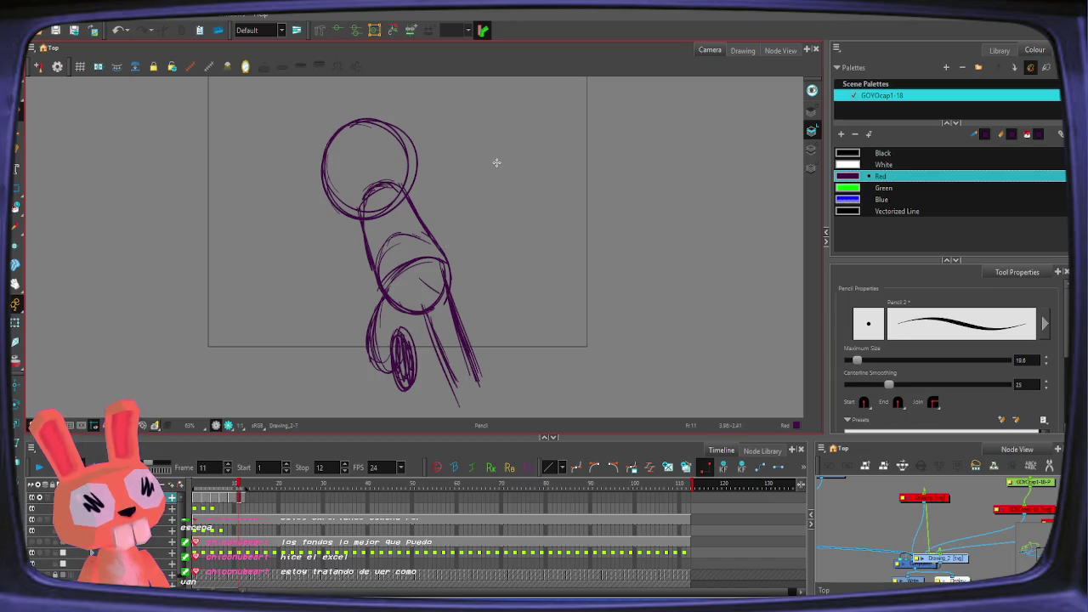
pyautogui.press(',')
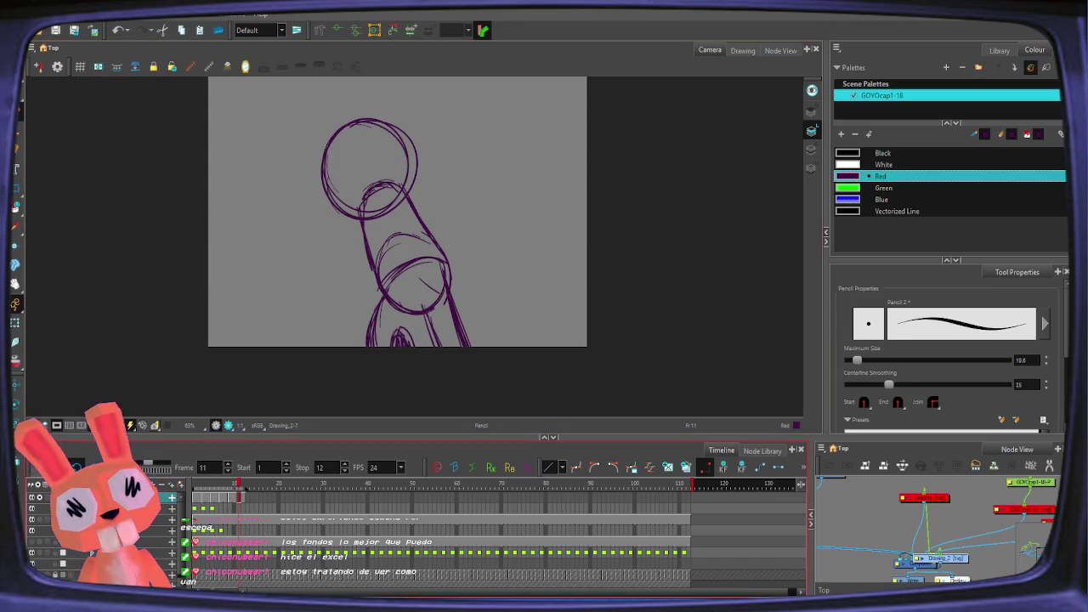
pyautogui.press(',')
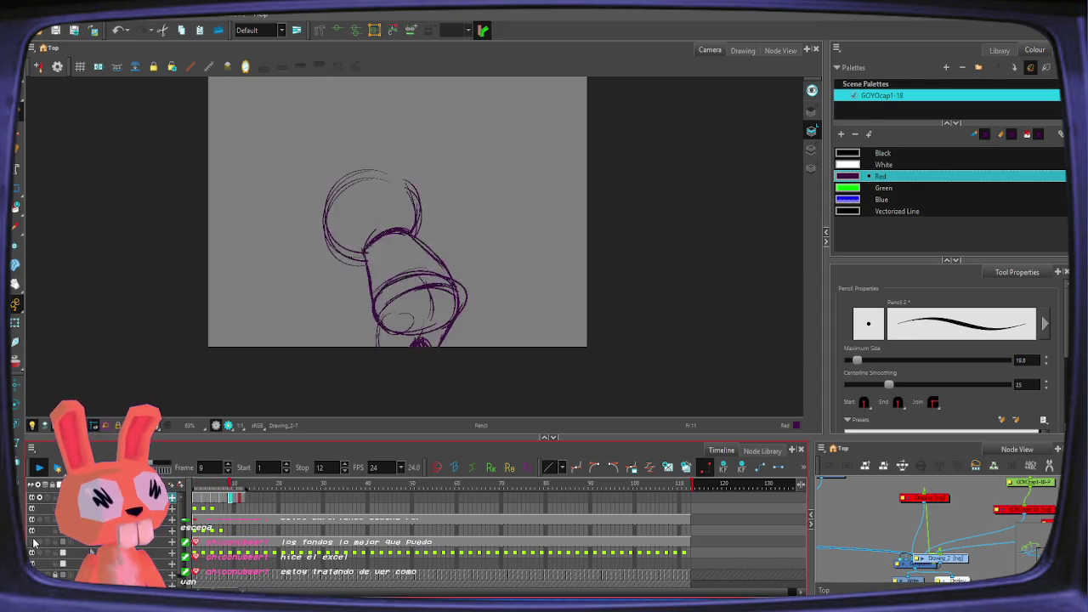
# Step: Return to frame 1, pencil a stroke down the body, and undo the small stray oval
pyautogui.click(202, 505)
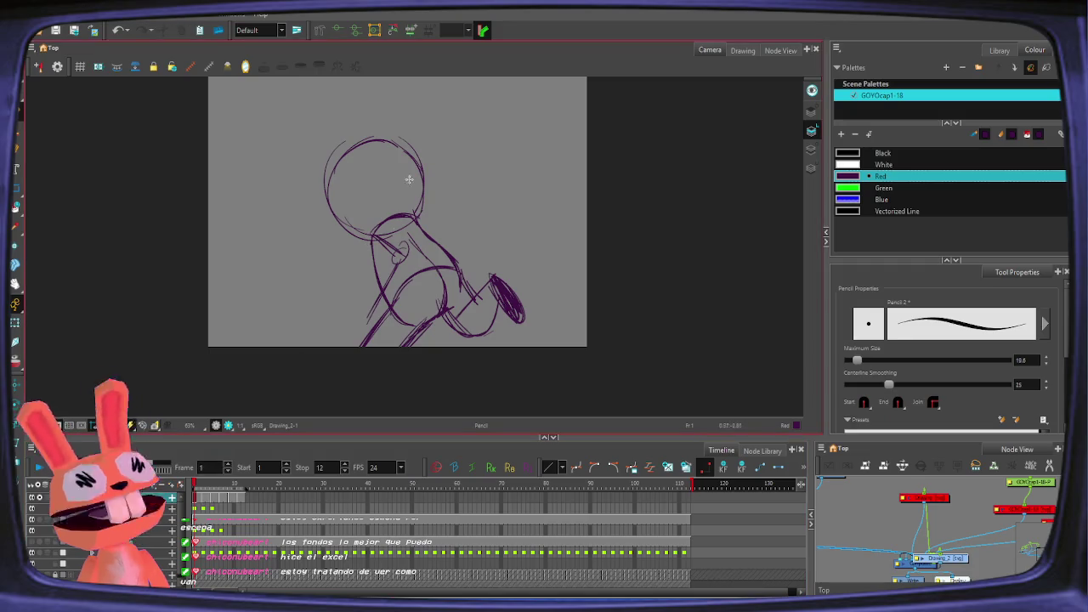
pyautogui.click(401, 249)
pyautogui.hotkey('alt', '/')
pyautogui.moveTo(374, 252); pyautogui.dragTo(385, 272)
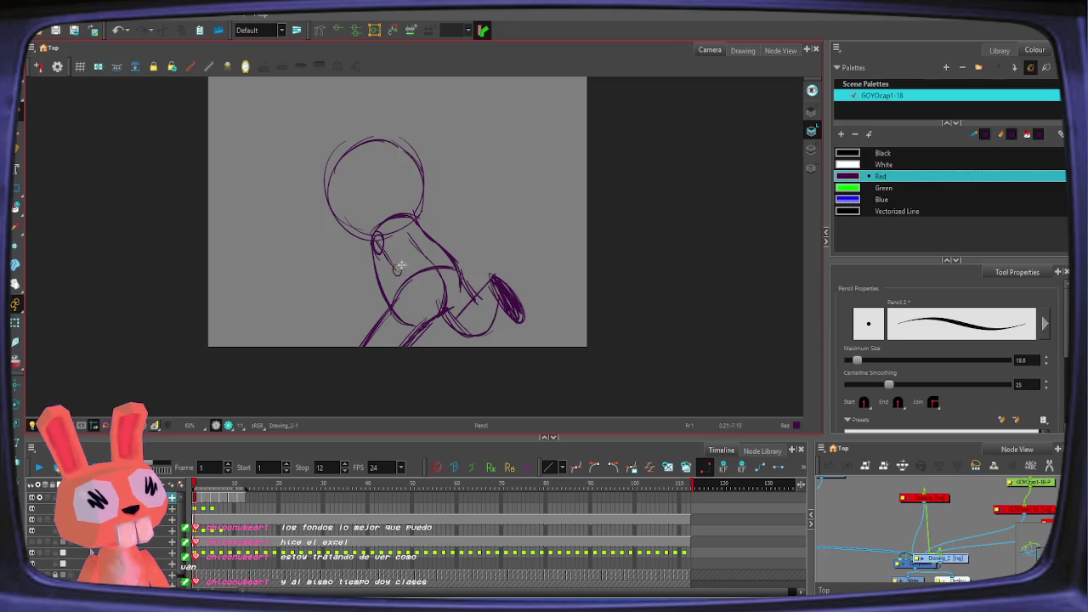
pyautogui.hotkey('alt', 's')
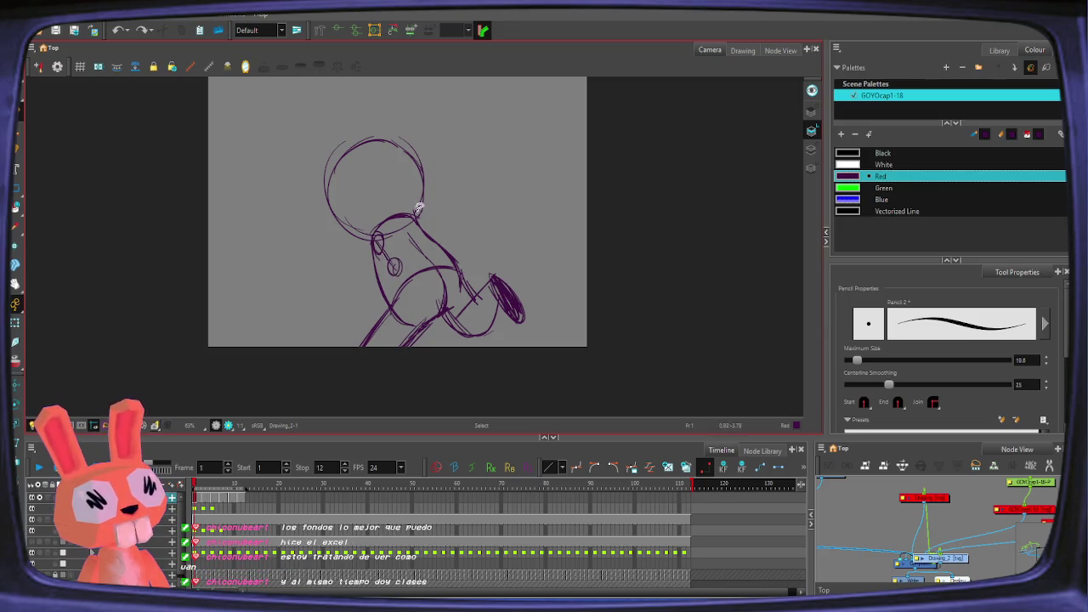
pyautogui.hotkey('ctrl', 'z')
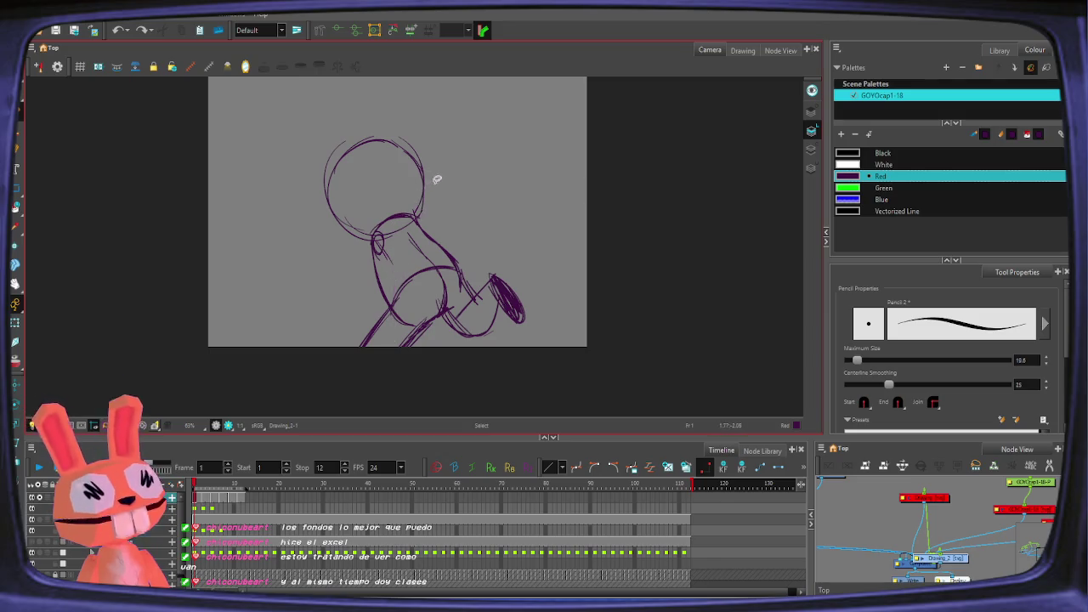
# Step: Draw the right-reaching arm on frame 1, and arm, shoulder line and hand on frame 3
pyautogui.hotkey('alt', '/')
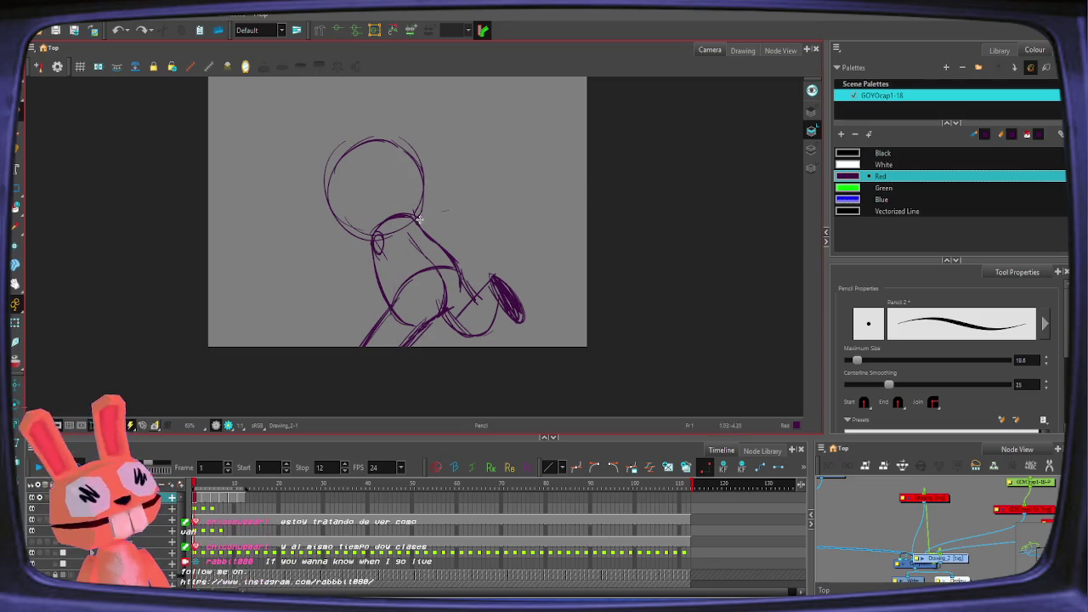
pyautogui.moveTo(422, 223); pyautogui.dragTo(509, 211)
pyautogui.press('.')
pyautogui.press('.')
pyautogui.moveTo(416, 233); pyautogui.dragTo(491, 226)
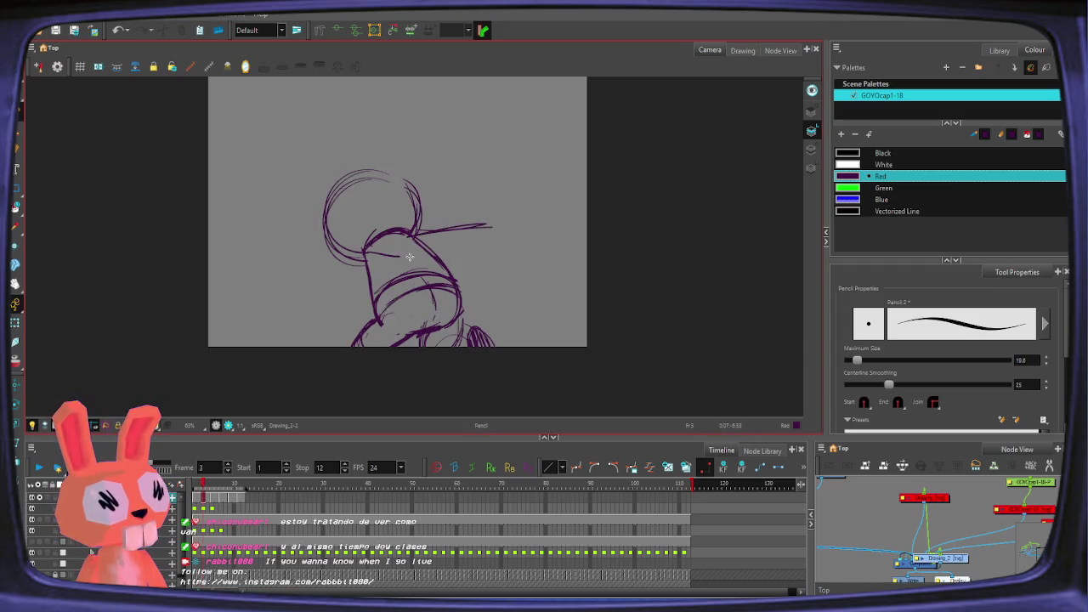
pyautogui.moveTo(365, 252); pyautogui.dragTo(430, 264)
pyautogui.moveTo(489, 228)
pyautogui.mouseDown()
pyautogui.moveTo(513, 242)
pyautogui.moveTo(492, 222)
pyautogui.moveTo(501, 243)
pyautogui.mouseUp()
# Step: Sketch the arm and body strokes on frames 5 and 7
pyautogui.press(',')
pyautogui.press('.')
pyautogui.press('.')
pyautogui.press('.')
pyautogui.moveTo(411, 199); pyautogui.dragTo(469, 235)
pyautogui.moveTo(406, 221)
pyautogui.mouseDown()
pyautogui.moveTo(367, 269)
pyautogui.moveTo(430, 296)
pyautogui.mouseUp()
pyautogui.moveTo(467, 222); pyautogui.dragTo(495, 265)
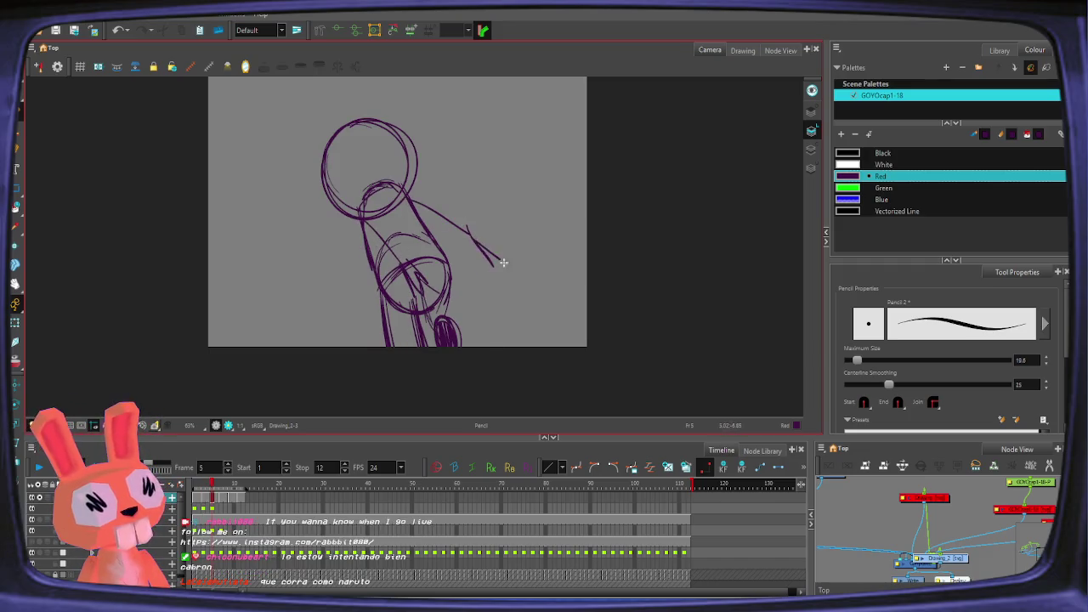
pyautogui.press('.')
pyautogui.press('.')
pyautogui.moveTo(381, 242); pyautogui.dragTo(411, 286)
pyautogui.moveTo(405, 223)
pyautogui.mouseDown()
pyautogui.moveTo(388, 247)
pyautogui.moveTo(446, 285)
pyautogui.mouseUp()
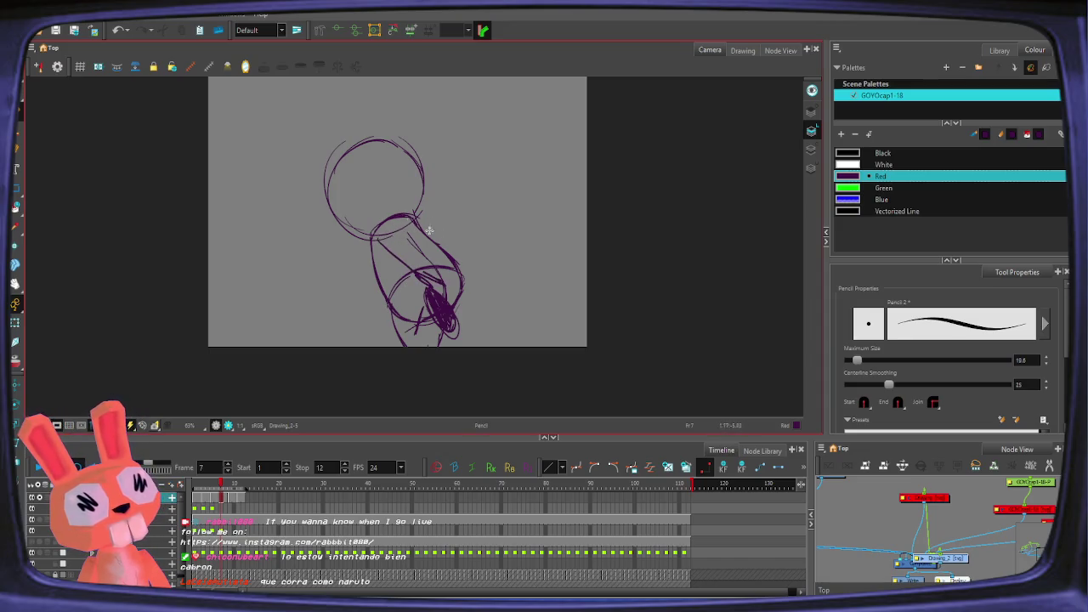
pyautogui.moveTo(470, 246); pyautogui.dragTo(510, 255)
# Step: Draw the long arm on frames 9 and 11, with a hand on frame 11
pyautogui.press('.')
pyautogui.press('.')
pyautogui.moveTo(372, 250); pyautogui.dragTo(405, 275)
pyautogui.moveTo(421, 311); pyautogui.dragTo(459, 296)
pyautogui.moveTo(417, 231); pyautogui.dragTo(494, 261)
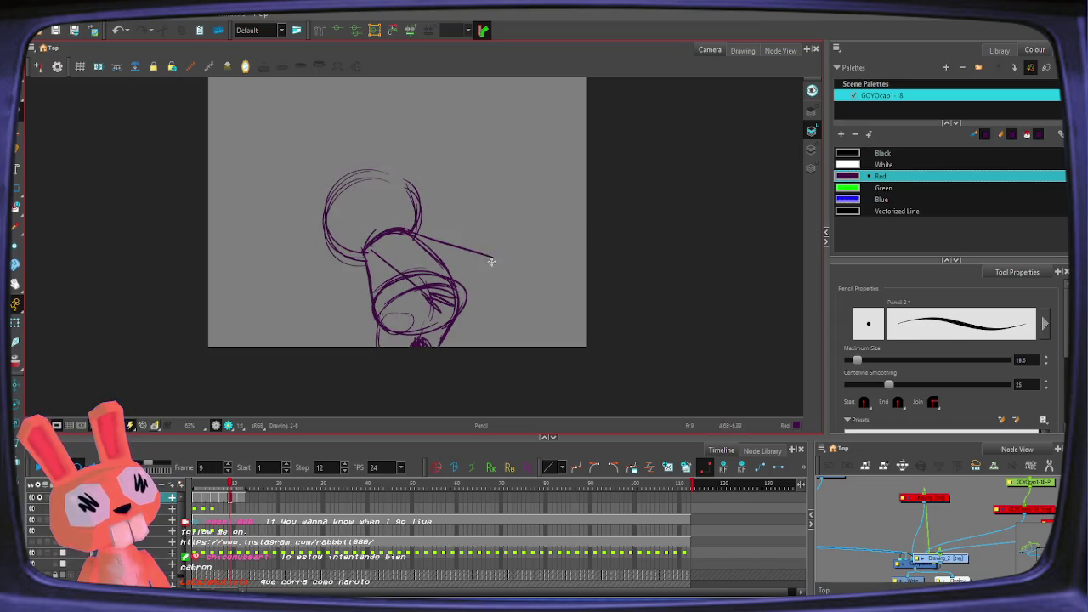
pyautogui.press('.')
pyautogui.press('.')
pyautogui.moveTo(417, 209); pyautogui.dragTo(513, 274)
pyautogui.moveTo(406, 289); pyautogui.dragTo(426, 276)
# Step: Play through the animation, then undo the stray arm and torso strokes on frame 4
pyautogui.click(40, 468)
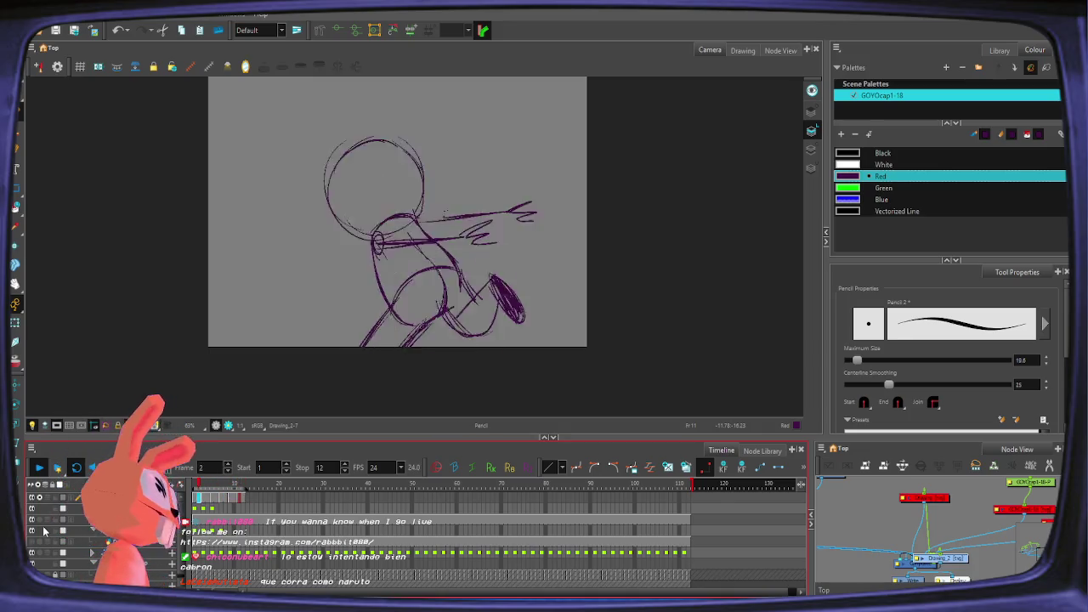
pyautogui.click(39, 468)
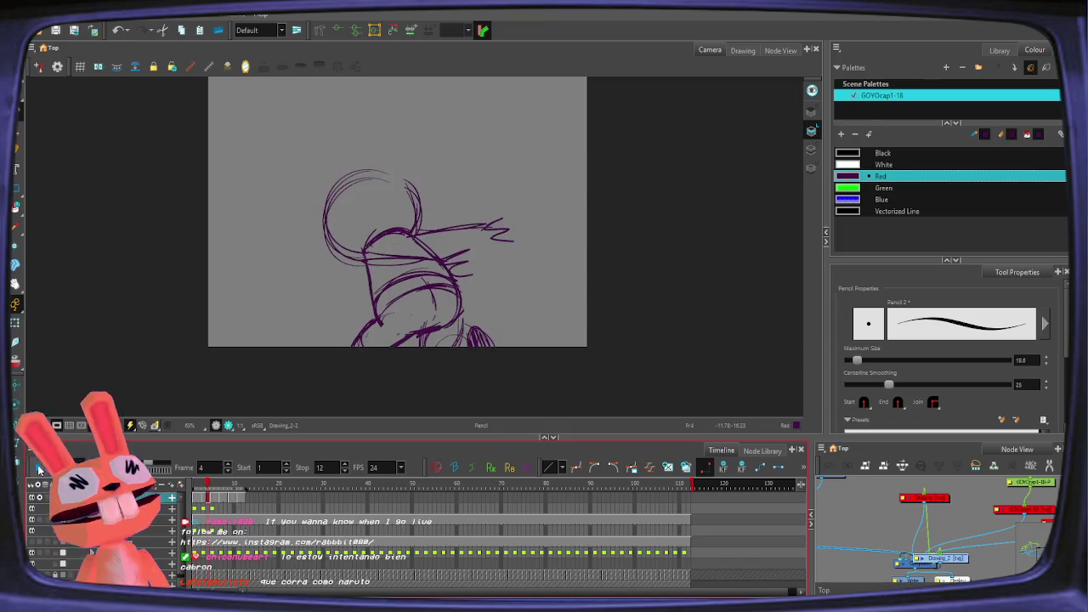
pyautogui.hotkey('alt', 's')
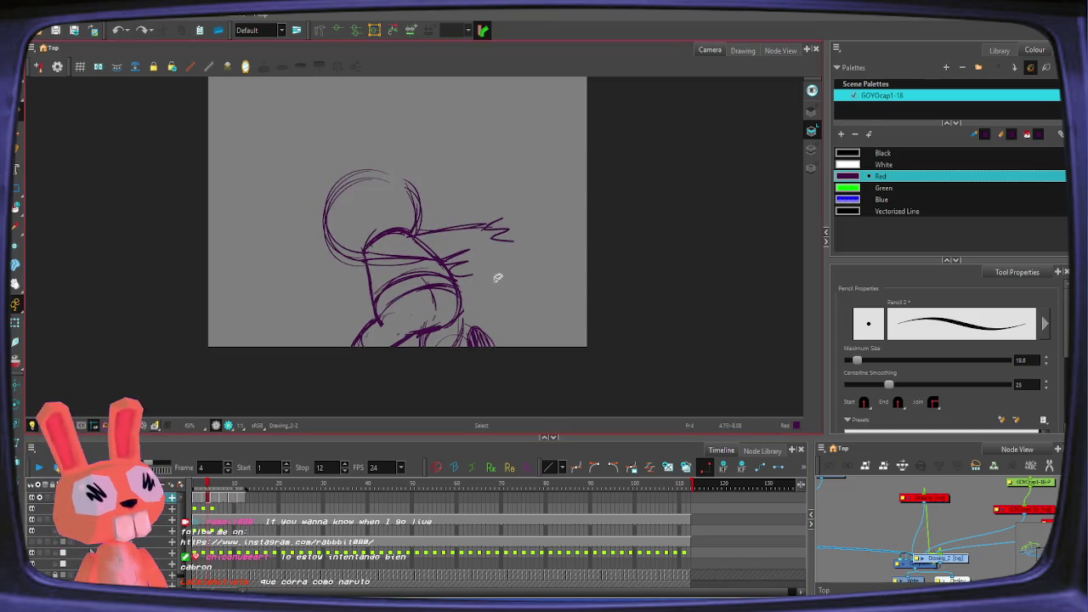
pyautogui.hotkey('ctrl', 'z')
pyautogui.hotkey('ctrl', 'z')
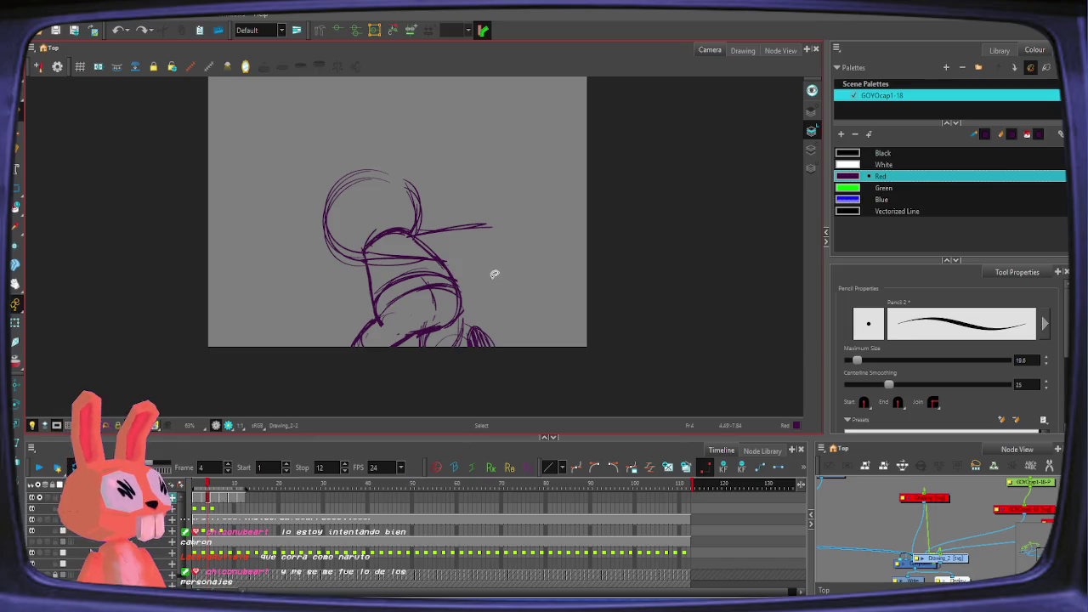
pyautogui.hotkey('ctrl', 'z')
# Step: Return to the Pencil and jump to frame 1
pyautogui.hotkey('alt', '/')
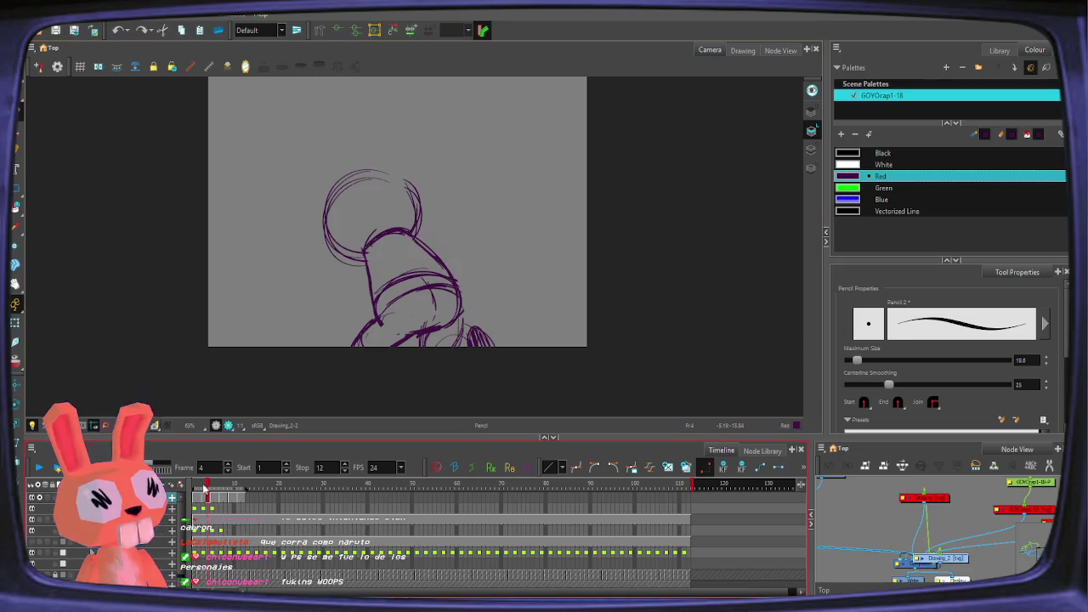
pyautogui.click(208, 467)
pyautogui.write('1')
pyautogui.press('Return')
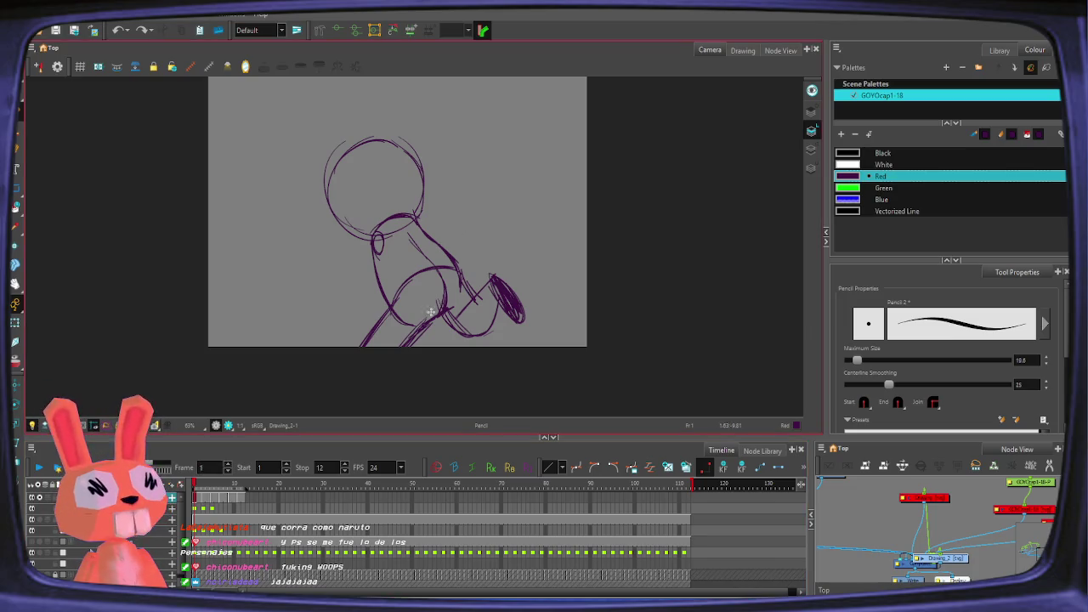
# Step: Sketch a small stroke near the hand on frame 1
pyautogui.moveTo(448, 311); pyautogui.dragTo(501, 276)
# Step: Undo the extra stroke near the hand and compare frames 2 and 3 before returning to frame 1
pyautogui.hotkey('ctrl', 'z')
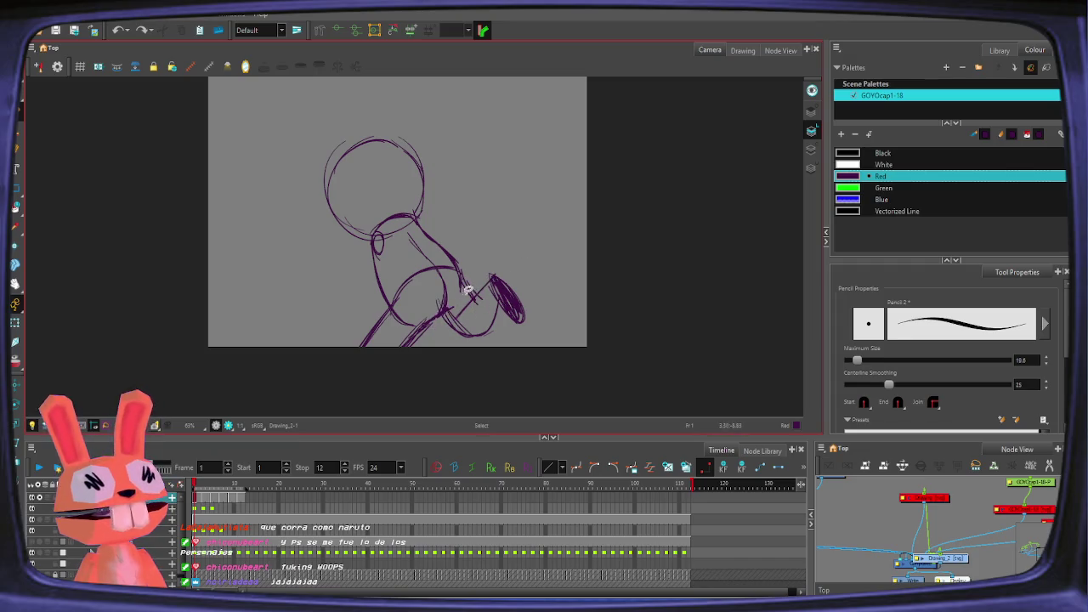
pyautogui.hotkey('alt', 'e')
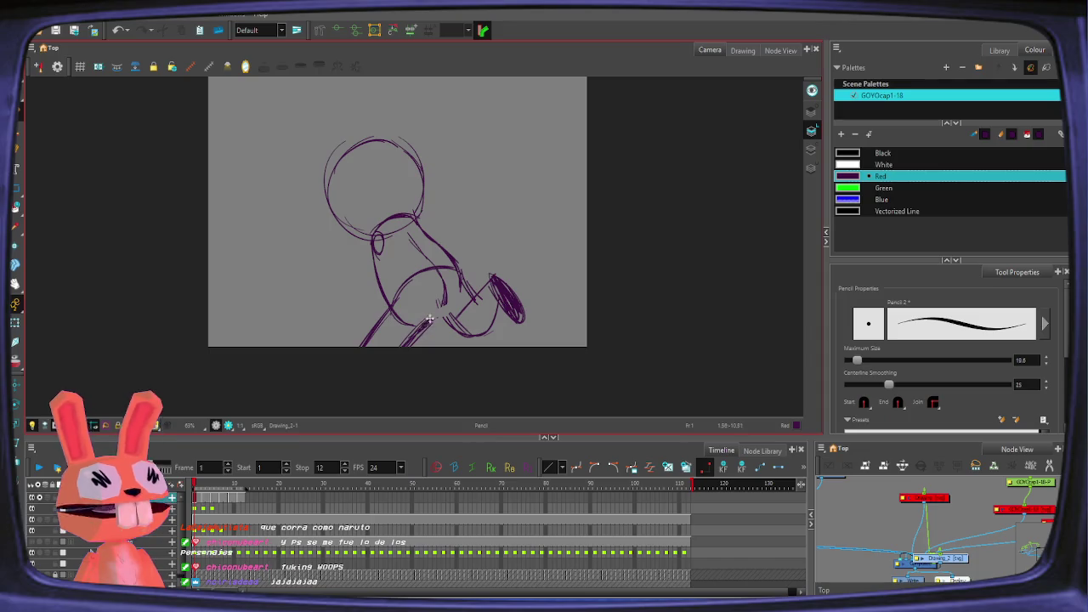
pyautogui.hotkey('alt', '/')
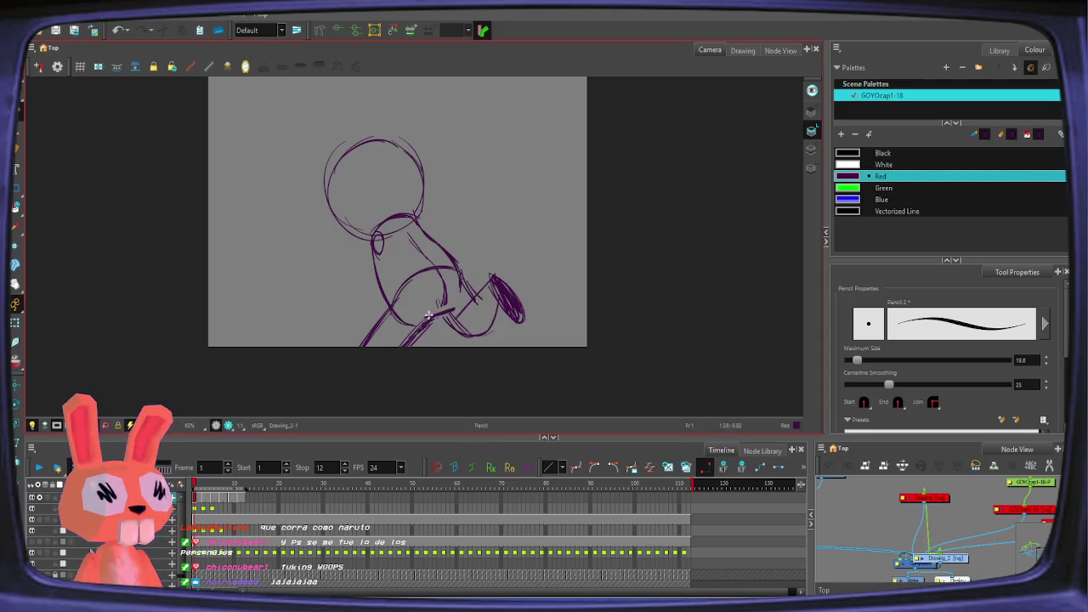
pyautogui.press('.')
pyautogui.press('.')
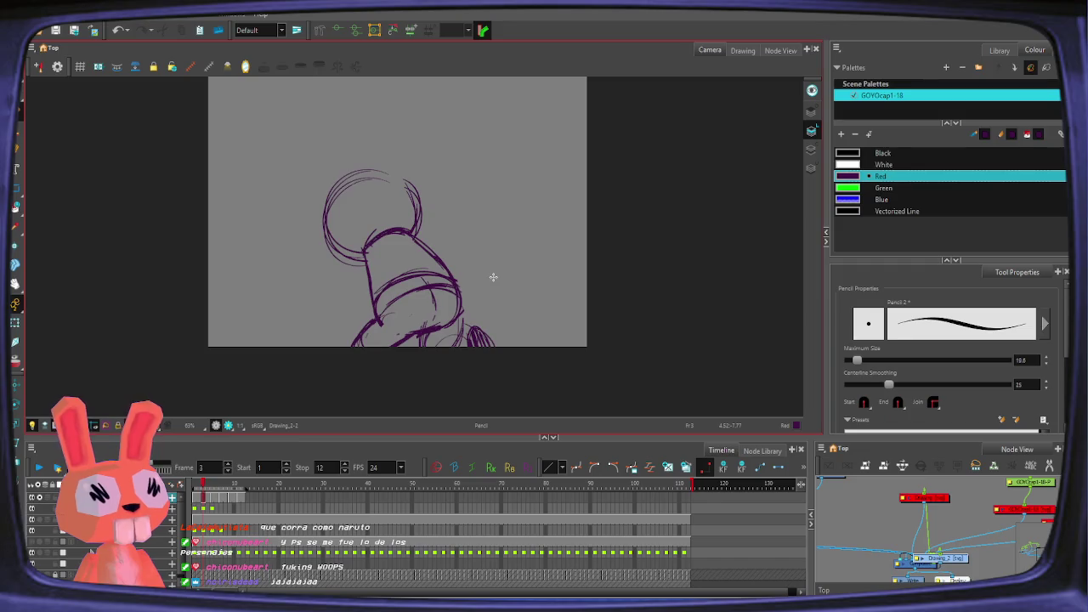
pyautogui.press(',')
pyautogui.press('.')
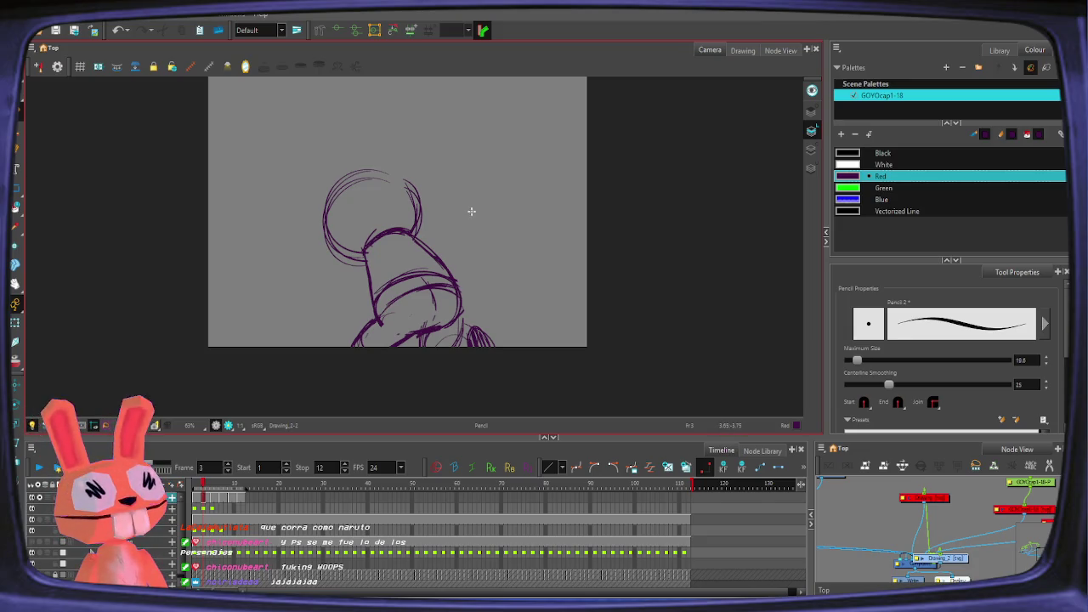
pyautogui.press(',')
pyautogui.press(',')
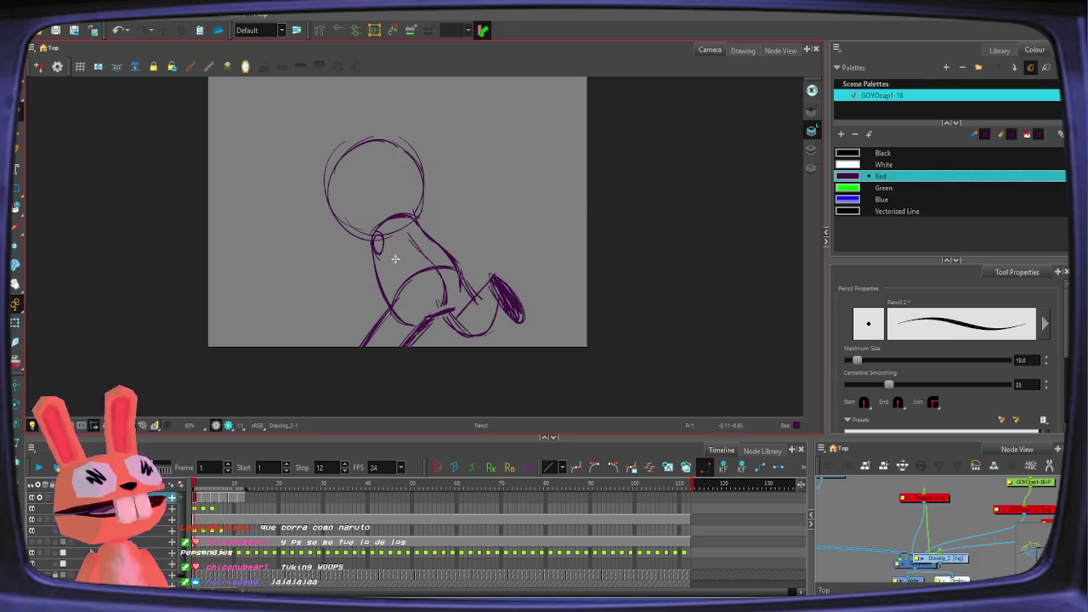
# Step: Sketch neck lines and a torso loop on frame 1, undoing the short neck lines
pyautogui.moveTo(374, 240); pyautogui.dragTo(383, 248)
pyautogui.moveTo(389, 240)
pyautogui.mouseDown()
pyautogui.moveTo(415, 289)
pyautogui.moveTo(408, 323)
pyautogui.mouseUp()
pyautogui.moveTo(409, 270)
pyautogui.mouseDown()
pyautogui.moveTo(379, 243)
pyautogui.moveTo(401, 267)
pyautogui.mouseUp()
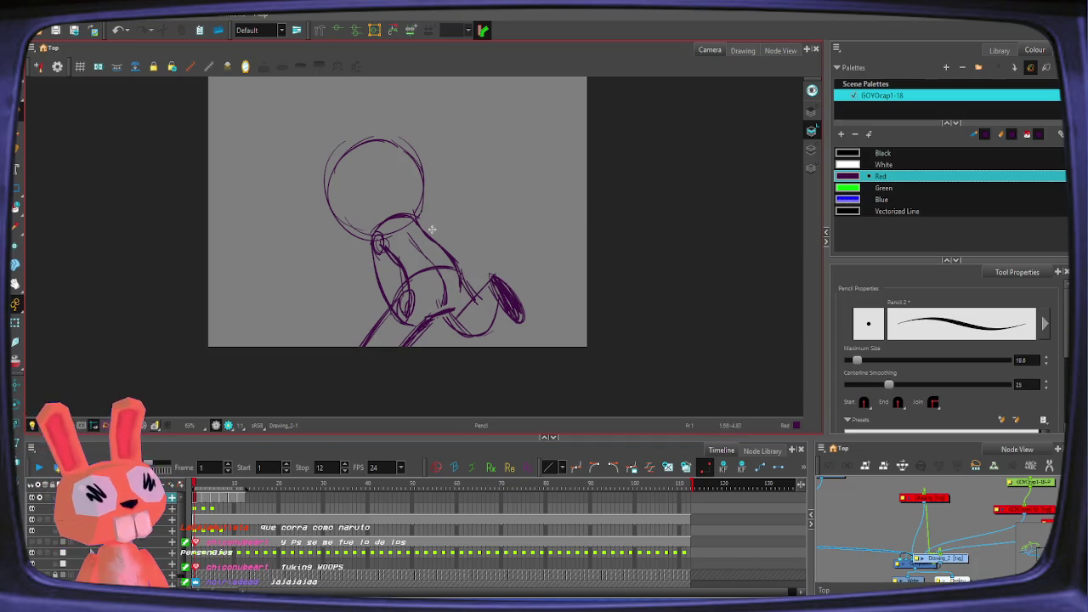
pyautogui.hotkey('ctrl', 'z')
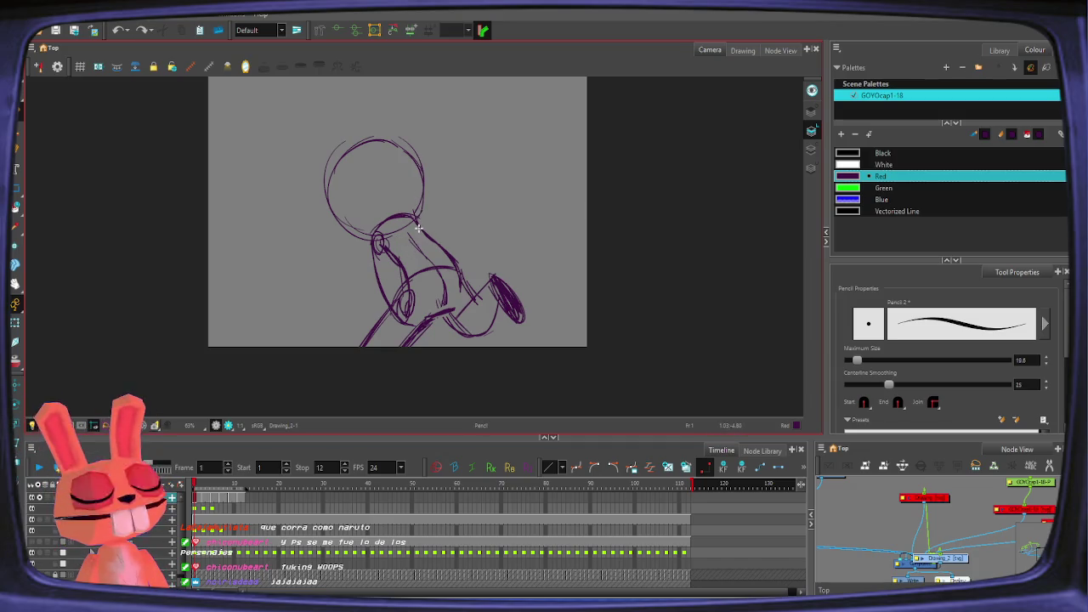
# Step: Rework the neck on frame 3, removing unwanted strokes and drawing a short neck stroke
pyautogui.press('.')
pyautogui.press('.')
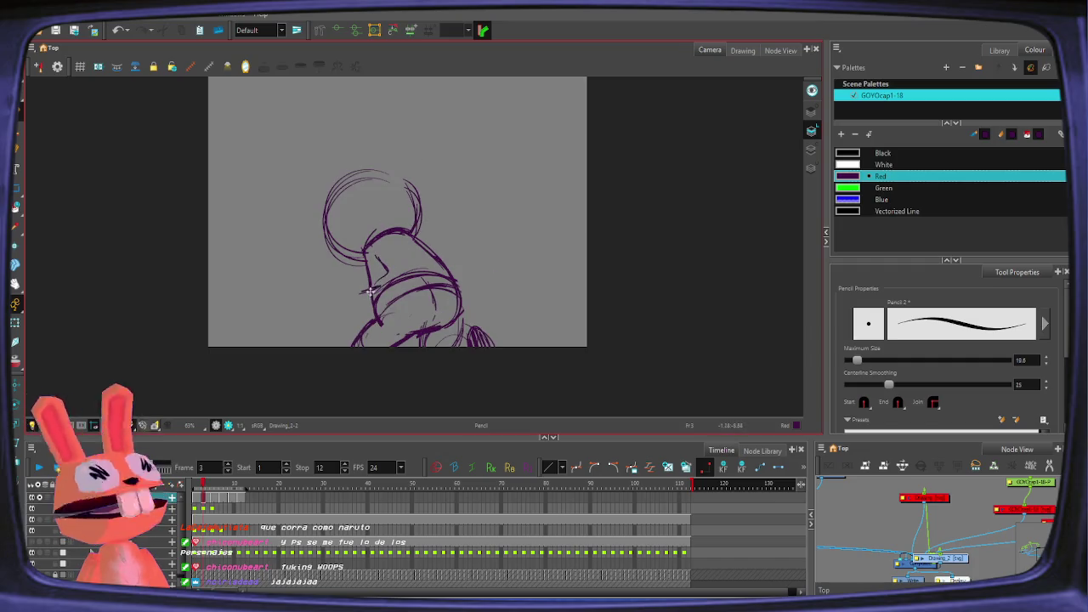
pyautogui.hotkey('ctrl', 'z')
pyautogui.hotkey('alt', 's')
pyautogui.hotkey('alt', 'p')
pyautogui.moveTo(382, 238)
pyautogui.mouseDown()
pyautogui.moveTo(371, 268)
pyautogui.moveTo(387, 297)
pyautogui.mouseUp()
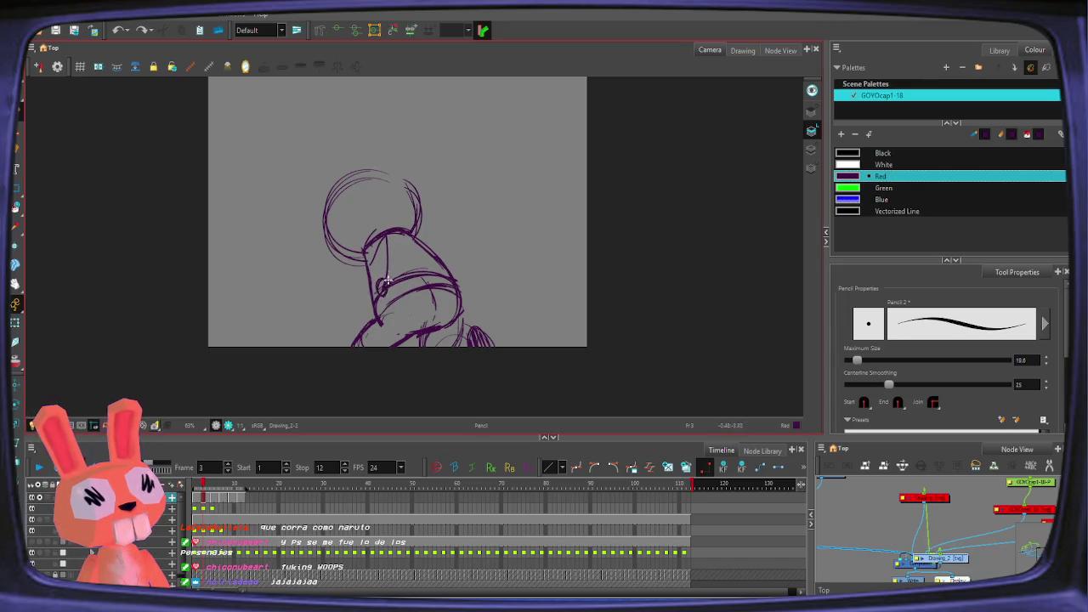
pyautogui.hotkey('ctrl', 'z')
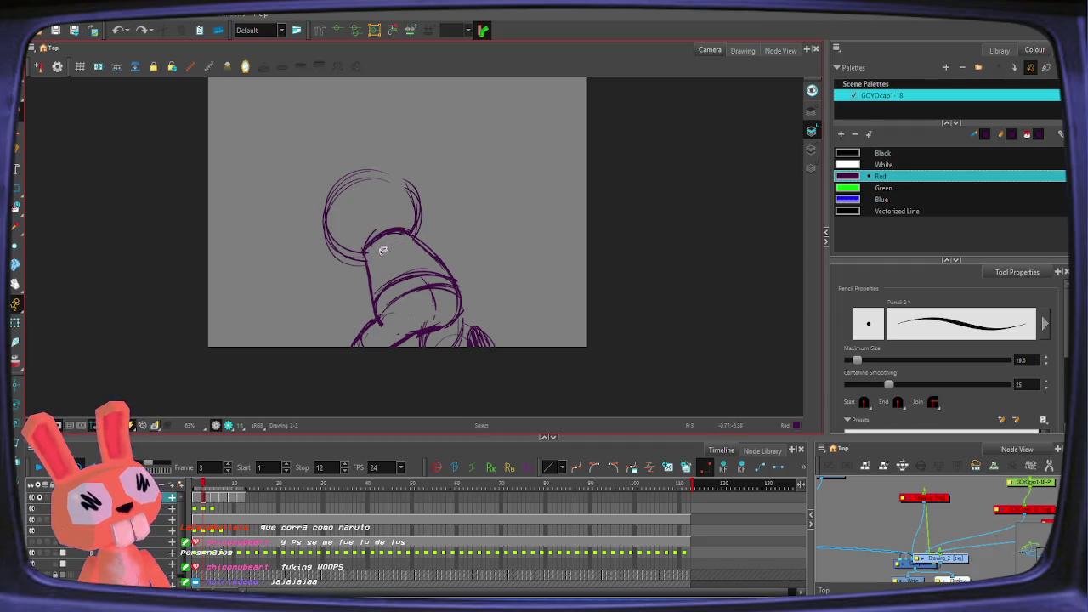
pyautogui.click(379, 243)
pyautogui.press('Delete')
pyautogui.hotkey('alt', 'p')
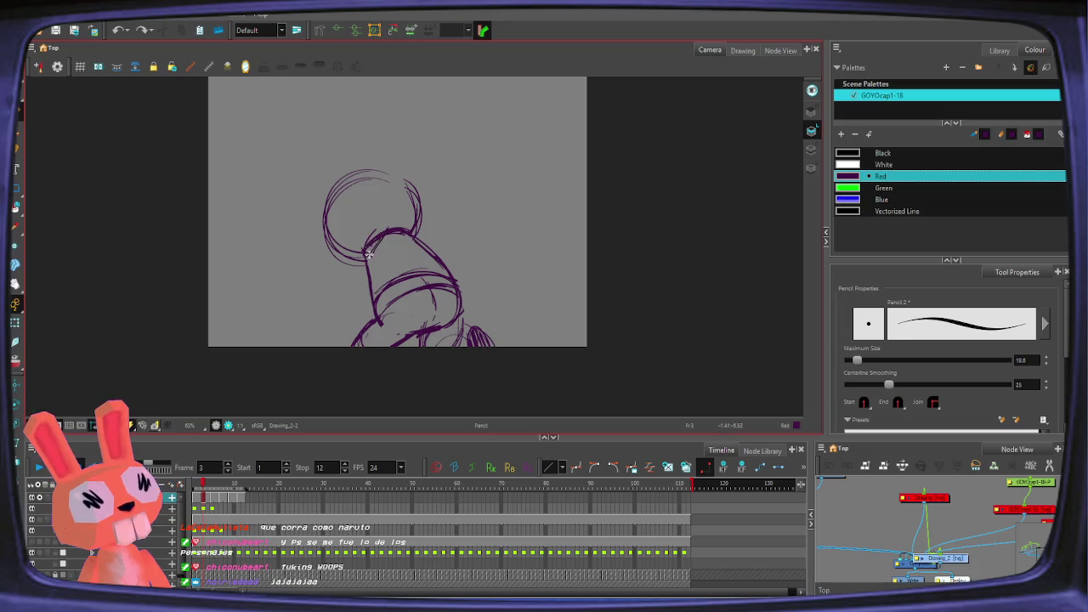
pyautogui.moveTo(376, 244); pyautogui.dragTo(389, 227)
# Step: Flip around frame 3 to check the motion, then draw the second small eye circle
pyautogui.press(',')
pyautogui.press('.')
pyautogui.press(',')
pyautogui.press('.')
pyautogui.hotkey('alt', 's')
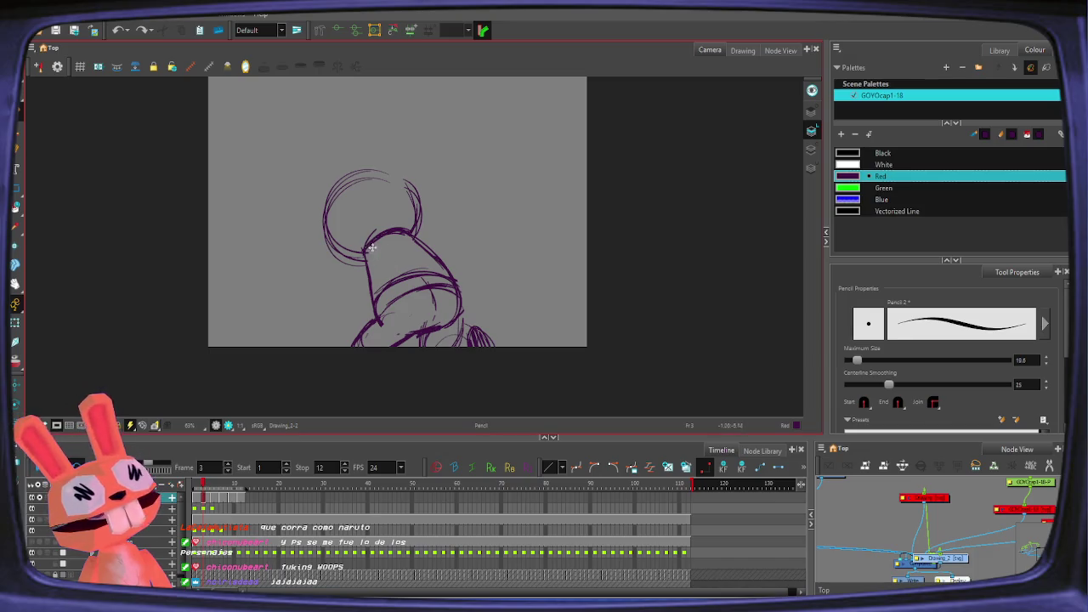
pyautogui.moveTo(384, 248); pyautogui.dragTo(387, 277)
pyautogui.press(',')
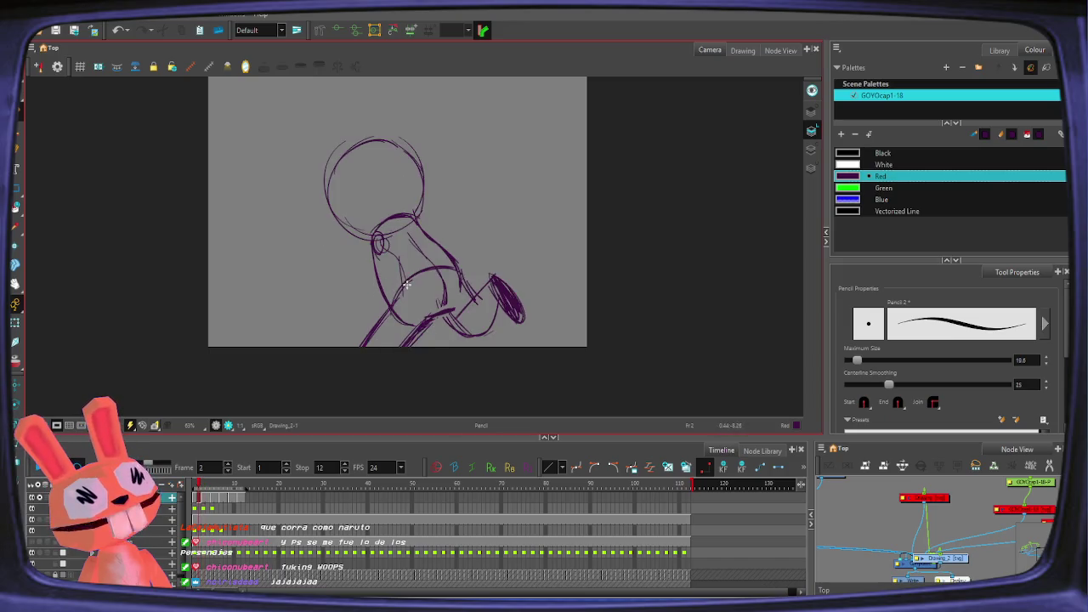
# Step: Move to frame 5, comparing with frame 3, and draw a new stroke near the neck
pyautogui.press('.')
pyautogui.press(',')
pyautogui.press('.')
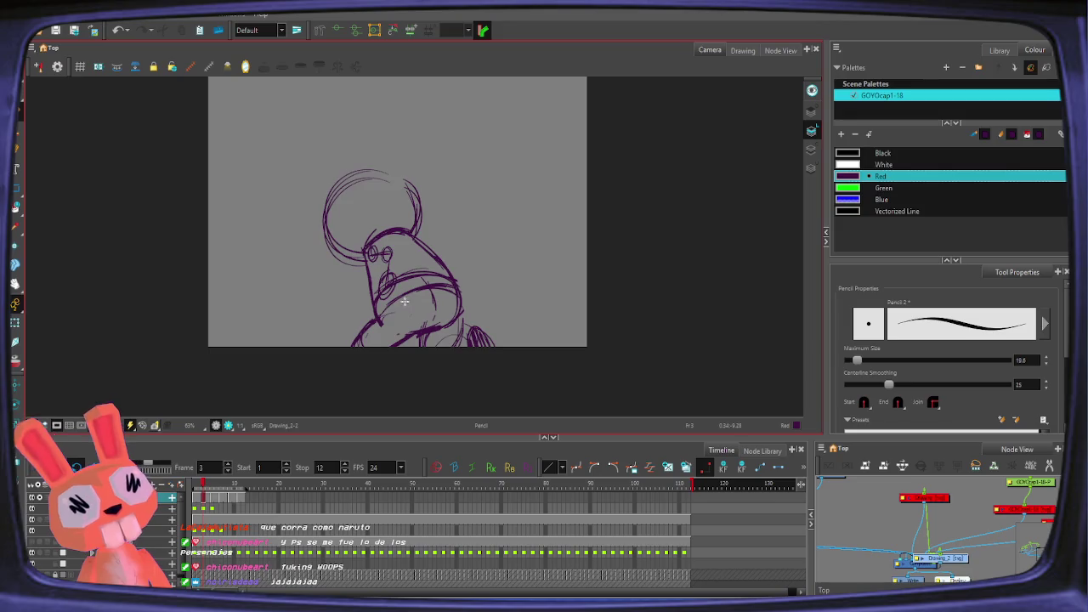
pyautogui.press('.')
pyautogui.press('.')
pyautogui.press(',')
pyautogui.press(',')
pyautogui.press('.')
pyautogui.press('.')
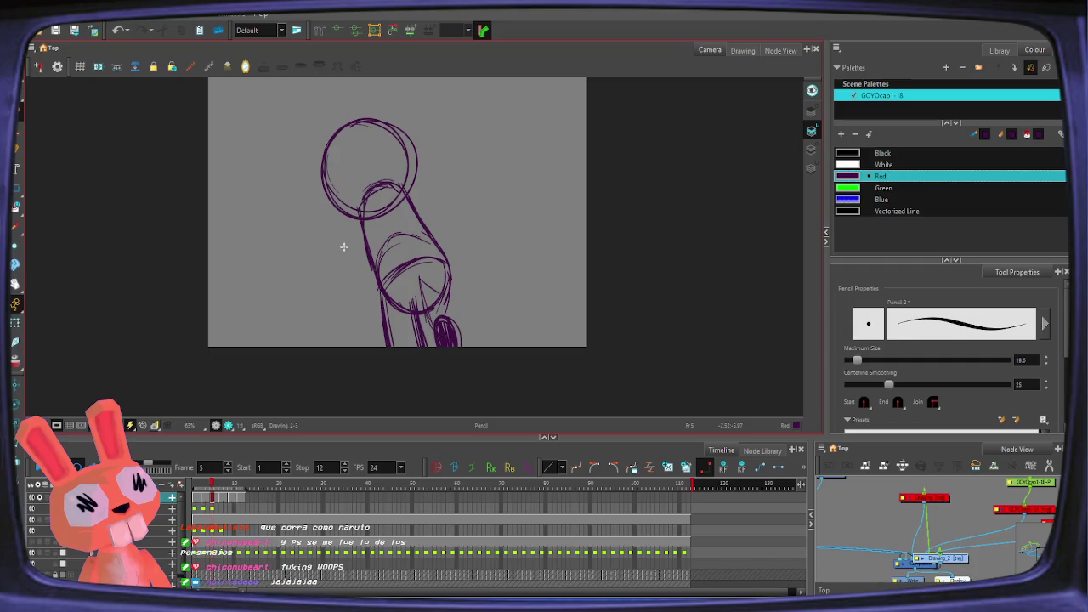
pyautogui.press(',')
pyautogui.press(',')
pyautogui.press('.')
pyautogui.press('.')
pyautogui.moveTo(406, 192); pyautogui.dragTo(443, 223)
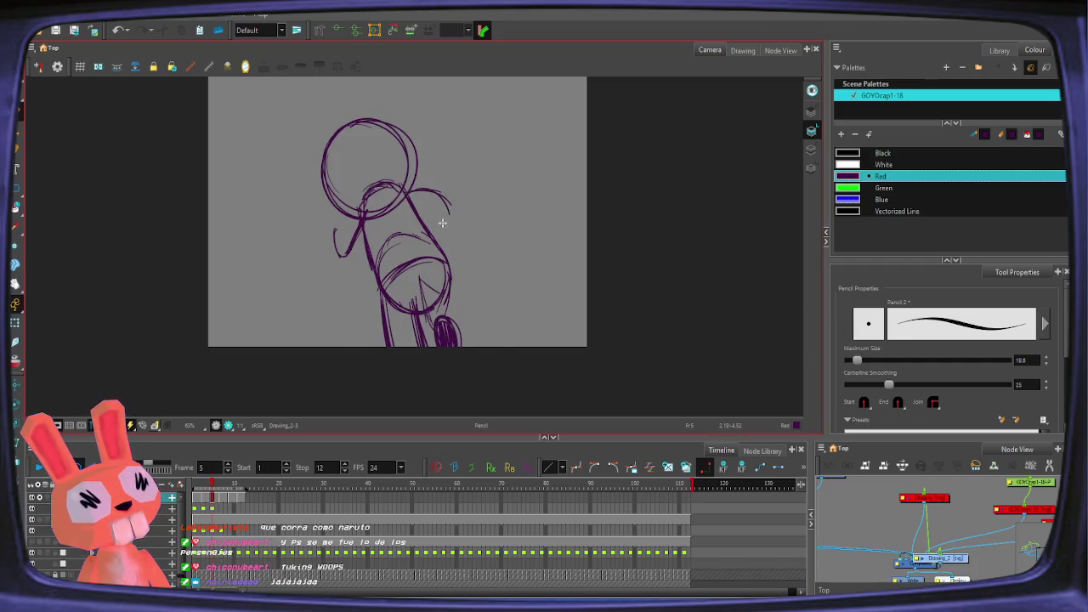
# Step: Add a stroke left of the neck on frame 7, flipping frames to check it
pyautogui.press(',')
pyautogui.press(',')
pyautogui.press('.')
pyautogui.press('.')
pyautogui.press('.')
pyautogui.press('.')
pyautogui.press(',')
pyautogui.press(',')
pyautogui.press('.')
pyautogui.press('.')
pyautogui.moveTo(339, 231)
pyautogui.mouseDown()
pyautogui.moveTo(376, 241)
pyautogui.moveTo(338, 242)
pyautogui.mouseUp()
pyautogui.press(',')
pyautogui.press('.')
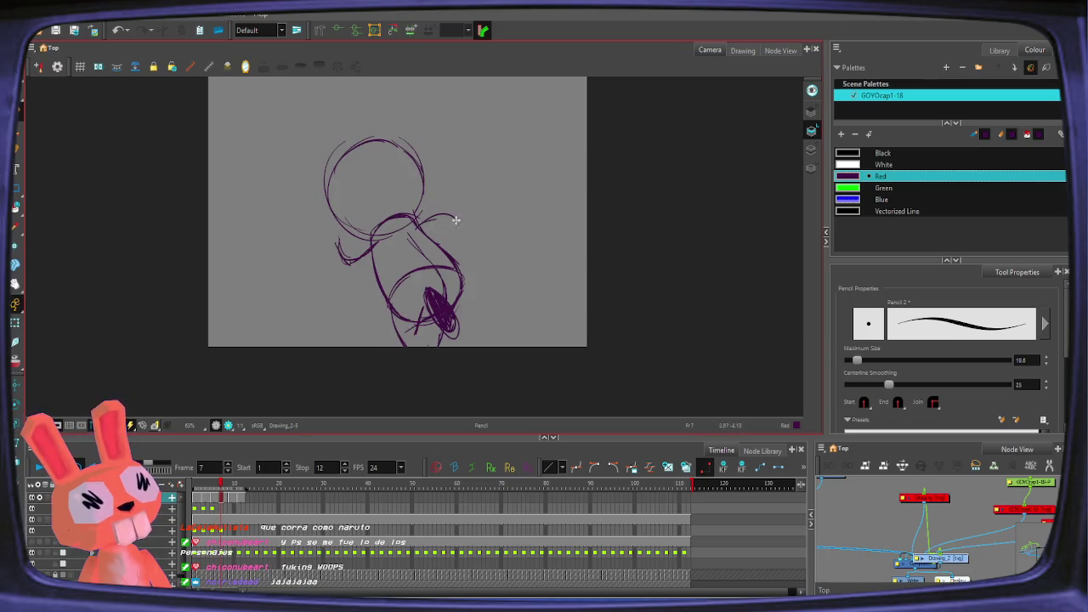
# Step: On frame 9, replace a stray stroke with a small loop on the cup's right side
pyautogui.press('.')
pyautogui.press('.')
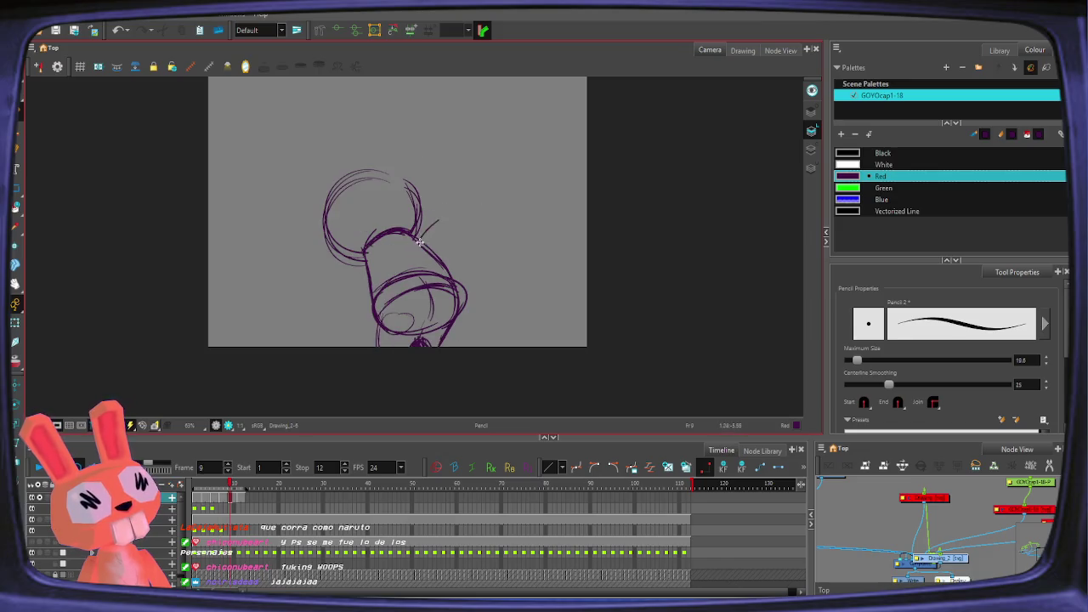
pyautogui.moveTo(447, 235); pyautogui.dragTo(463, 248)
pyautogui.hotkey('alt', 's')
pyautogui.hotkey('ctrl', 'z')
pyautogui.hotkey('ctrl', 'z')
pyautogui.hotkey('alt', '/')
pyautogui.press(',')
pyautogui.press(',')
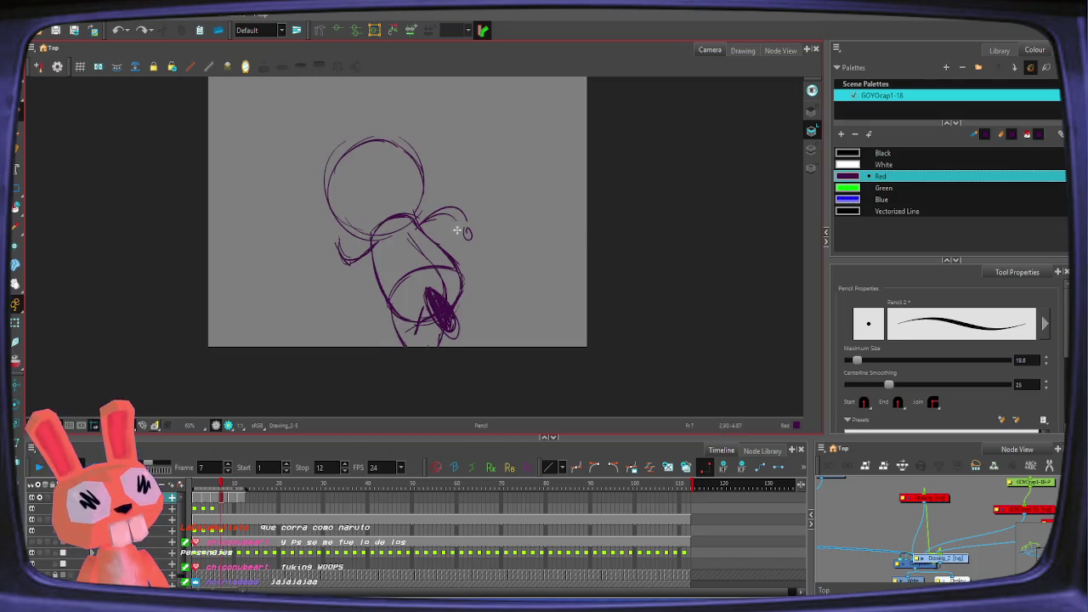
pyautogui.press('.')
pyautogui.press('.')
pyautogui.moveTo(458, 265); pyautogui.dragTo(455, 255)
pyautogui.press(',')
pyautogui.press('.')
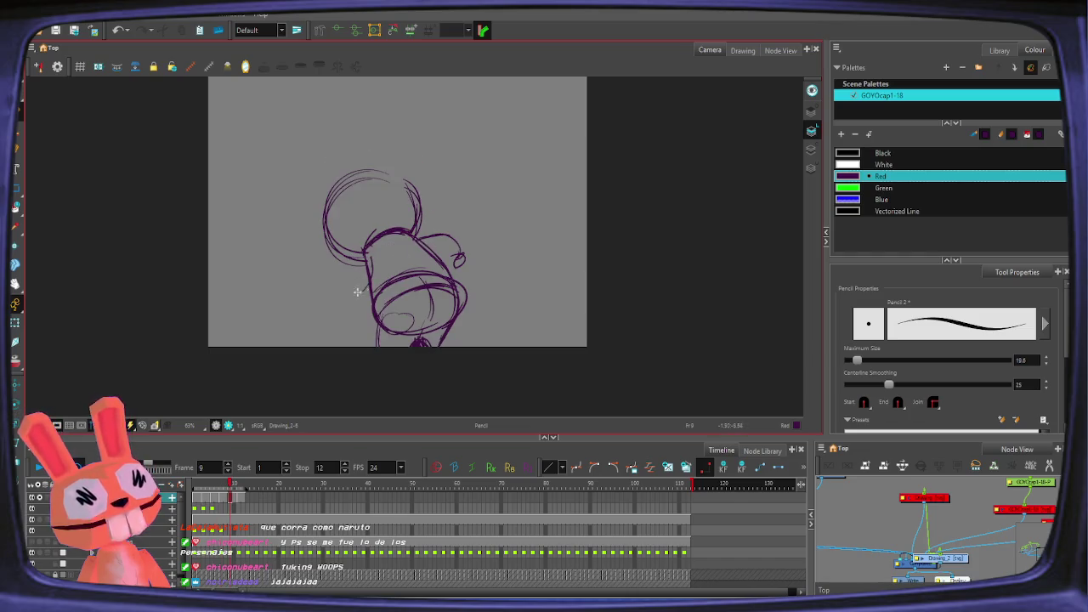
# Step: Draw and redraw a stroke running down from the neck on frame 11
pyautogui.press(',')
pyautogui.press(',')
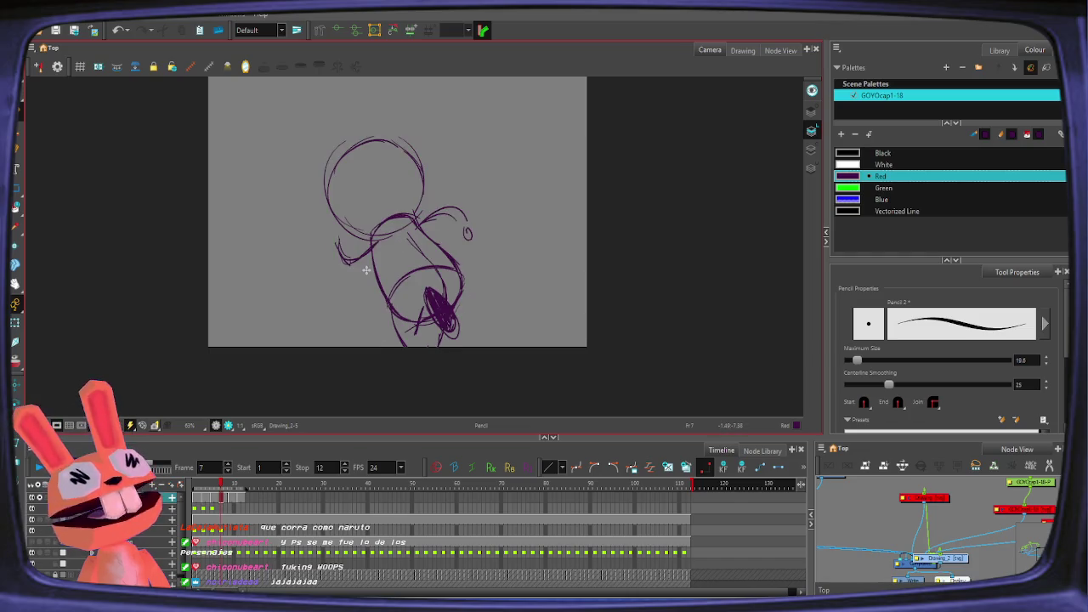
pyautogui.press('.')
pyautogui.press('.')
pyautogui.press('.')
pyautogui.press('.')
pyautogui.press(',')
pyautogui.press('.')
pyautogui.moveTo(366, 211); pyautogui.dragTo(393, 253)
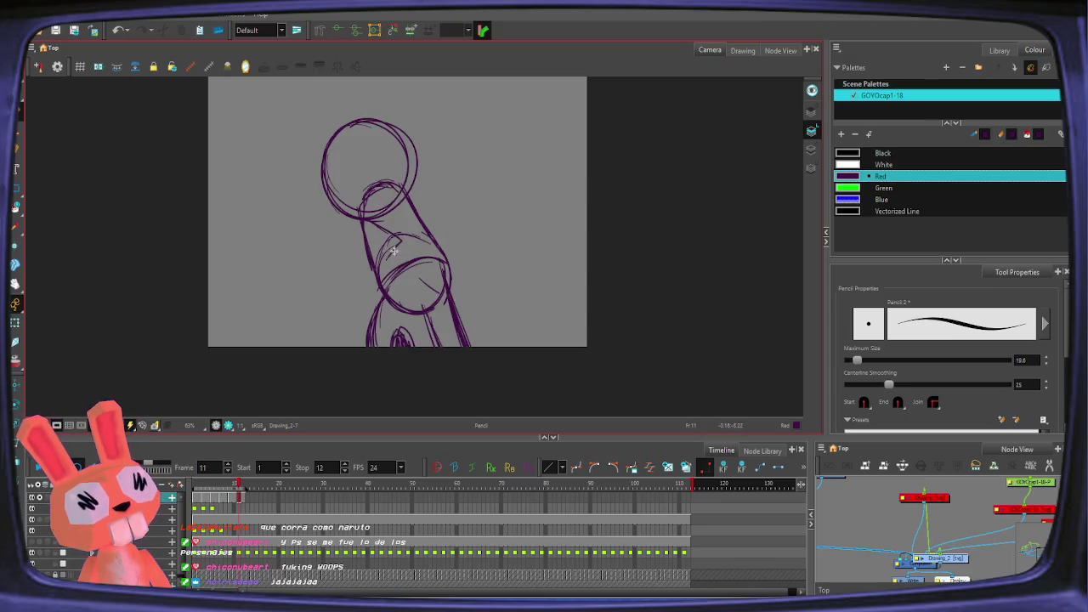
pyautogui.moveTo(367, 212); pyautogui.dragTo(391, 256)
pyautogui.press(',')
pyautogui.press('.')
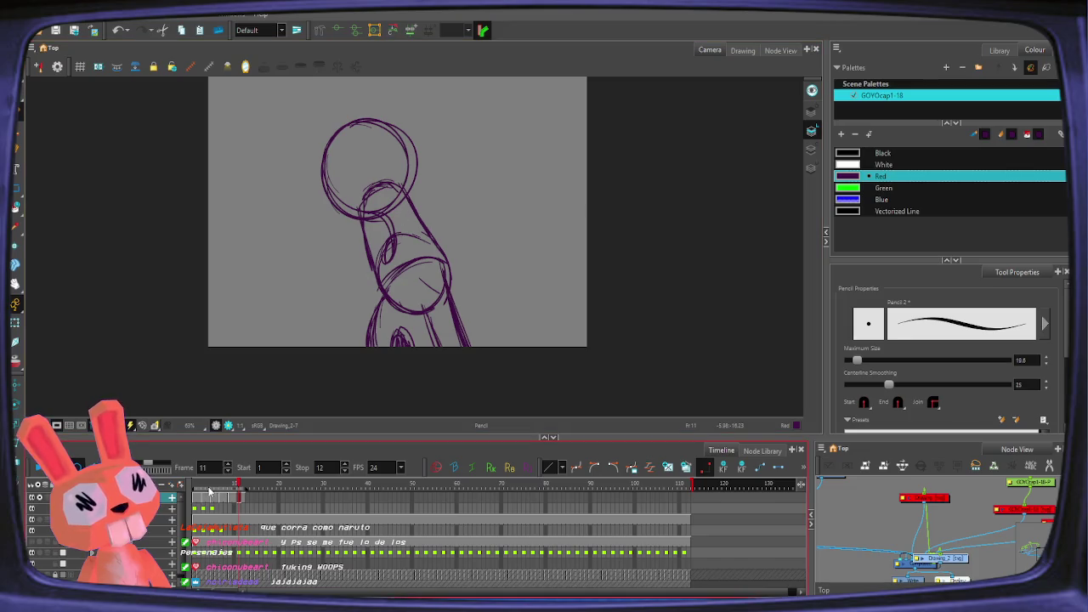
# Step: Draw a small oval on the frame 2 torso sketch
pyautogui.click(199, 487)
pyautogui.moveTo(399, 246); pyautogui.dragTo(399, 282)
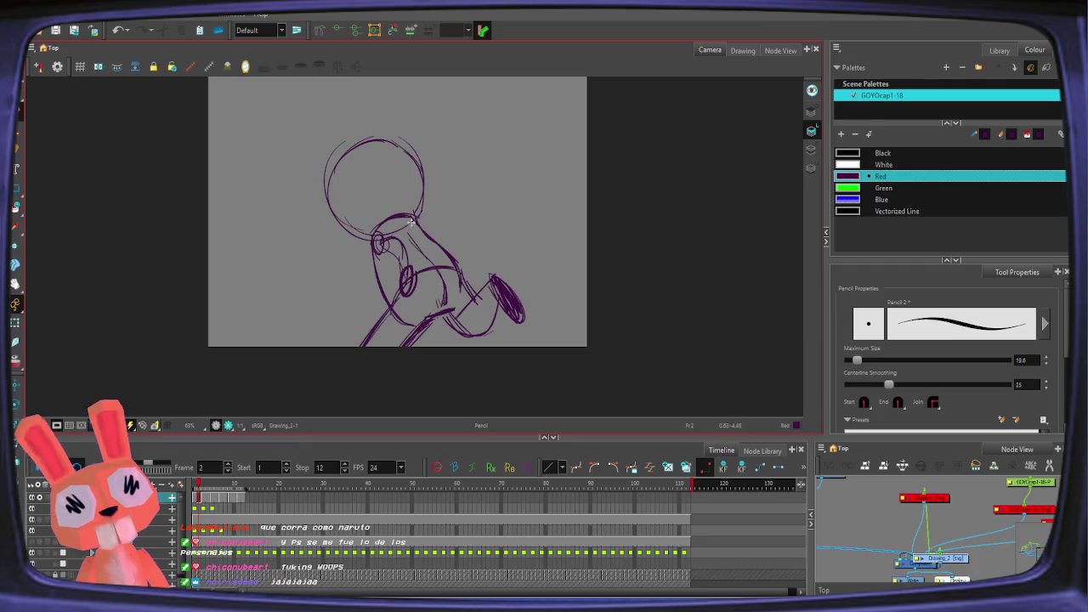
pyautogui.press('.')
pyautogui.press('.')
pyautogui.press('.')
pyautogui.press('.')
pyautogui.press('.')
pyautogui.press('.')
pyautogui.press('.')
pyautogui.press('.')
pyautogui.press('.')
pyautogui.press('.')
pyautogui.press('.')
# Step: Step back and forth through frames 1–11 to review the falling sequence
pyautogui.press(',')
pyautogui.press(',')
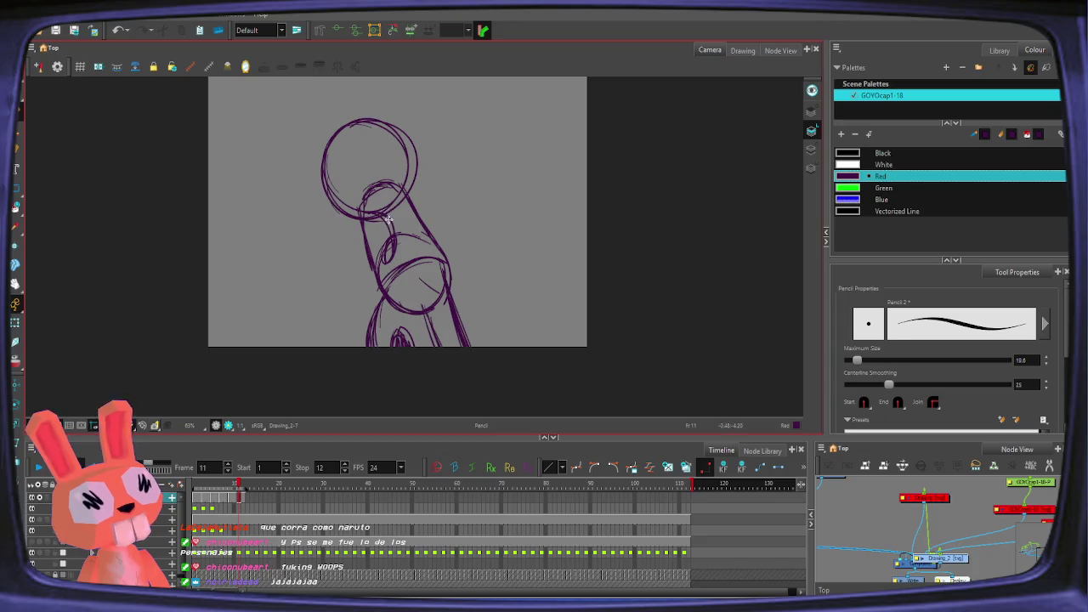
pyautogui.press(']')
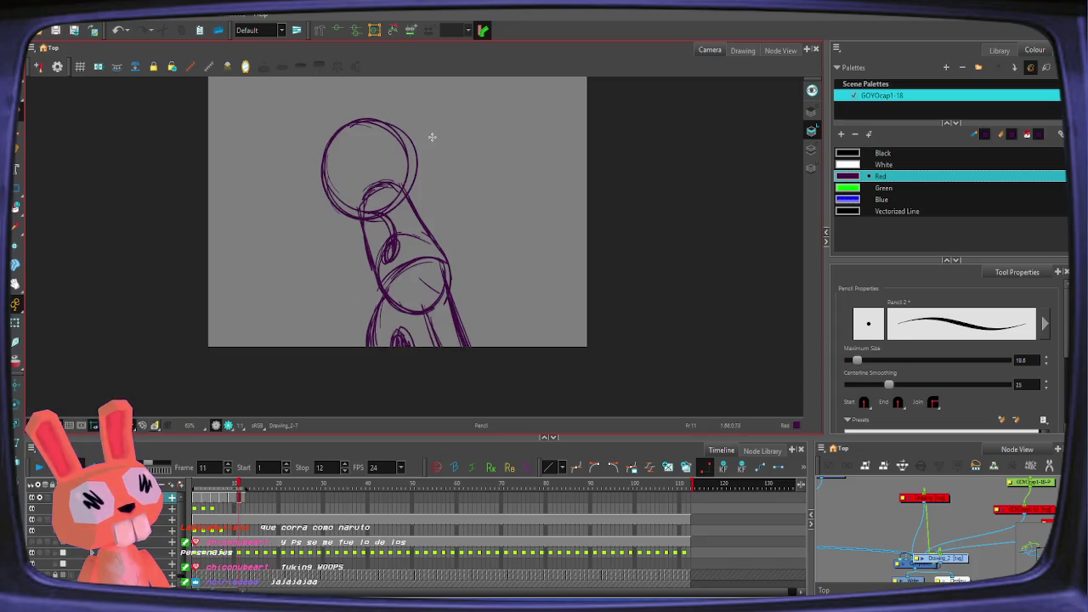
pyautogui.press(',')
pyautogui.press(',')
pyautogui.press(',')
pyautogui.press(',')
pyautogui.press(',')
pyautogui.press(',')
pyautogui.press(',')
pyautogui.press(',')
pyautogui.press(',')
pyautogui.press(',')
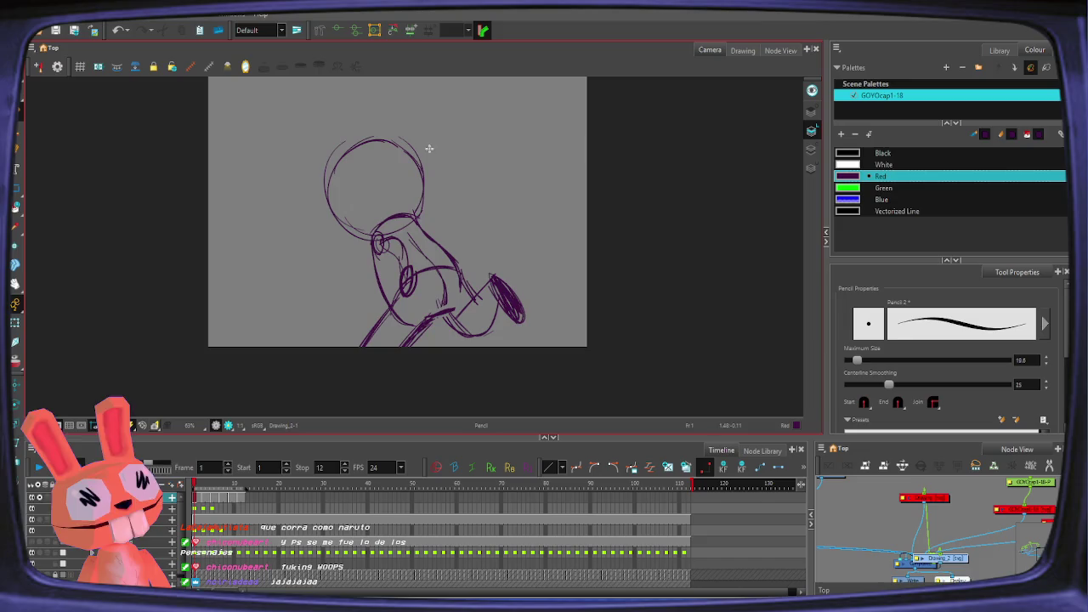
pyautogui.press('.')
pyautogui.press('.')
pyautogui.press('.')
pyautogui.press('.')
pyautogui.press('.')
pyautogui.press('.')
pyautogui.press('.')
pyautogui.press('.')
pyautogui.press('.')
pyautogui.press('.')
pyautogui.press(',')
pyautogui.press(',')
pyautogui.press(',')
pyautogui.press(',')
pyautogui.press(',')
pyautogui.press('.')
pyautogui.press('.')
pyautogui.press('.')
pyautogui.press('.')
pyautogui.press('.')
pyautogui.press(',')
pyautogui.press('.')
pyautogui.press(',')
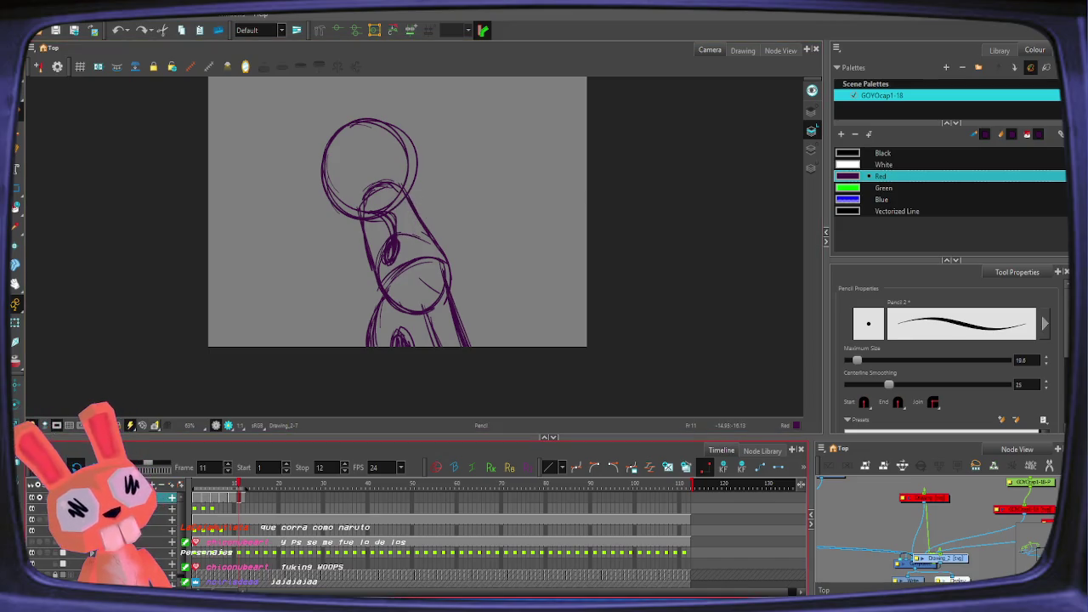
# Step: Play the rough animation, stop, and settle on frame 2 with the view zoomed out and nudged left
pyautogui.click(39, 468)
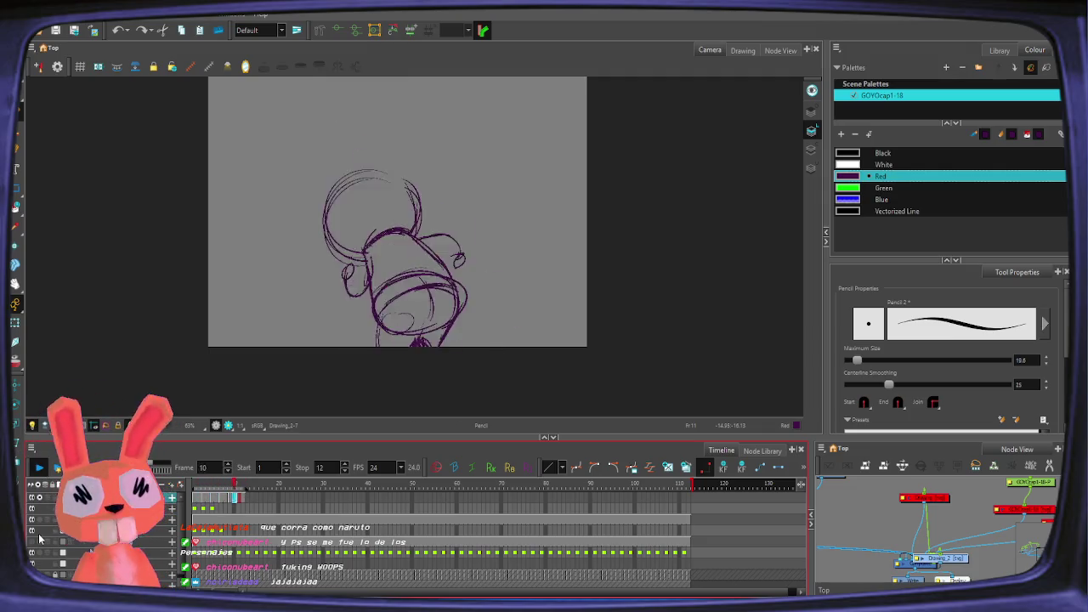
pyautogui.click(39, 467)
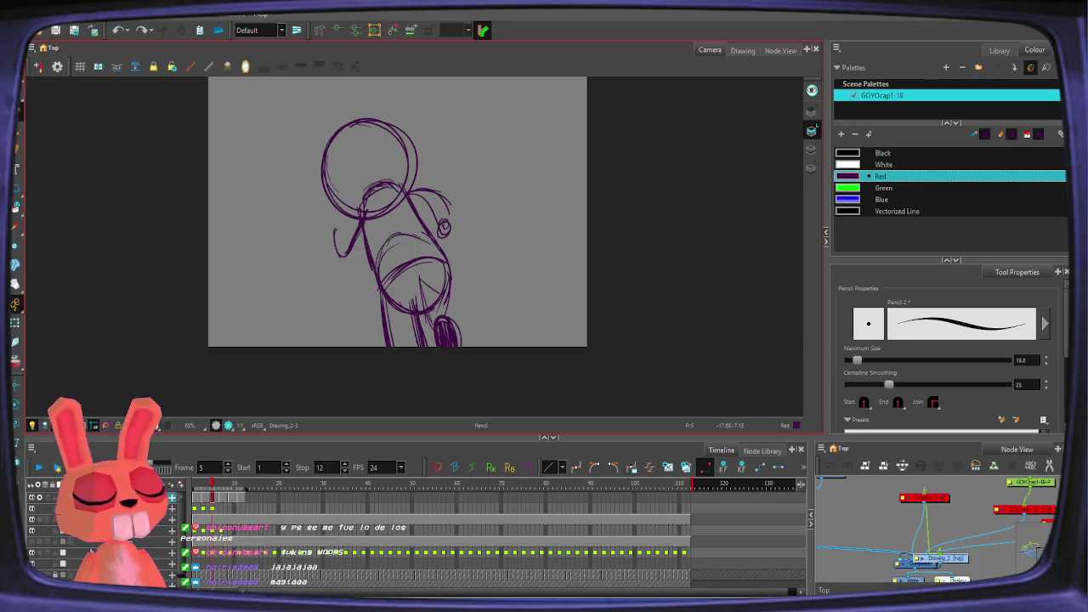
pyautogui.click(198, 503)
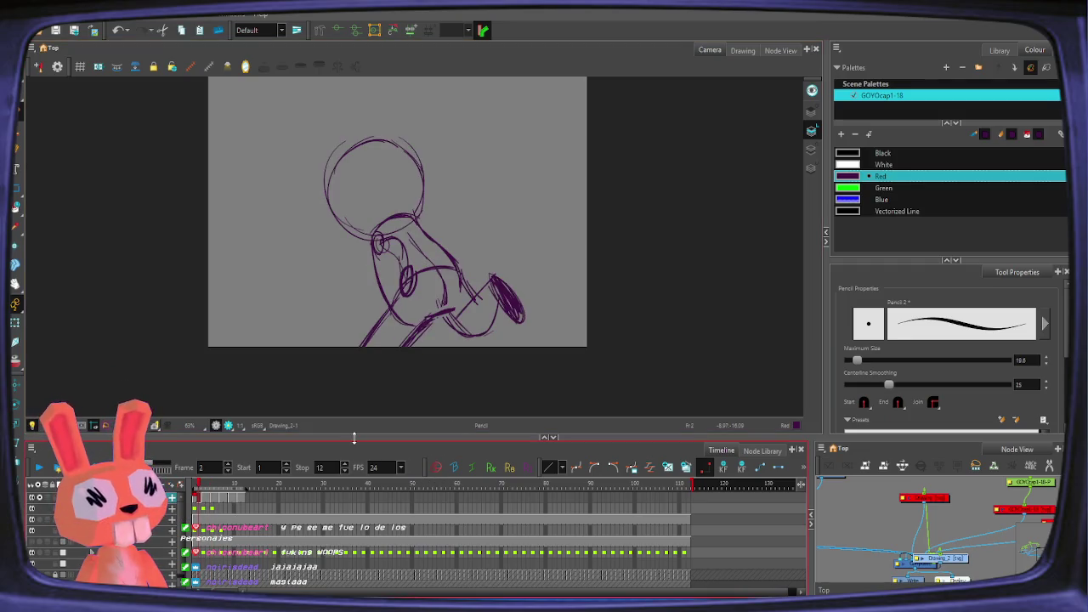
pyautogui.scroll(-2, 365, 415)
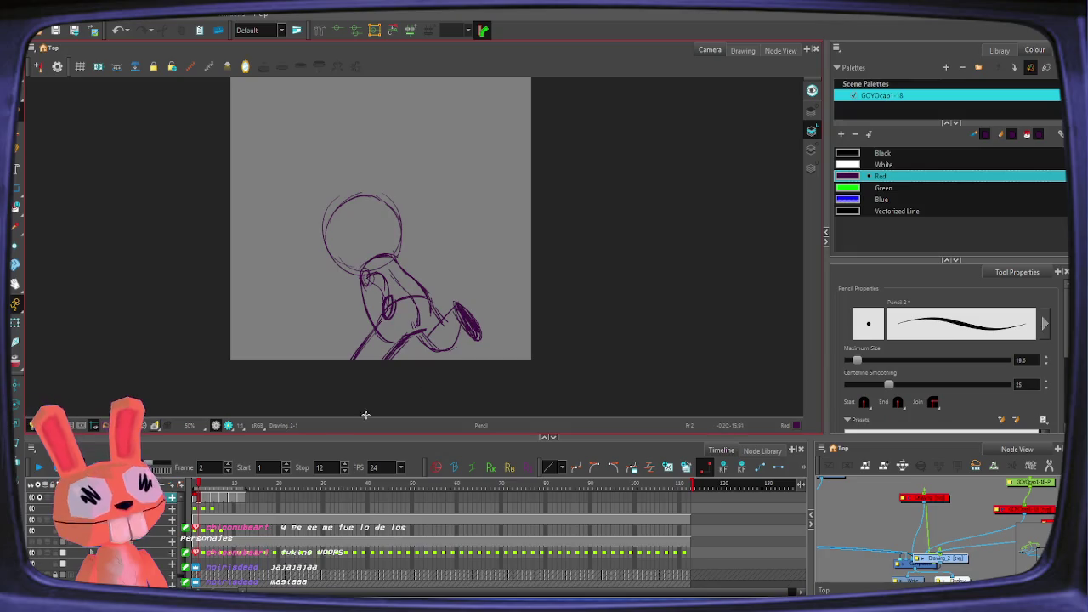
pyautogui.moveTo(450, 273); pyautogui.dragTo(431, 291)
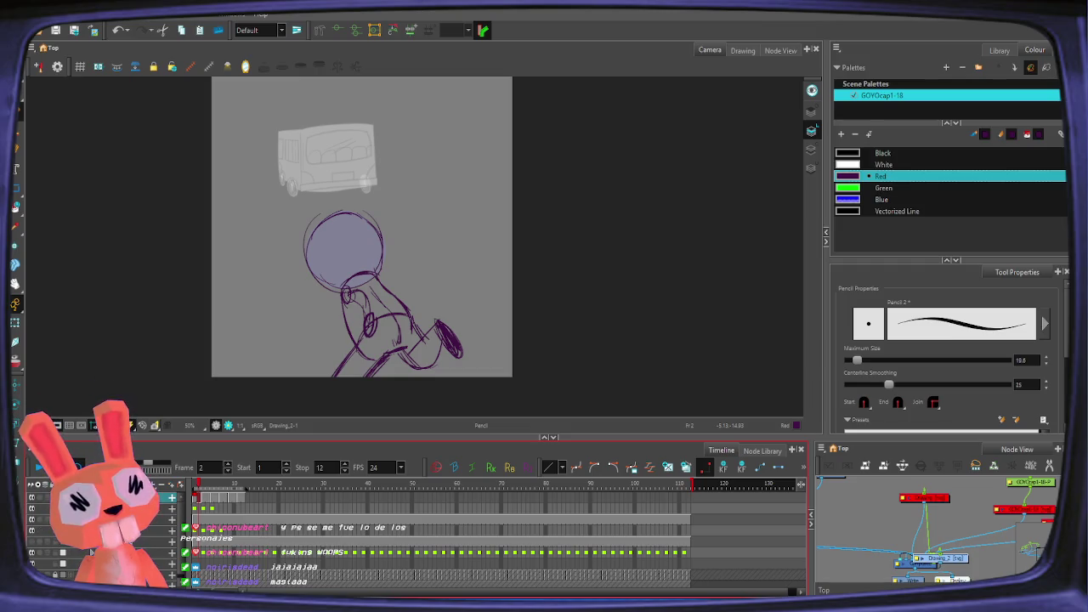
# Step: Activate the Drawing_1 storyboard layer, zoom out, show all layers at full strength, and play
pyautogui.click(34, 519)
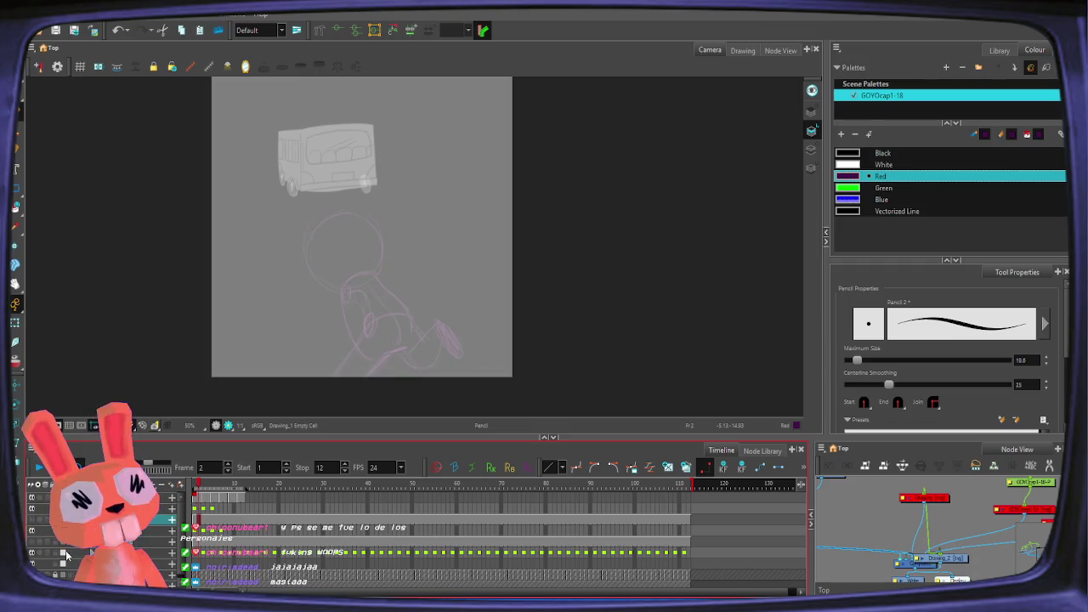
pyautogui.scroll(-1, 425, 340)
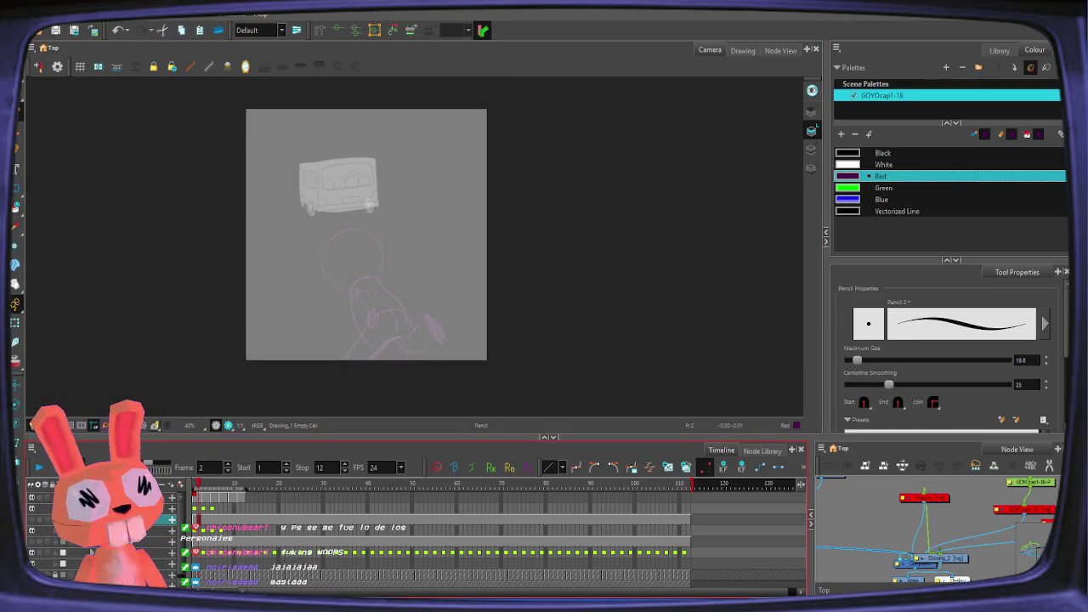
pyautogui.hotkey('shift', 'l')
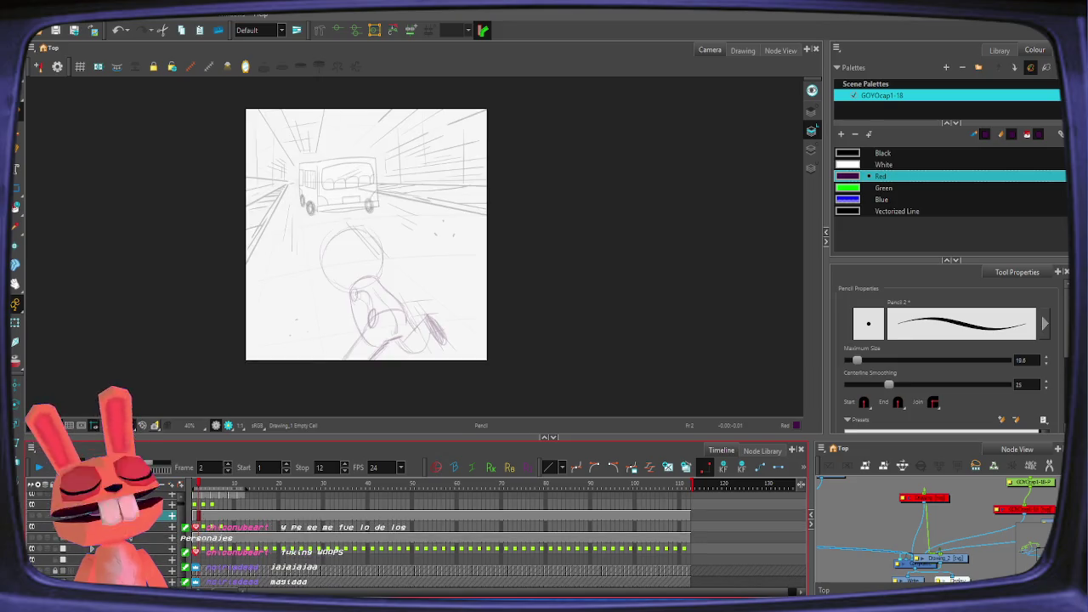
pyautogui.click(38, 466)
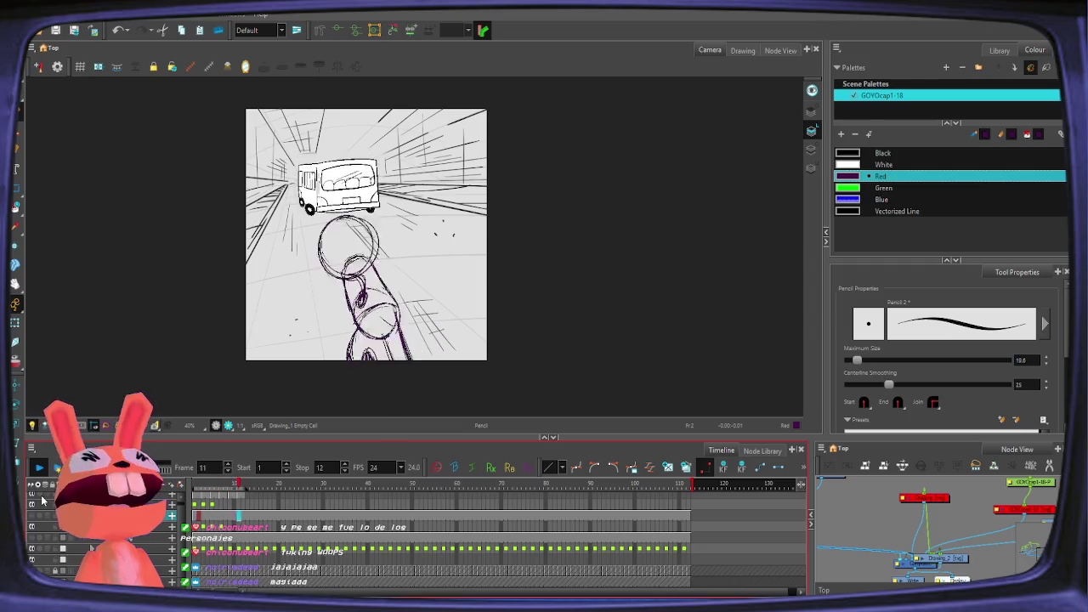
# Step: Scrub the timeline across frames 1–11, pausing on frames 2, 5 and 10
pyautogui.press(',')
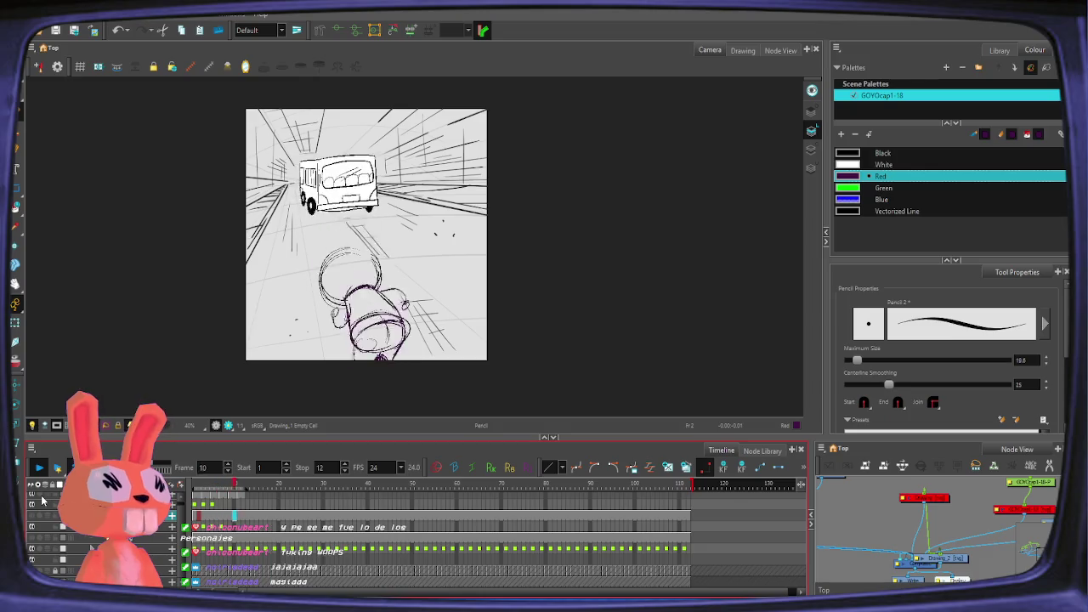
pyautogui.click(199, 485)
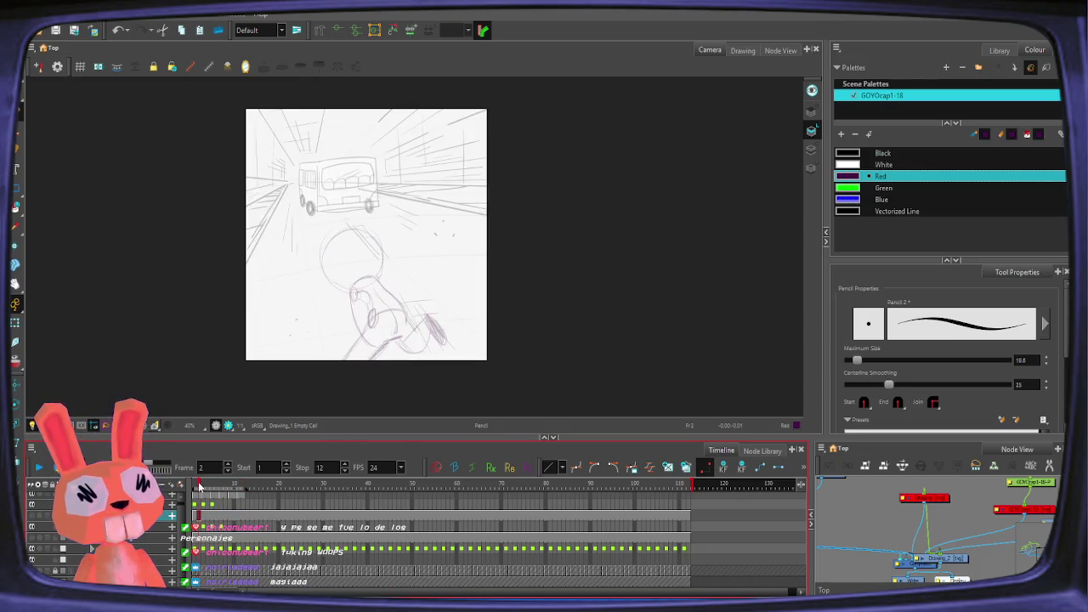
pyautogui.moveTo(195, 486)
pyautogui.mouseDown()
pyautogui.moveTo(240, 489)
pyautogui.moveTo(215, 496)
pyautogui.mouseUp()
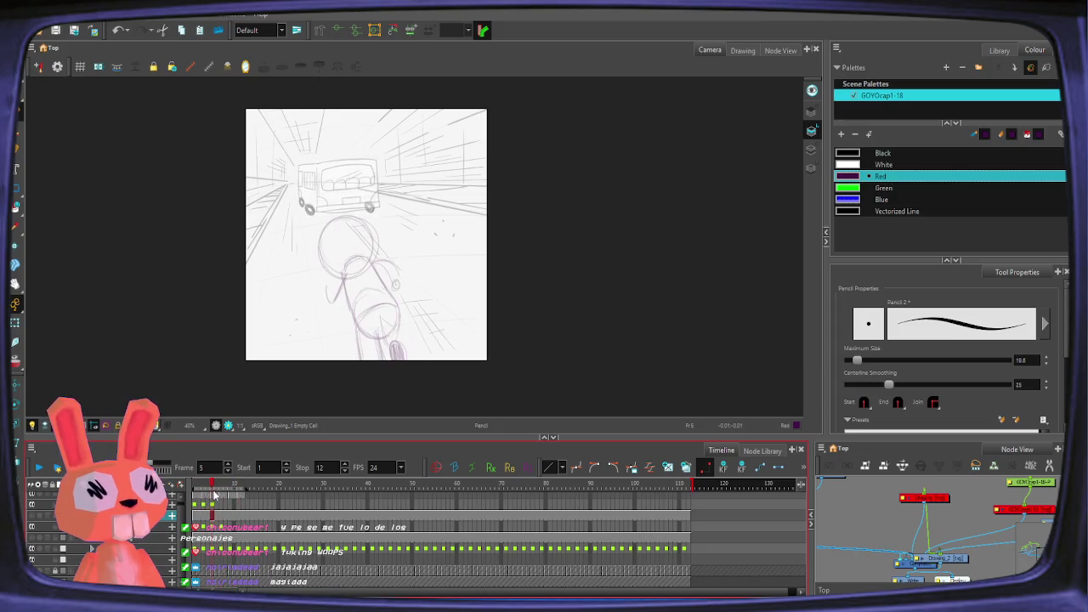
pyautogui.click(212, 489)
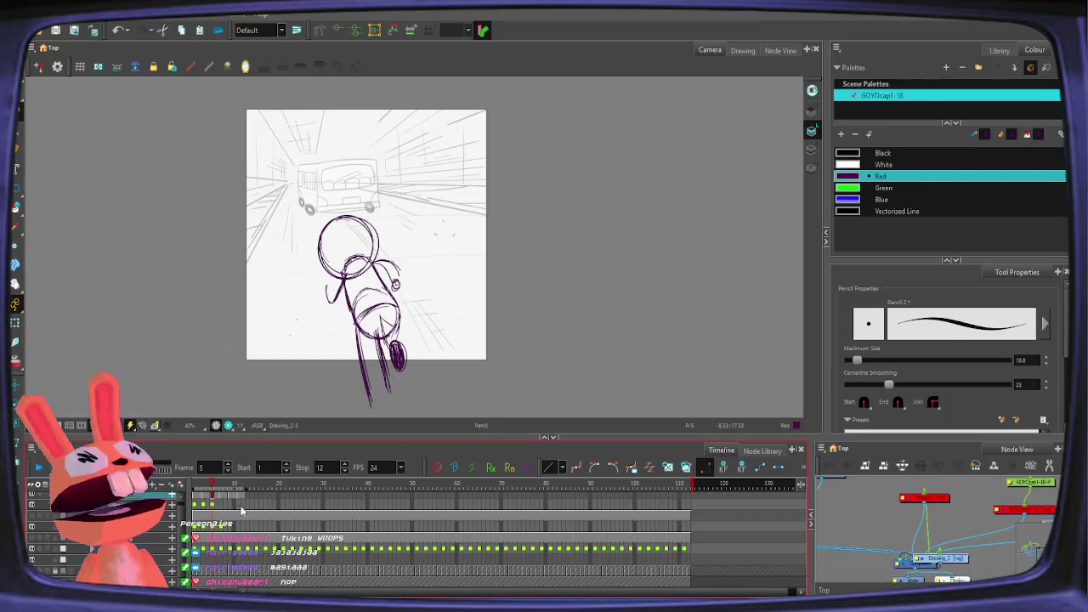
pyautogui.moveTo(217, 491)
pyautogui.mouseDown()
pyautogui.moveTo(235, 487)
pyautogui.moveTo(202, 489)
pyautogui.moveTo(211, 489)
pyautogui.mouseUp()
# Step: Switch to the Select tool and enable the camera mask to hide off-frame strokes
pyautogui.hotkey('alt', 's')
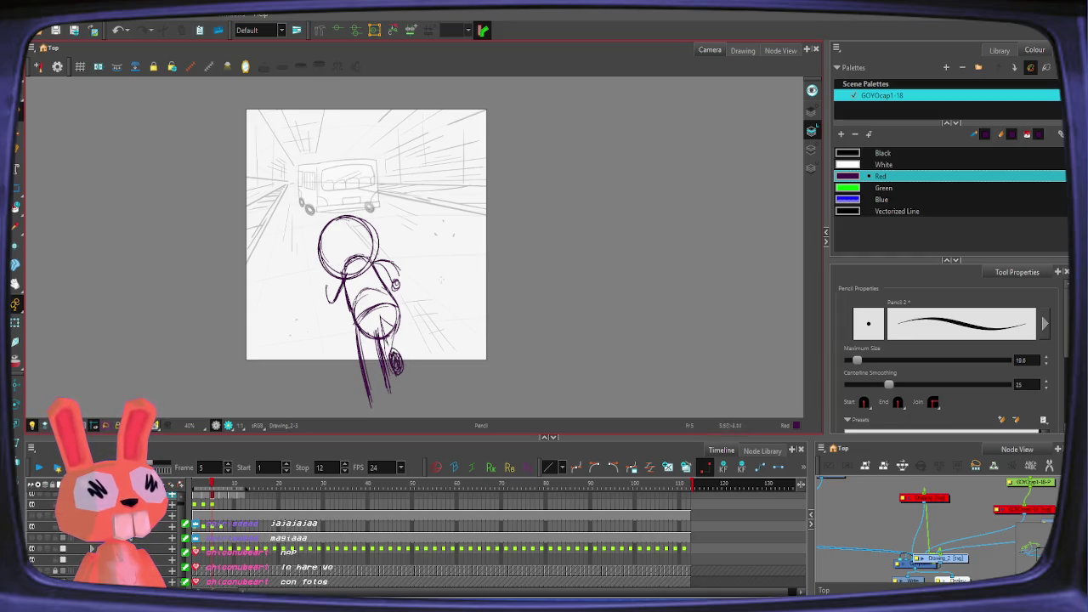
pyautogui.hotkey('shift', 'm')
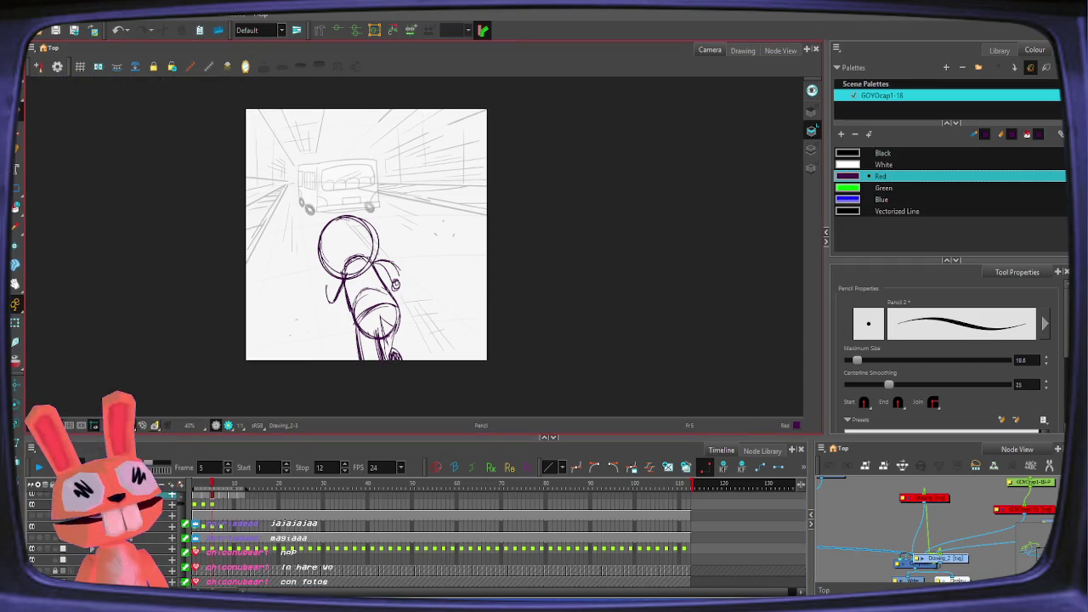
pyautogui.press(',')
pyautogui.press(',')
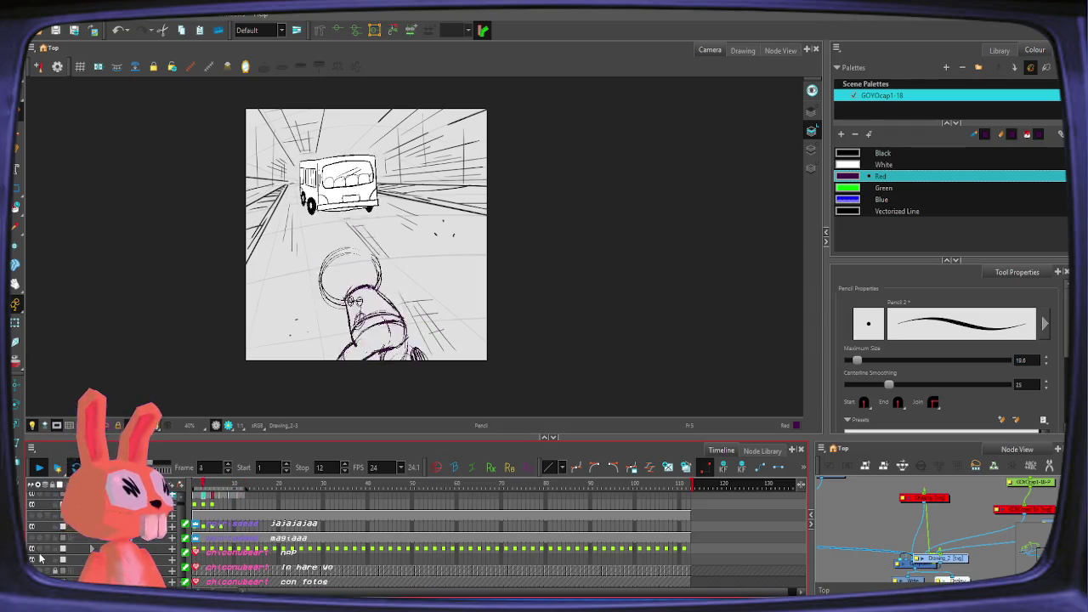
# Step: Stop playback, scrub frames 2–12 and back to 3, and zoom the canvas to 50%
pyautogui.press(',')
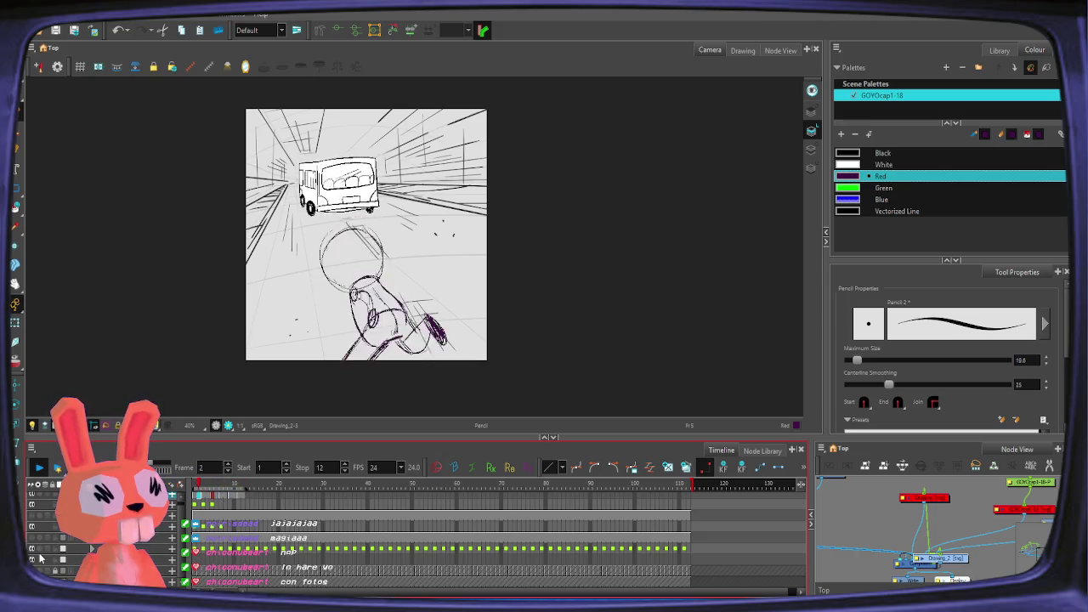
pyautogui.click(218, 489)
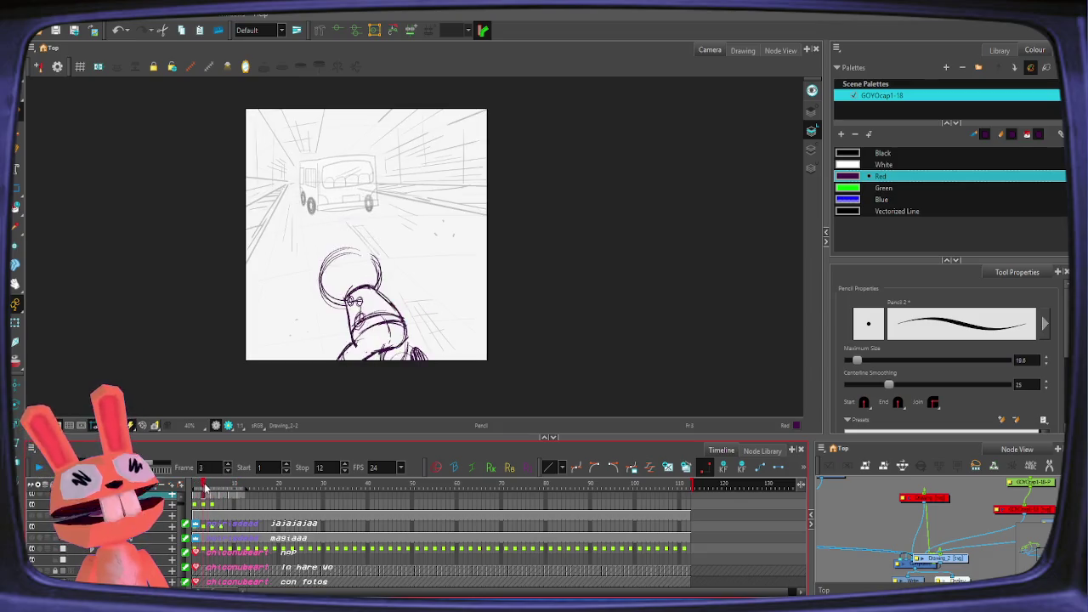
pyautogui.moveTo(218, 491)
pyautogui.mouseDown()
pyautogui.moveTo(245, 486)
pyautogui.moveTo(209, 493)
pyautogui.mouseUp()
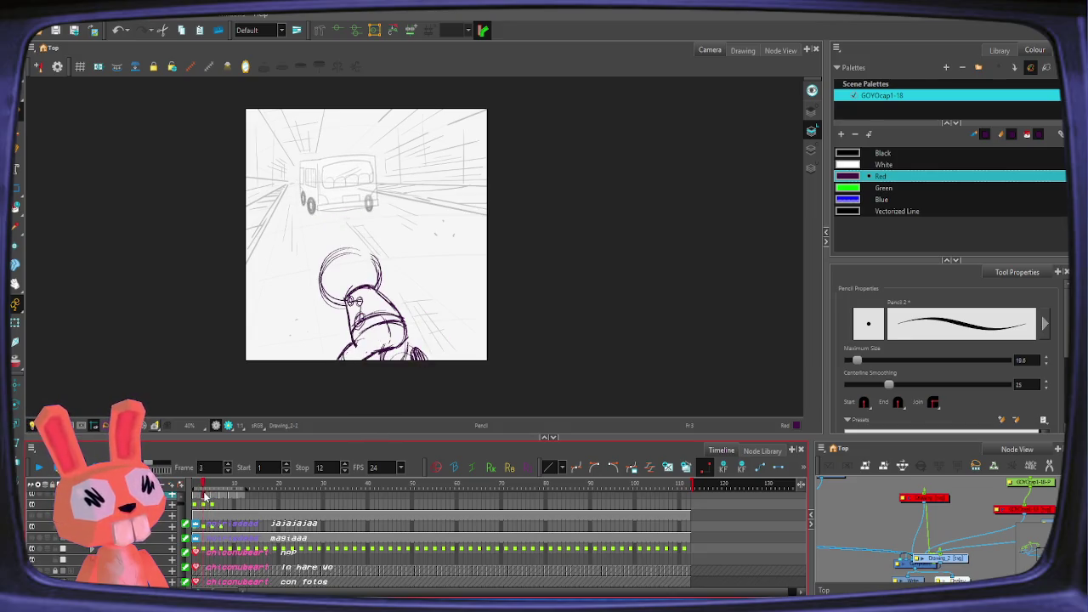
pyautogui.moveTo(209, 493); pyautogui.dragTo(203, 486)
pyautogui.click(344, 238)
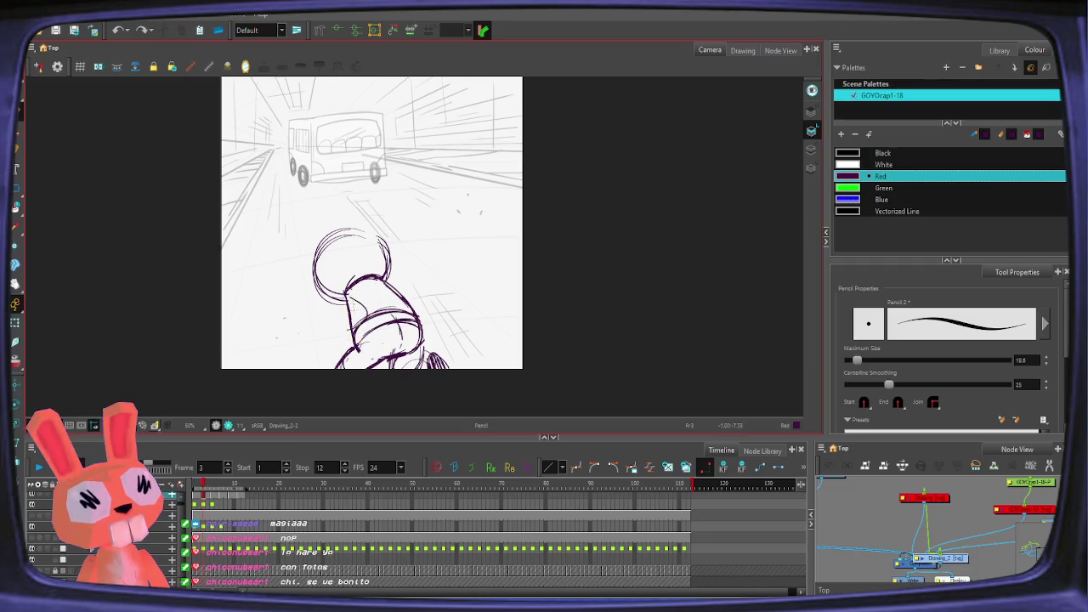
# Step: Switch back to the Pencil, loop playback, and jump to the last frame, 12
pyautogui.hotkey('alt', '/')
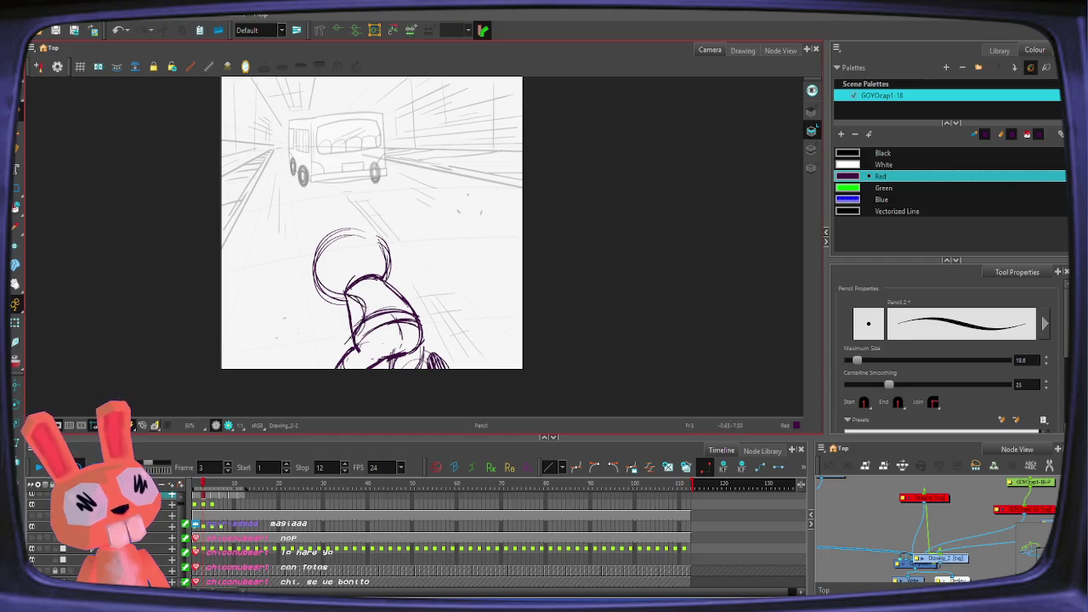
pyautogui.moveTo(204, 489); pyautogui.dragTo(220, 491)
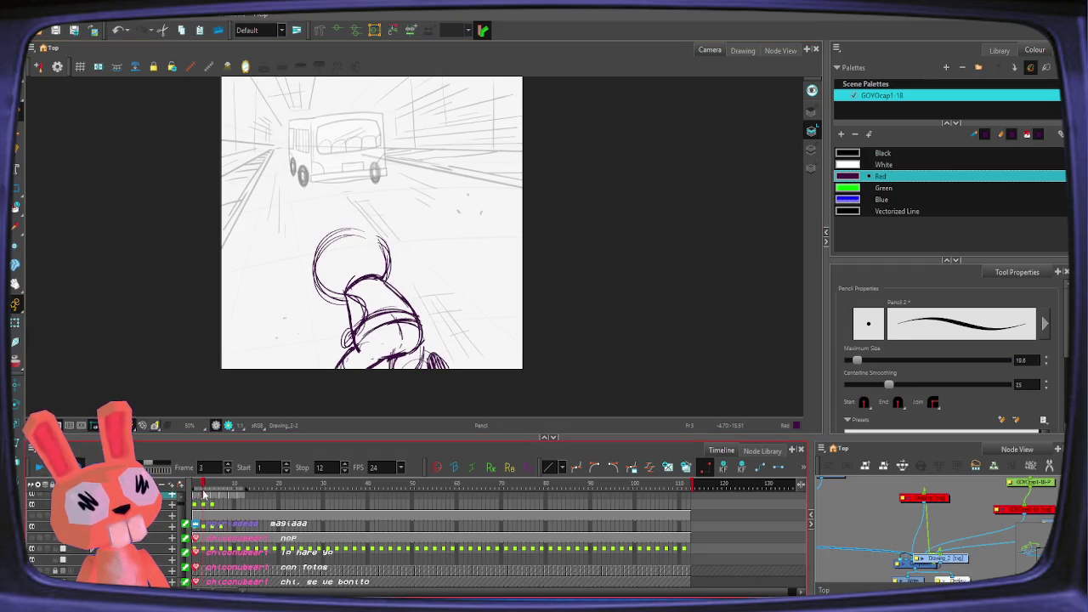
pyautogui.press('Return')
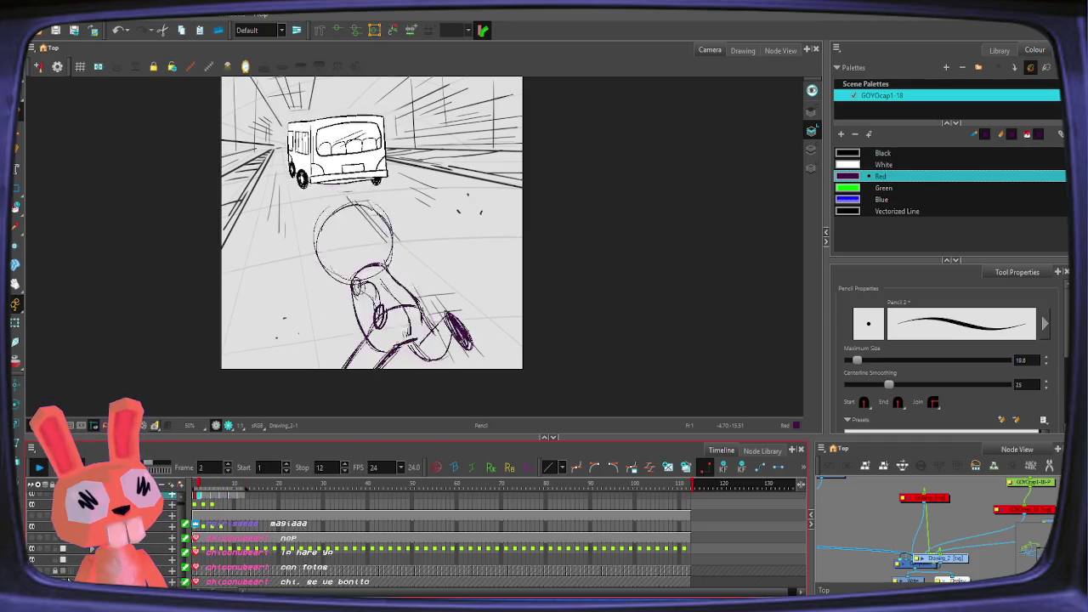
pyautogui.press(',')
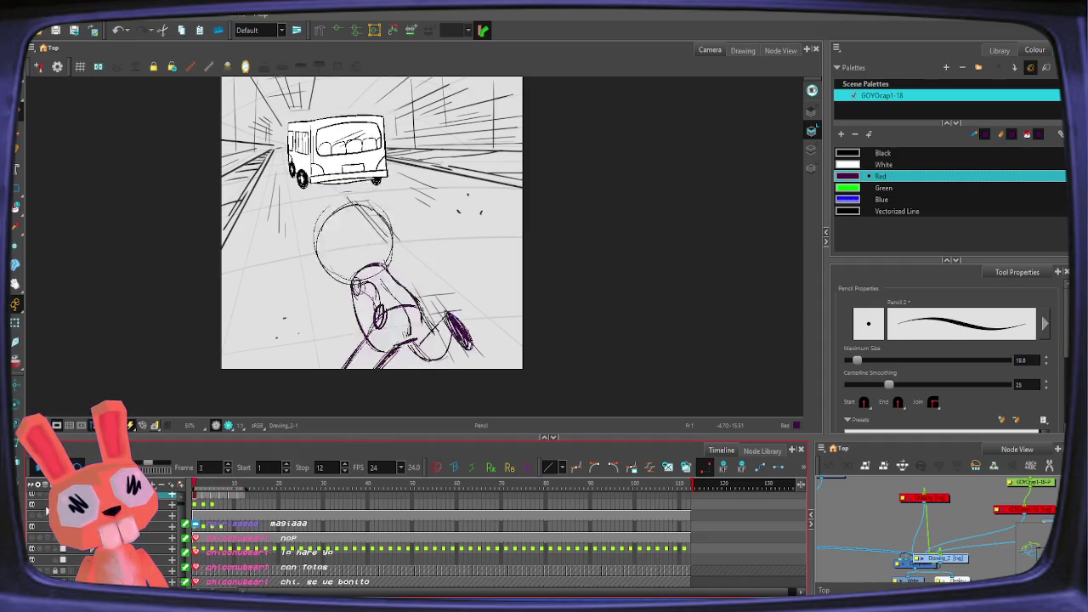
pyautogui.press('Return')
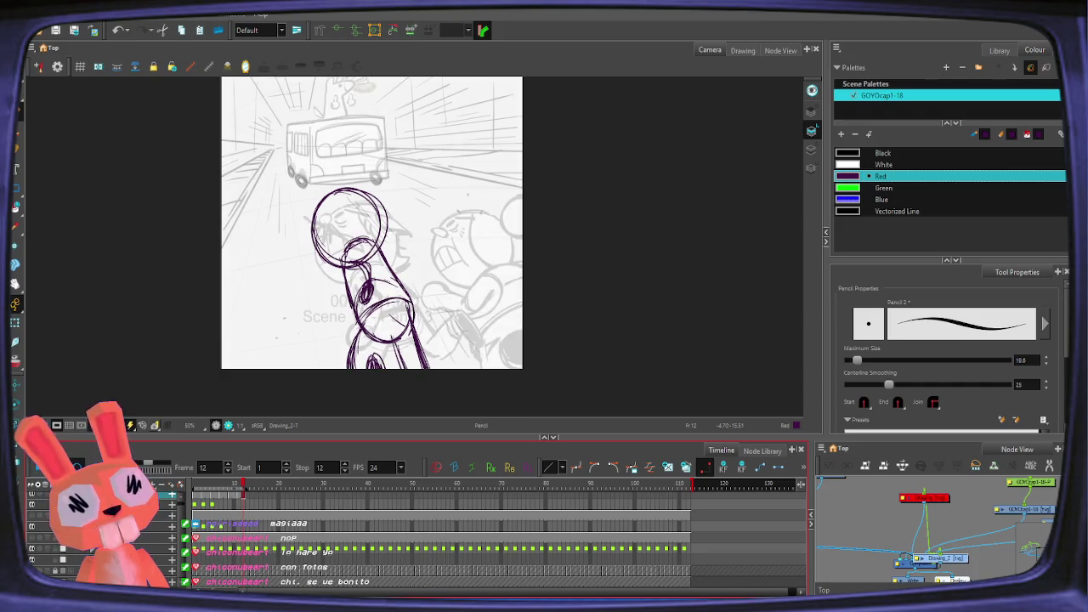
# Step: Loop the animation, stop at frame 7, and jump to frame 1
pyautogui.press('Return')
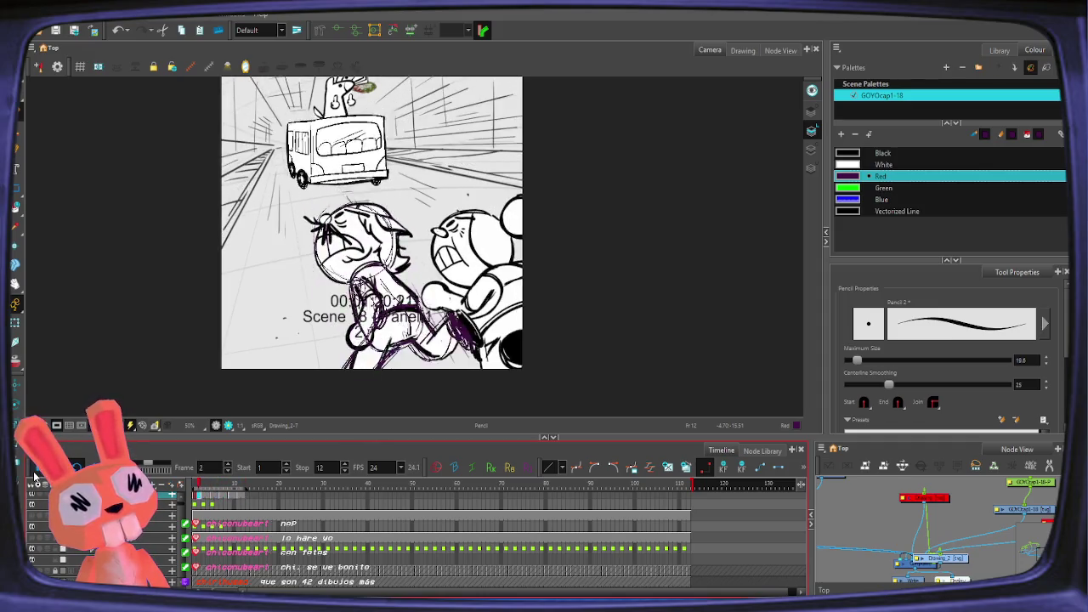
pyautogui.press('Return')
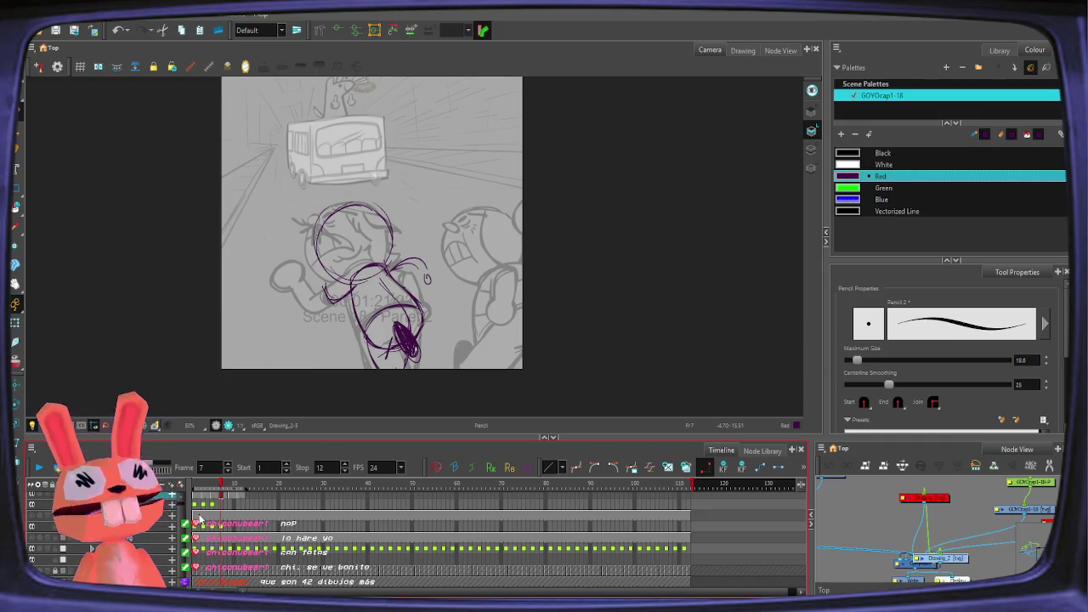
pyautogui.click(196, 493)
# Step: Scrub from frame 6 to 12 and write the 12x / 24 timing note beside the drawing
pyautogui.click(215, 499)
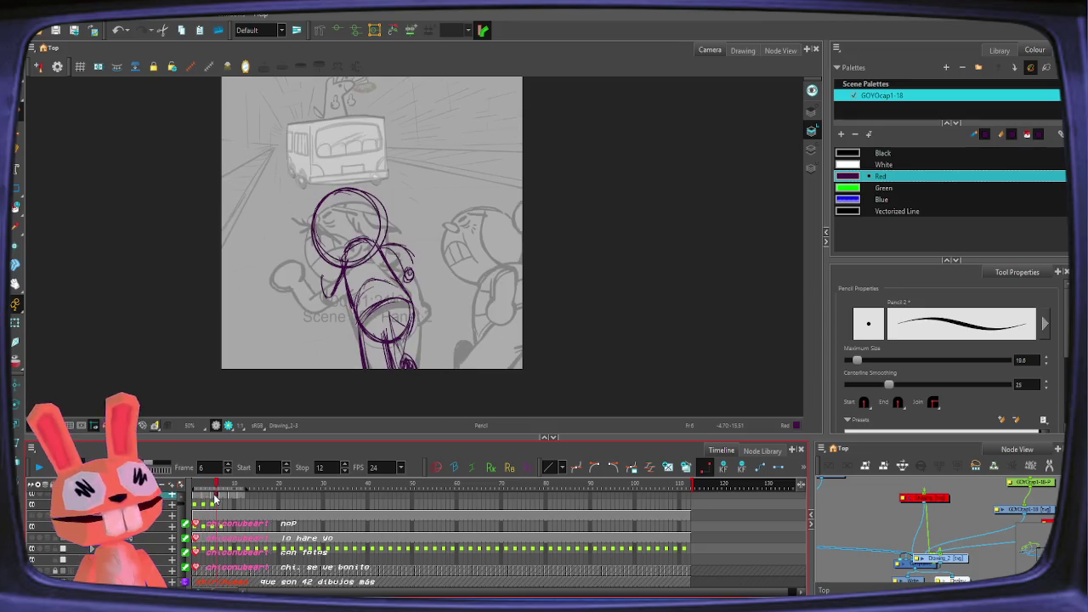
pyautogui.moveTo(225, 502); pyautogui.dragTo(243, 502)
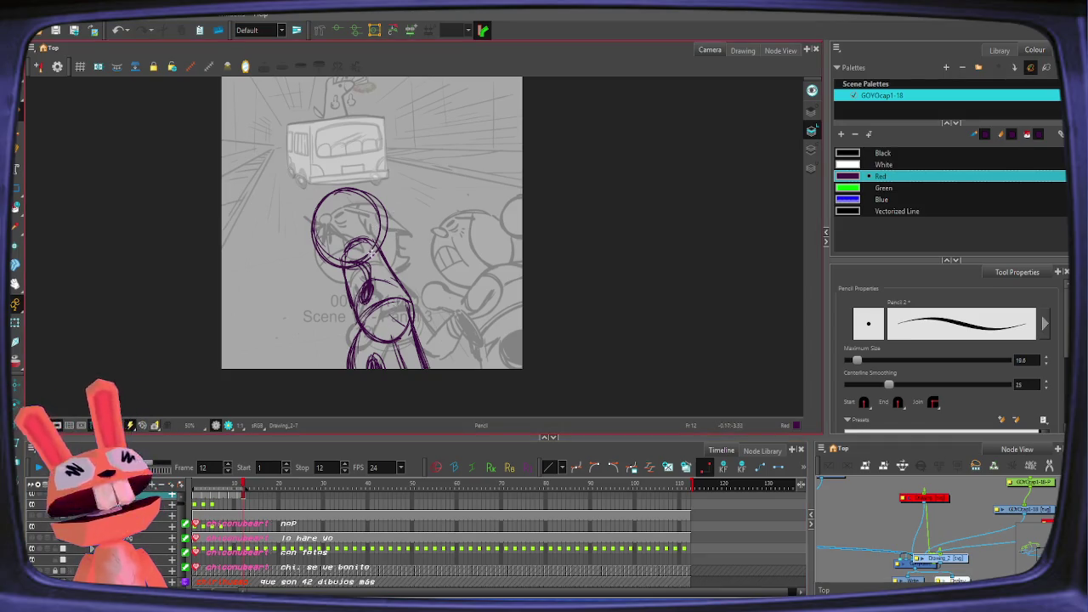
pyautogui.moveTo(436, 133)
pyautogui.mouseDown()
pyautogui.moveTo(452, 150)
pyautogui.moveTo(444, 202)
pyautogui.moveTo(466, 208)
pyautogui.mouseUp()
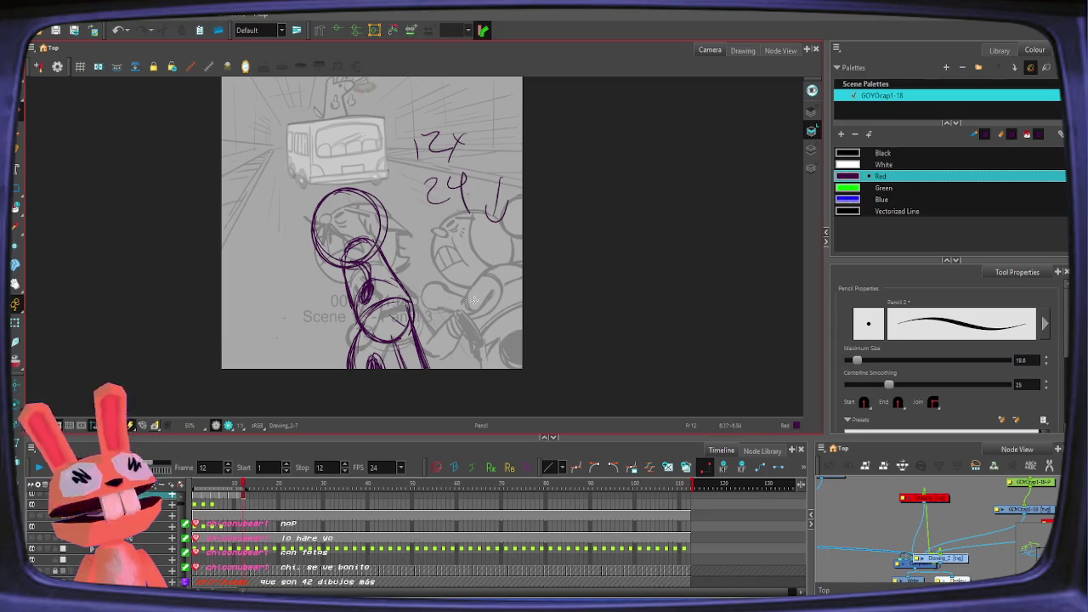
# Step: Mark a '<' arrow beside the bus-top rider and zoom in around it
pyautogui.scroll(2, 473, 302)
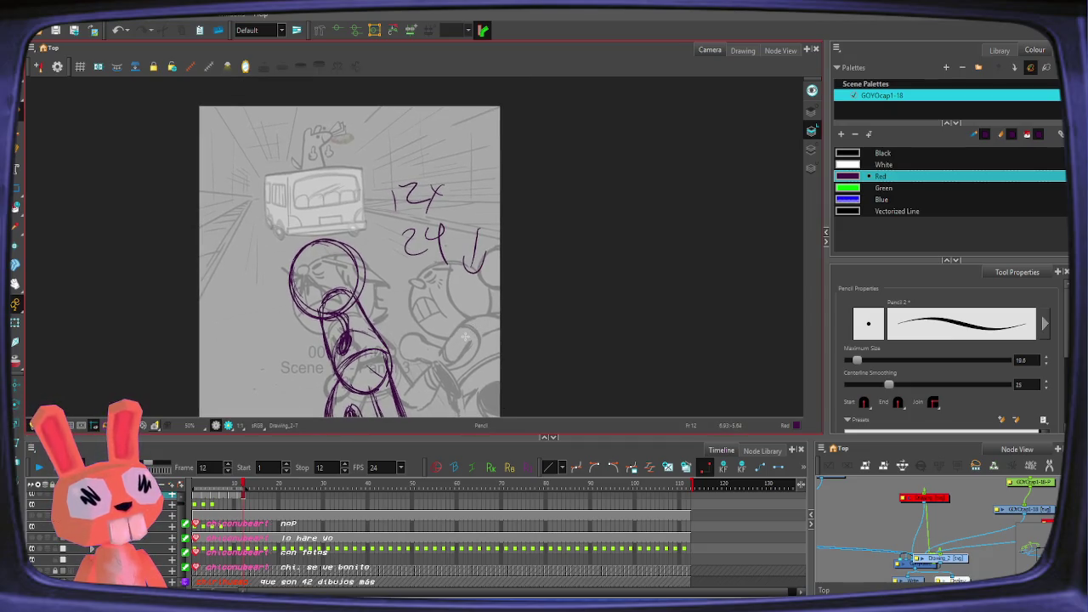
pyautogui.moveTo(388, 125)
pyautogui.mouseDown()
pyautogui.moveTo(345, 133)
pyautogui.moveTo(379, 142)
pyautogui.mouseUp()
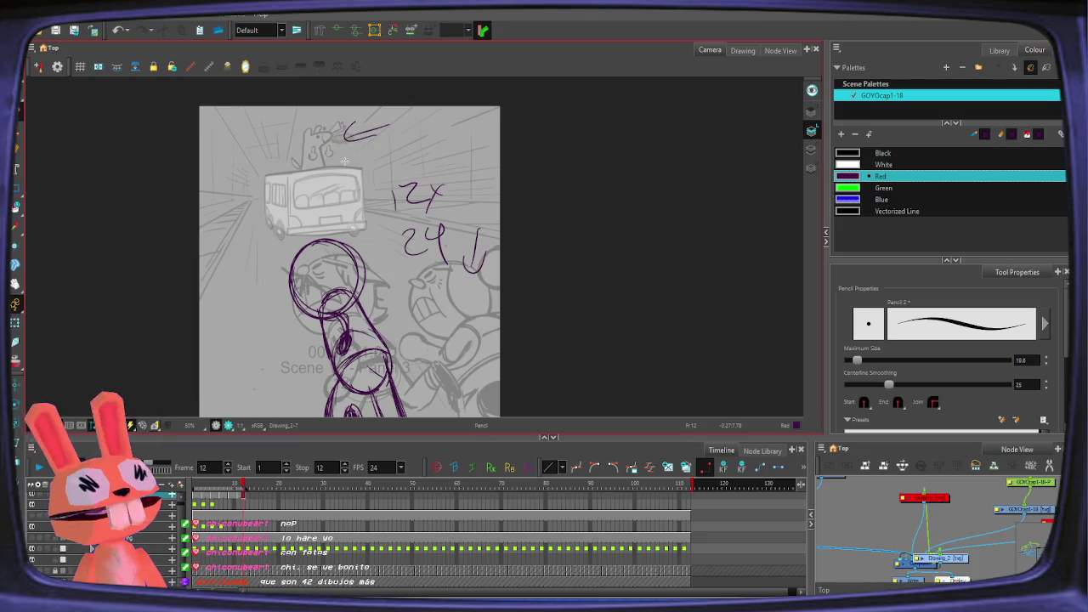
pyautogui.hotkey('alt', 'z')
pyautogui.click(339, 156)
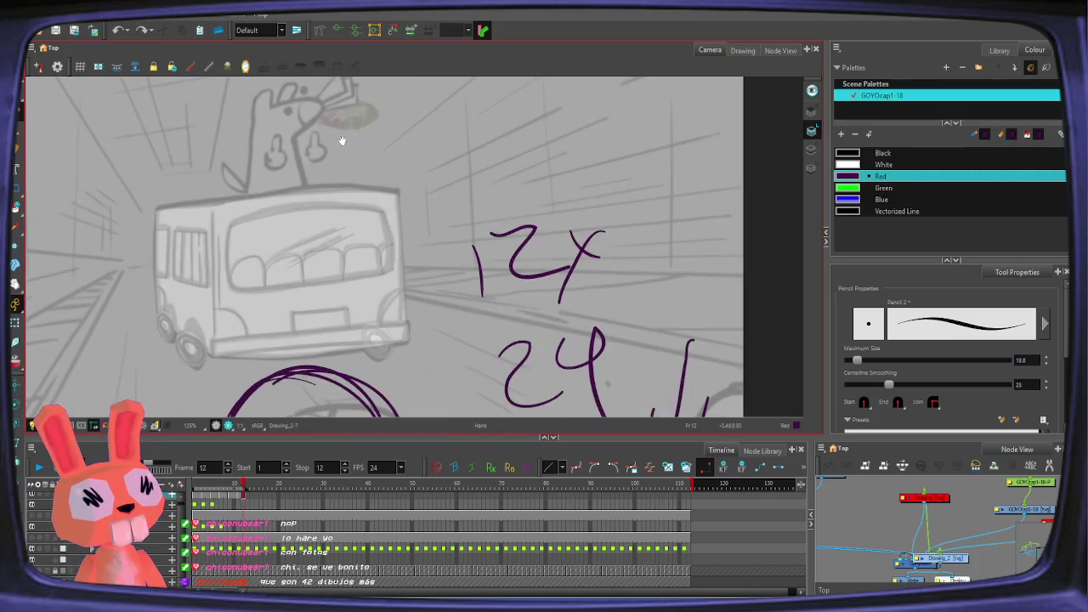
# Step: Sketch and redo ear shapes on the rider's head, then draw them on frame 2
pyautogui.moveTo(281, 166)
pyautogui.mouseDown()
pyautogui.moveTo(272, 157)
pyautogui.moveTo(315, 132)
pyautogui.mouseUp()
pyautogui.hotkey('ctrl', 'z')
pyautogui.hotkey('ctrl', 'z')
pyautogui.hotkey('ctrl', 'z')
pyautogui.moveTo(274, 154)
pyautogui.mouseDown()
pyautogui.moveTo(276, 140)
pyautogui.moveTo(316, 124)
pyautogui.moveTo(317, 163)
pyautogui.mouseUp()
pyautogui.hotkey('ctrl', 'z')
pyautogui.hotkey('ctrl', 'z')
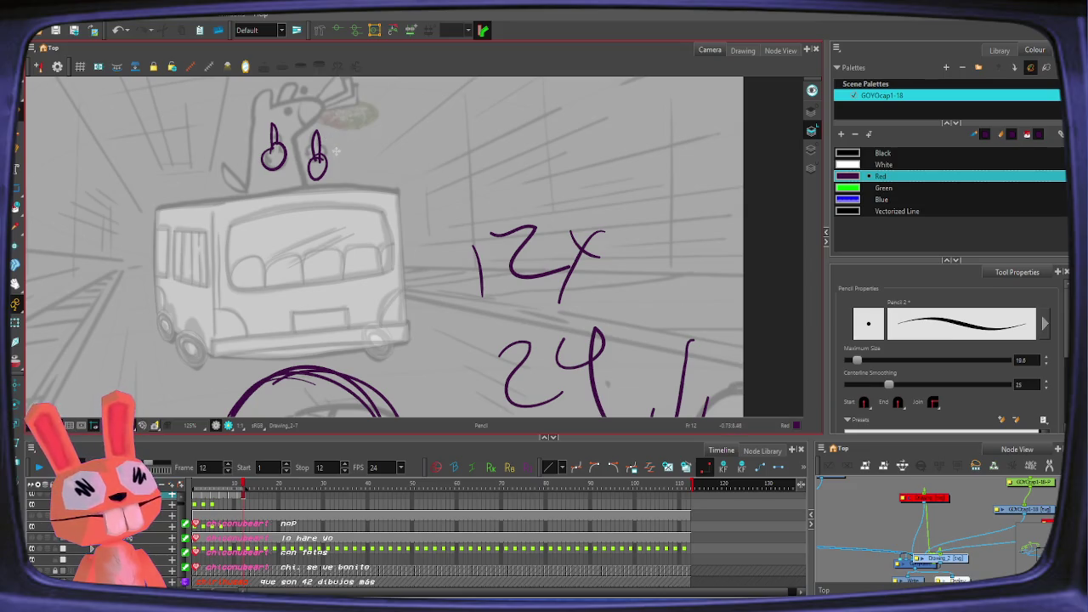
pyautogui.press('Return')
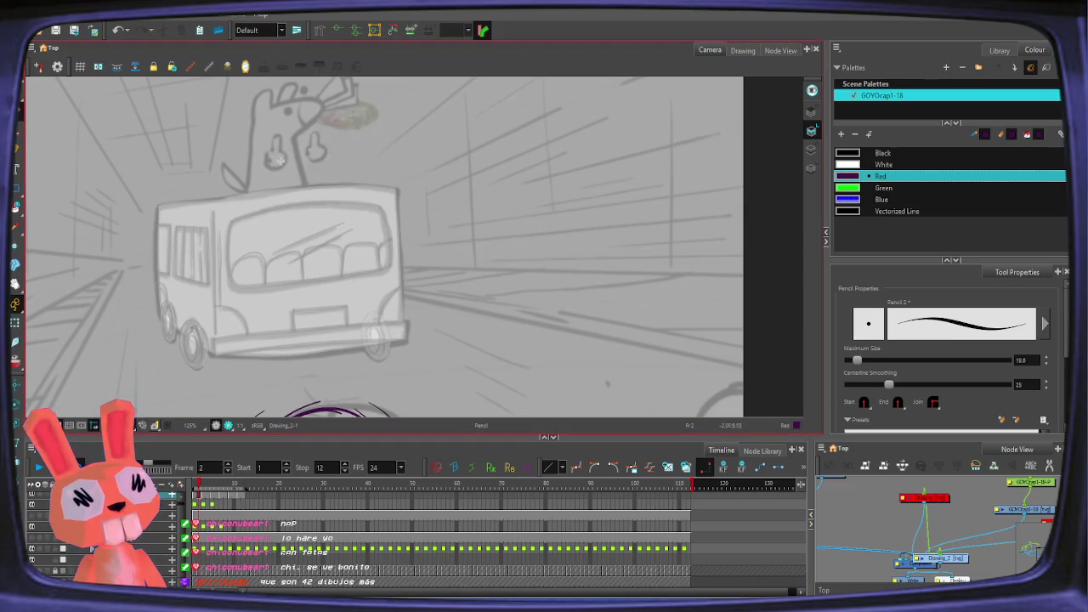
pyautogui.moveTo(265, 164)
pyautogui.mouseDown()
pyautogui.moveTo(272, 134)
pyautogui.moveTo(313, 146)
pyautogui.mouseUp()
pyautogui.hotkey('ctrl', 'z')
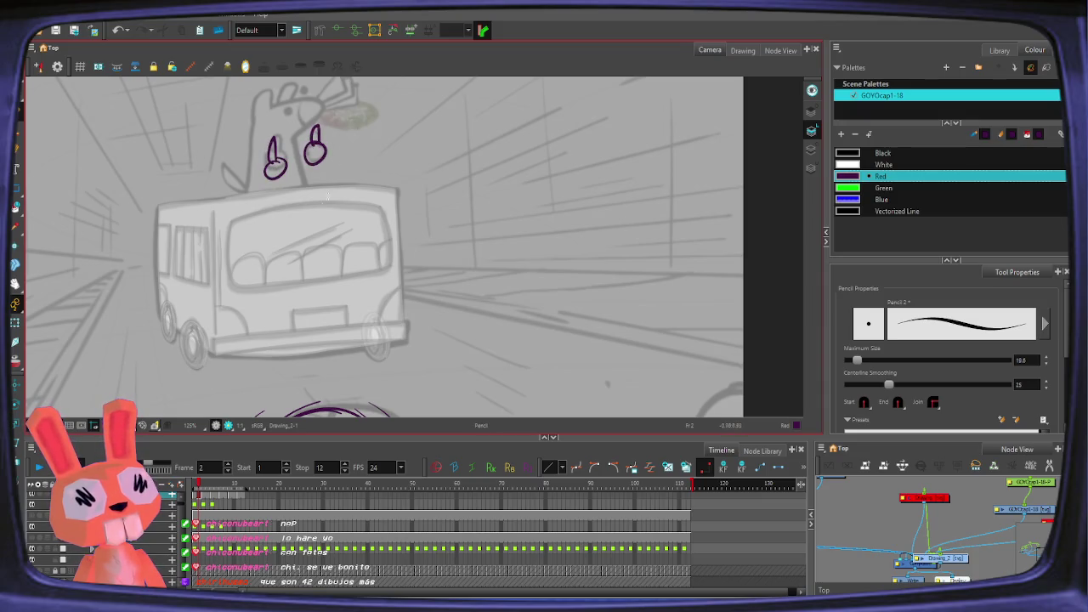
# Step: Flip between frames 10–12 and undo the handwritten timing numbers on frame 12
pyautogui.click(241, 490)
pyautogui.click(214, 489)
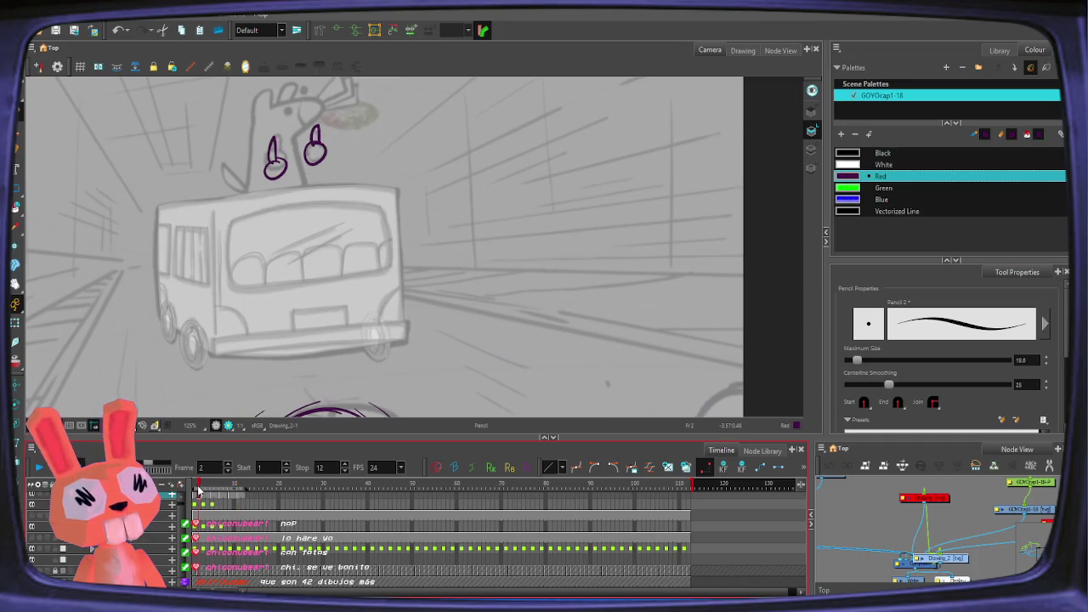
pyautogui.click(239, 489)
pyautogui.click(238, 490)
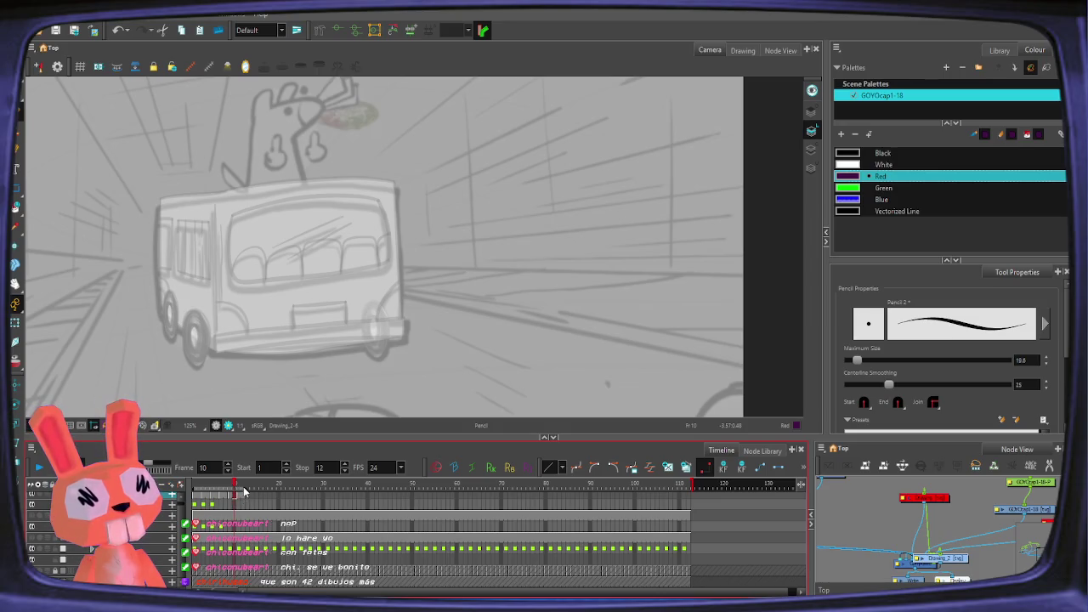
pyautogui.click(244, 491)
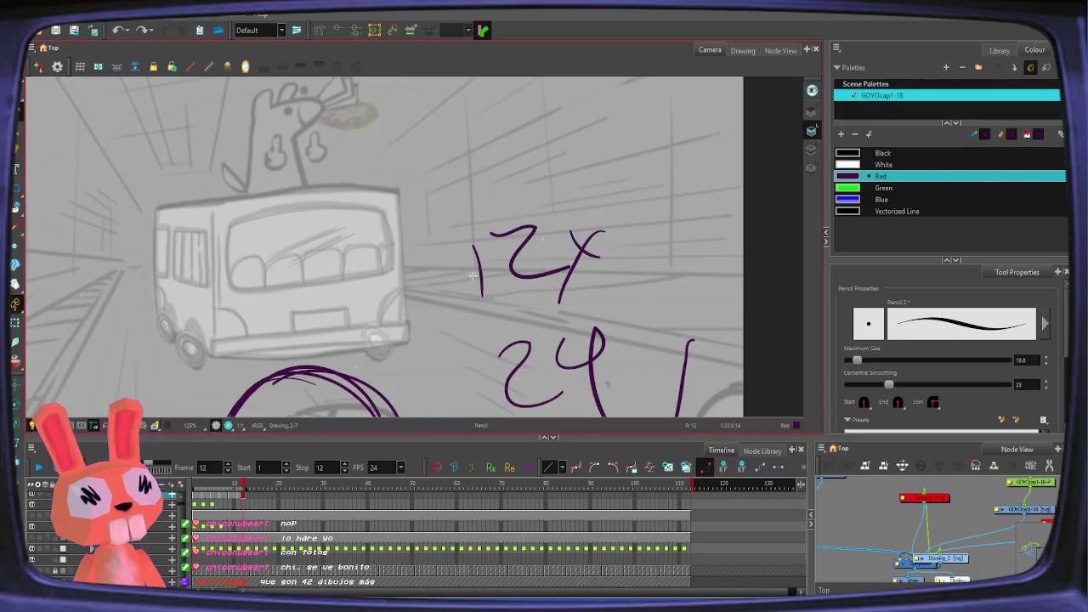
pyautogui.press('2')
pyautogui.hotkey('ctrl', 'z')
pyautogui.hotkey('ctrl', 'z')
pyautogui.hotkey('ctrl', 'z')
pyautogui.hotkey('ctrl', 'z')
pyautogui.hotkey('ctrl', 'z')
pyautogui.hotkey('ctrl', 'z')
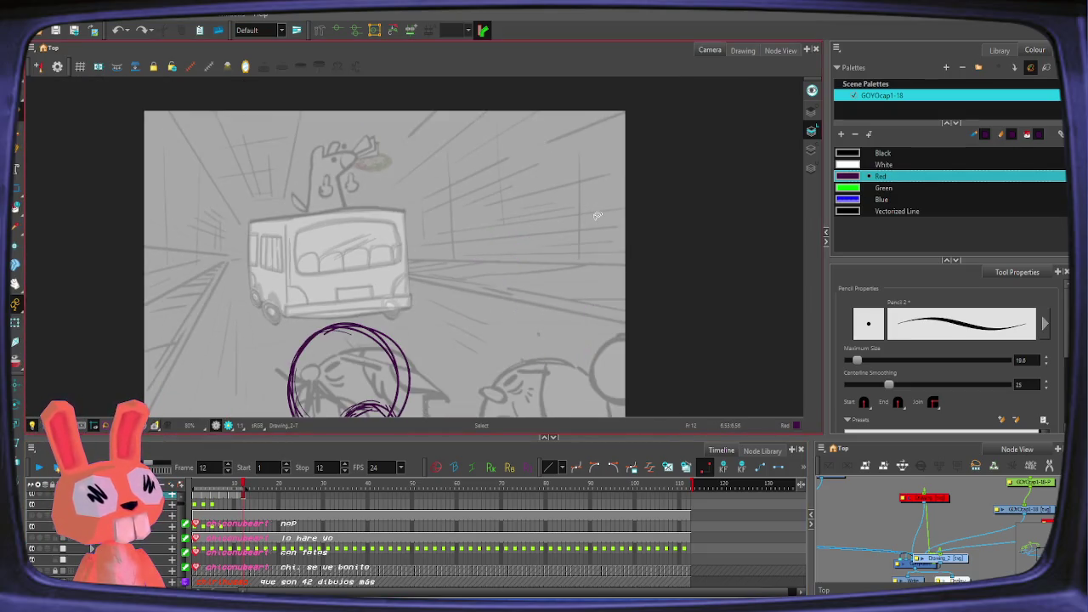
# Step: Zoom out to fit the frame and play the falling animation, stopping on frame 12
pyautogui.press('1')
pyautogui.press('2')
pyautogui.press('2')
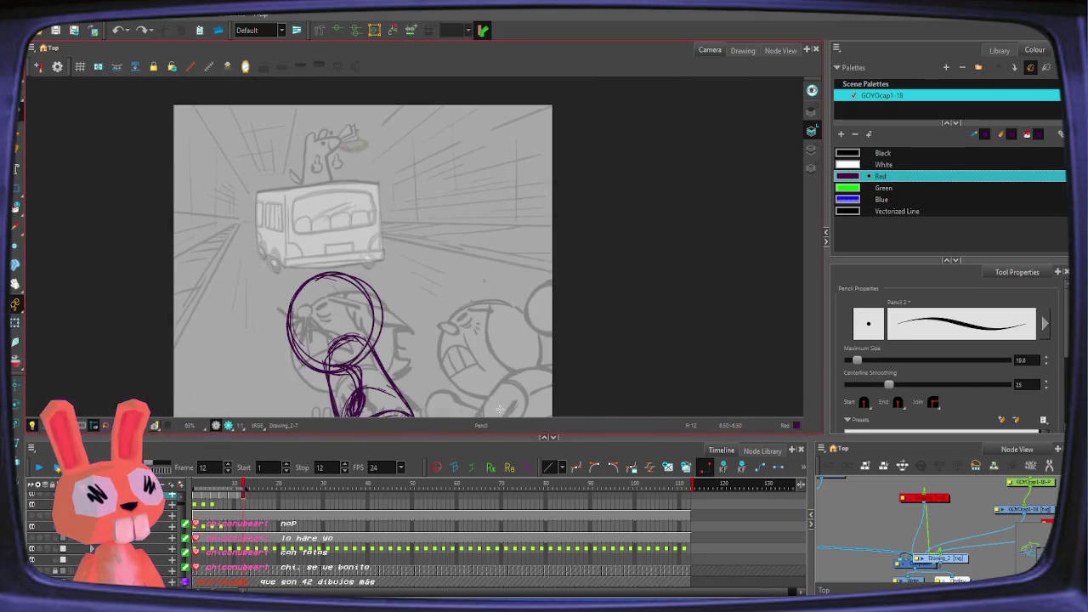
pyautogui.click(39, 469)
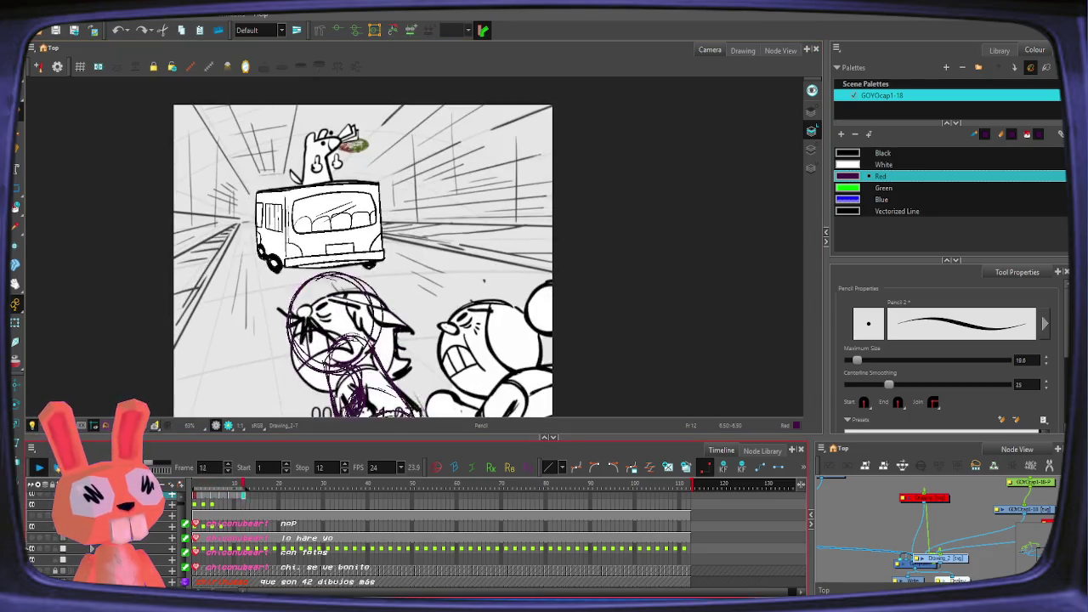
pyautogui.press('2')
pyautogui.moveTo(443, 306); pyautogui.dragTo(421, 248)
pyautogui.click(38, 469)
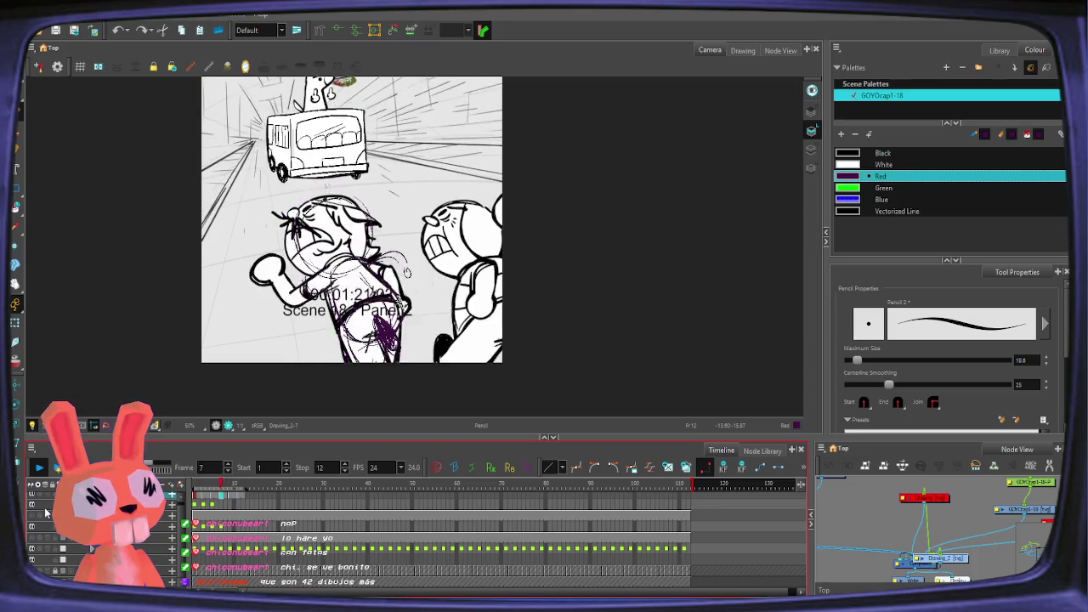
pyautogui.click(39, 469)
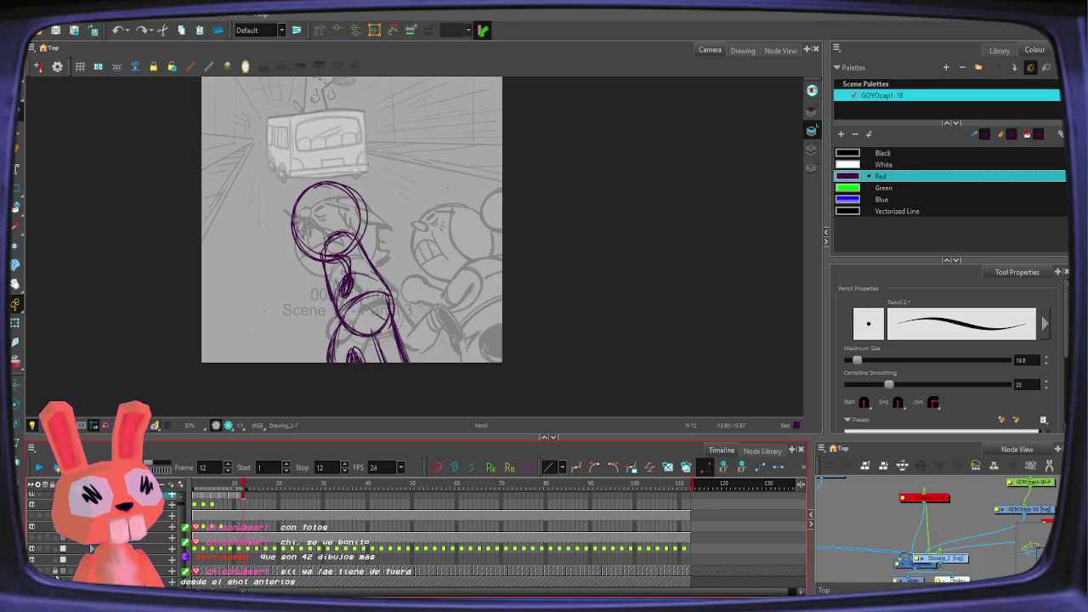
# Step: Select the Drawing_3 layer and set the playhead to frame 1
pyautogui.click(156, 568)
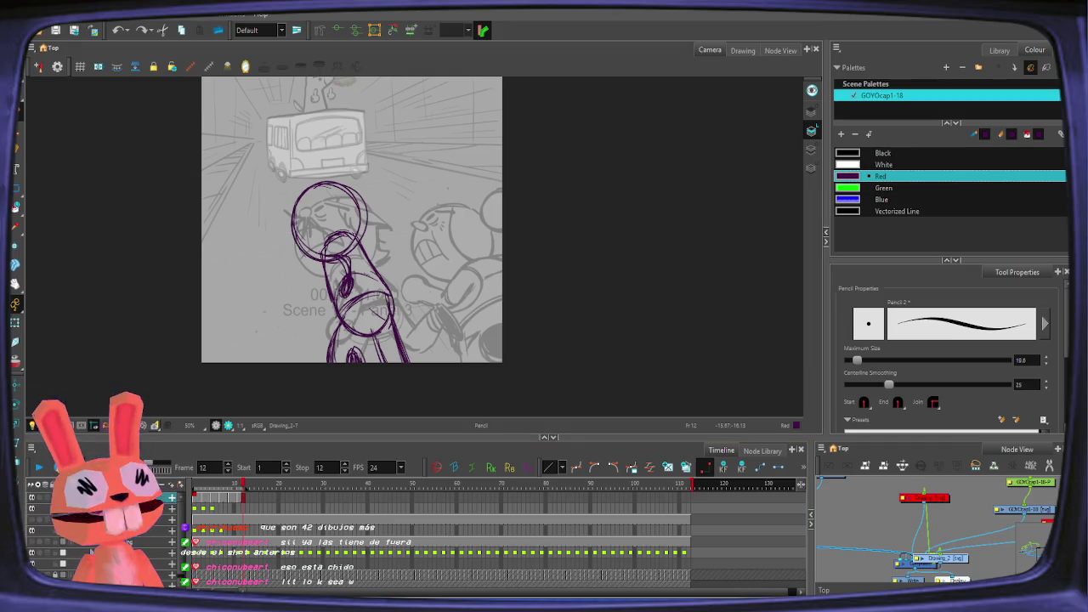
pyautogui.click(194, 504)
pyautogui.click(194, 504)
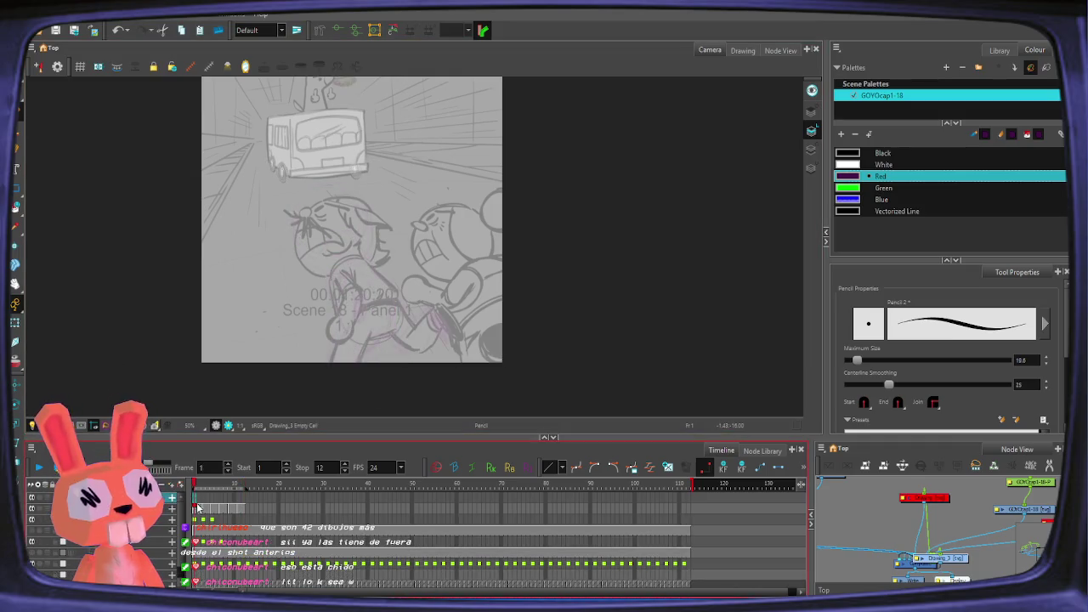
# Step: Add a colour swatch called New 0 below Vectorized Line in the Colour panel
pyautogui.click(841, 135)
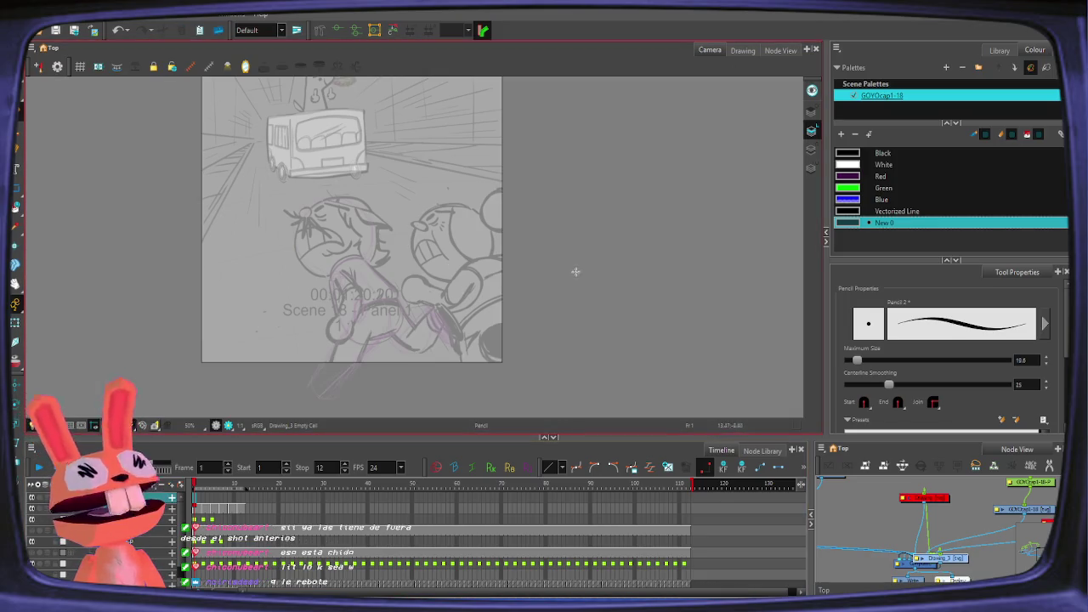
pyautogui.moveTo(466, 330); pyautogui.dragTo(502, 297)
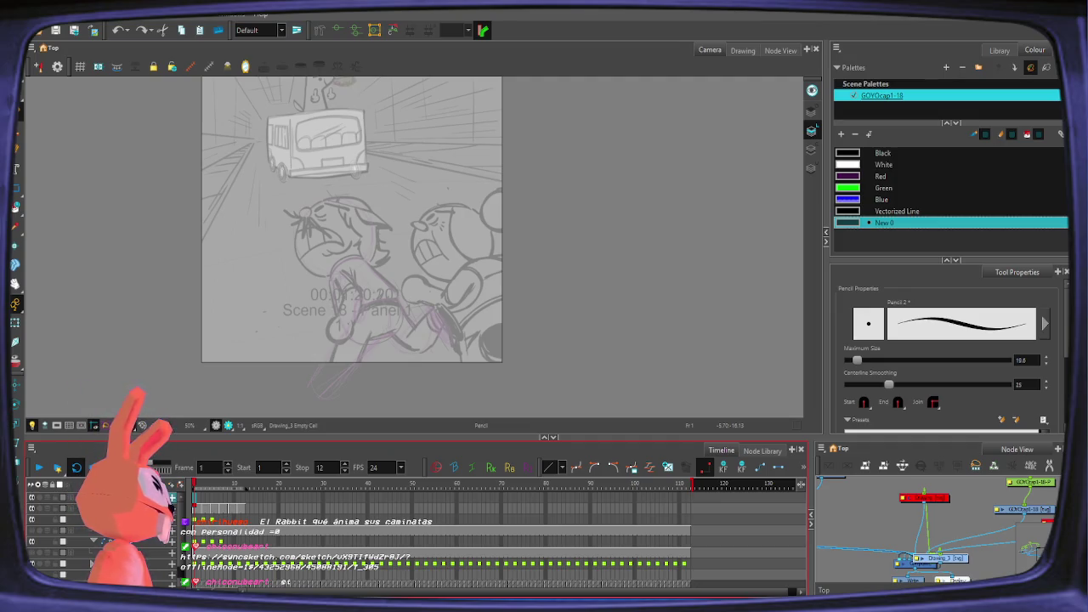
# Step: Show the SyncSketch review full-screen and play playlist clip 1 of the memelas-stand animatic
pyautogui.hotkey('alt', 'Tab')
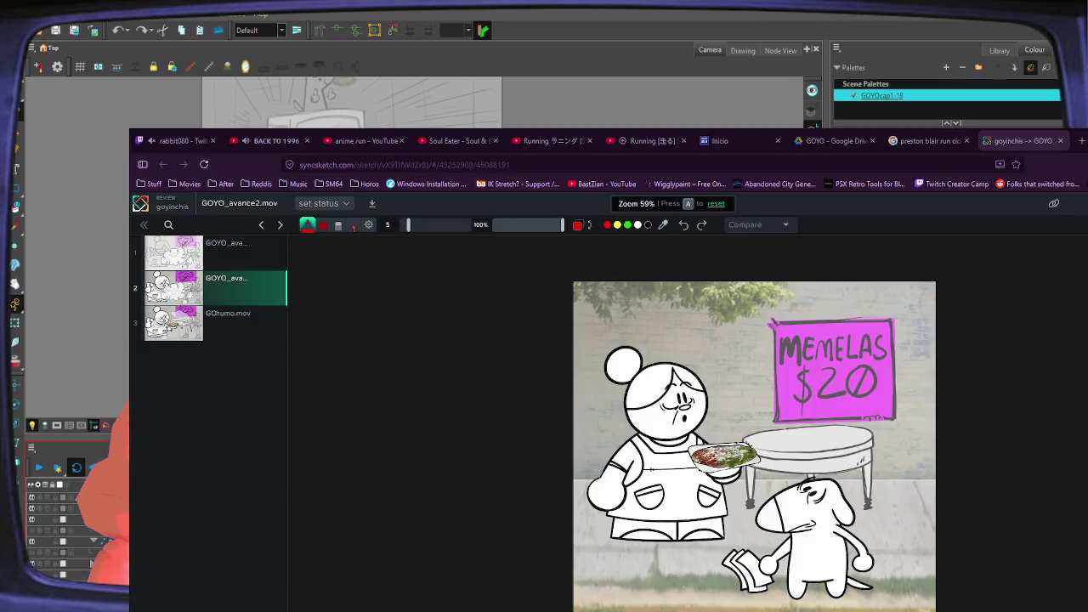
pyautogui.press('F11')
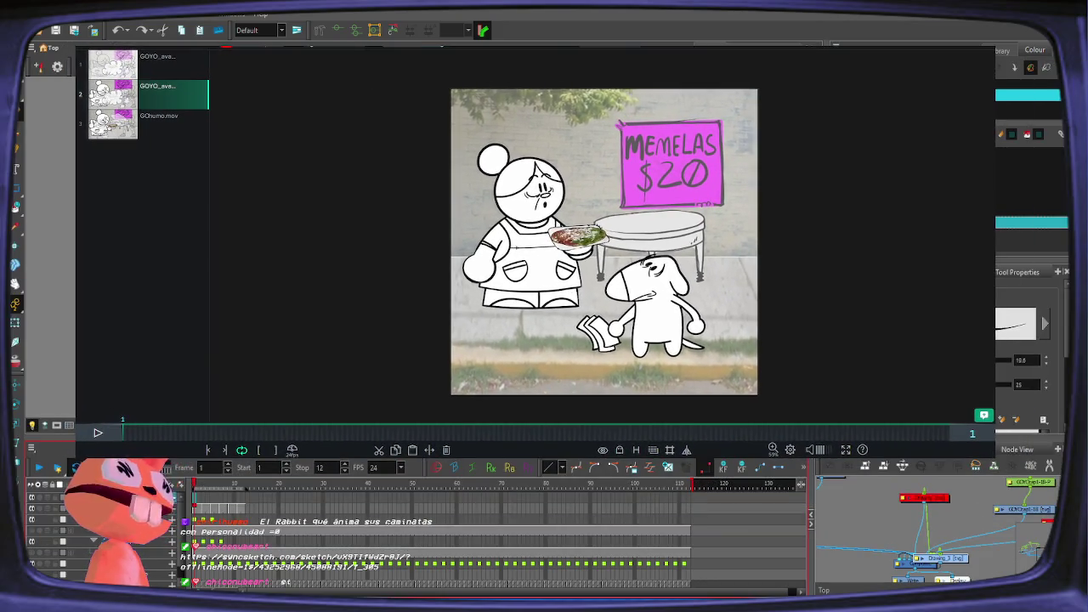
pyautogui.click(98, 433)
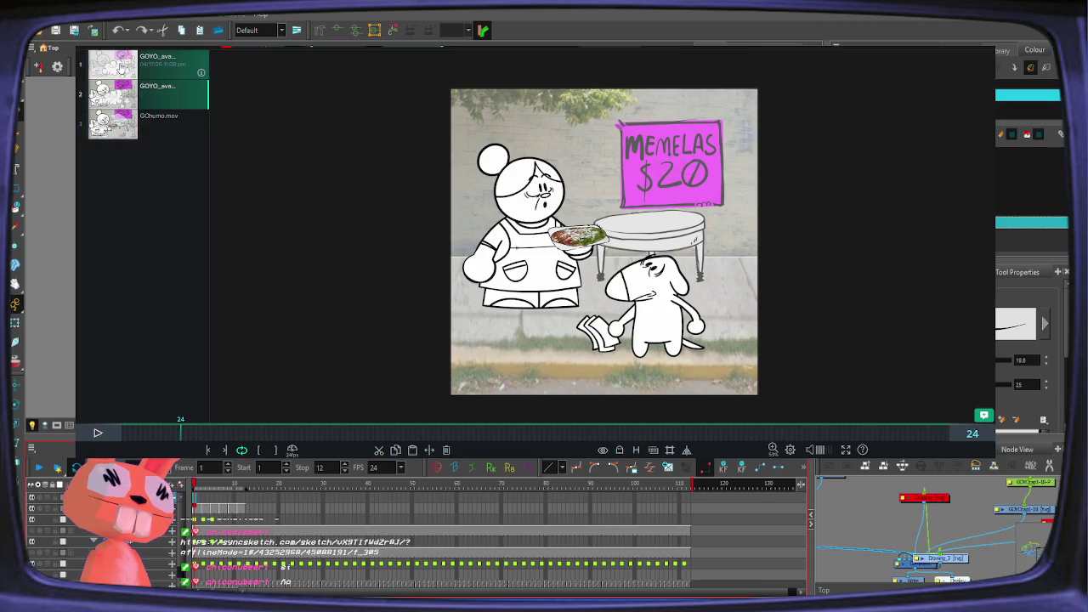
pyautogui.click(153, 68)
pyautogui.click(97, 433)
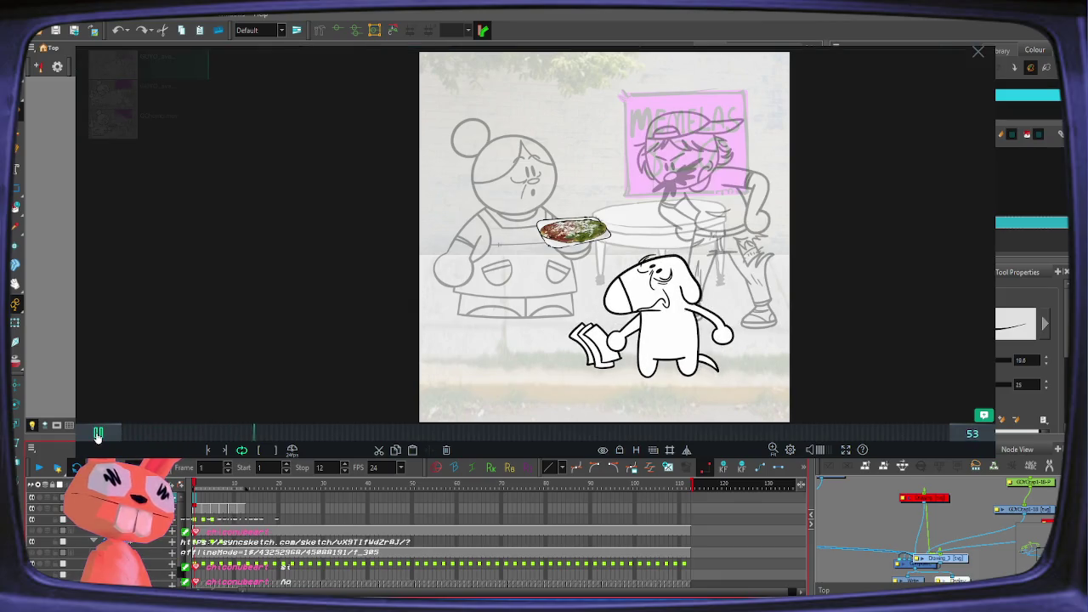
# Step: Play the GChumo.mov clip in SyncSketch, pausing at frame 57, then stop it
pyautogui.click(157, 118)
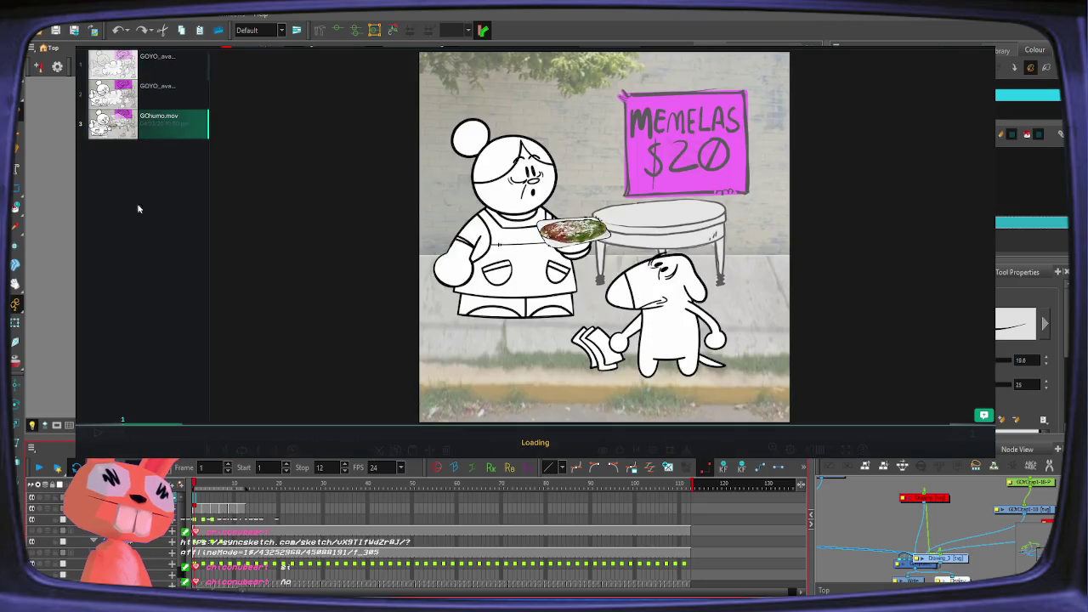
pyautogui.click(97, 433)
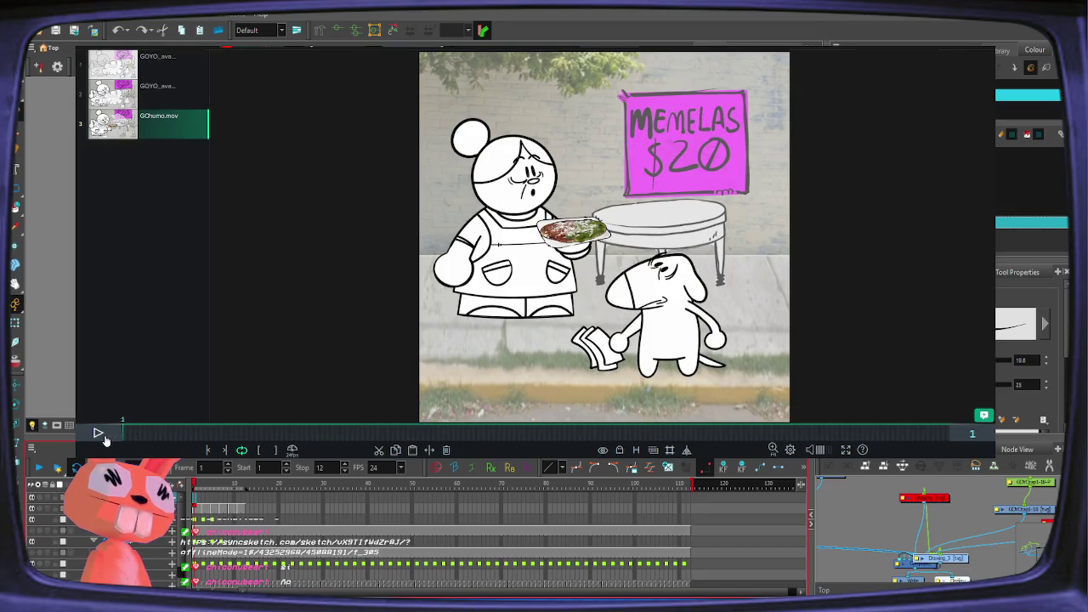
pyautogui.click(102, 436)
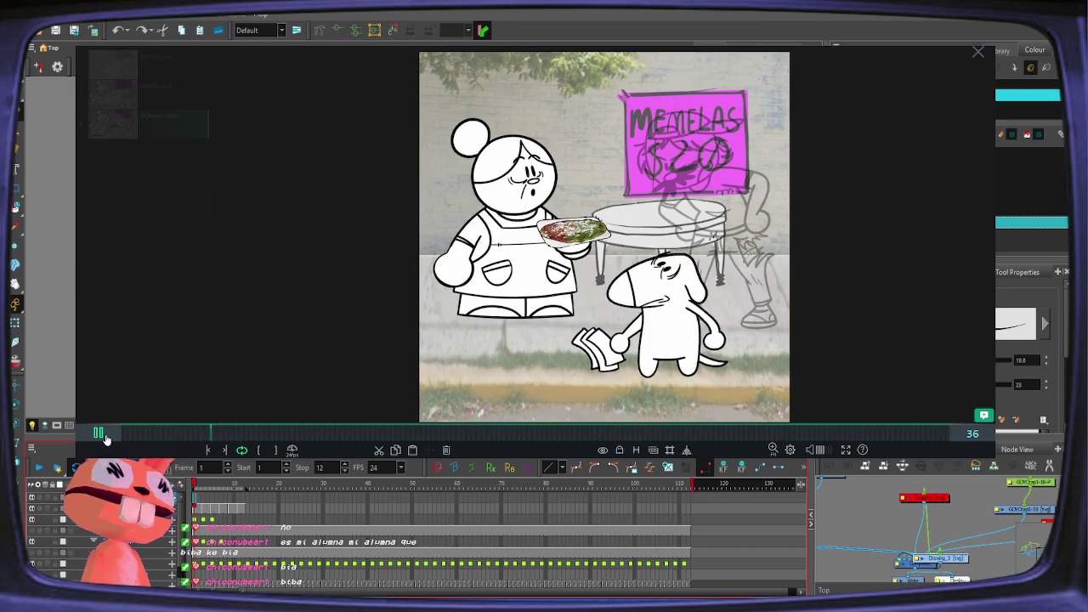
pyautogui.click(102, 435)
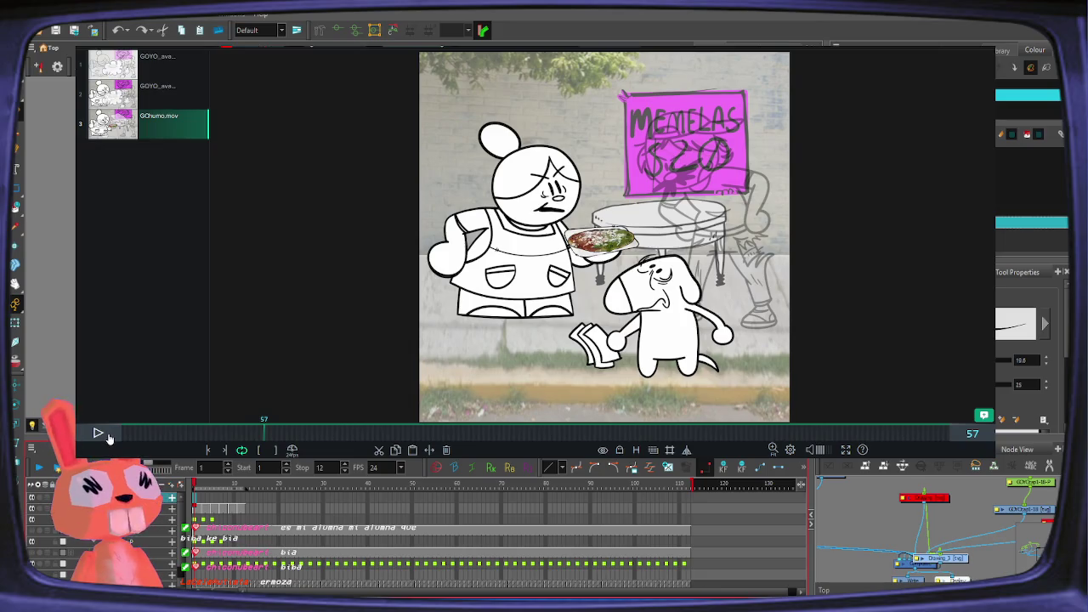
pyautogui.click(107, 436)
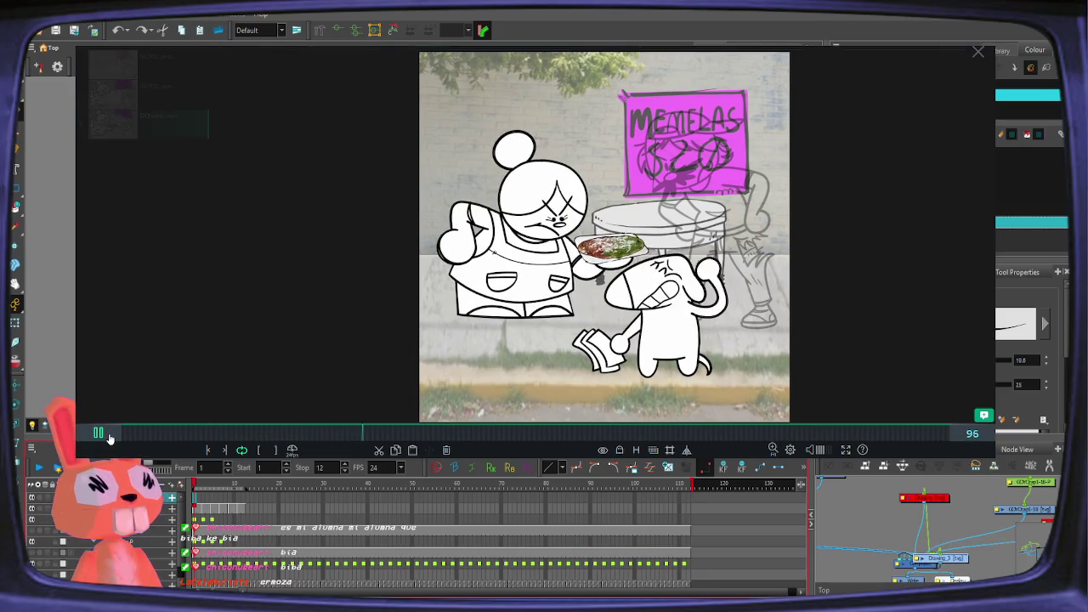
pyautogui.click(102, 434)
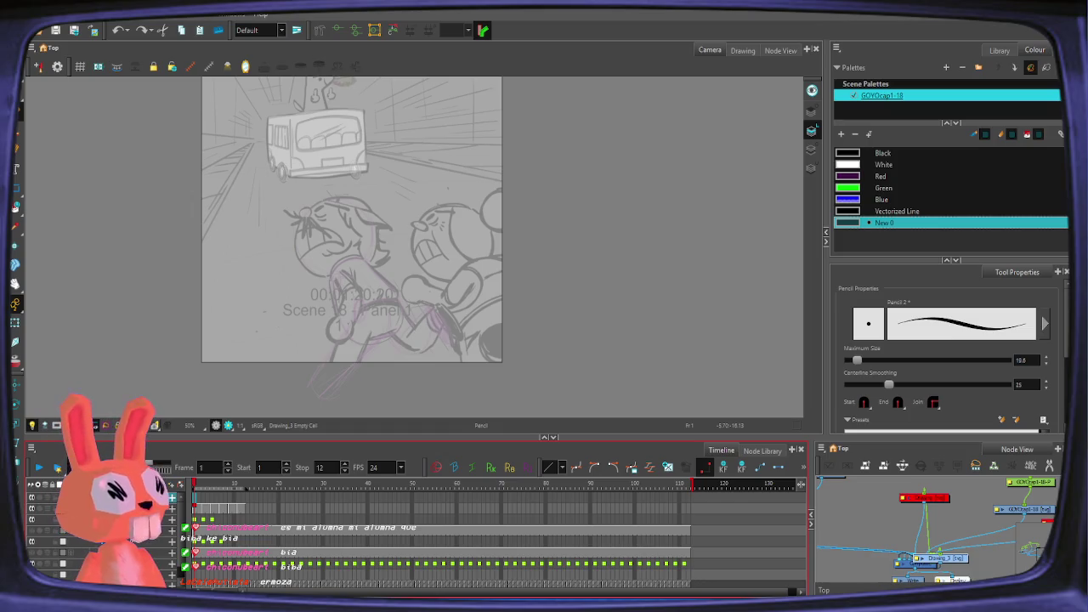
# Step: Sketch a head oval and a body stroke on frame 1, redoing the misplaced ovals
pyautogui.moveTo(469, 226); pyautogui.dragTo(477, 249)
pyautogui.hotkey('ctrl', 'z')
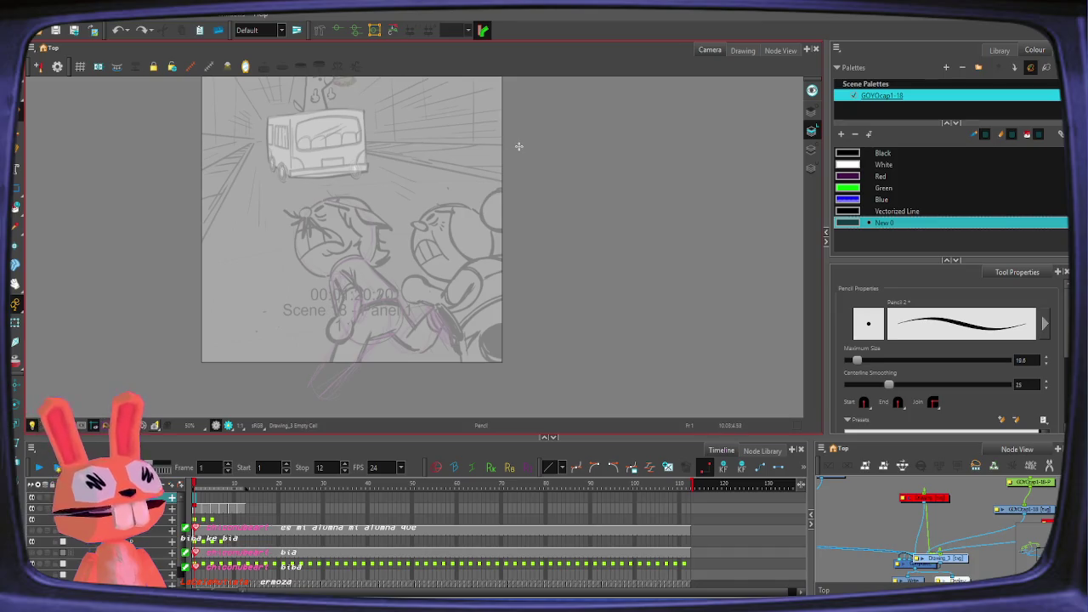
pyautogui.moveTo(442, 204); pyautogui.dragTo(455, 279)
pyautogui.hotkey('ctrl', 'z')
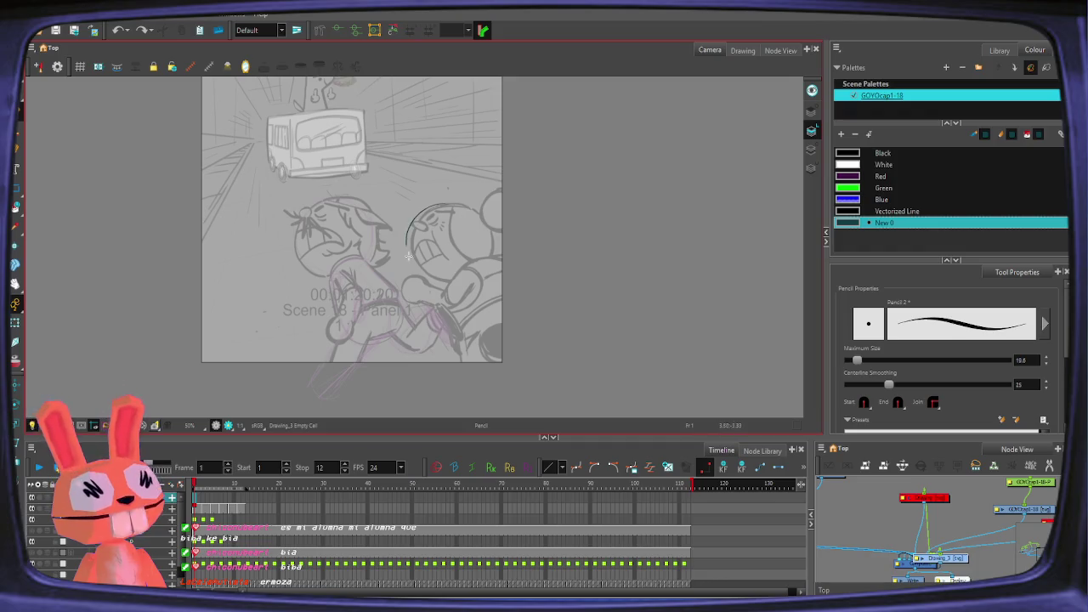
pyautogui.hotkey('ctrl', 'z')
pyautogui.moveTo(444, 204)
pyautogui.mouseDown()
pyautogui.moveTo(481, 204)
pyautogui.moveTo(446, 205)
pyautogui.moveTo(422, 233)
pyautogui.moveTo(442, 208)
pyautogui.mouseUp()
pyautogui.hotkey('ctrl', 'z')
pyautogui.scroll(1, 503, 255)
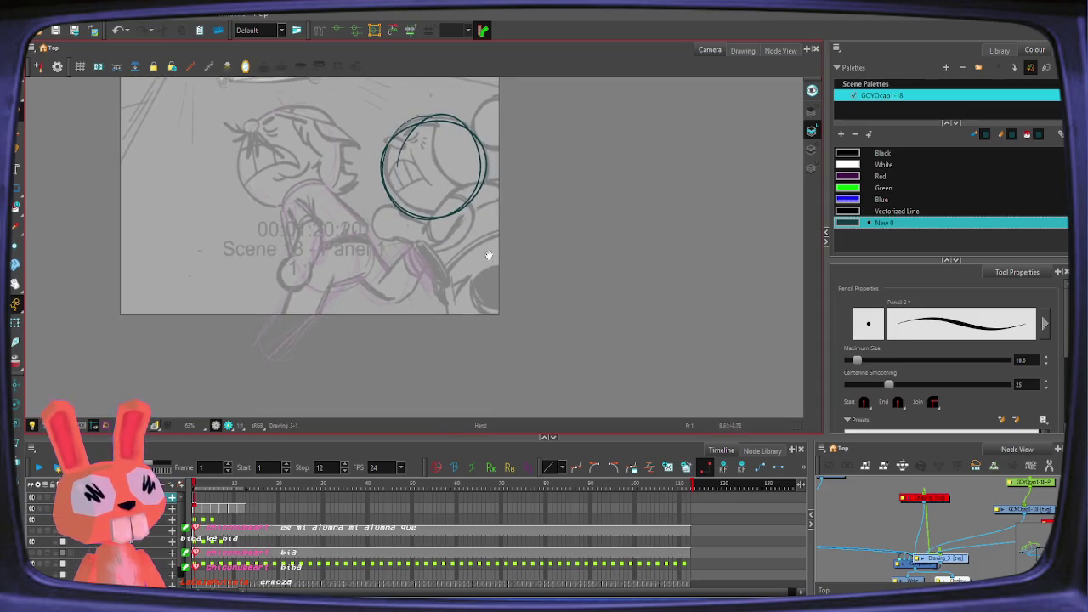
pyautogui.moveTo(489, 259); pyautogui.dragTo(463, 331)
pyautogui.moveTo(408, 288)
pyautogui.mouseDown()
pyautogui.moveTo(419, 272)
pyautogui.moveTo(422, 367)
pyautogui.moveTo(436, 391)
pyautogui.mouseUp()
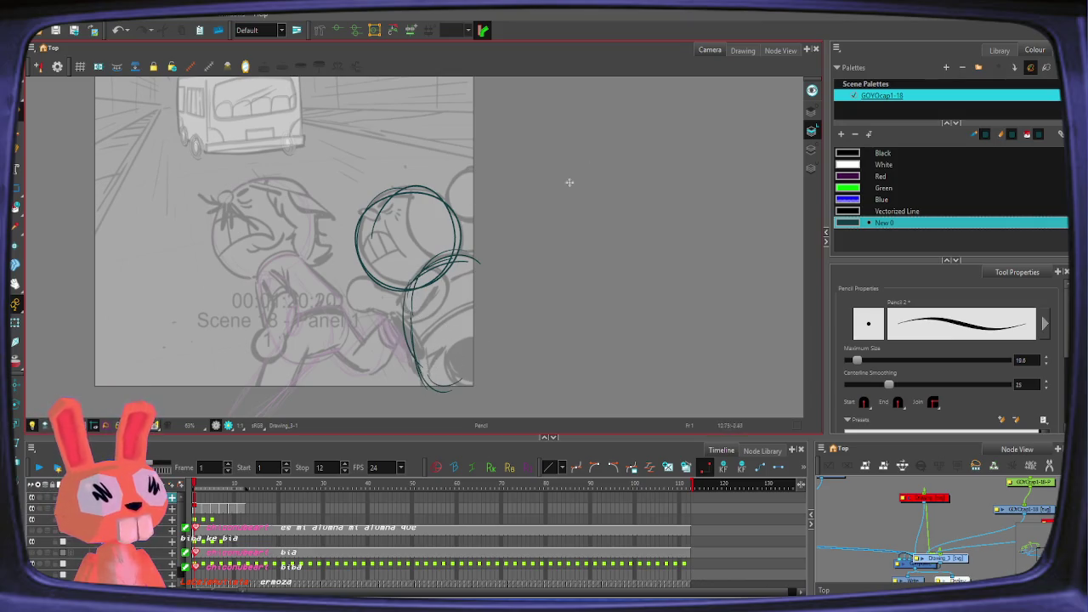
# Step: Nudge the body strokes slightly left and move the whole figure slightly down
pyautogui.hotkey('alt', 's')
pyautogui.moveTo(466, 254); pyautogui.dragTo(525, 302)
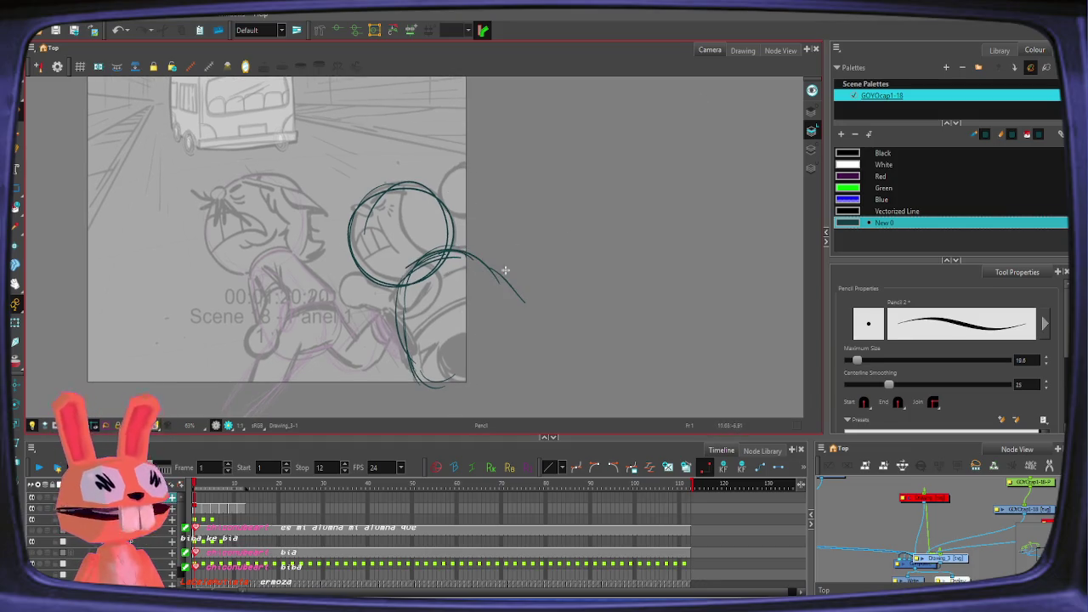
pyautogui.click(479, 266)
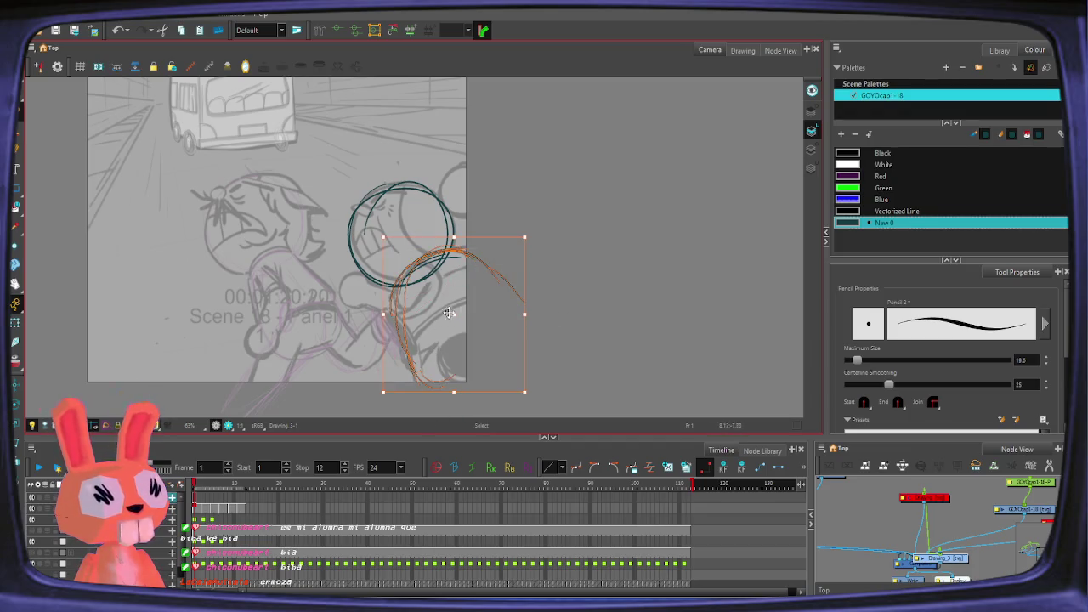
pyautogui.moveTo(474, 302); pyautogui.dragTo(466, 305)
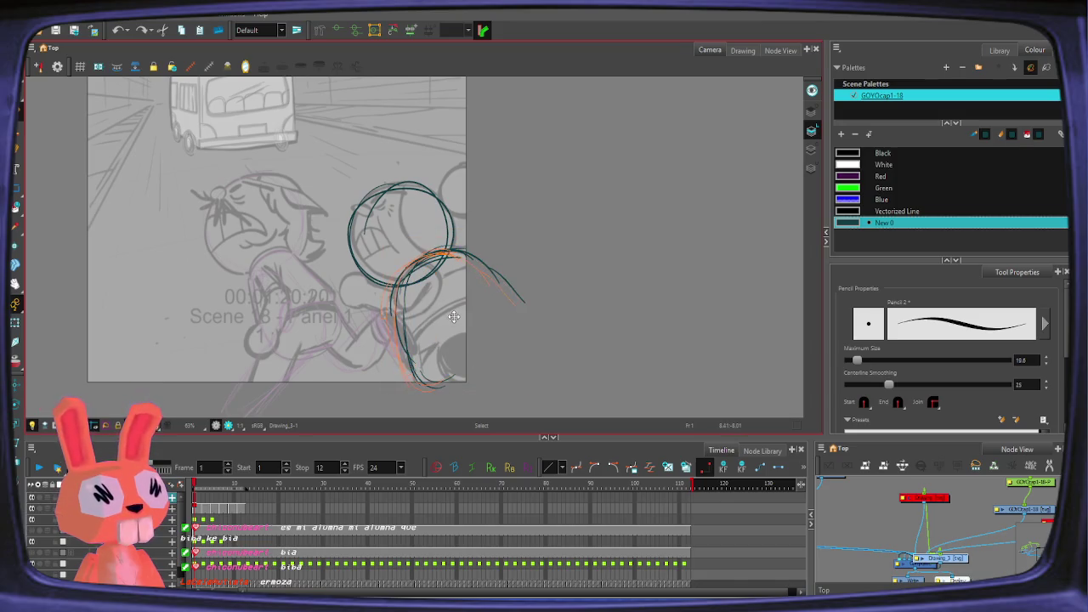
pyautogui.moveTo(393, 312); pyautogui.dragTo(514, 351)
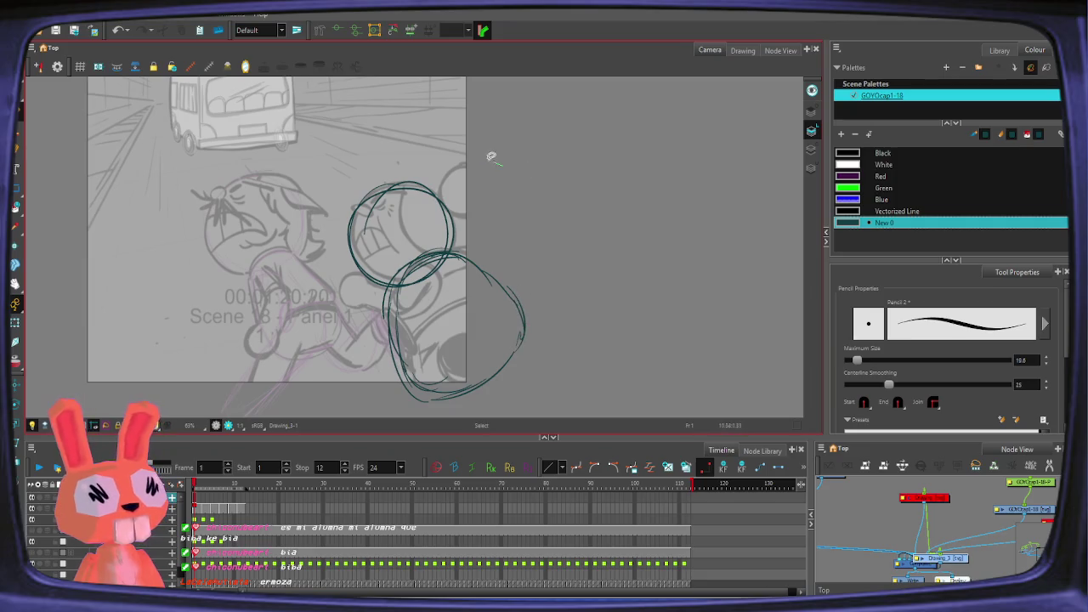
pyautogui.moveTo(505, 162); pyautogui.dragTo(607, 231)
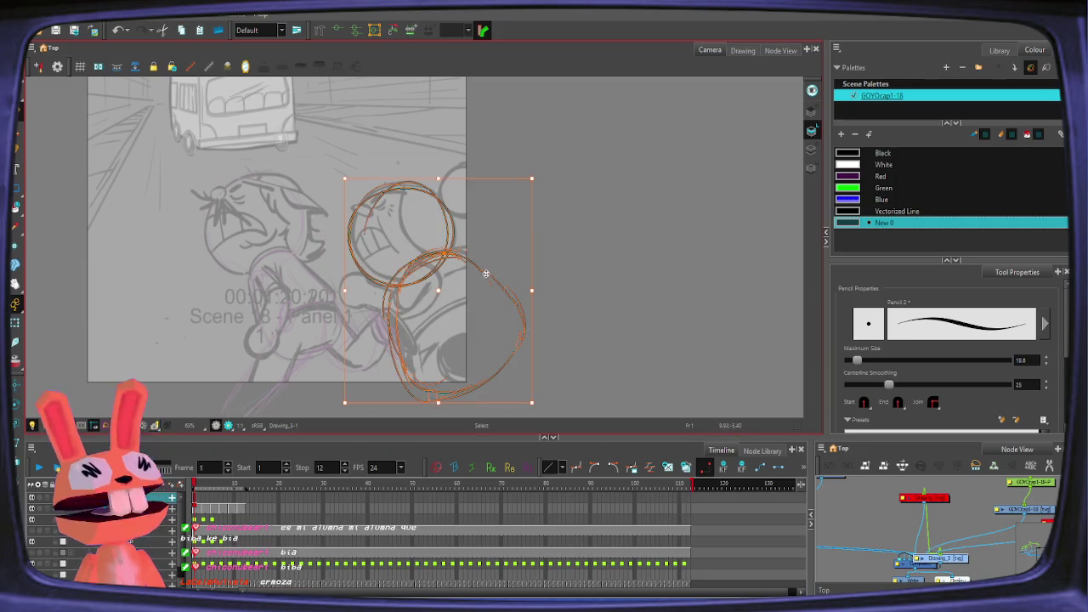
pyautogui.moveTo(485, 272); pyautogui.dragTo(490, 282)
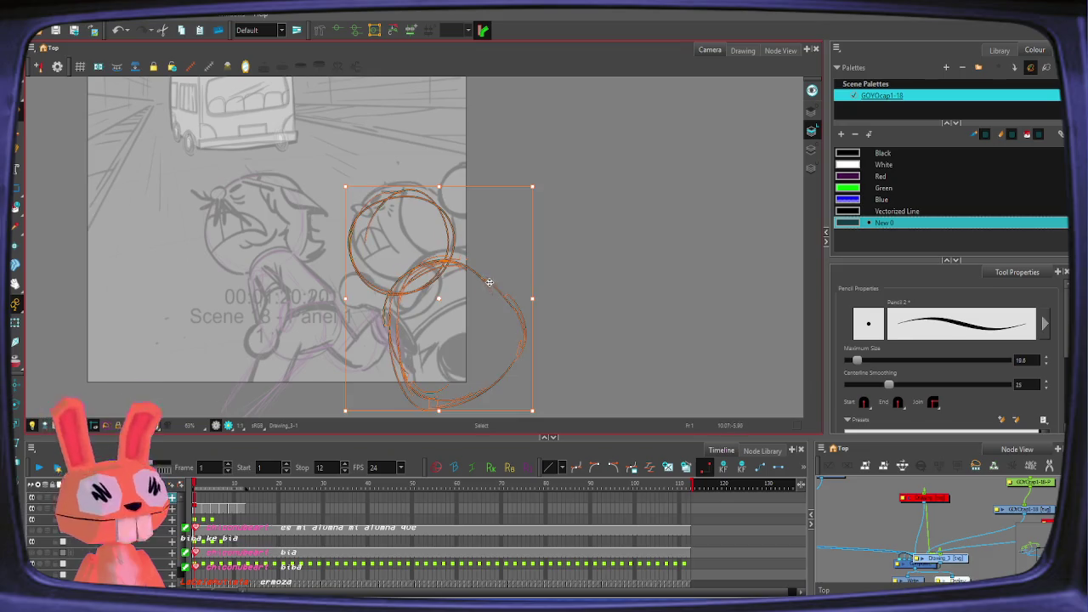
# Step: Retrace the body loop wider on the right with the pencil
pyautogui.hotkey('alt', 'x')
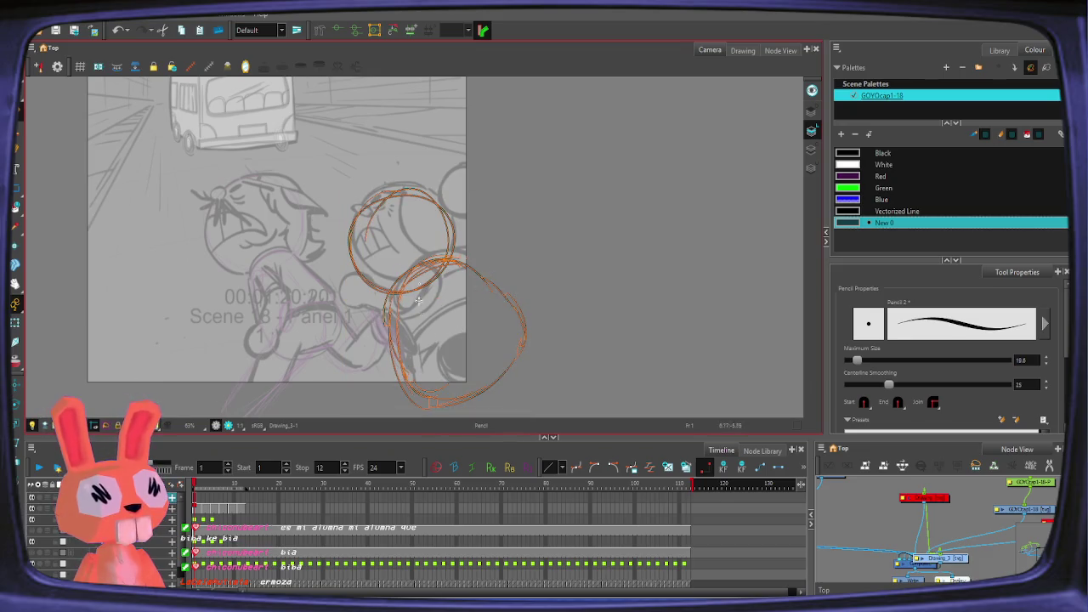
pyautogui.scroll(-2, 442, 353)
pyautogui.moveTo(439, 324); pyautogui.dragTo(533, 291)
pyautogui.moveTo(399, 365)
pyautogui.mouseDown()
pyautogui.moveTo(411, 254)
pyautogui.moveTo(484, 257)
pyautogui.mouseUp()
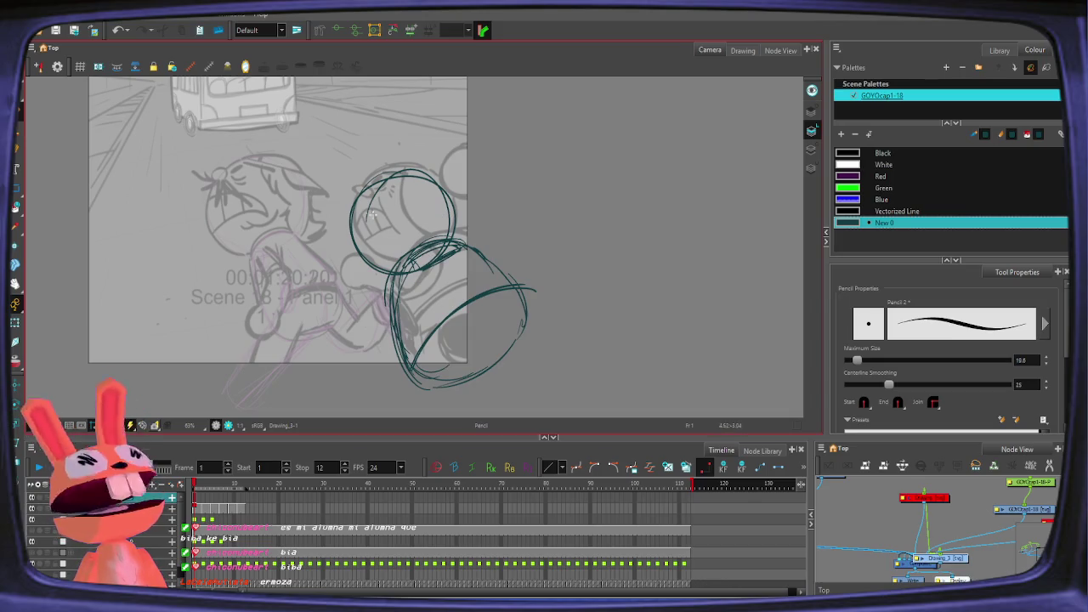
pyautogui.click(128, 527)
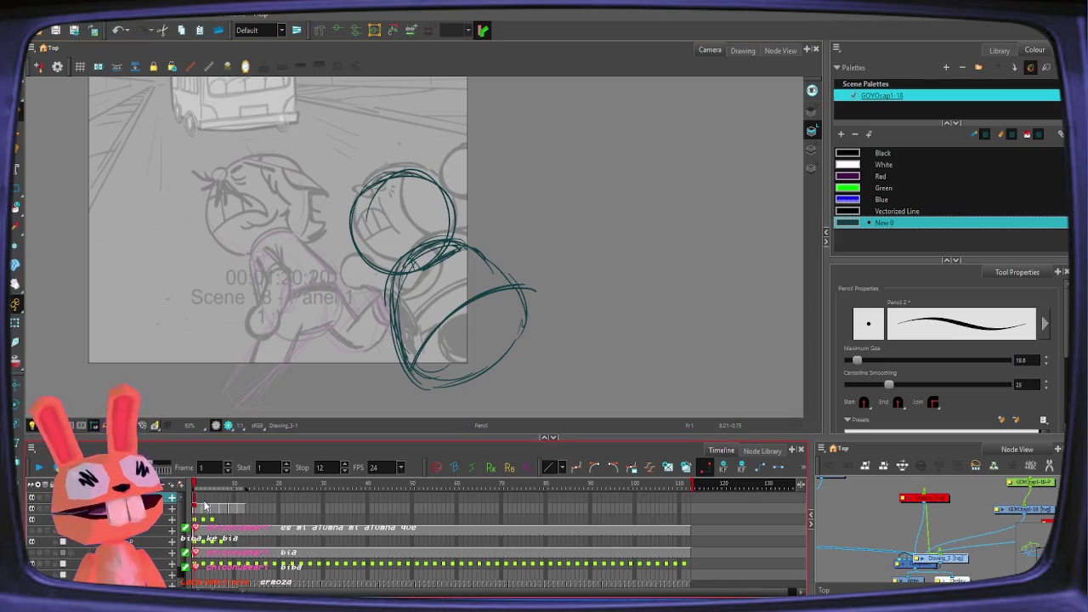
# Step: Draw a body circle on frame 3, traced over frame 1's onion skin
pyautogui.click(204, 506)
pyautogui.click(429, 263)
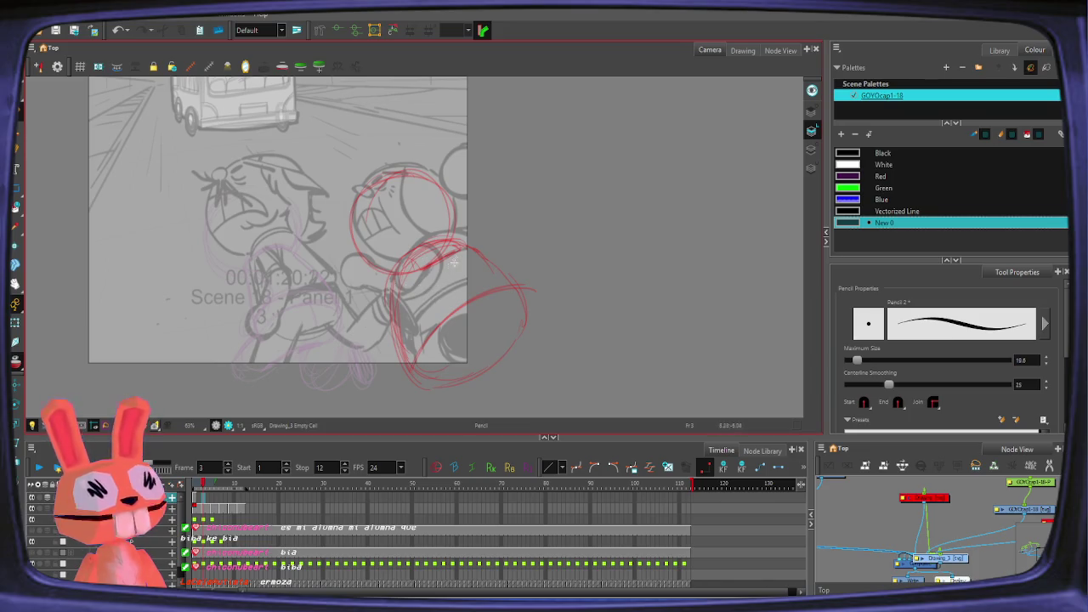
pyautogui.moveTo(399, 276); pyautogui.dragTo(509, 365)
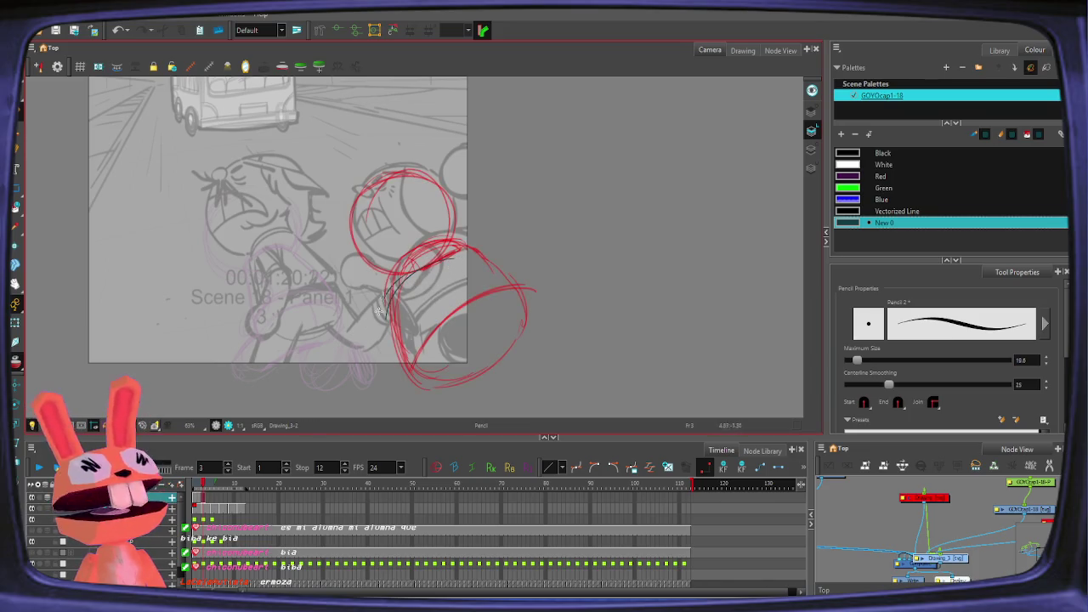
pyautogui.moveTo(488, 266); pyautogui.dragTo(510, 365)
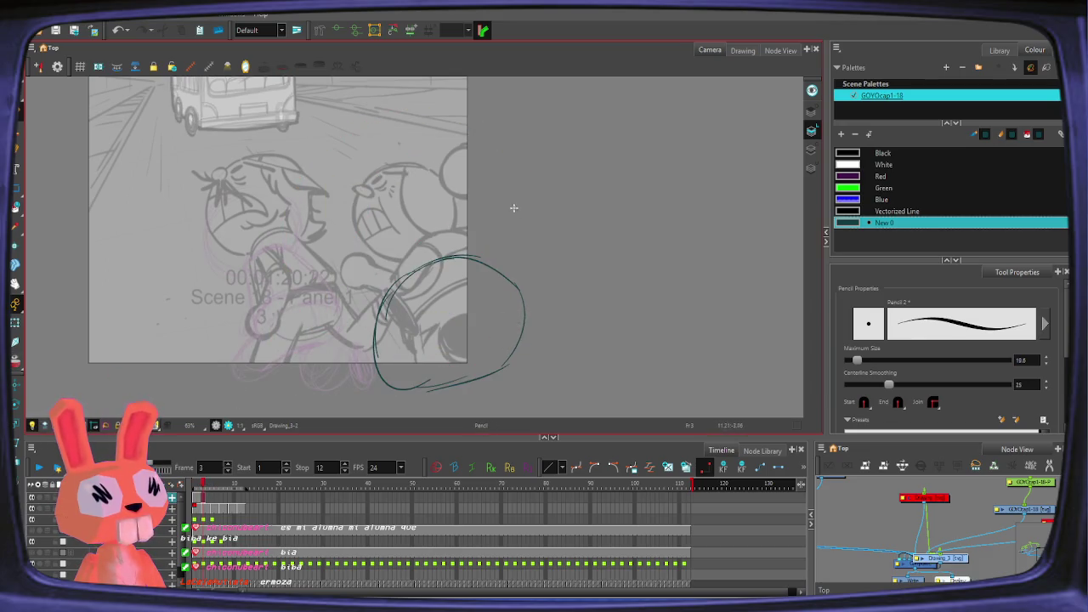
pyautogui.hotkey('alt', 'o')
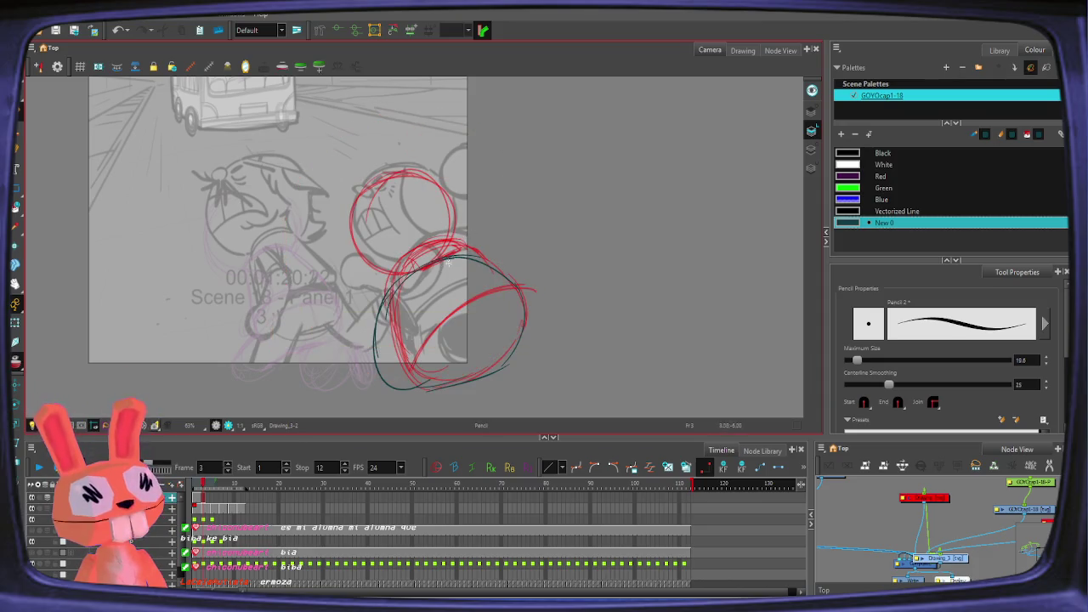
pyautogui.moveTo(385, 340); pyautogui.dragTo(490, 365)
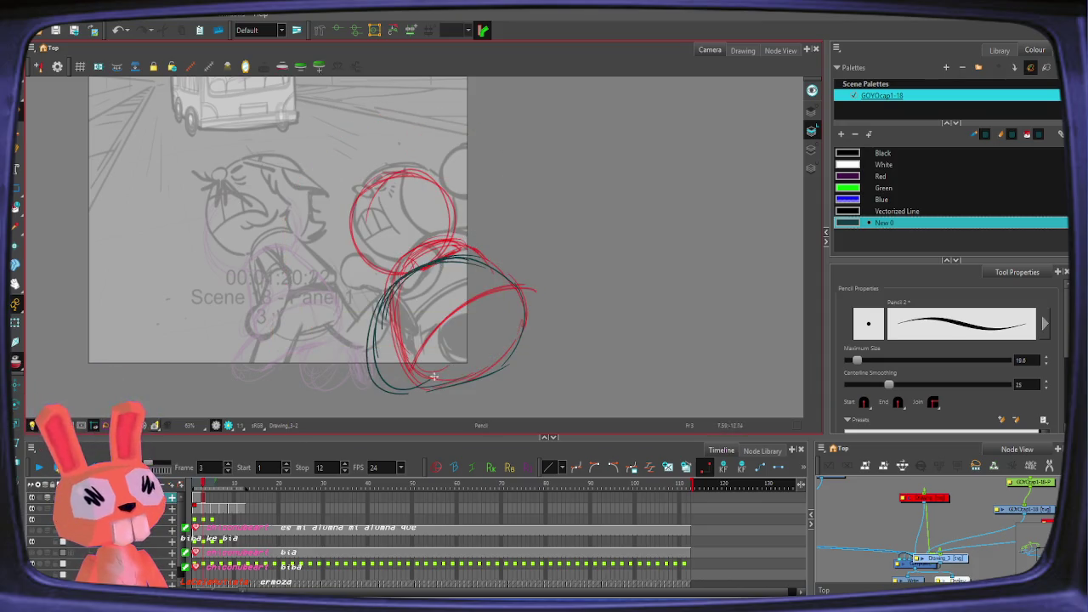
pyautogui.moveTo(507, 285); pyautogui.dragTo(489, 351)
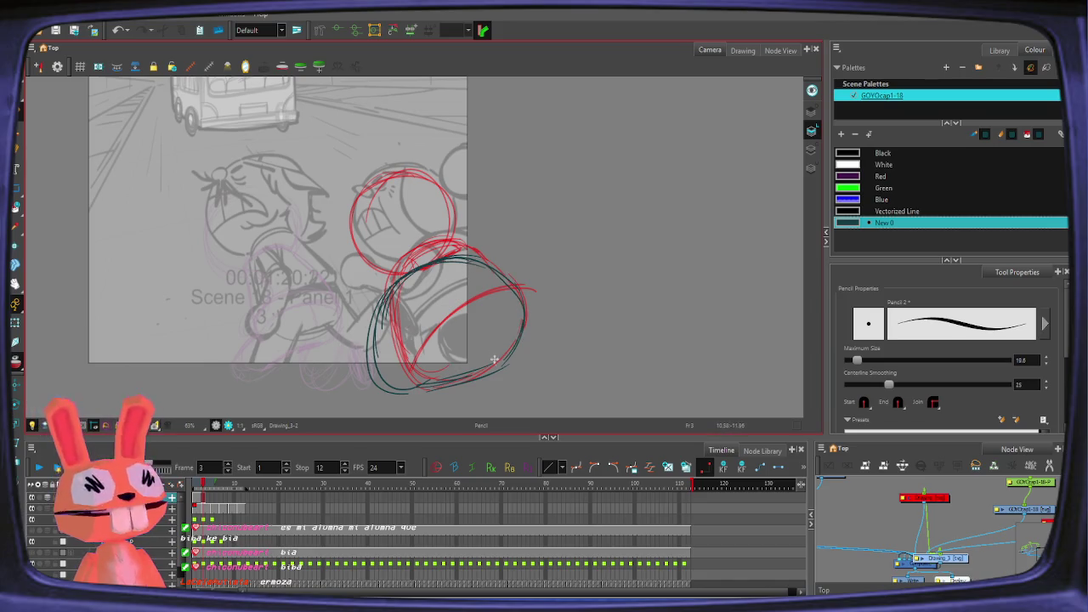
# Step: Add the head circle above the body, then step to frame 5 and back to frame 1
pyautogui.moveTo(402, 269); pyautogui.dragTo(384, 207)
pyautogui.moveTo(400, 276)
pyautogui.mouseDown()
pyautogui.moveTo(358, 219)
pyautogui.moveTo(451, 253)
pyautogui.moveTo(356, 259)
pyautogui.moveTo(448, 268)
pyautogui.mouseUp()
pyautogui.hotkey('alt', 's')
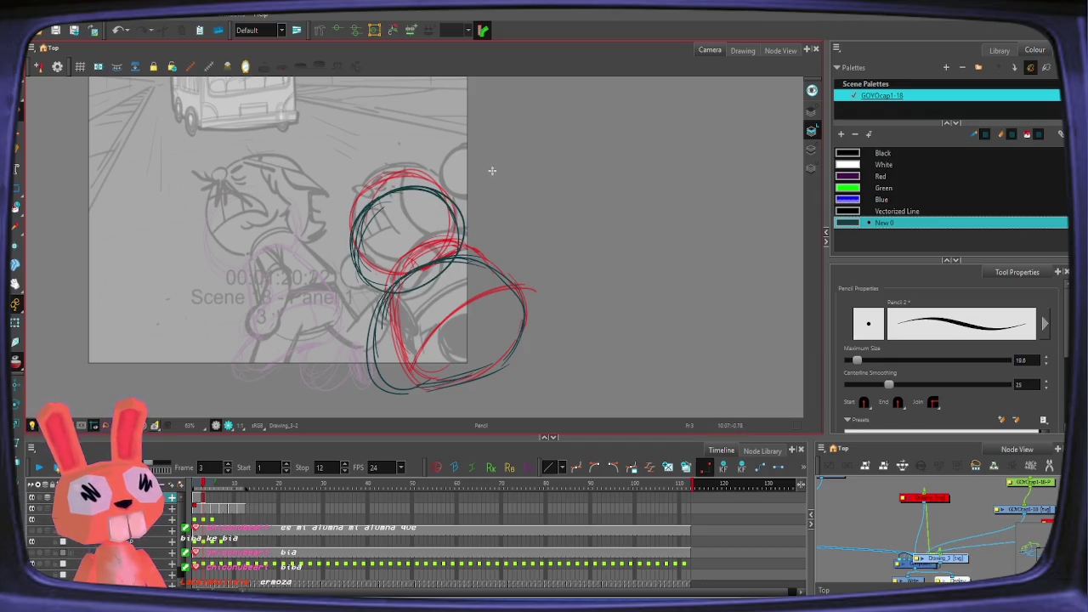
pyautogui.hotkey('alt', '/')
pyautogui.moveTo(408, 195)
pyautogui.mouseDown()
pyautogui.moveTo(358, 231)
pyautogui.moveTo(450, 281)
pyautogui.mouseUp()
pyautogui.moveTo(452, 197); pyautogui.dragTo(403, 285)
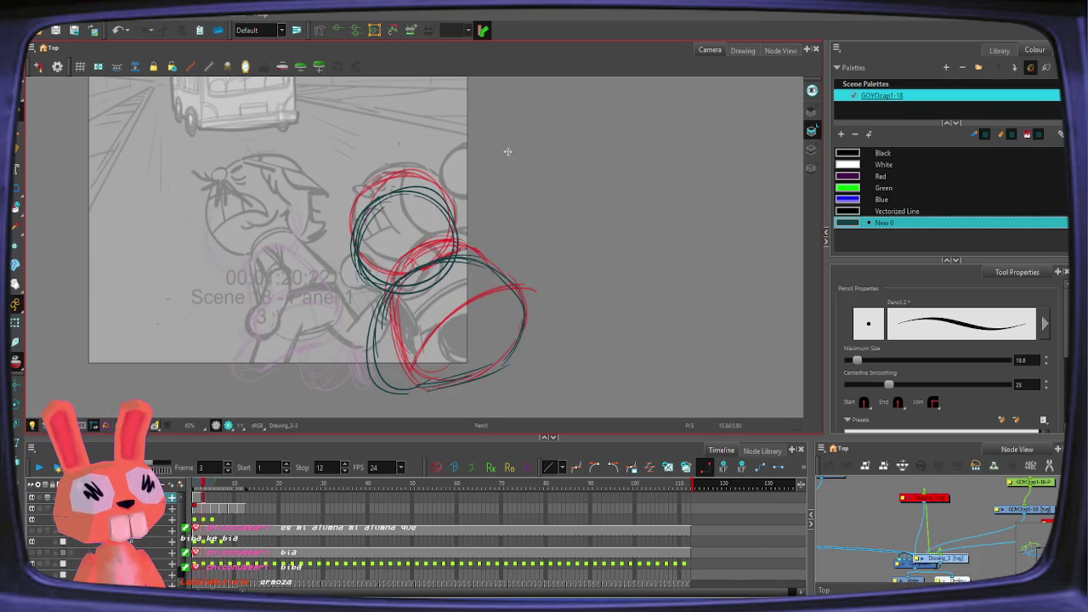
pyautogui.press('.')
pyautogui.press('.')
pyautogui.hotkey('alt', '/')
pyautogui.click(194, 501)
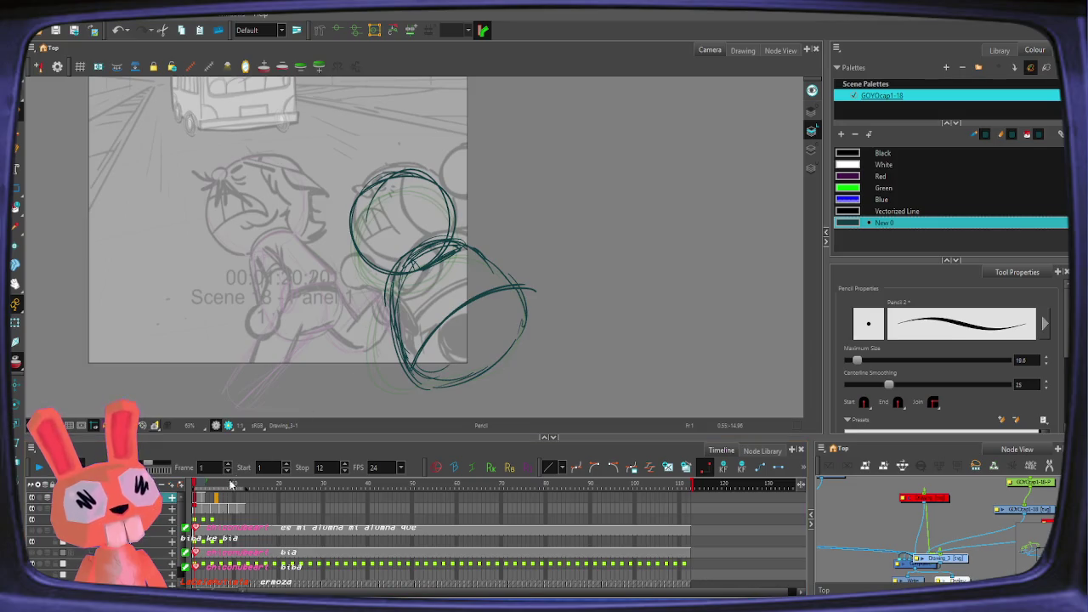
# Step: Try tracing the head around the green onion-skin circle, undoing each attempt
pyautogui.moveTo(197, 503); pyautogui.dragTo(222, 505)
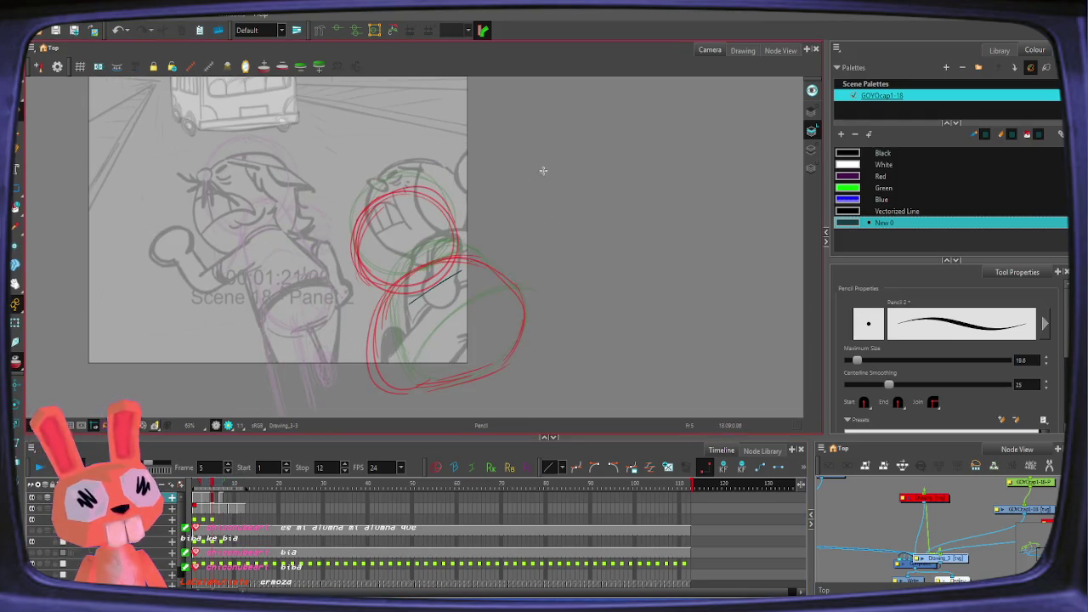
pyautogui.hotkey('ctrl', 'z')
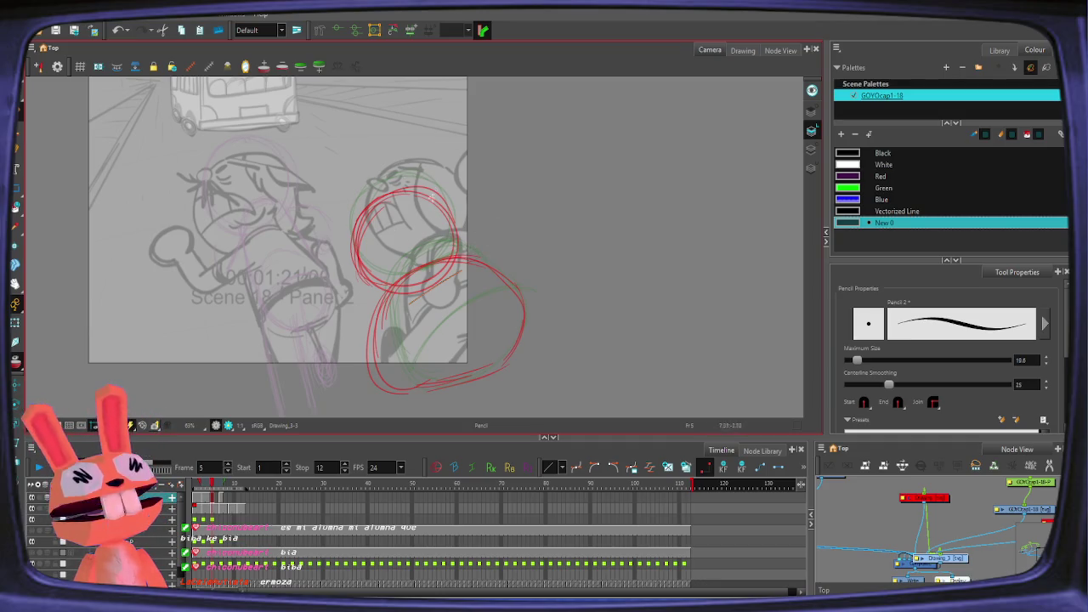
pyautogui.moveTo(417, 177); pyautogui.dragTo(368, 246)
pyautogui.hotkey('ctrl', 'z')
pyautogui.moveTo(399, 170); pyautogui.dragTo(450, 255)
pyautogui.hotkey('ctrl', 'z')
pyautogui.moveTo(421, 174); pyautogui.dragTo(430, 267)
pyautogui.hotkey('ctrl', 'z')
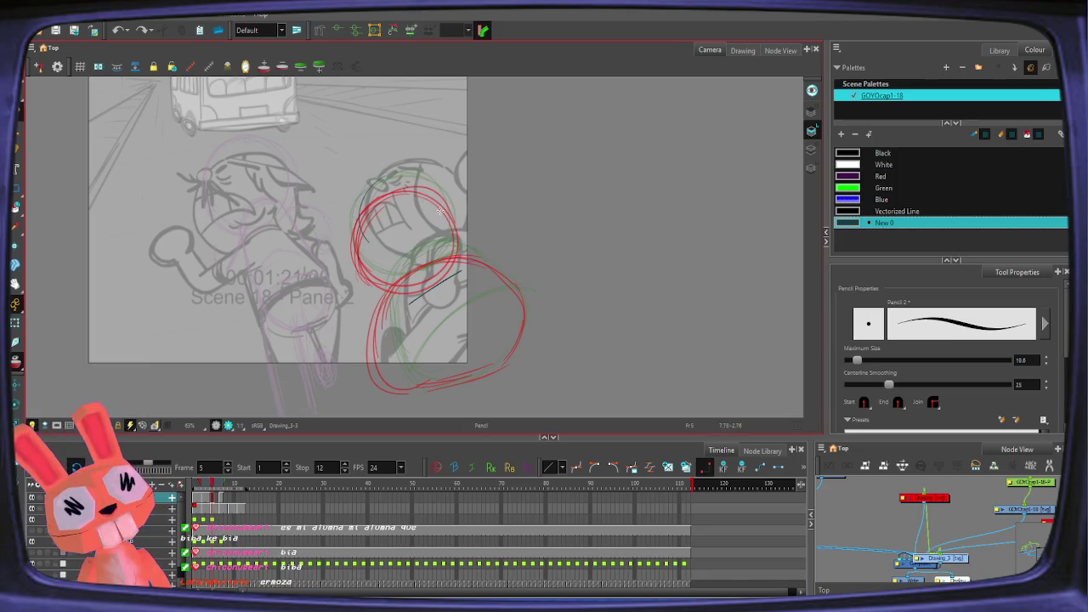
pyautogui.moveTo(394, 201); pyautogui.dragTo(447, 212)
pyautogui.hotkey('ctrl', 'z')
# Step: Trace the head and body over the red onion-skin circles
pyautogui.moveTo(357, 209); pyautogui.dragTo(434, 189)
pyautogui.moveTo(367, 191)
pyautogui.mouseDown()
pyautogui.moveTo(396, 278)
pyautogui.moveTo(434, 263)
pyautogui.mouseUp()
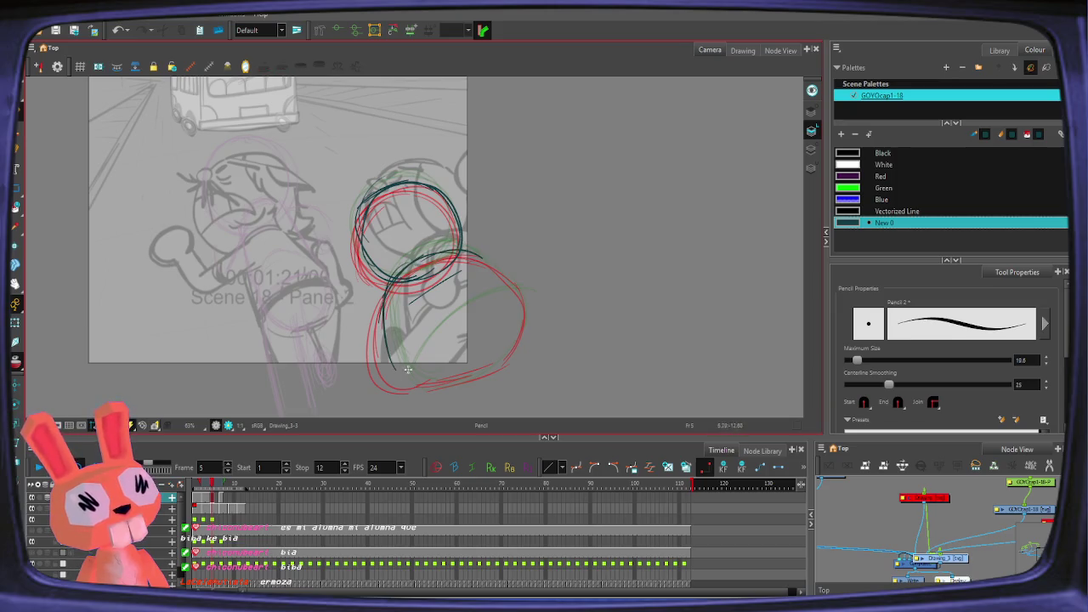
pyautogui.moveTo(427, 255); pyautogui.dragTo(421, 393)
pyautogui.moveTo(466, 257)
pyautogui.mouseDown()
pyautogui.moveTo(508, 359)
pyautogui.moveTo(462, 396)
pyautogui.mouseUp()
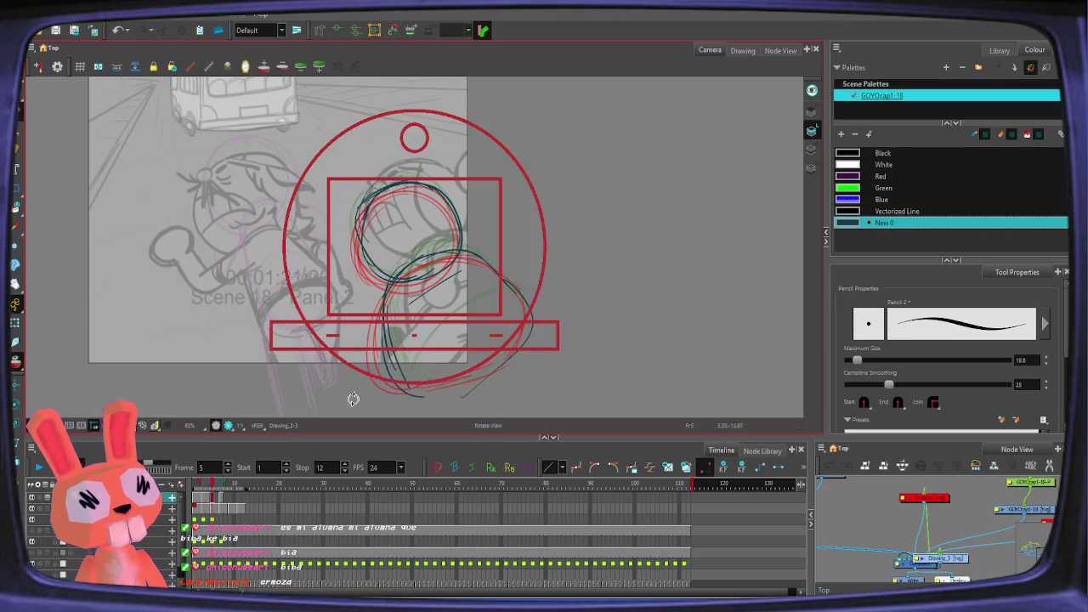
# Step: Perspective-distort the frame 5 drawing to foreshorten it, then play the animation
pyautogui.press('.')
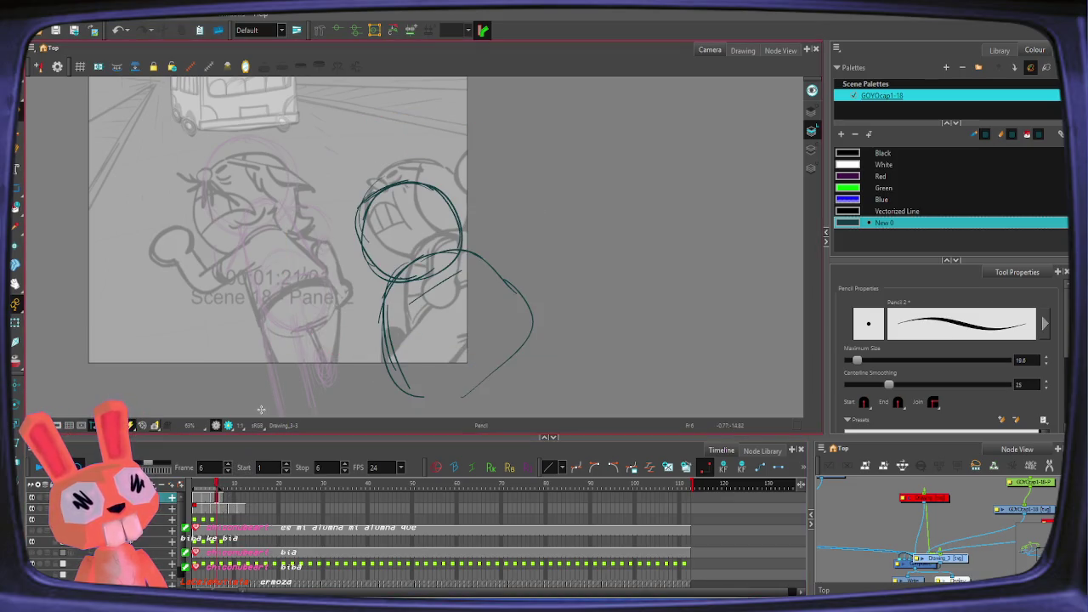
pyautogui.press(',')
pyautogui.press(',')
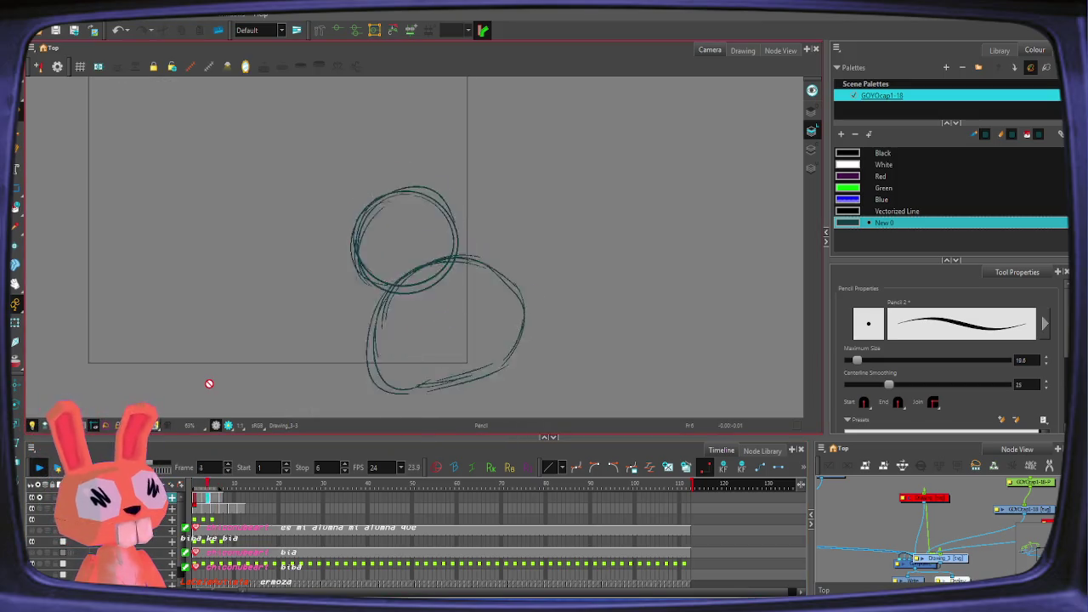
pyautogui.click(198, 502)
pyautogui.moveTo(197, 502); pyautogui.dragTo(215, 491)
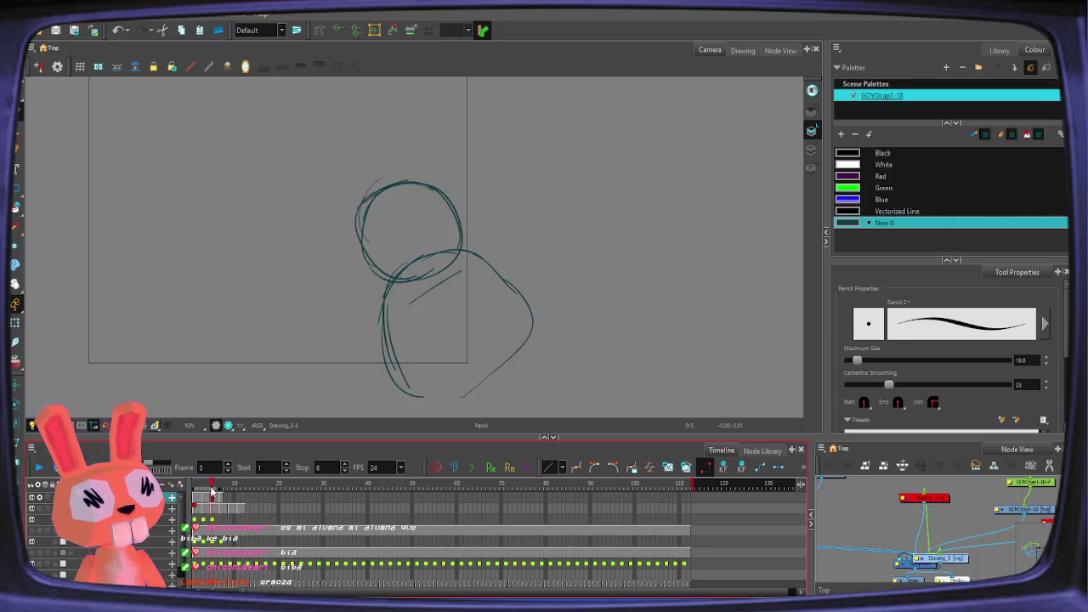
pyautogui.hotkey('alt', 'o')
pyautogui.hotkey('alt', '0')
pyautogui.moveTo(487, 190); pyautogui.dragTo(510, 213)
pyautogui.moveTo(439, 183); pyautogui.dragTo(443, 194)
pyautogui.moveTo(343, 411); pyautogui.dragTo(331, 418)
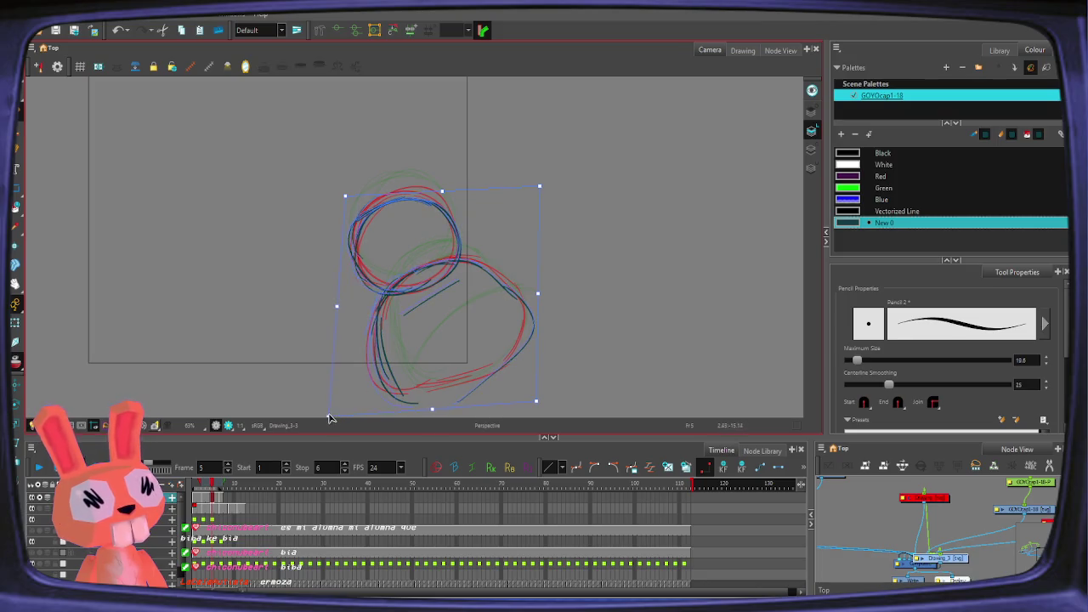
pyautogui.hotkey('alt', '/')
pyautogui.hotkey('alt', 'o')
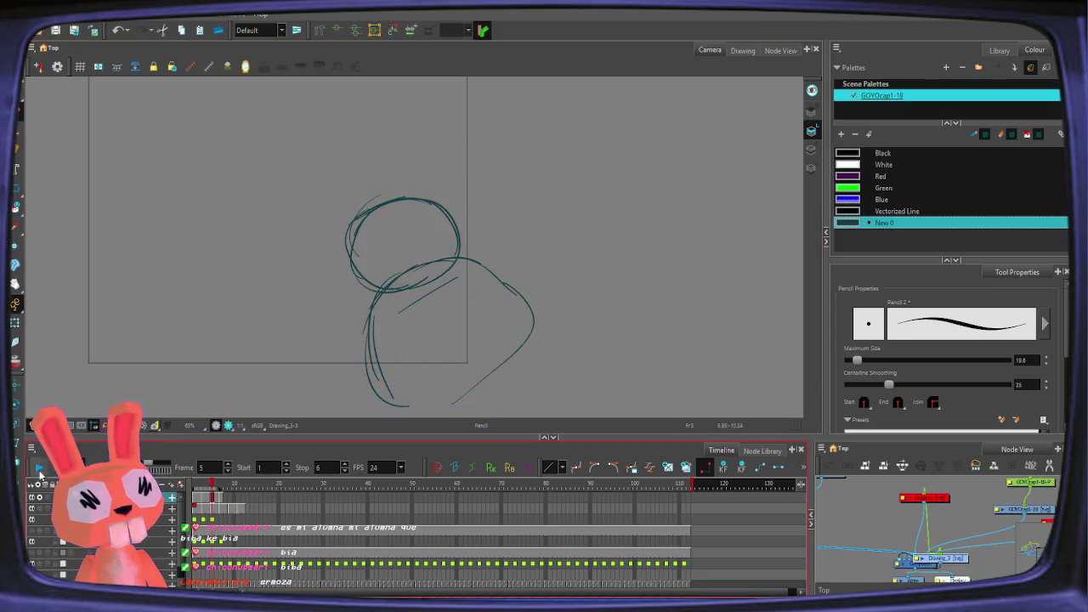
pyautogui.click(38, 468)
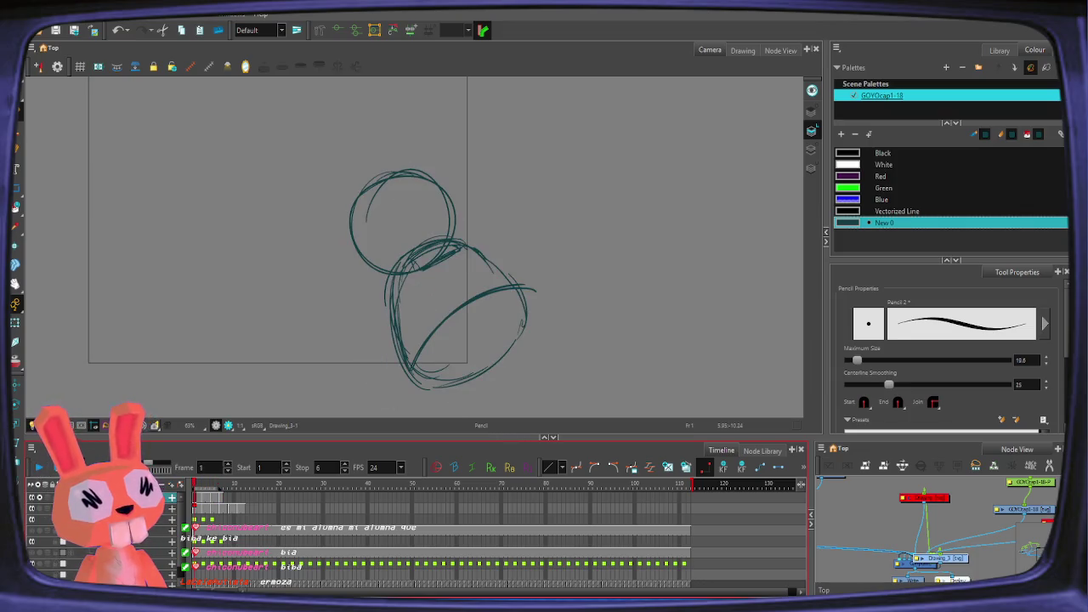
# Step: Skew and reshape the frame 6 sketch slightly with perspective distortion, then play back
pyautogui.moveTo(204, 490); pyautogui.dragTo(217, 493)
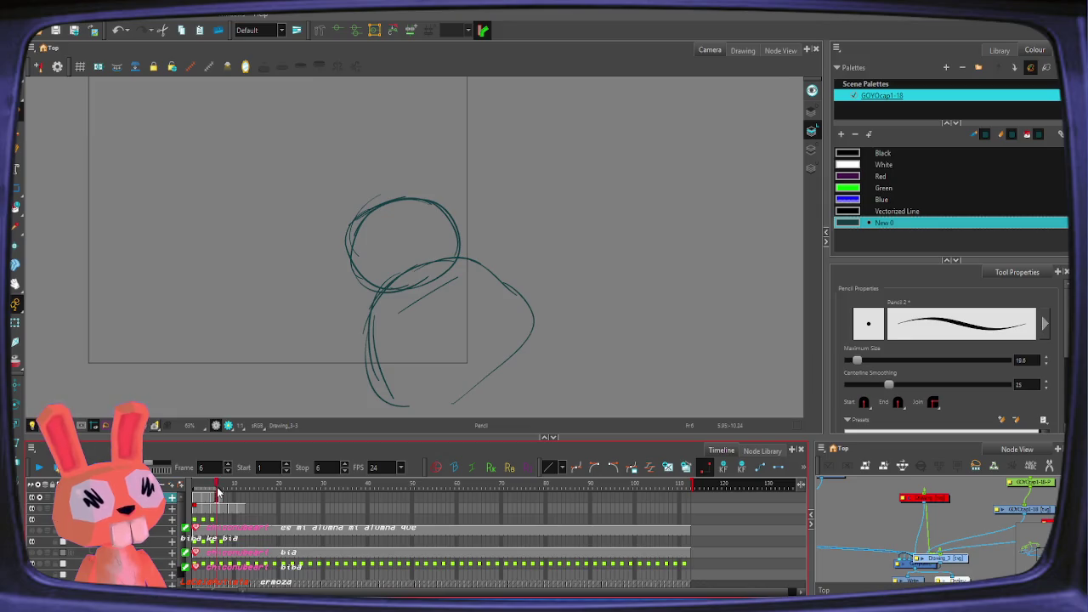
pyautogui.hotkey('alt', 'o')
pyautogui.hotkey('alt', 's')
pyautogui.hotkey('alt', '0')
pyautogui.hotkey('ctrl', 'a')
pyautogui.moveTo(443, 402); pyautogui.dragTo(438, 401)
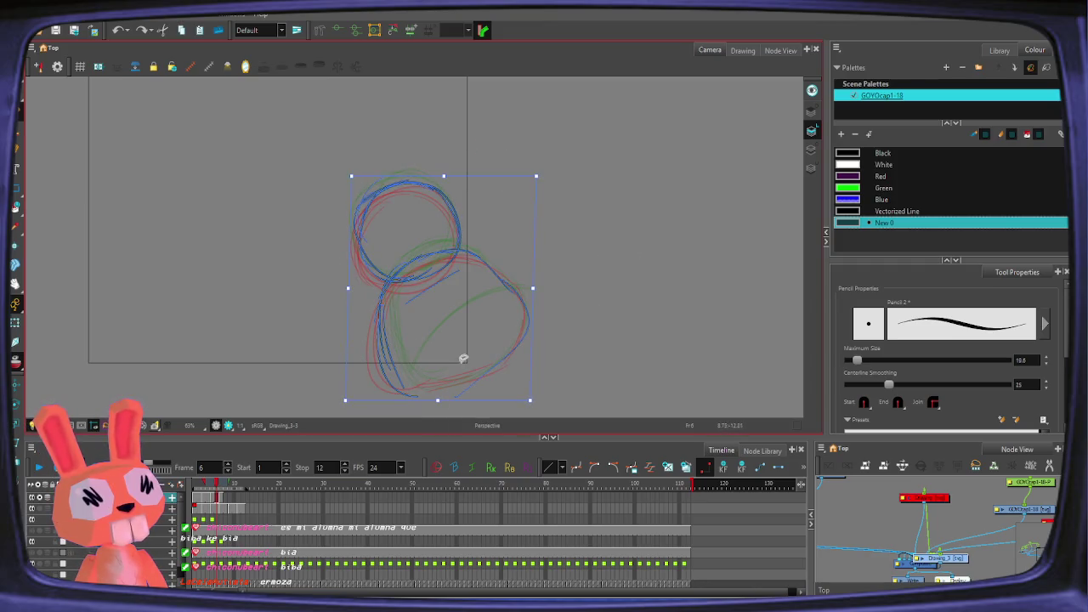
pyautogui.moveTo(442, 185); pyautogui.dragTo(445, 188)
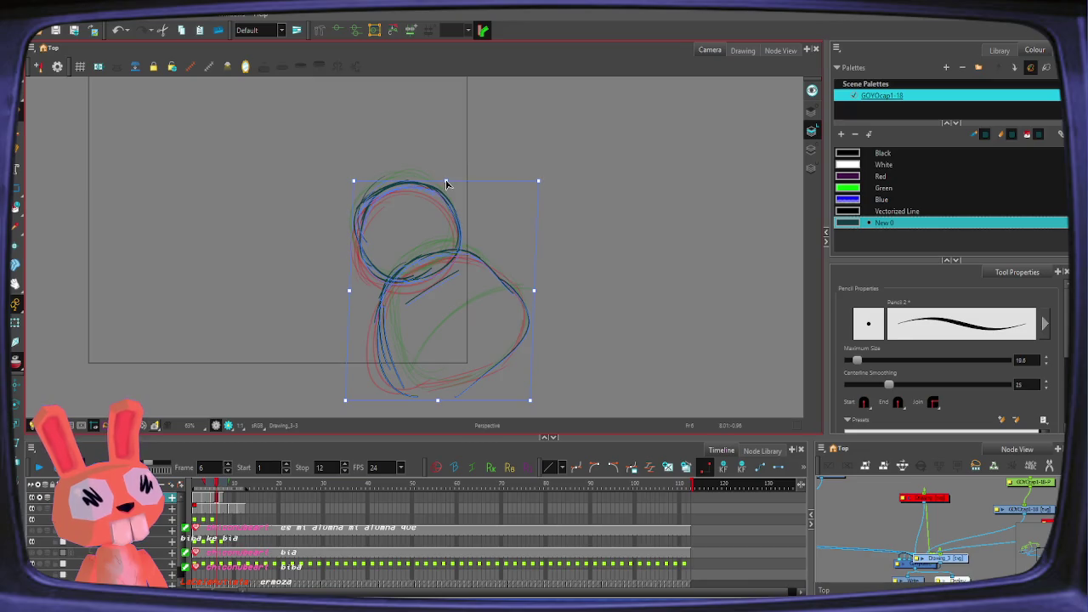
pyautogui.moveTo(467, 180); pyautogui.dragTo(450, 181)
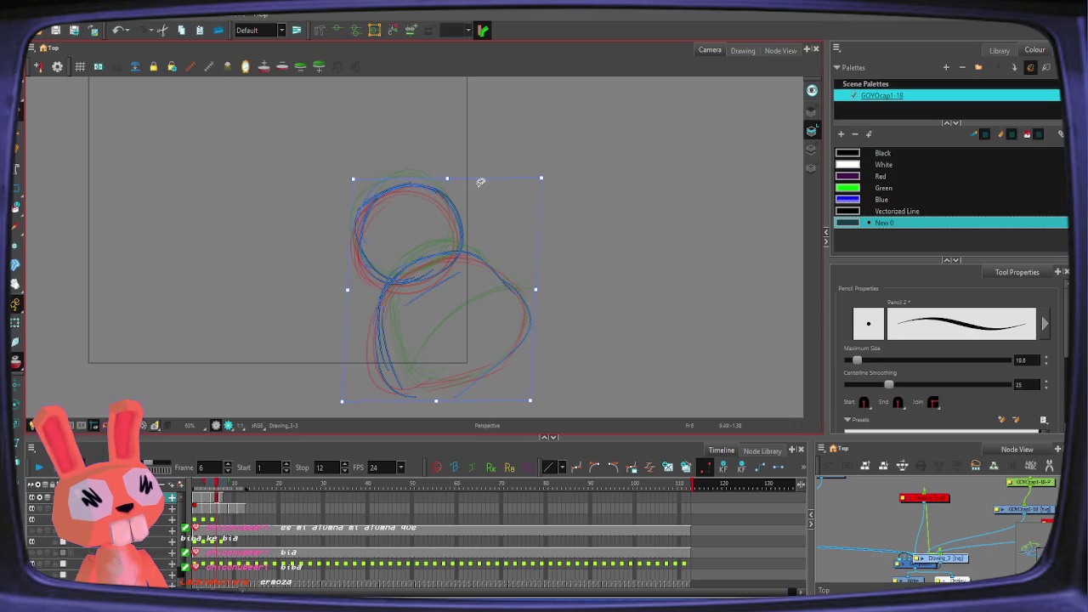
pyautogui.click(38, 466)
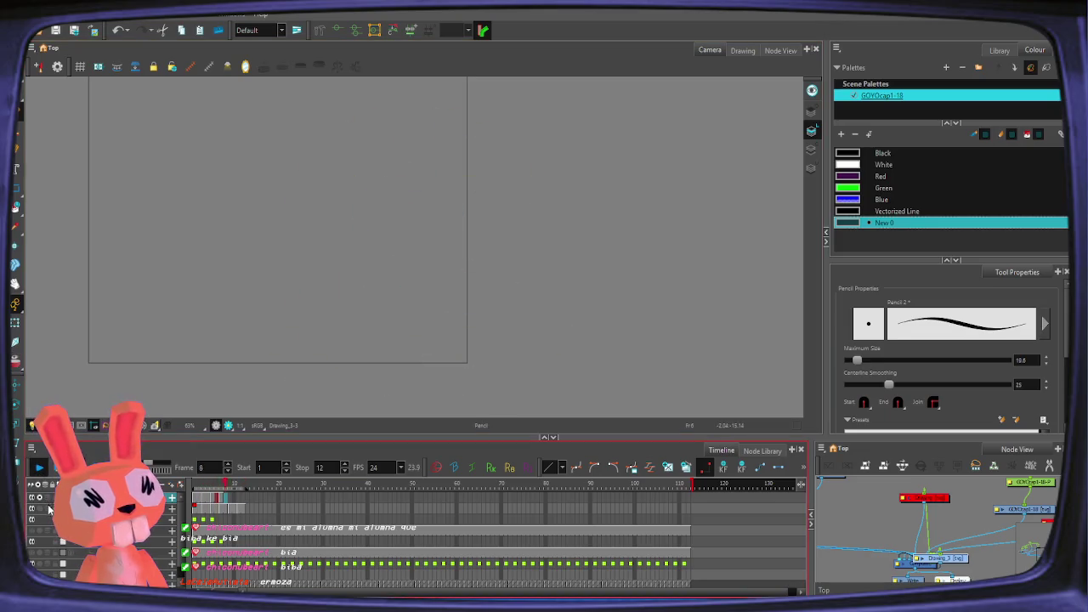
# Step: End the playback range at frame 6, then 8, review the loop, and delete frame 8's drawing
pyautogui.click(243, 490)
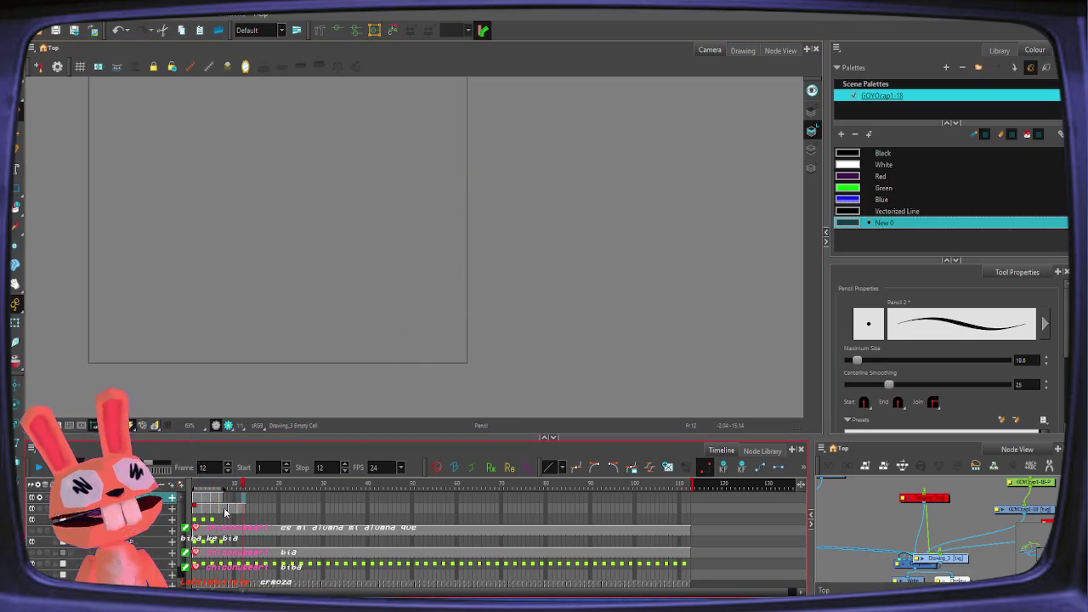
pyautogui.click(221, 500)
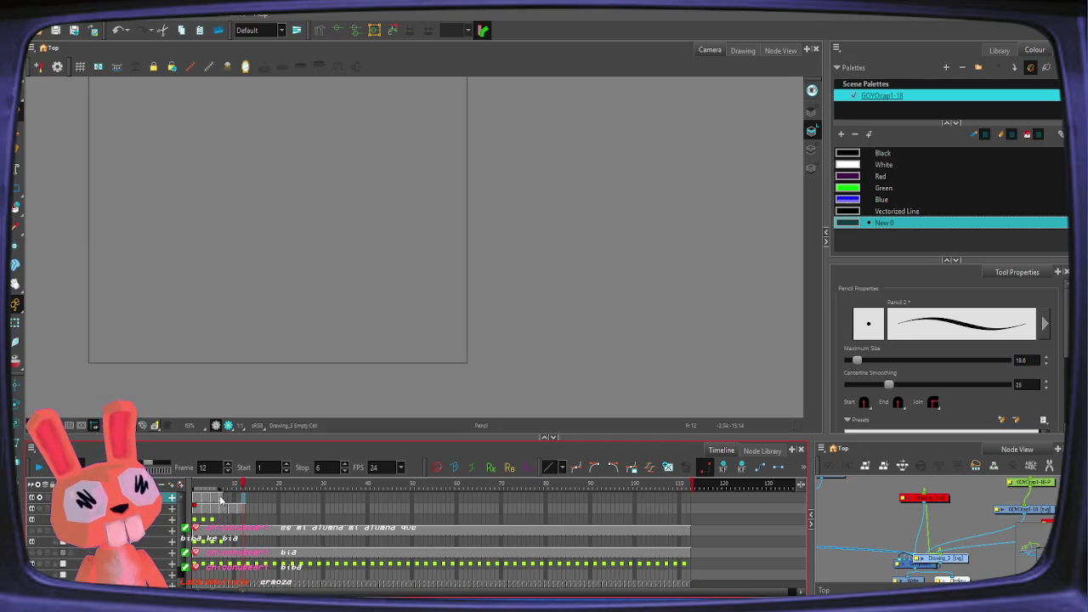
pyautogui.click(38, 467)
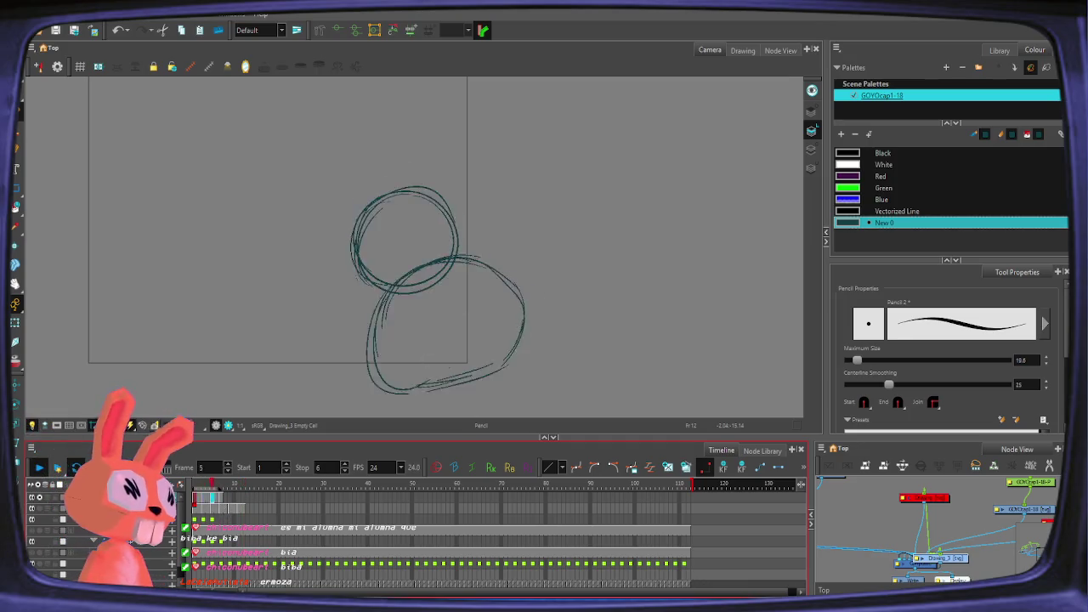
pyautogui.click(227, 503)
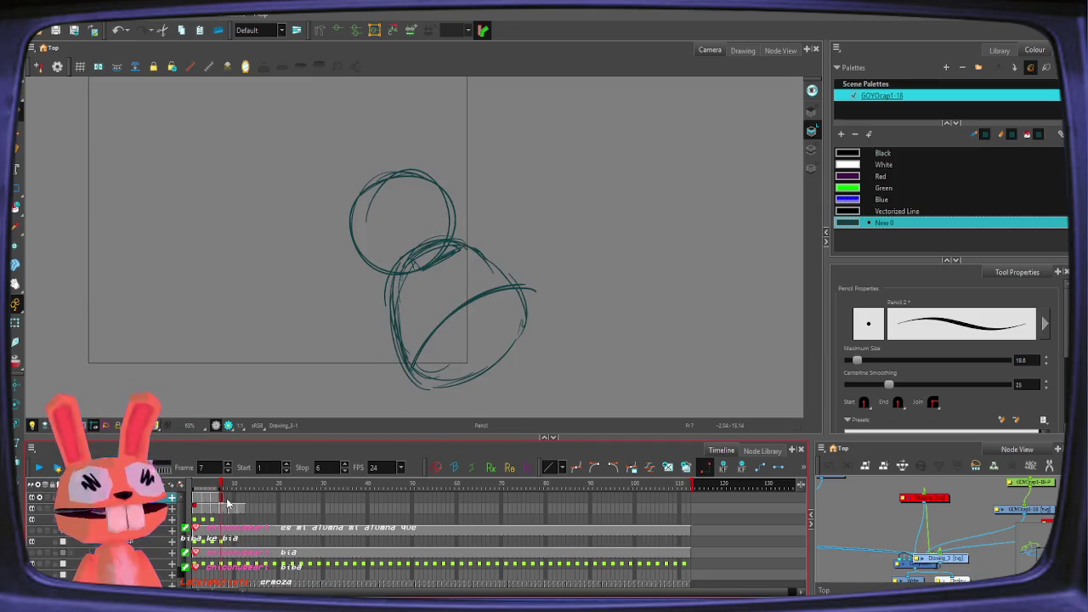
pyautogui.click(225, 503)
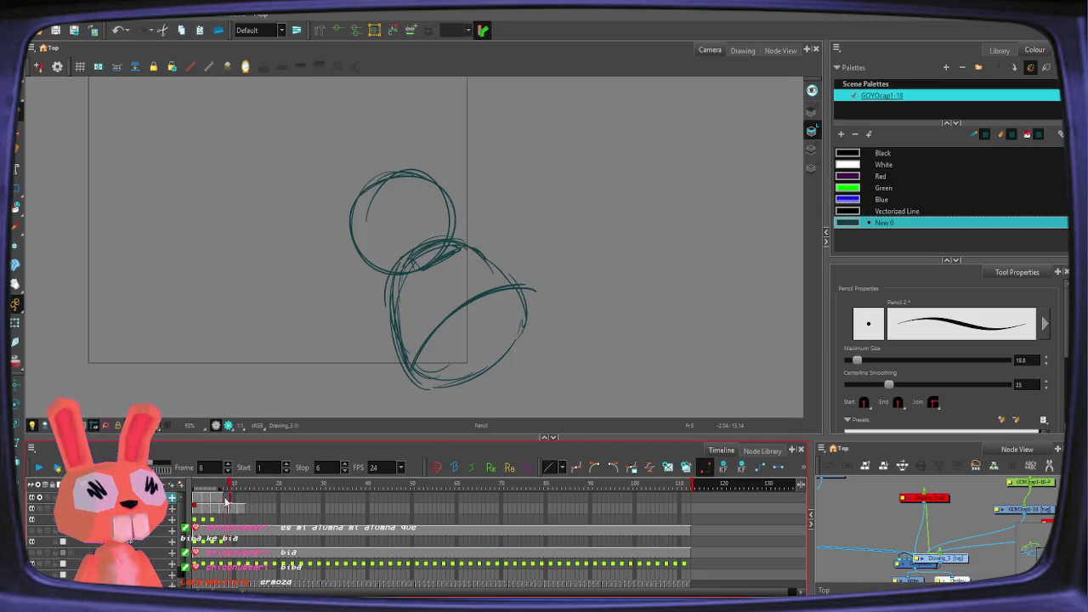
pyautogui.click(226, 502)
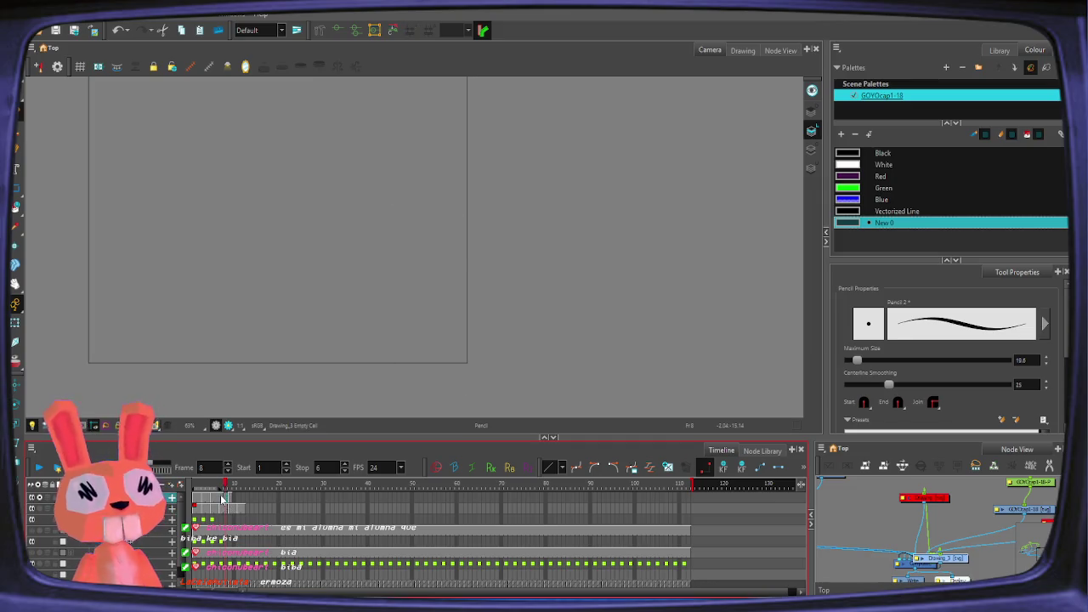
pyautogui.click(227, 501)
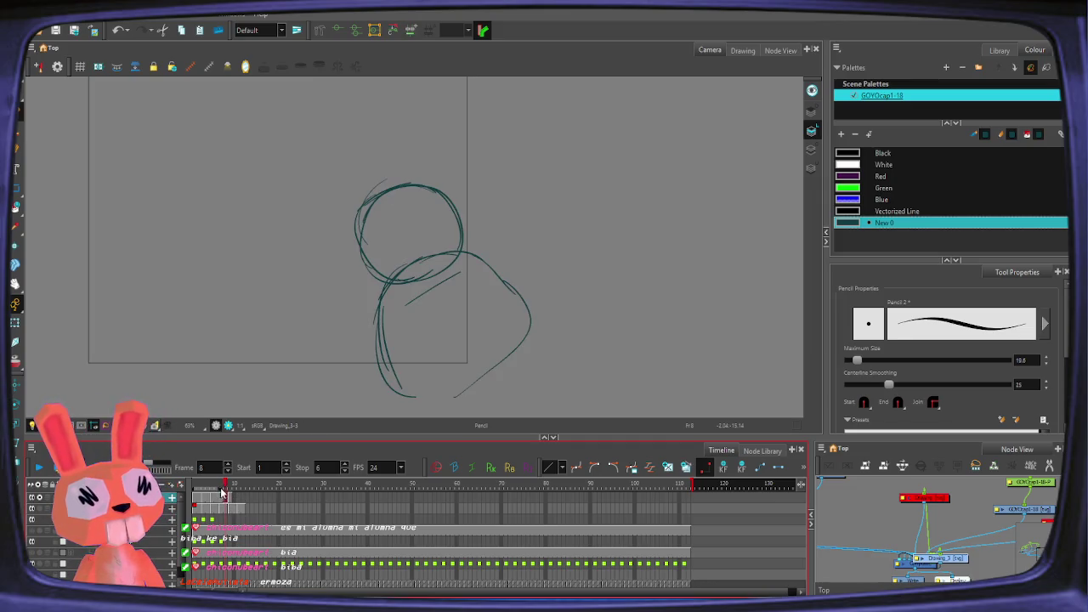
pyautogui.click(38, 466)
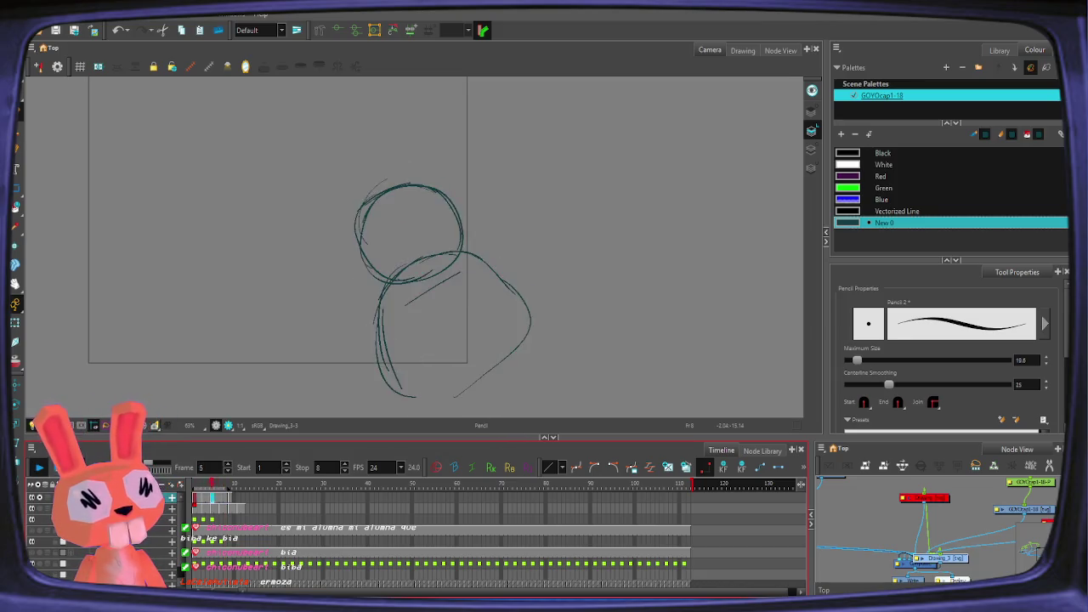
pyautogui.click(228, 507)
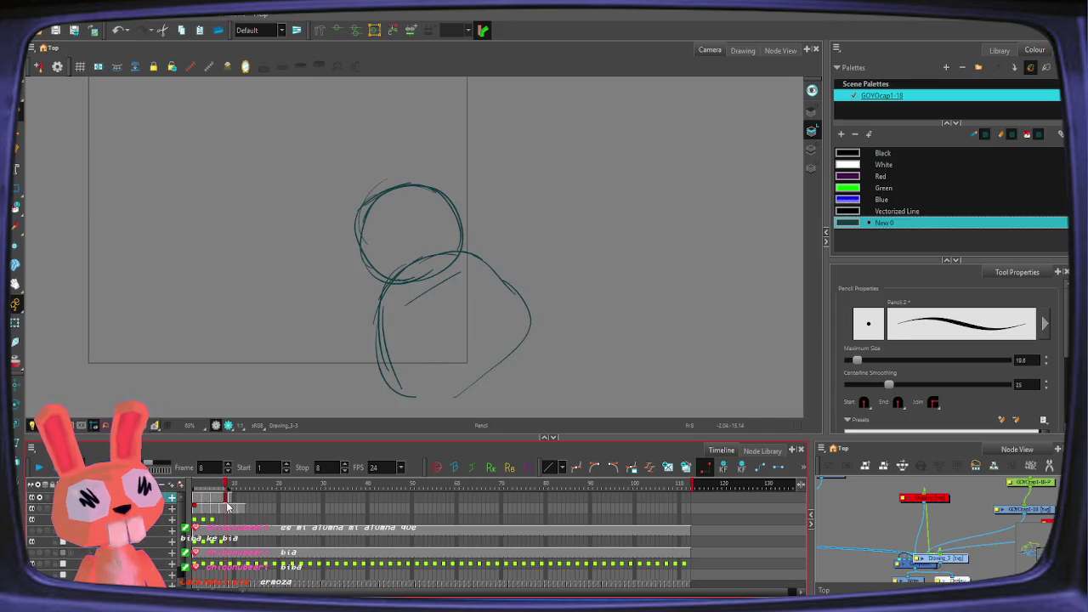
pyautogui.press('Delete')
pyautogui.hotkey('alt', 'o')
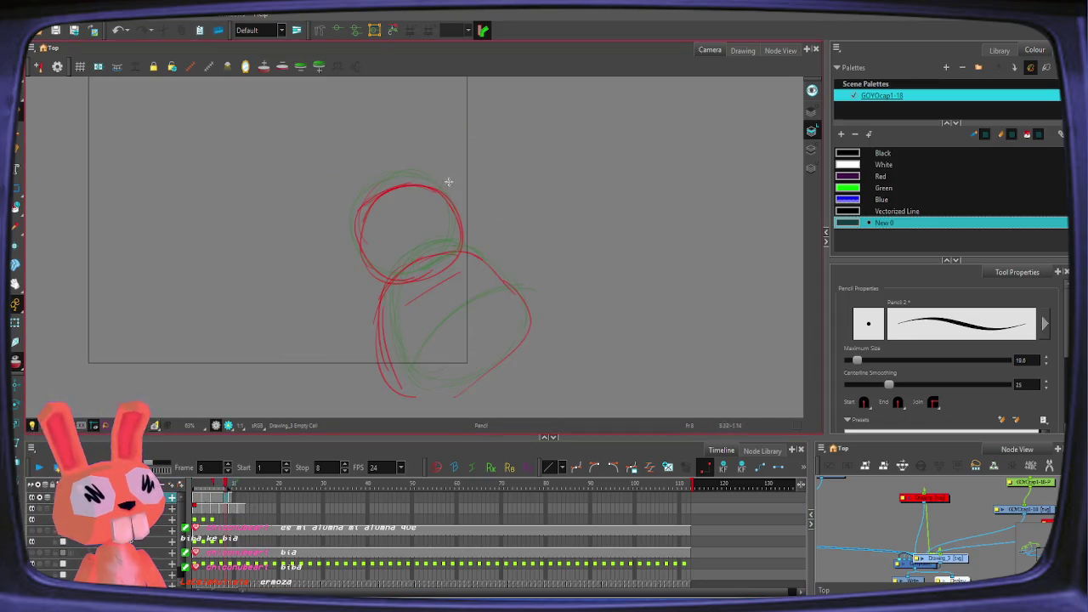
# Step: Draw a head circle and curving body line on frame 8, play back, and select cells 1–7
pyautogui.moveTo(416, 177); pyautogui.dragTo(354, 218)
pyautogui.moveTo(387, 186); pyautogui.dragTo(402, 189)
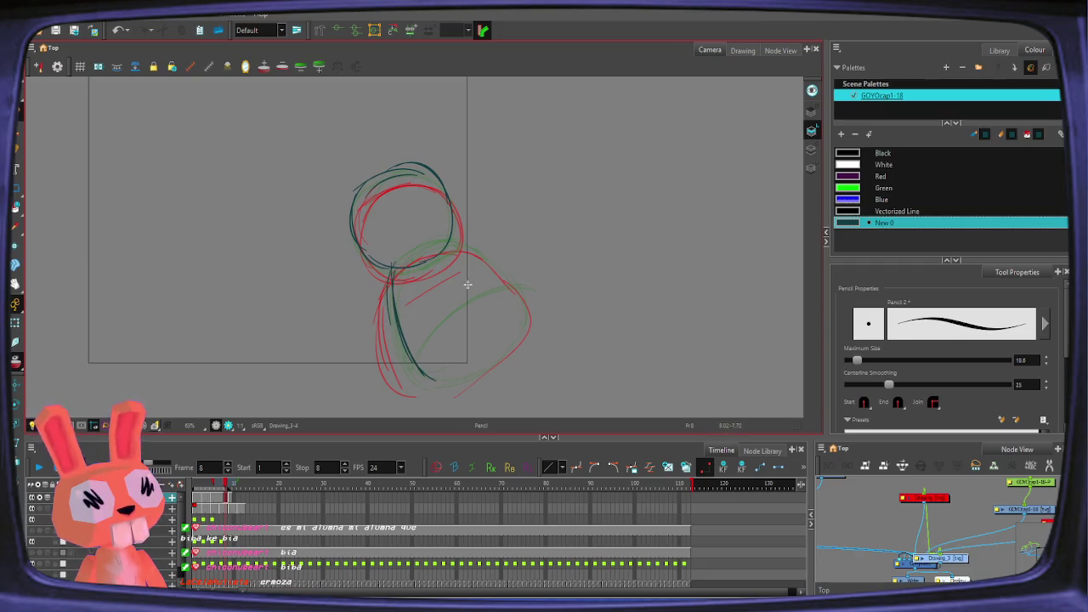
pyautogui.moveTo(466, 239); pyautogui.dragTo(527, 329)
pyautogui.hotkey('alt', 'o')
pyautogui.click(39, 467)
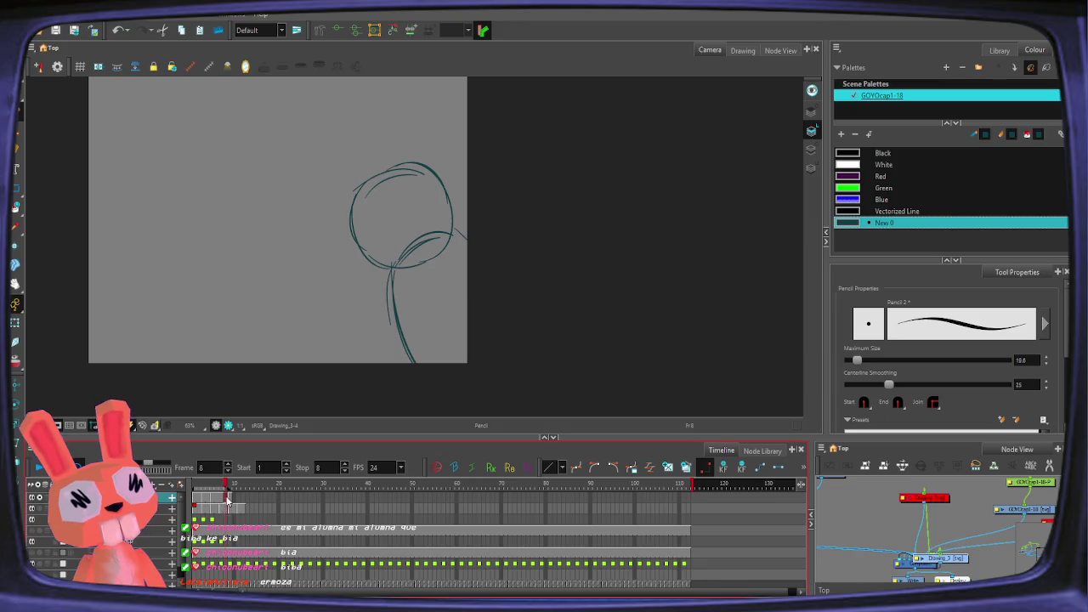
pyautogui.moveTo(195, 501); pyautogui.dragTo(275, 498)
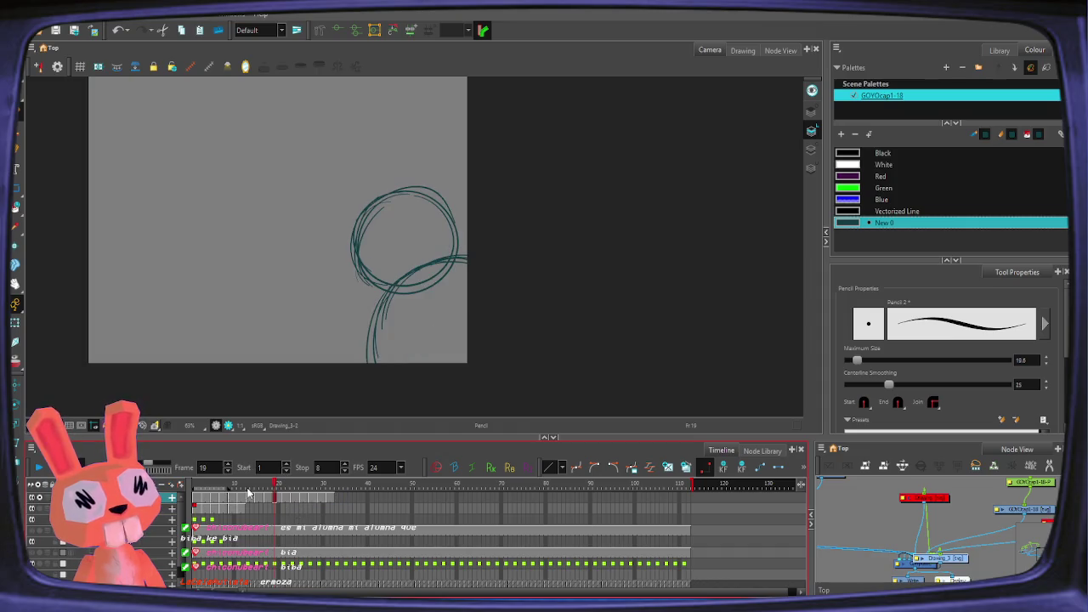
# Step: Transform the frame 32 drawing down and to the right, then play from frame 1
pyautogui.click(196, 506)
pyautogui.click(281, 323)
pyautogui.hotkey('shift', 't')
pyautogui.click(417, 317)
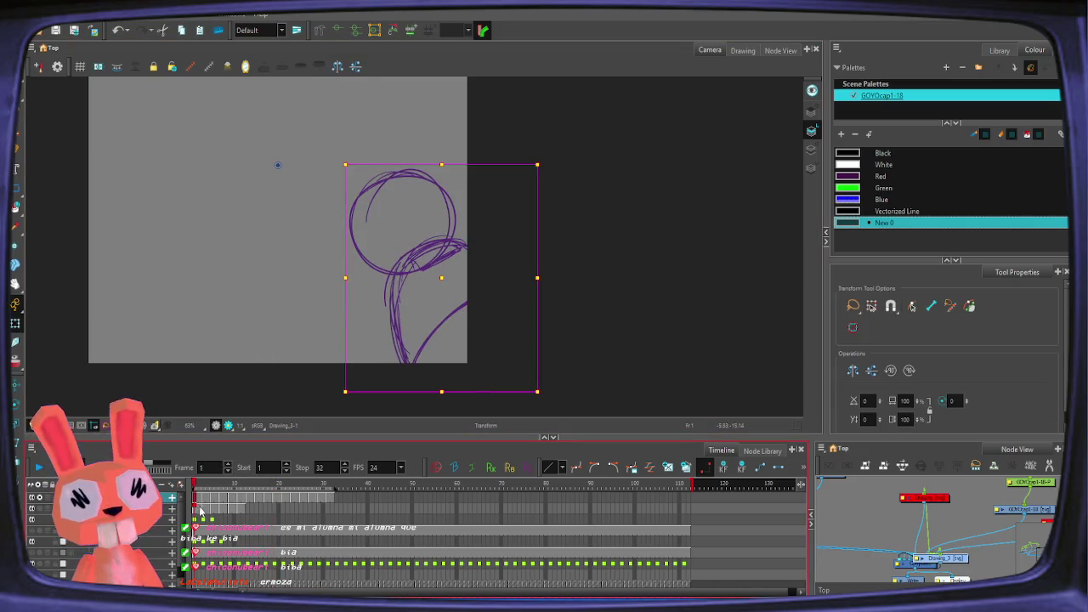
pyautogui.click(333, 503)
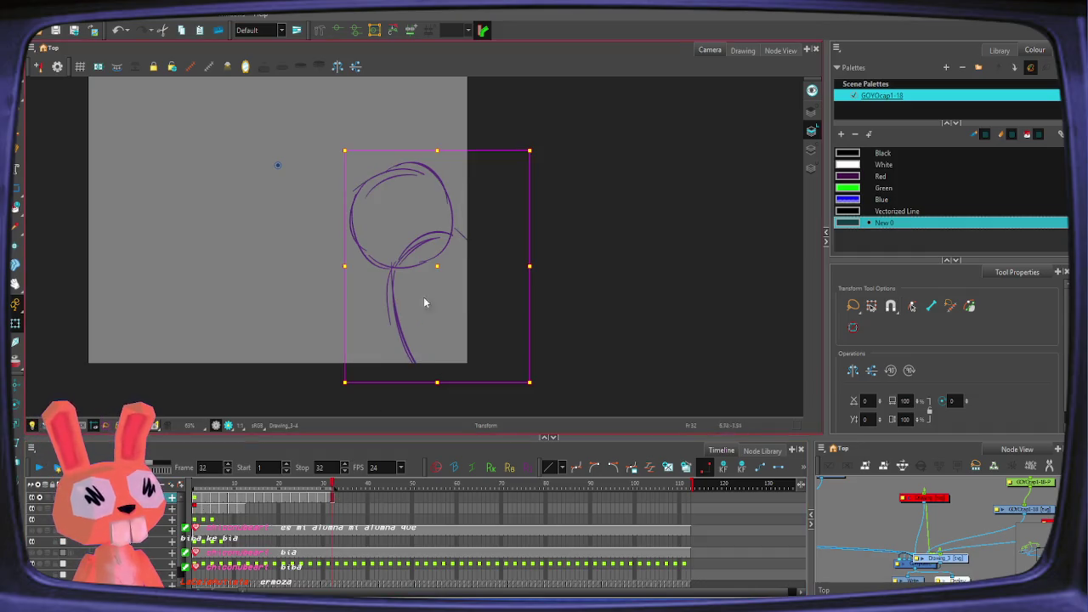
pyautogui.moveTo(437, 269); pyautogui.dragTo(462, 292)
pyautogui.click(199, 503)
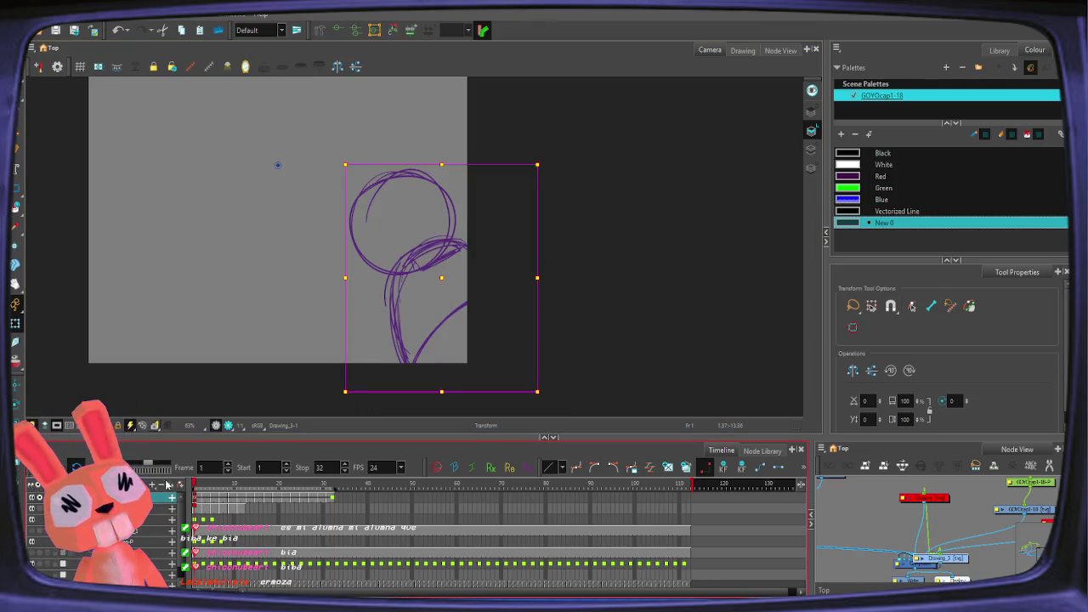
pyautogui.press('Return')
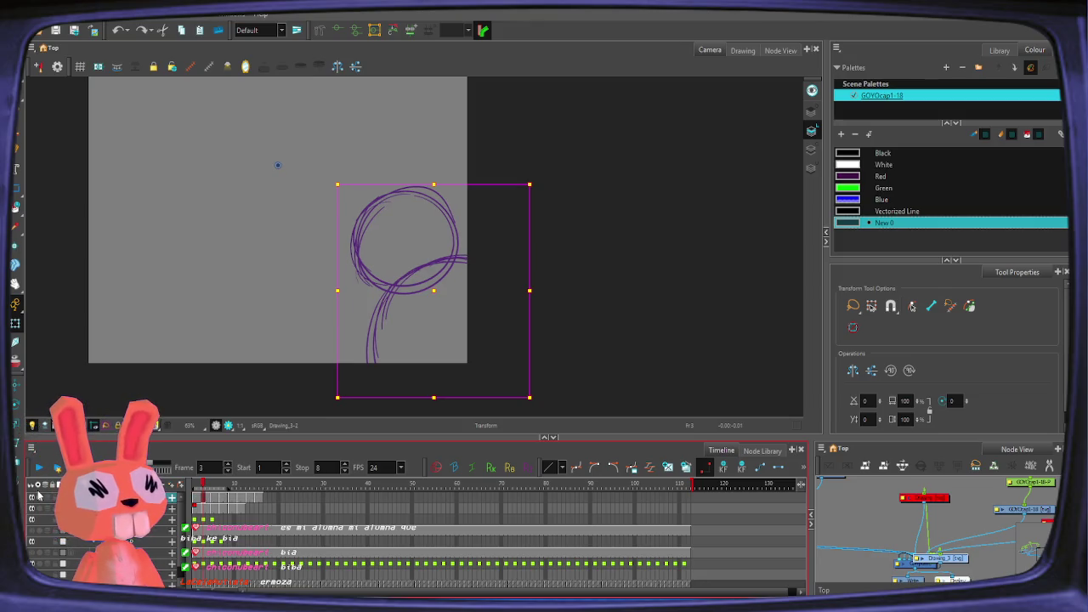
# Step: Preview frames 3–9 and play the loop with another character layer shown for comparison
pyautogui.moveTo(217, 485); pyautogui.dragTo(229, 488)
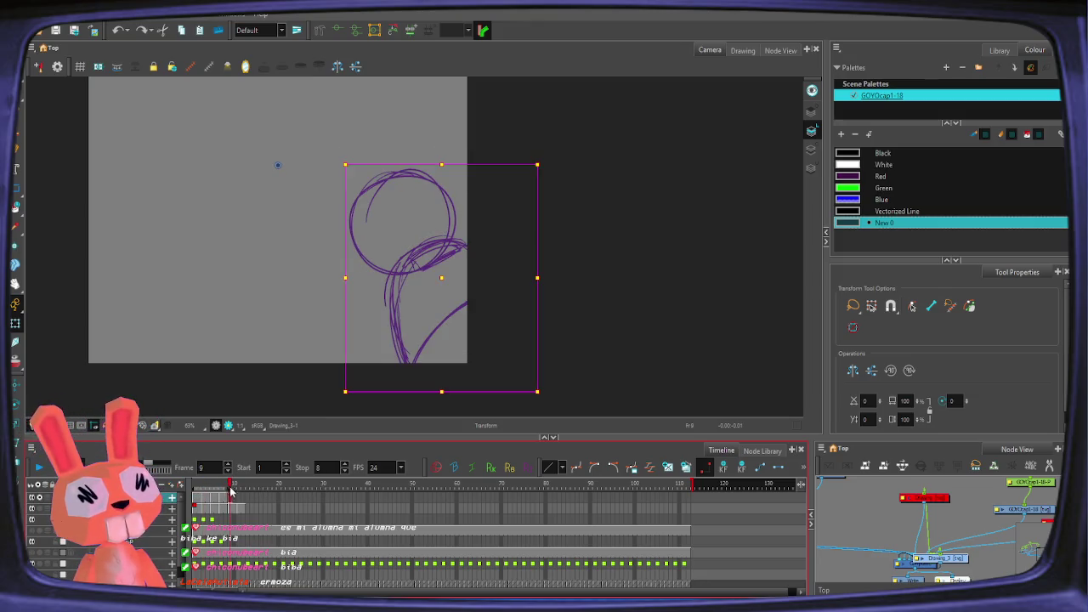
pyautogui.click(225, 485)
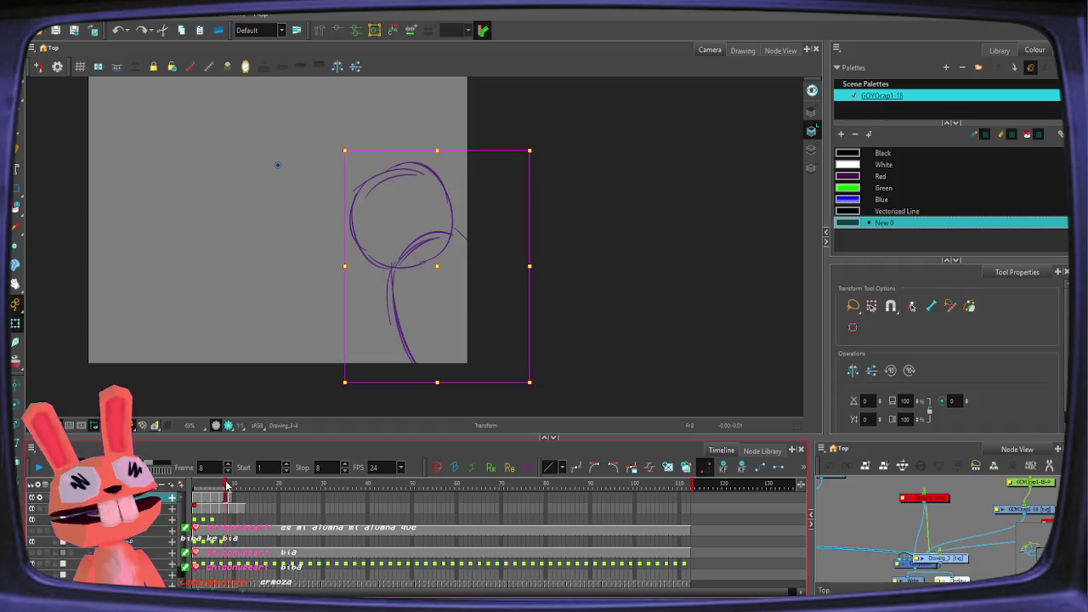
pyautogui.click(39, 520)
pyautogui.click(38, 467)
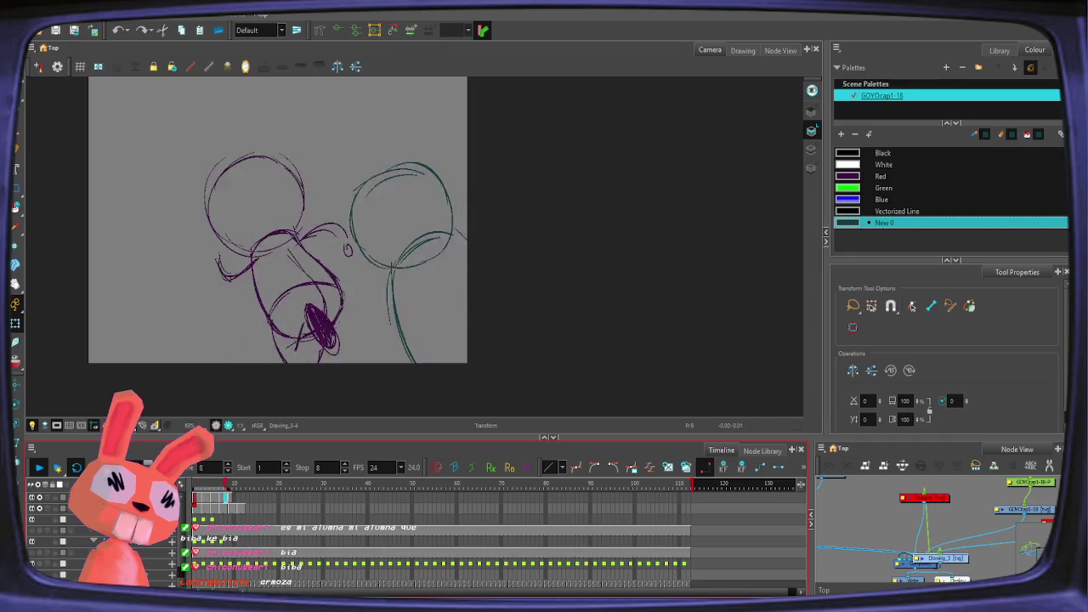
pyautogui.click(39, 509)
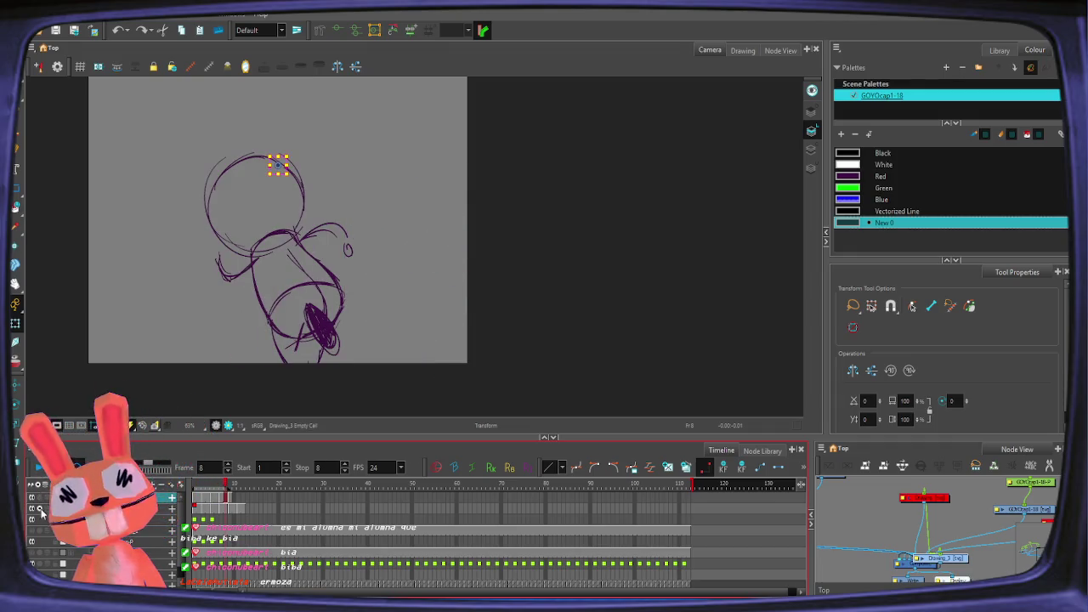
pyautogui.scroll(-1, 31, 527)
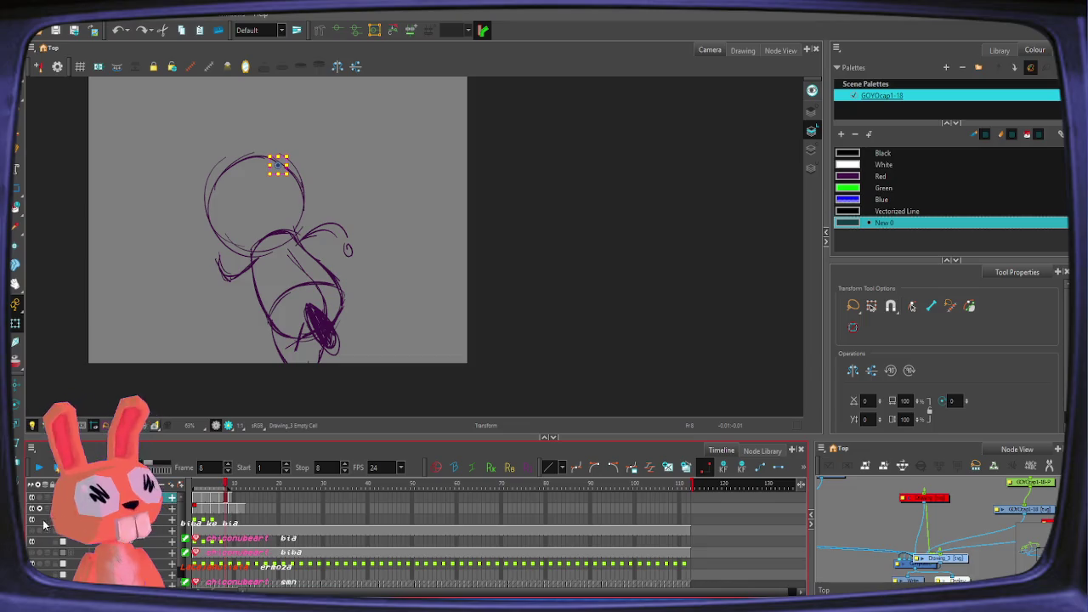
pyautogui.click(39, 520)
pyautogui.scroll(-1, 39, 527)
pyautogui.click(39, 522)
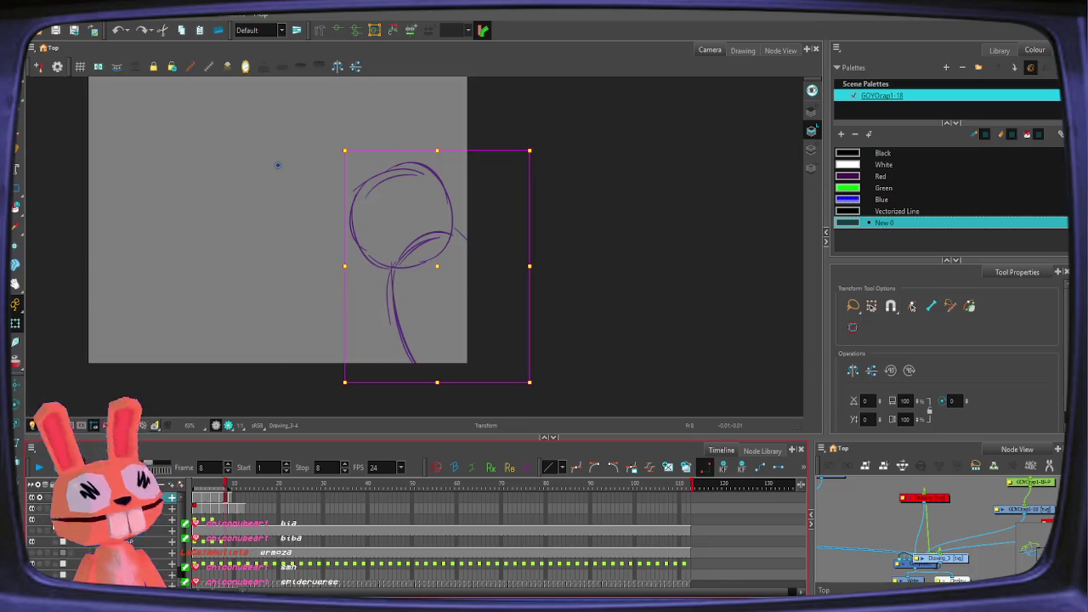
# Step: On frame 2, show drawing beyond the camera frame and reveal the bus-street storyboard layer
pyautogui.click(197, 485)
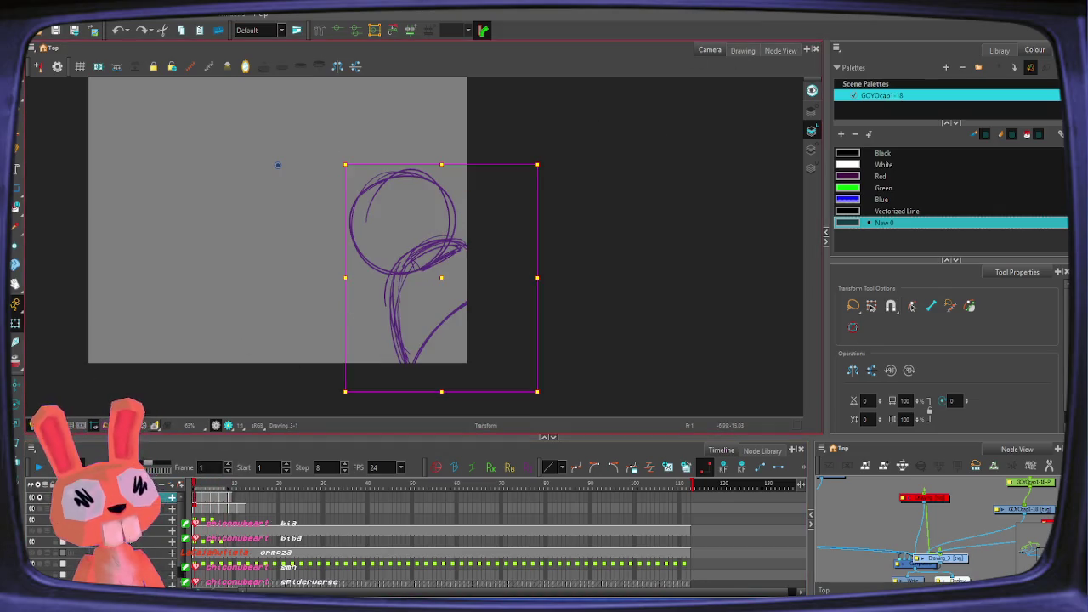
pyautogui.click(79, 424)
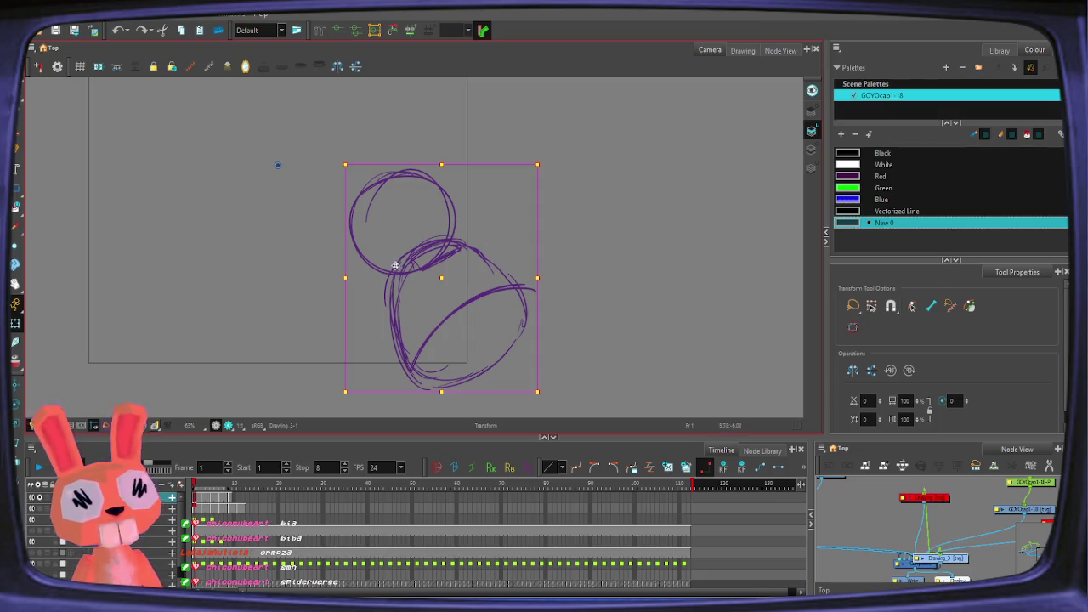
pyautogui.hotkey('alt', '/')
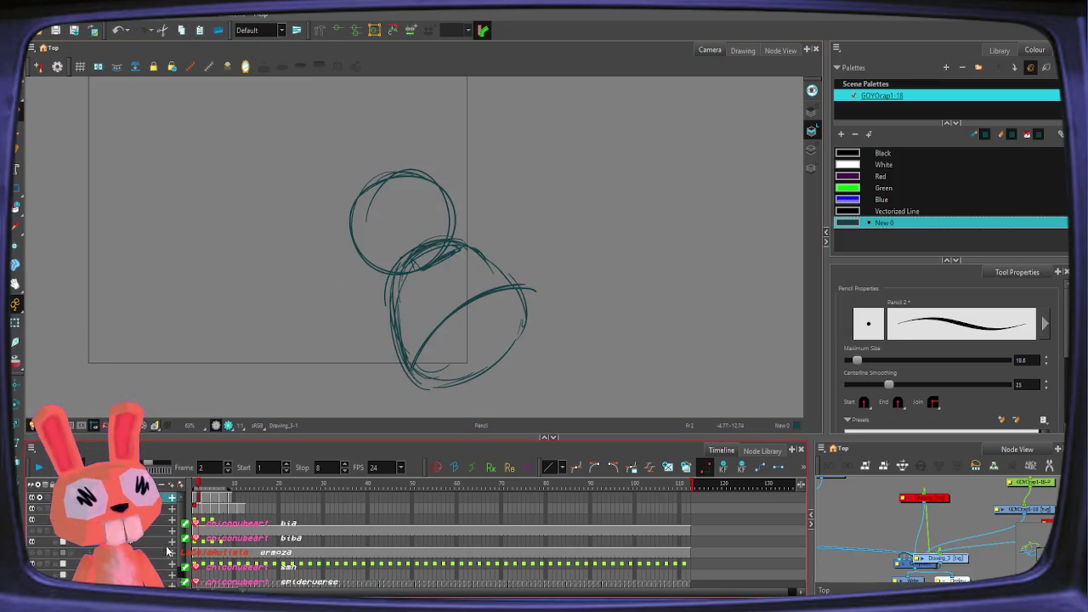
pyautogui.click(41, 502)
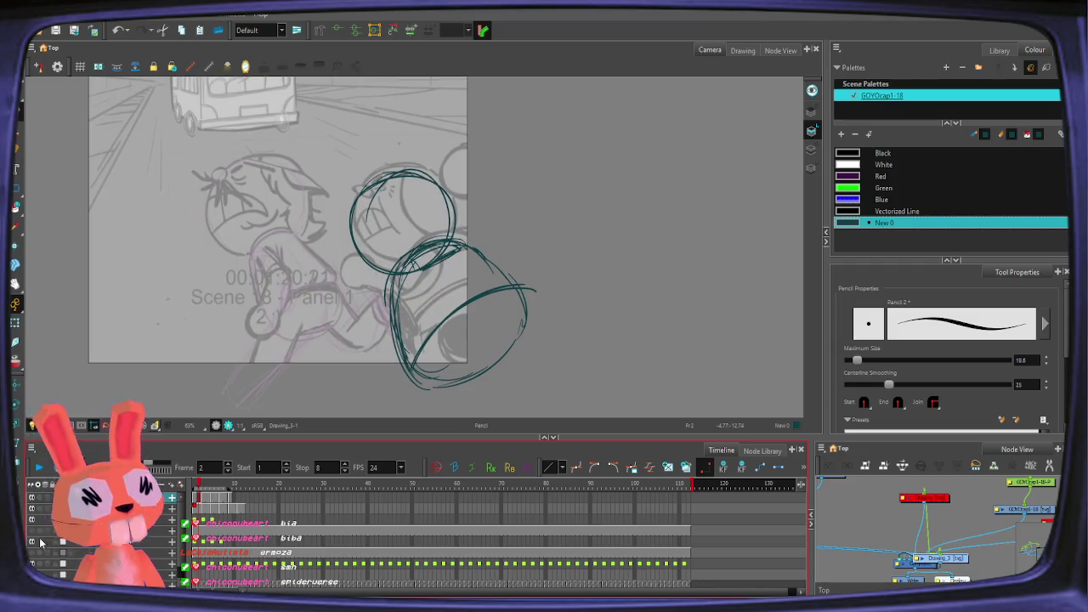
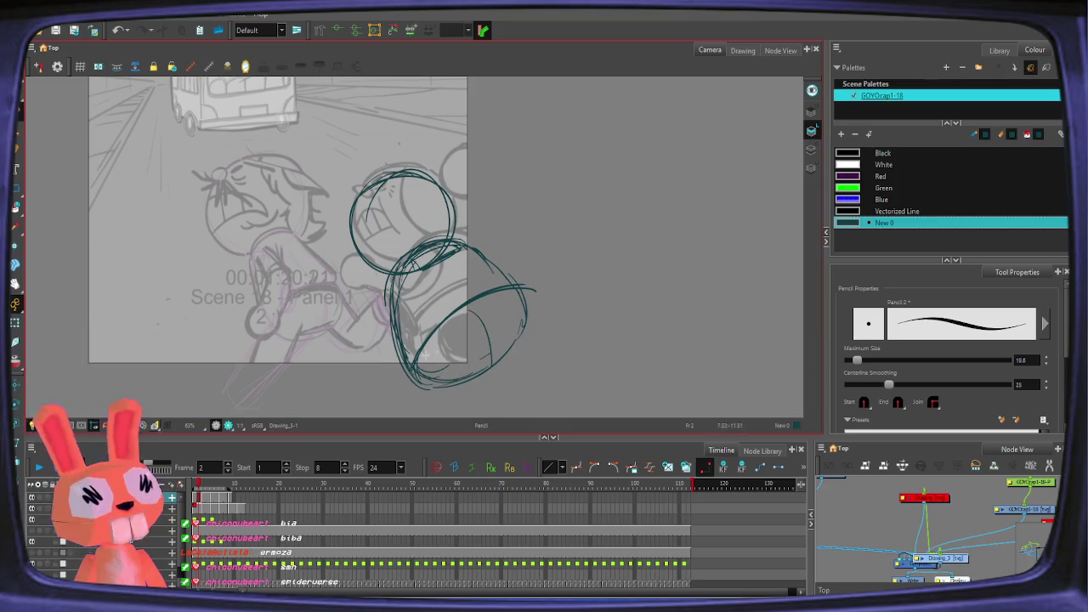
# Step: Ink the bottom and right edge of the lower body oval, undoing stray strokes
pyautogui.moveTo(416, 365)
pyautogui.mouseDown()
pyautogui.moveTo(476, 383)
pyautogui.moveTo(434, 405)
pyautogui.mouseUp()
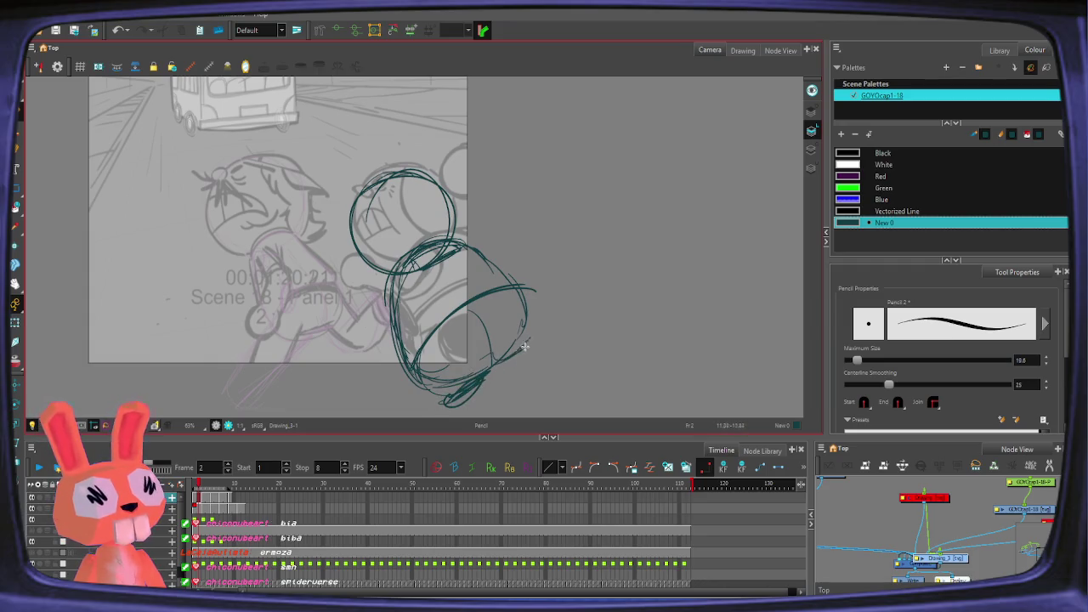
pyautogui.moveTo(539, 315); pyautogui.dragTo(512, 357)
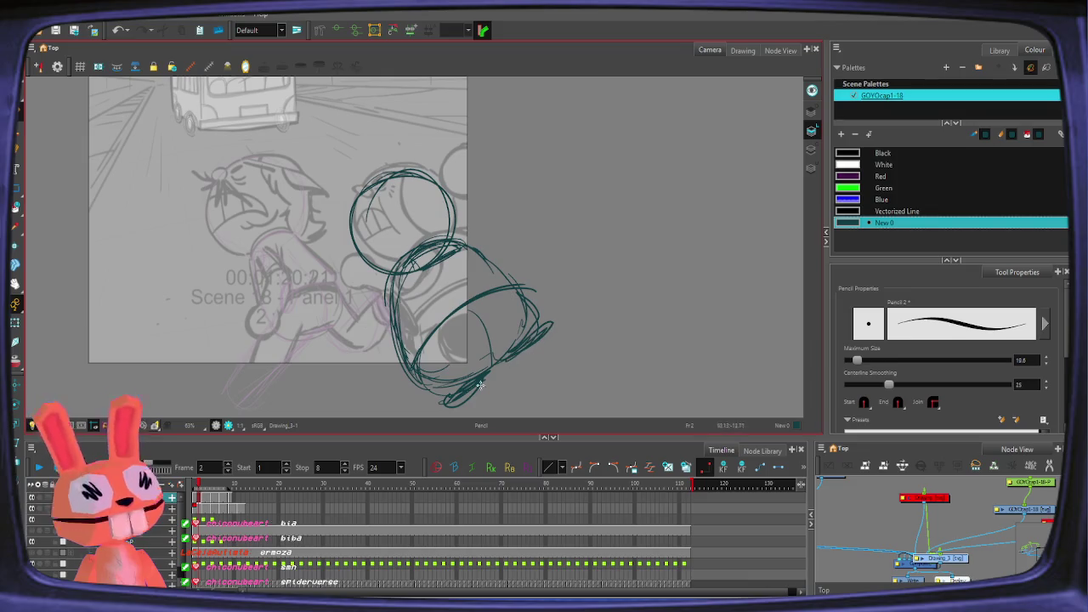
pyautogui.hotkey('ctrl', 'z')
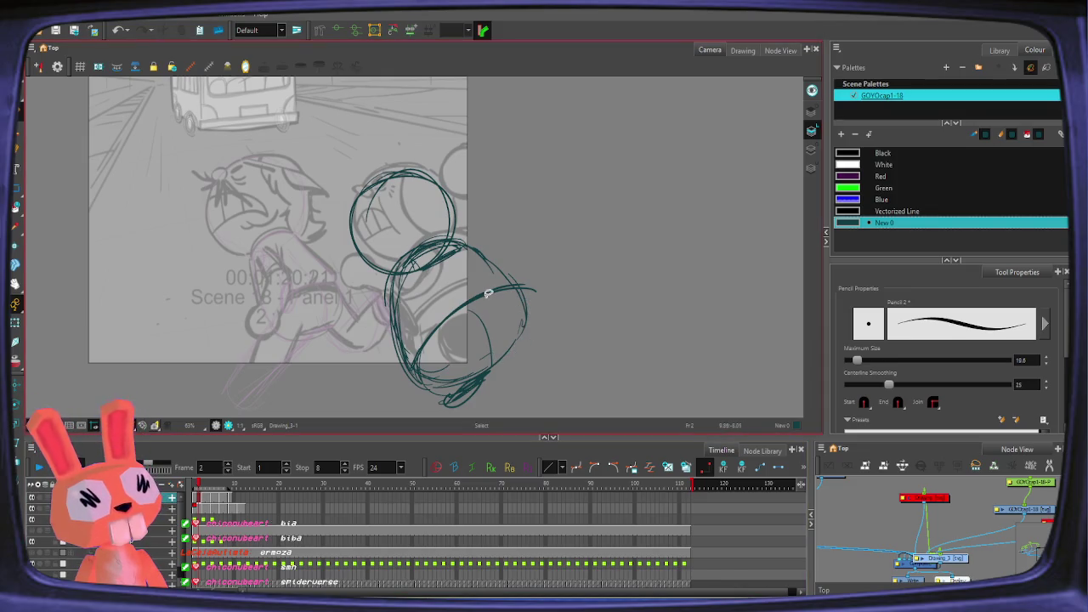
pyautogui.hotkey('ctrl', 'z')
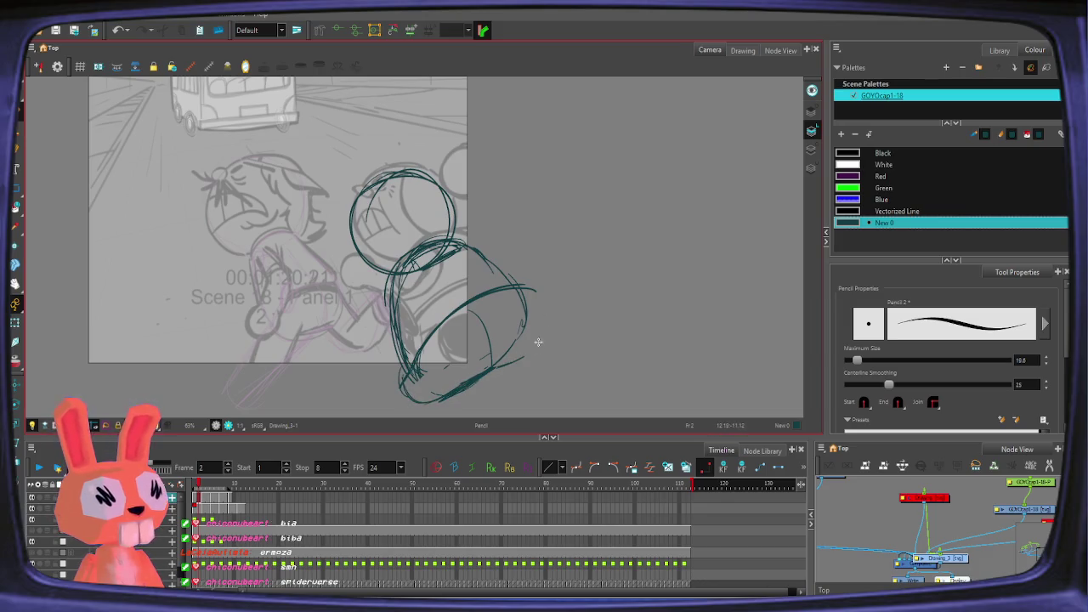
# Step: Draw a small rounded shape on the oval's right edge and hatch its inside
pyautogui.moveTo(532, 333); pyautogui.dragTo(527, 305)
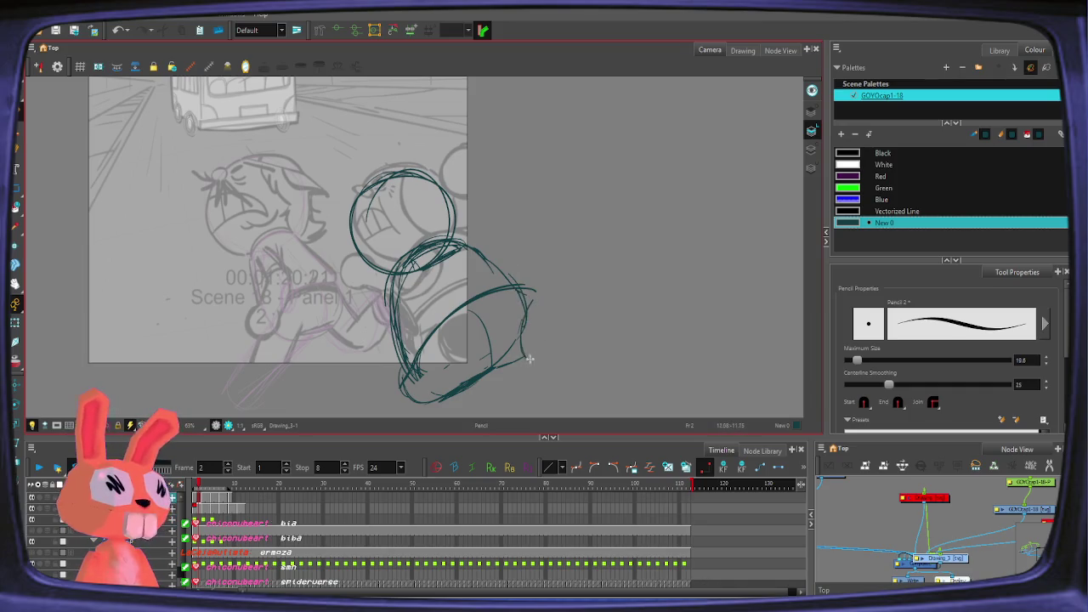
pyautogui.moveTo(521, 332)
pyautogui.mouseDown()
pyautogui.moveTo(522, 299)
pyautogui.moveTo(514, 350)
pyautogui.mouseUp()
pyautogui.moveTo(508, 310); pyautogui.dragTo(535, 367)
pyautogui.moveTo(544, 318)
pyautogui.mouseDown()
pyautogui.moveTo(514, 366)
pyautogui.moveTo(539, 362)
pyautogui.mouseUp()
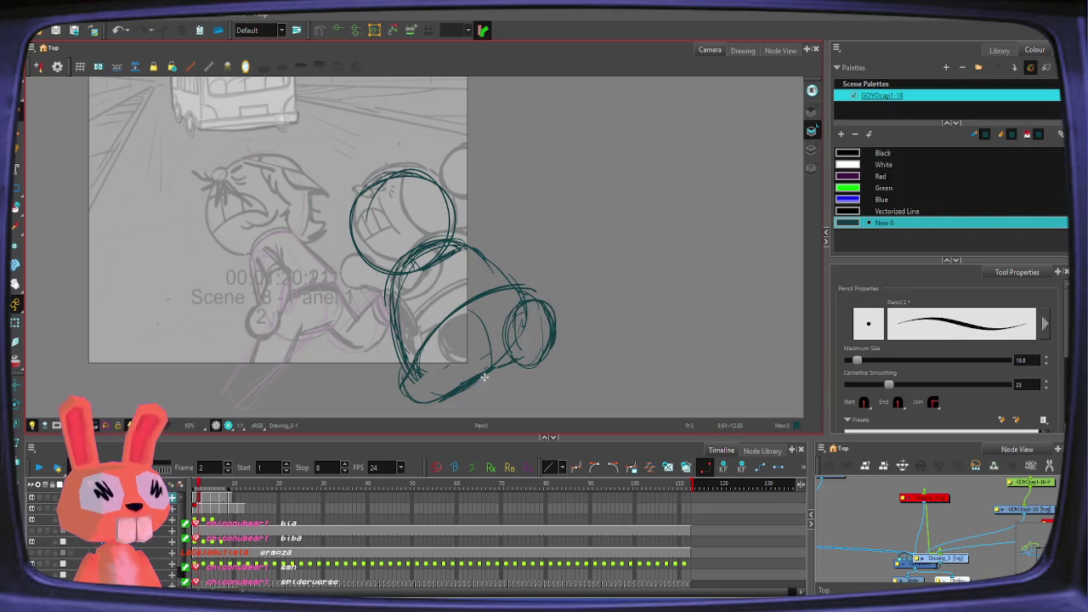
pyautogui.hotkey('alt', 'x')
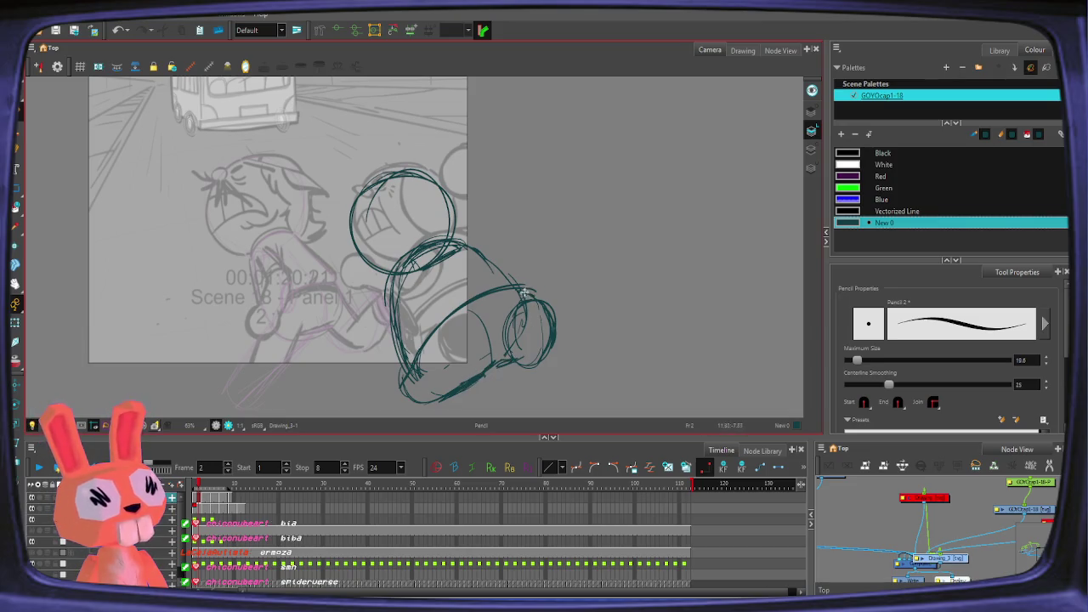
pyautogui.moveTo(520, 308); pyautogui.dragTo(507, 340)
pyautogui.moveTo(538, 306); pyautogui.dragTo(514, 359)
pyautogui.moveTo(549, 319); pyautogui.dragTo(550, 354)
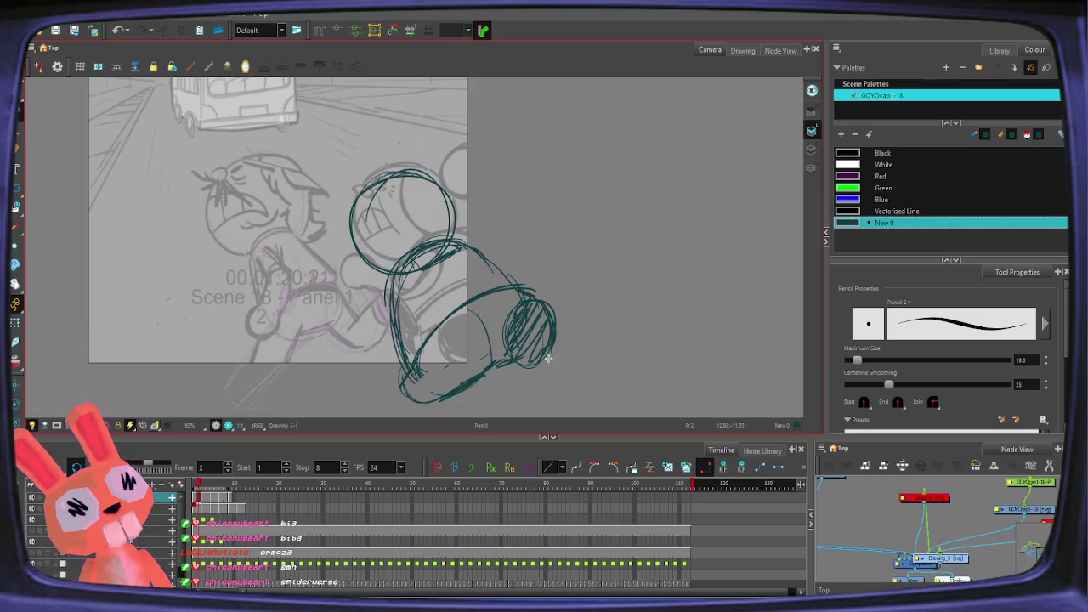
# Step: Compare frames 2 and 3, then sketch a diagonal stroke across frame 3's body
pyautogui.press('.')
pyautogui.press(',')
pyautogui.press('.')
pyautogui.moveTo(388, 361); pyautogui.dragTo(502, 314)
pyautogui.hotkey('ctrl', 'z')
pyautogui.moveTo(370, 364); pyautogui.dragTo(477, 331)
pyautogui.moveTo(408, 361); pyautogui.dragTo(517, 297)
# Step: Retry frame 3's diagonal stroke against frame 2 until a long up-right line remains
pyautogui.press(',')
pyautogui.press('.')
pyautogui.hotkey('ctrl', 'z')
pyautogui.moveTo(394, 377); pyautogui.dragTo(523, 316)
pyautogui.press(',')
pyautogui.press('.')
pyautogui.hotkey('ctrl', 'z')
pyautogui.hotkey('alt', 's')
pyautogui.moveTo(441, 347); pyautogui.dragTo(524, 310)
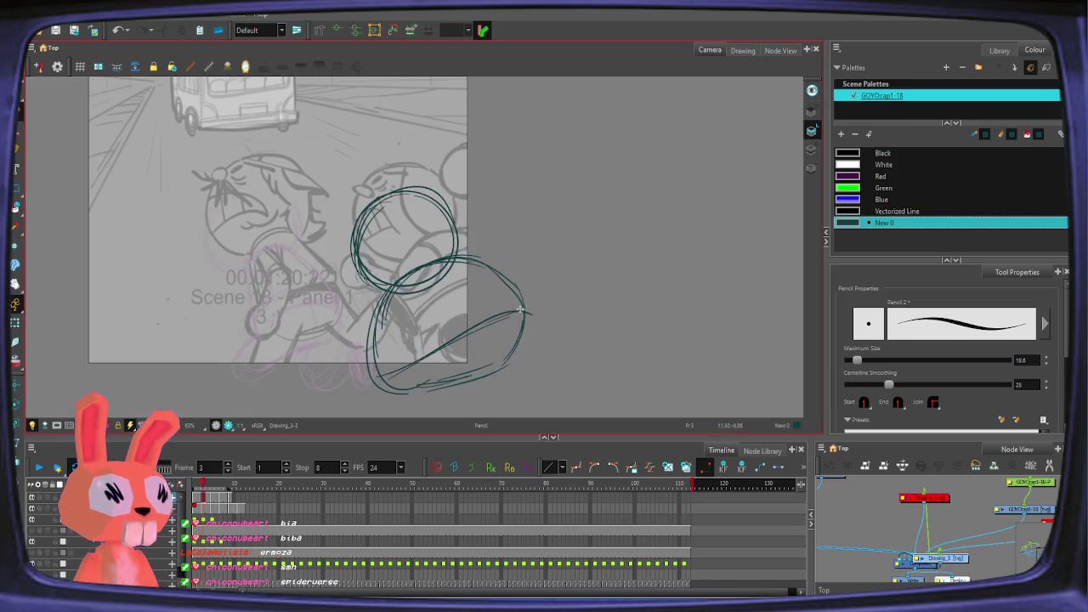
# Step: Undo the long stroke and flip between neighbouring frames to compare poses
pyautogui.hotkey('ctrl', 'z')
pyautogui.hotkey('alt', 's')
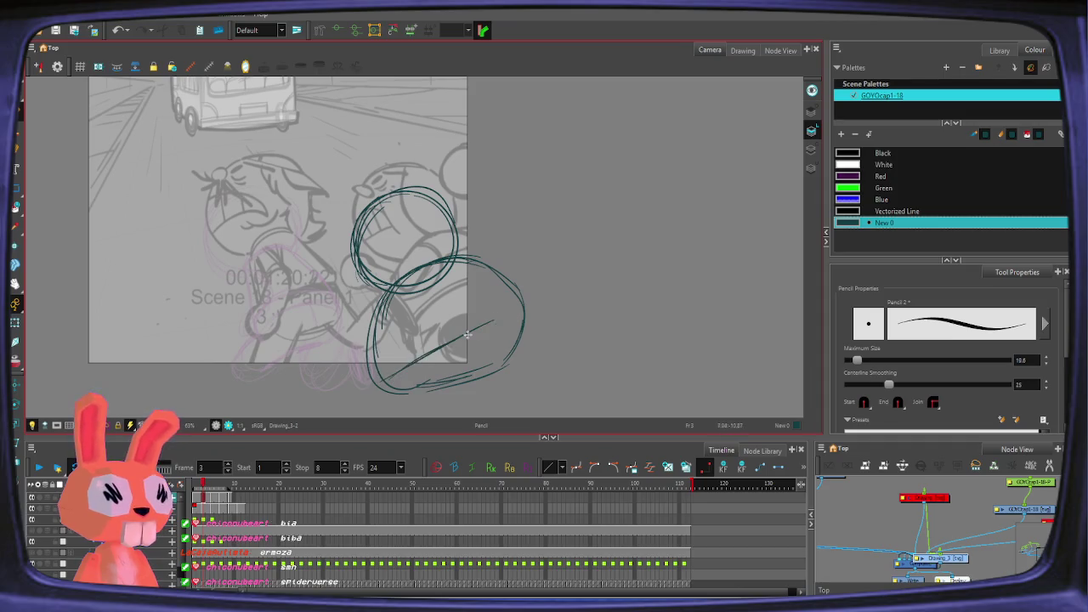
pyautogui.press(',')
pyautogui.press('.')
pyautogui.press(',')
pyautogui.press('.')
pyautogui.press(',')
pyautogui.press('.')
pyautogui.press(',')
pyautogui.press('.')
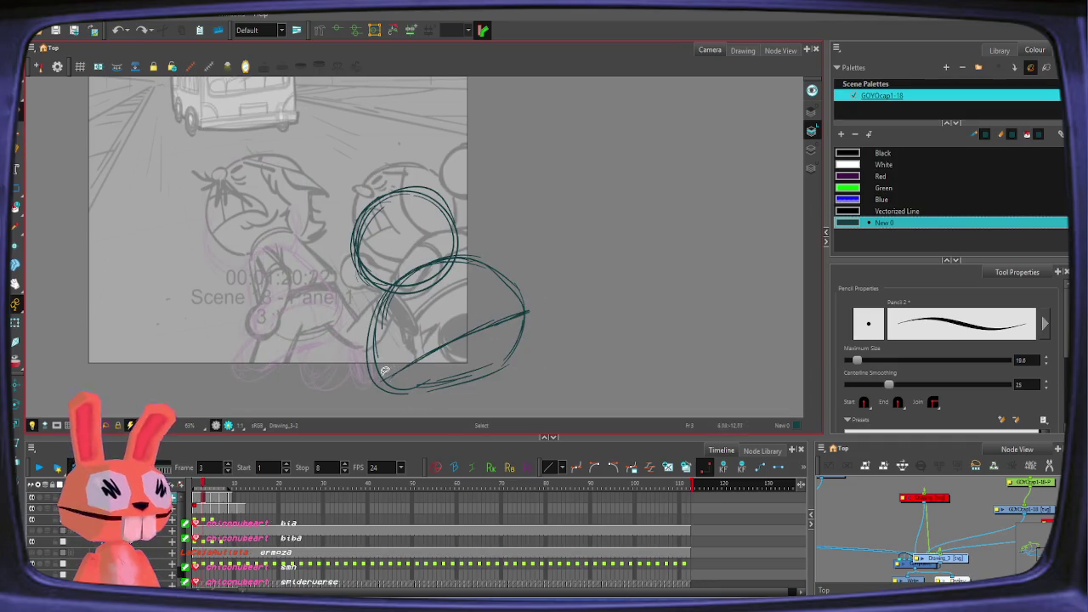
# Step: Step through frames 4 and 5 to settle on frame 5
pyautogui.hotkey('alt', '/')
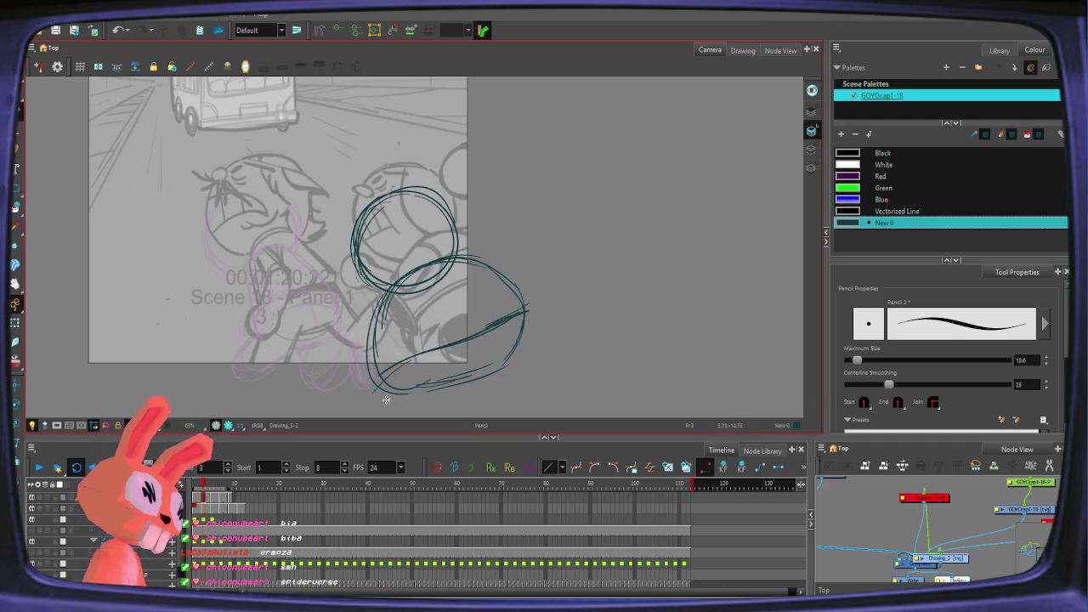
pyautogui.hotkey('alt', 'e')
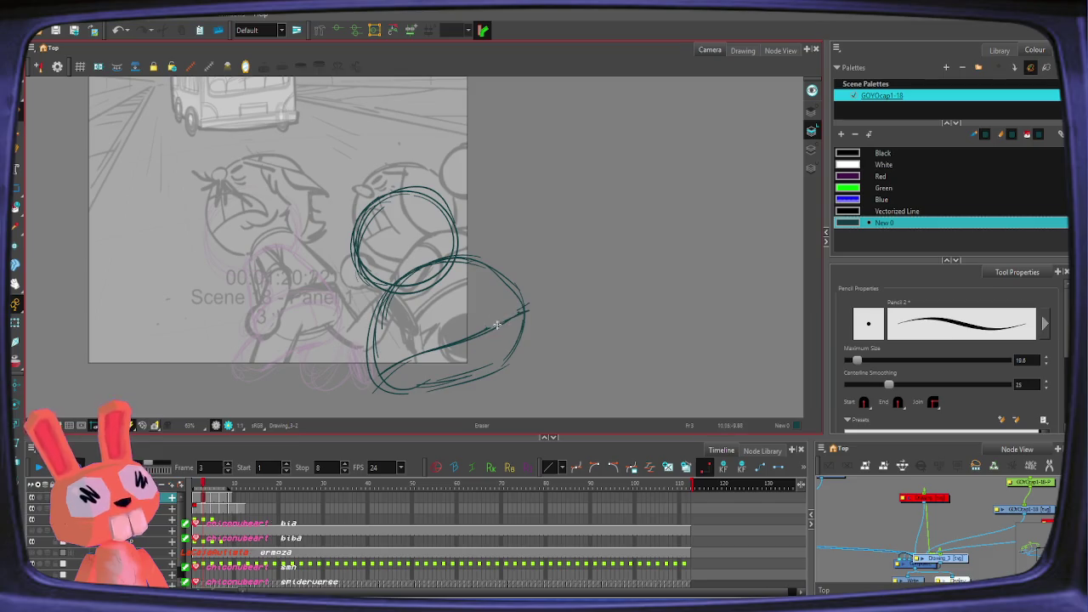
pyautogui.hotkey('alt', '/')
pyautogui.press('.')
pyautogui.press('.')
pyautogui.press(',')
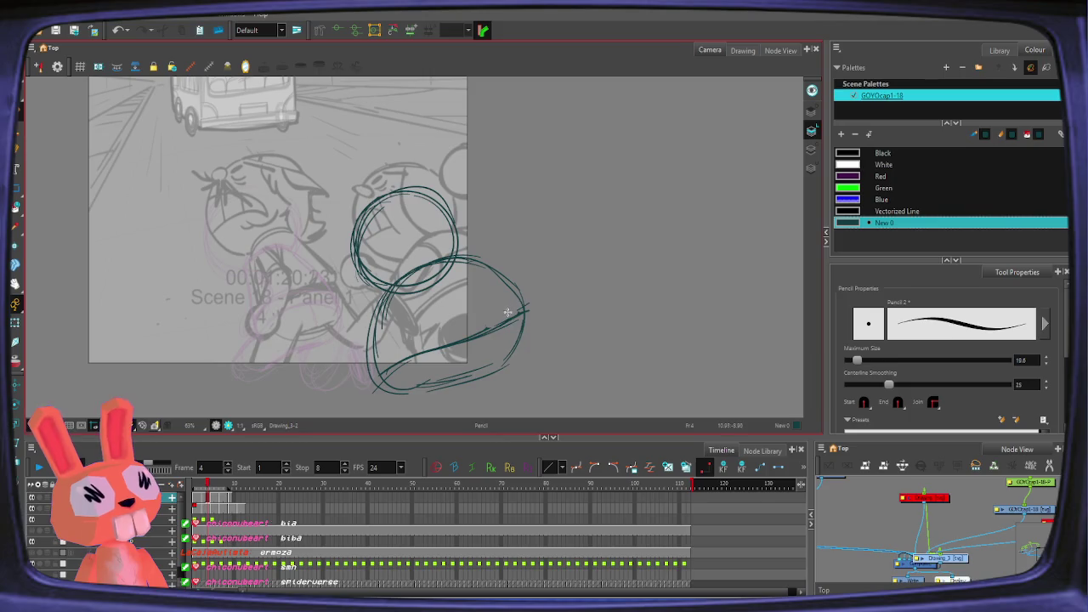
pyautogui.press('.')
pyautogui.press(',')
pyautogui.press('.')
pyautogui.press(',')
pyautogui.press('.')
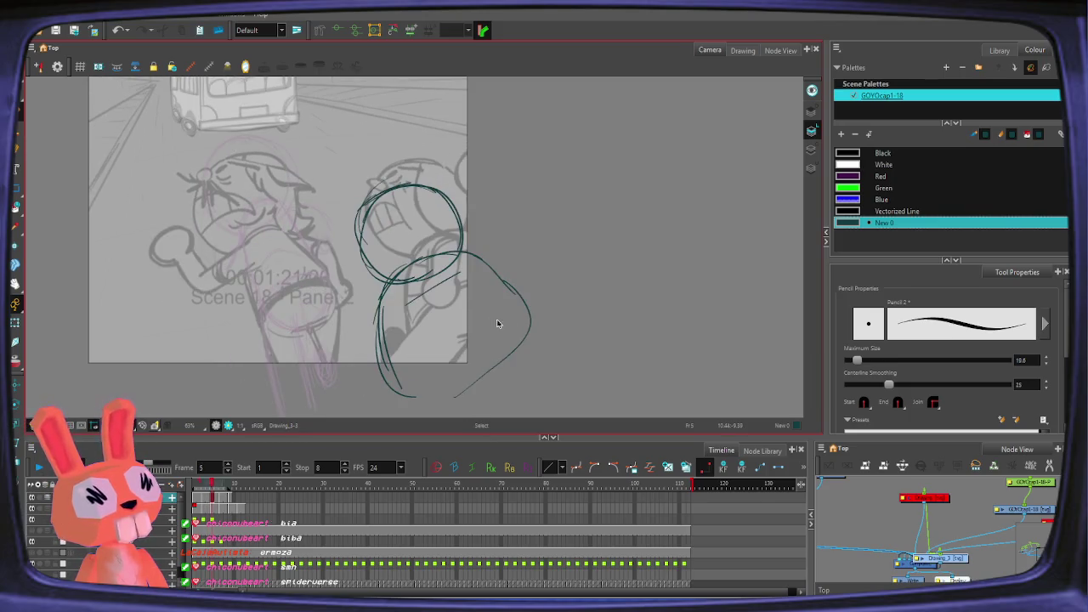
# Step: With onion skin on, delete frame 5's old arc and trace a new head circle
pyautogui.hotkey('alt', 'o')
pyautogui.hotkey('alt', '/')
pyautogui.hotkey('ctrl', 'a')
pyautogui.hotkey('alt', '/')
pyautogui.press(',')
pyautogui.press('.')
pyautogui.press(',')
pyautogui.press(',')
pyautogui.press('.')
pyautogui.press('.')
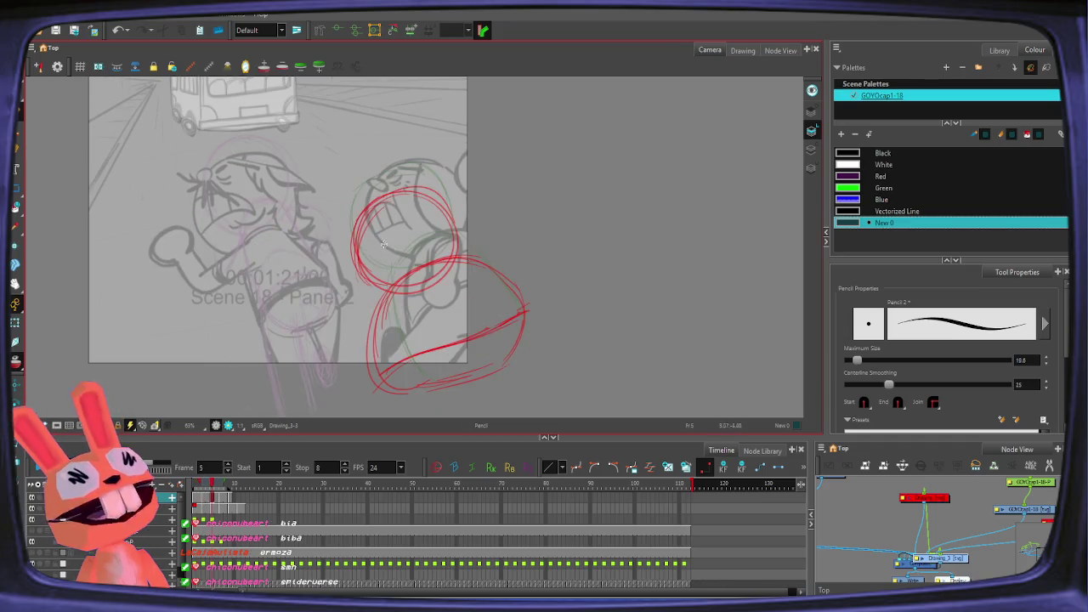
pyautogui.press('Delete')
pyautogui.hotkey('alt', '/')
pyautogui.moveTo(364, 219); pyautogui.dragTo(406, 290)
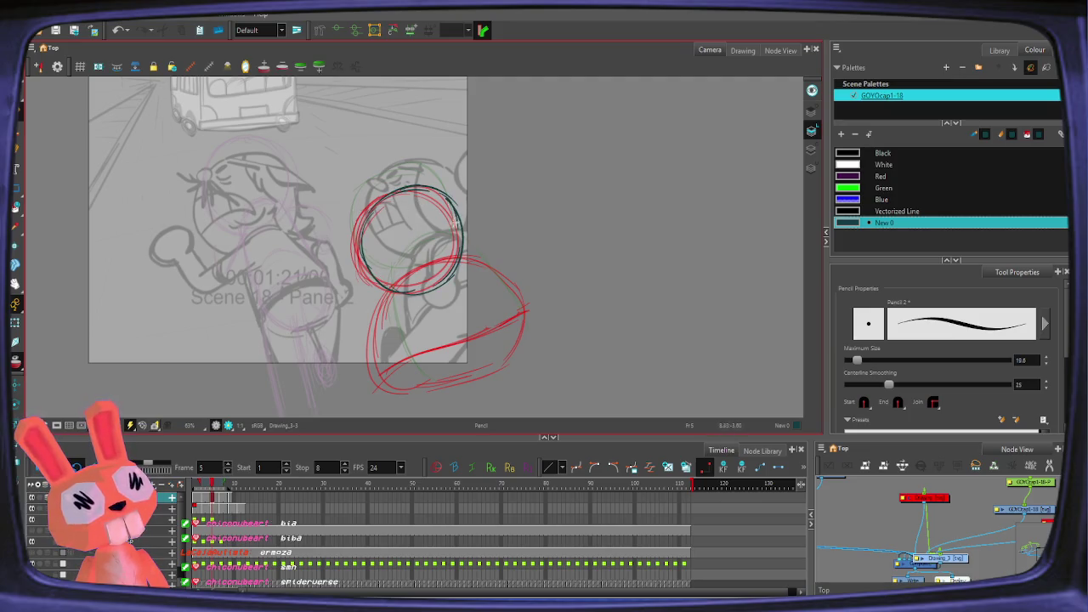
# Step: Reshape frame 4's body oval by adjusting its lower-left and top-right corners
pyautogui.click(429, 251)
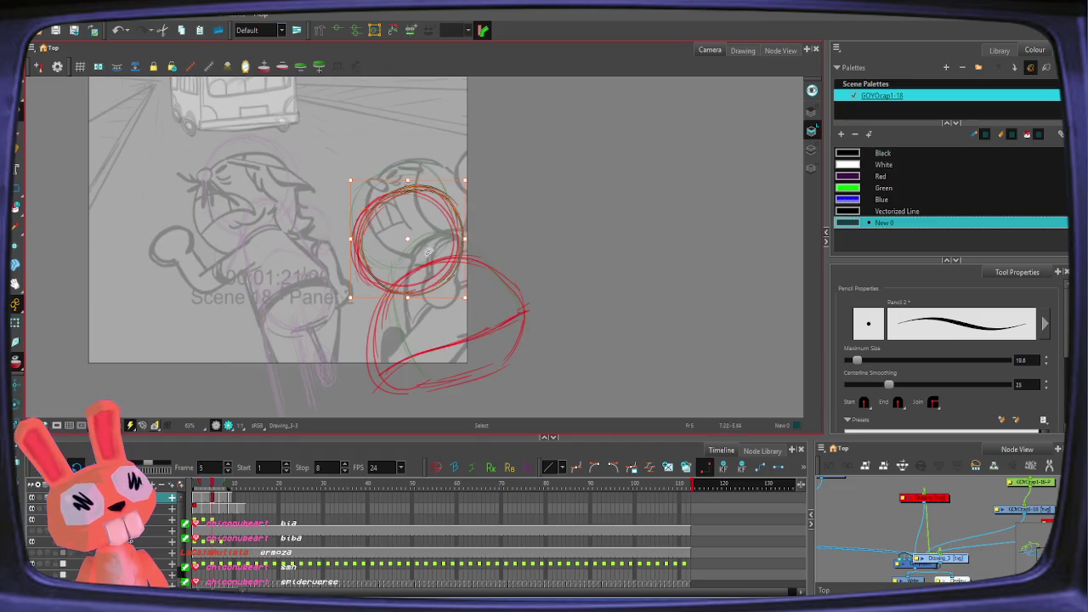
pyautogui.press('Escape')
pyautogui.hotkey('alt', '/')
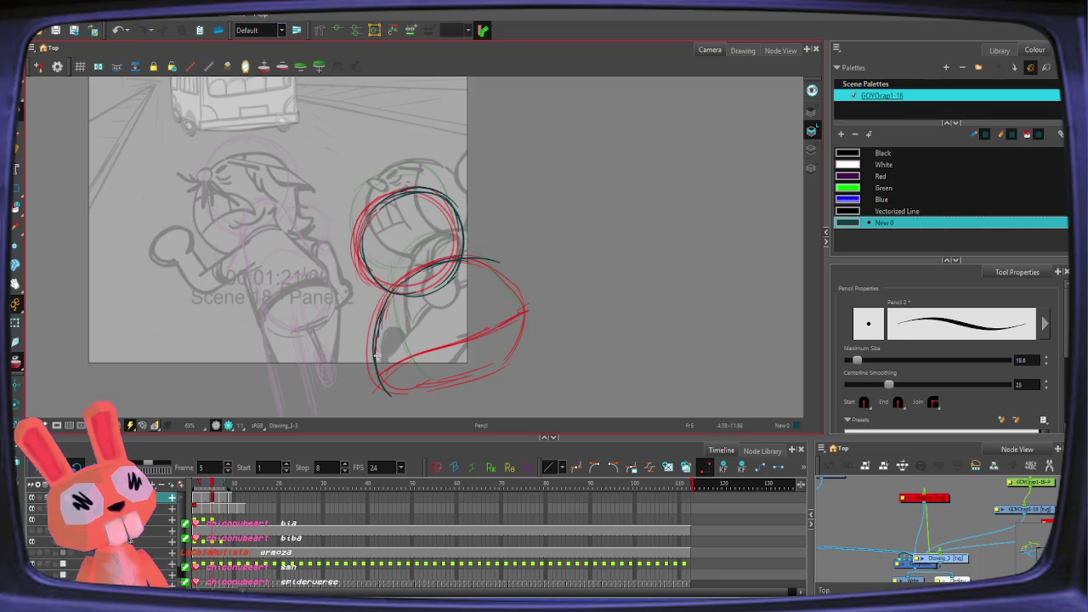
pyautogui.press(',')
pyautogui.moveTo(529, 252); pyautogui.dragTo(365, 394)
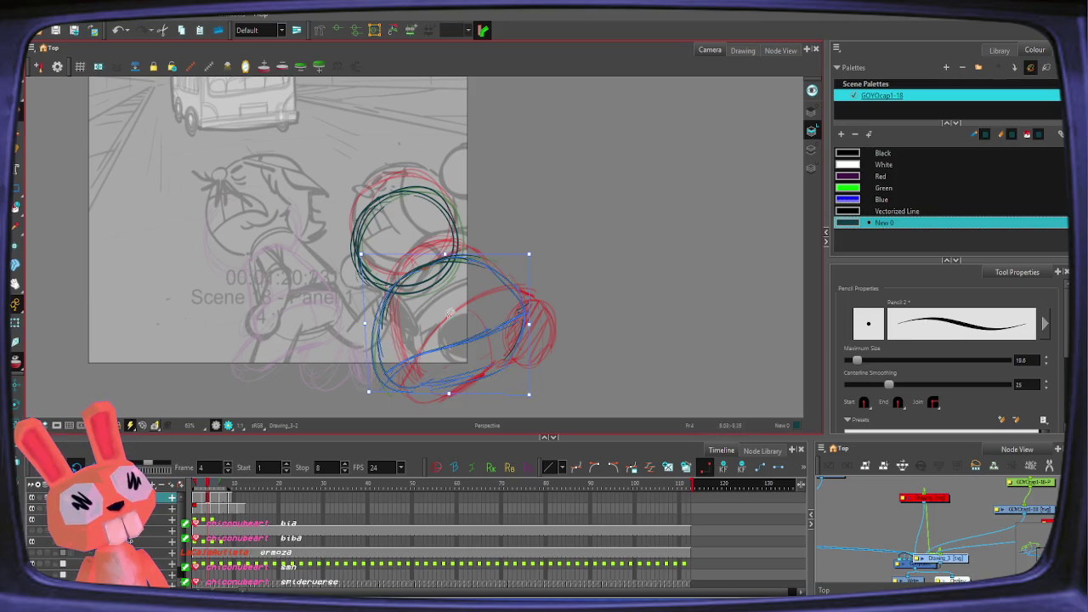
pyautogui.moveTo(369, 394); pyautogui.dragTo(374, 389)
pyautogui.moveTo(530, 257); pyautogui.dragTo(528, 259)
pyautogui.keyDown('shift'); pyautogui.click(408, 187); pyautogui.keyUp('shift')
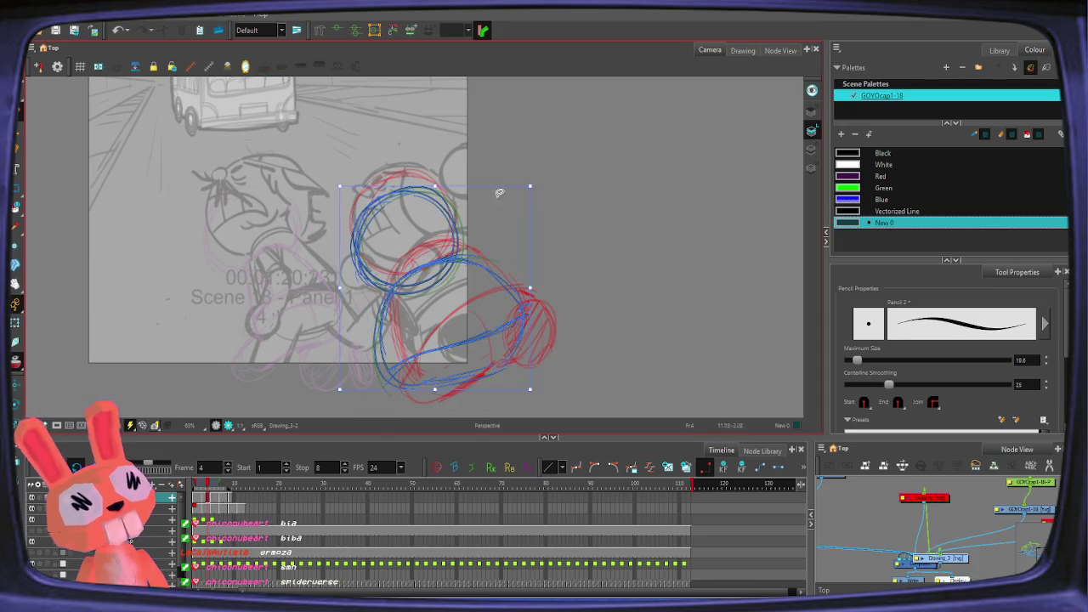
pyautogui.press('Escape')
# Step: Scrub to frame 7 and rotate its sketch strokes slightly clockwise
pyautogui.click(203, 487)
pyautogui.moveTo(204, 487); pyautogui.dragTo(222, 493)
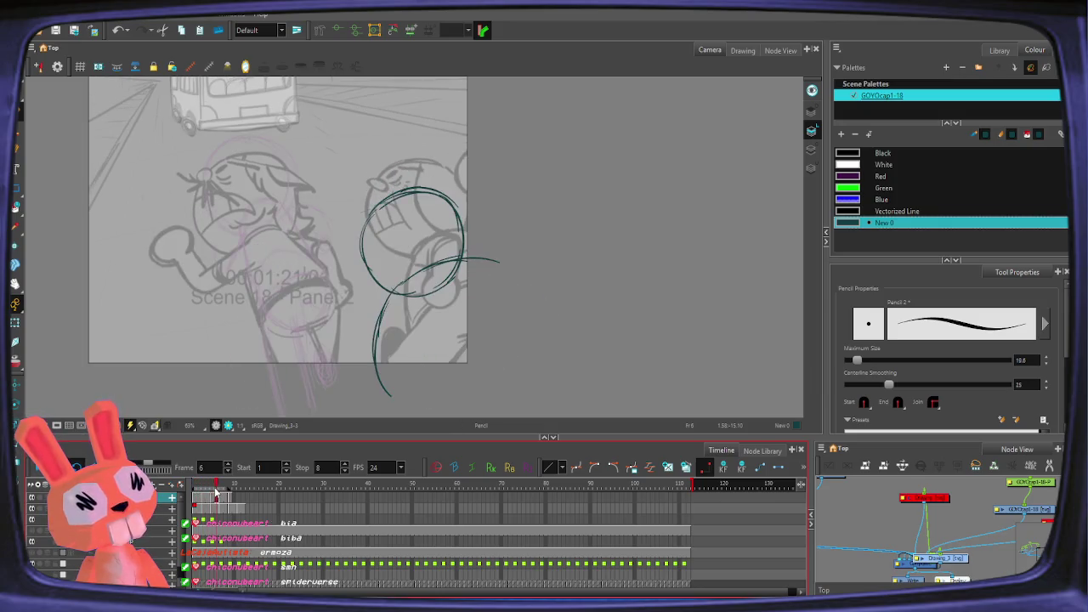
pyautogui.hotkey('alt', 's')
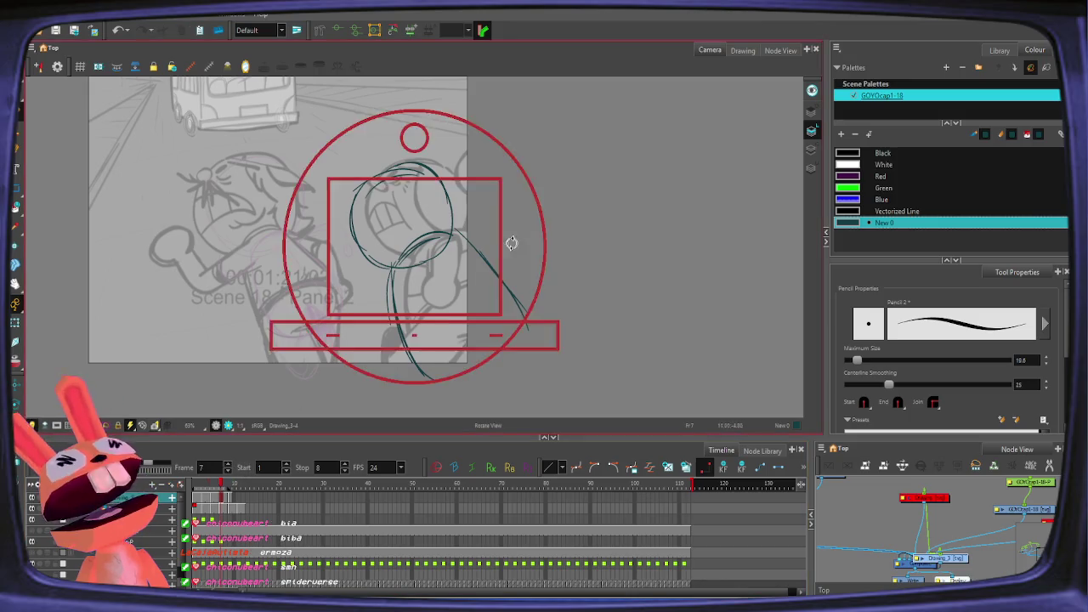
pyautogui.hotkey('alt', 'o')
pyautogui.moveTo(328, 328); pyautogui.dragTo(457, 369)
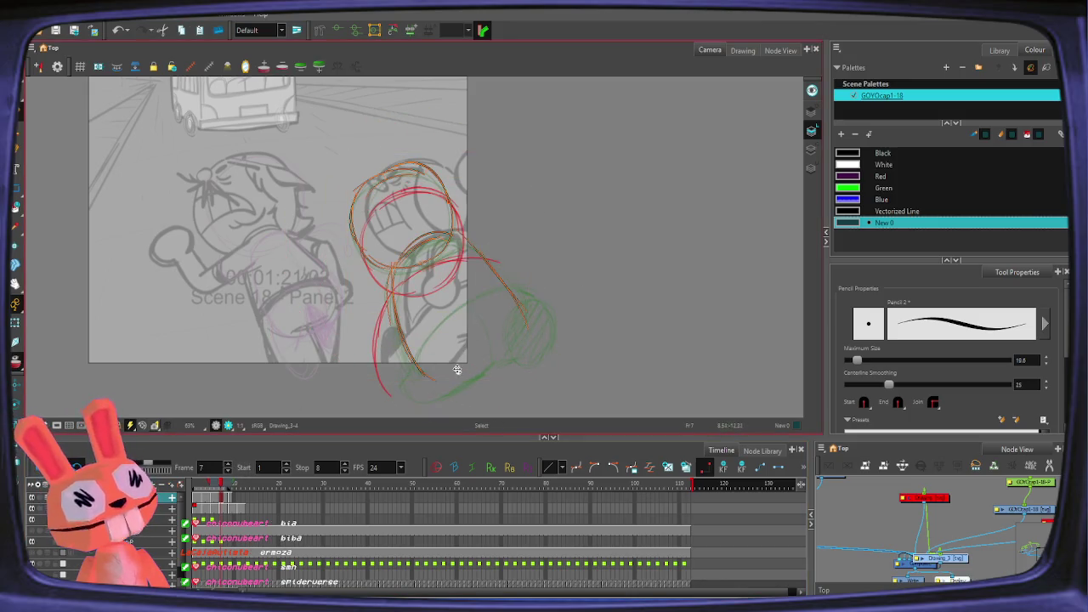
pyautogui.moveTo(529, 156); pyautogui.dragTo(542, 151)
pyautogui.click(542, 151)
# Step: Replace the long lower-right stroke on frame 7 with a back line and neck curve
pyautogui.hotkey('ctrl', 'z')
pyautogui.hotkey('alt', '/')
pyautogui.moveTo(396, 262); pyautogui.dragTo(399, 378)
pyautogui.moveTo(392, 302)
pyautogui.mouseDown()
pyautogui.moveTo(456, 223)
pyautogui.moveTo(501, 267)
pyautogui.mouseUp()
pyautogui.moveTo(472, 153); pyautogui.dragTo(511, 174)
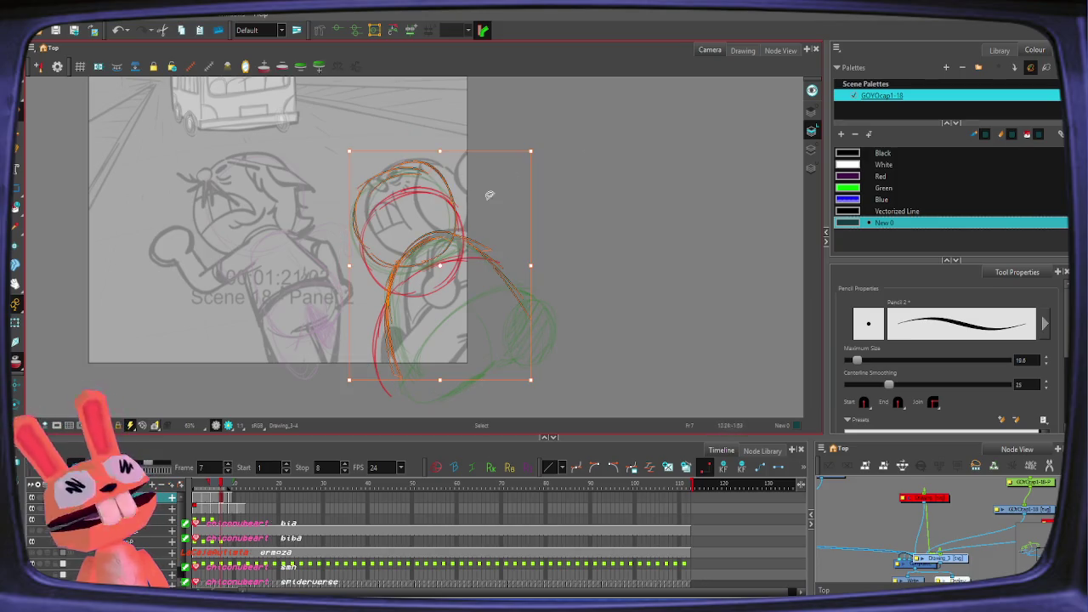
pyautogui.click(443, 264)
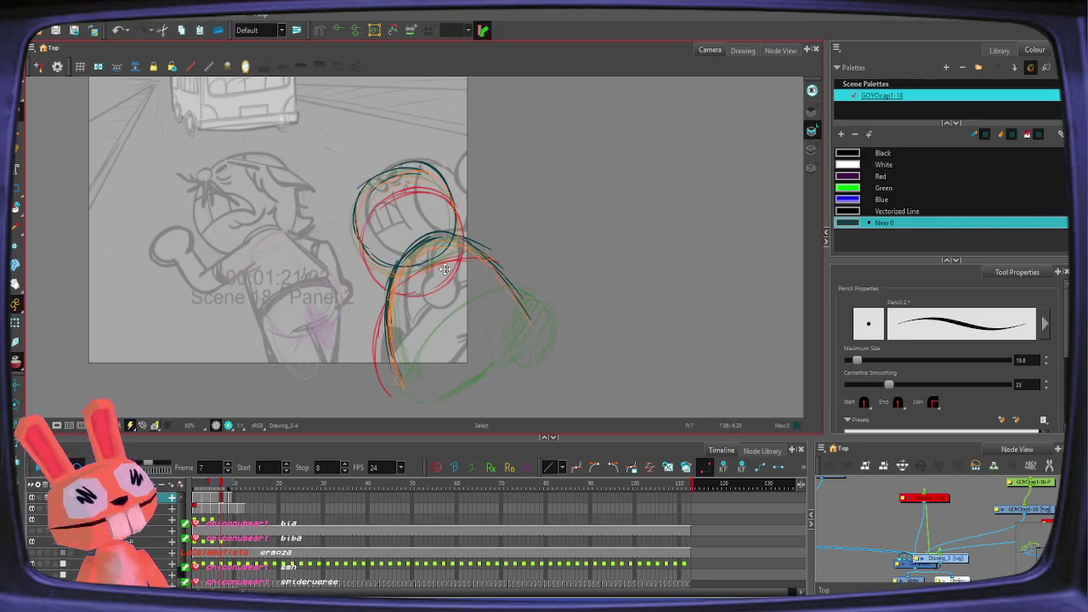
pyautogui.click(444, 270)
pyautogui.hotkey('alt', 'x')
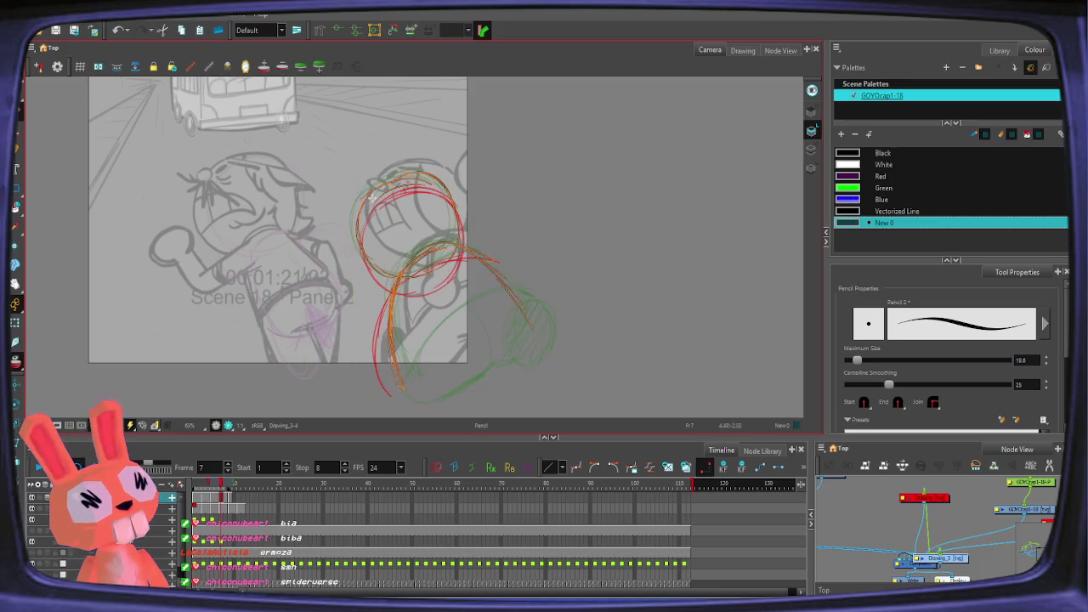
# Step: Hide the onion skin and play back the animation
pyautogui.hotkey('ctrl', 'a')
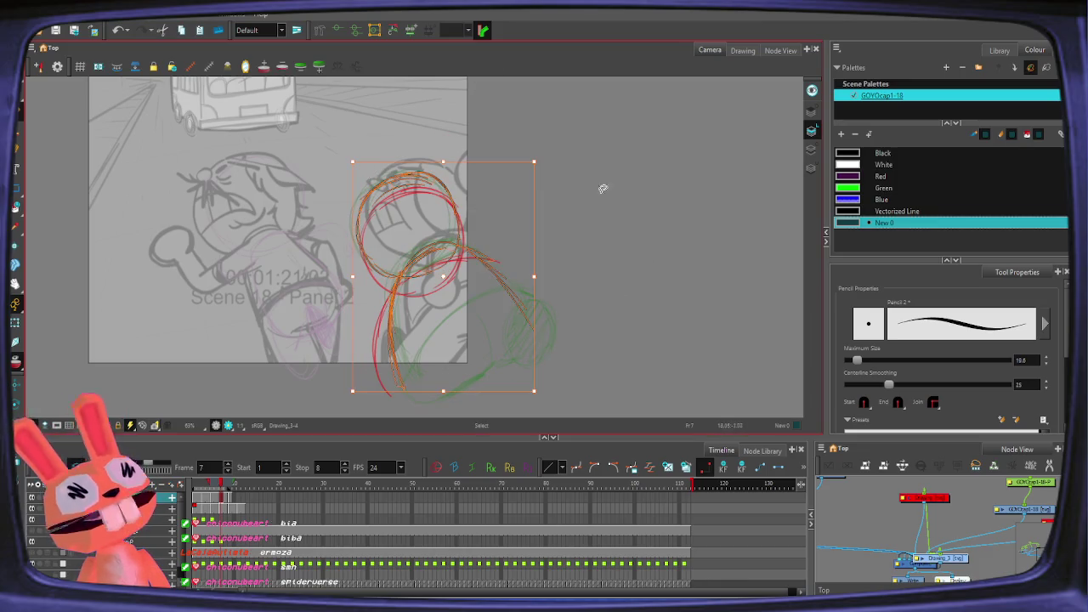
pyautogui.hotkey('alt', 'o')
pyautogui.hotkey('alt', 'x')
pyautogui.press('Return')
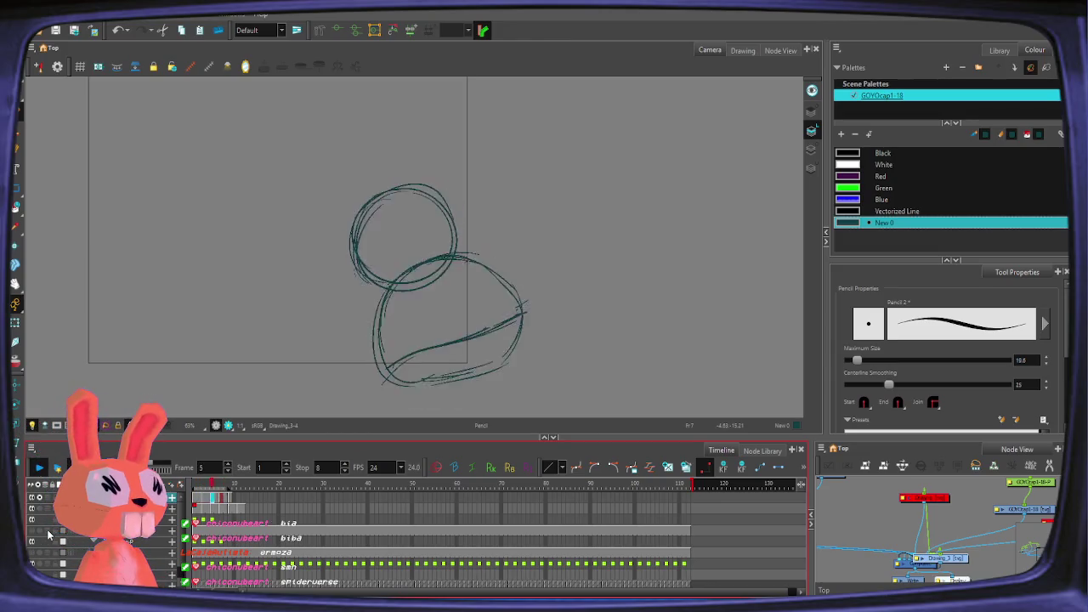
# Step: Enable the camera mask, stop on frame 5, and redraw the lower body curve over onion skin
pyautogui.click(57, 425)
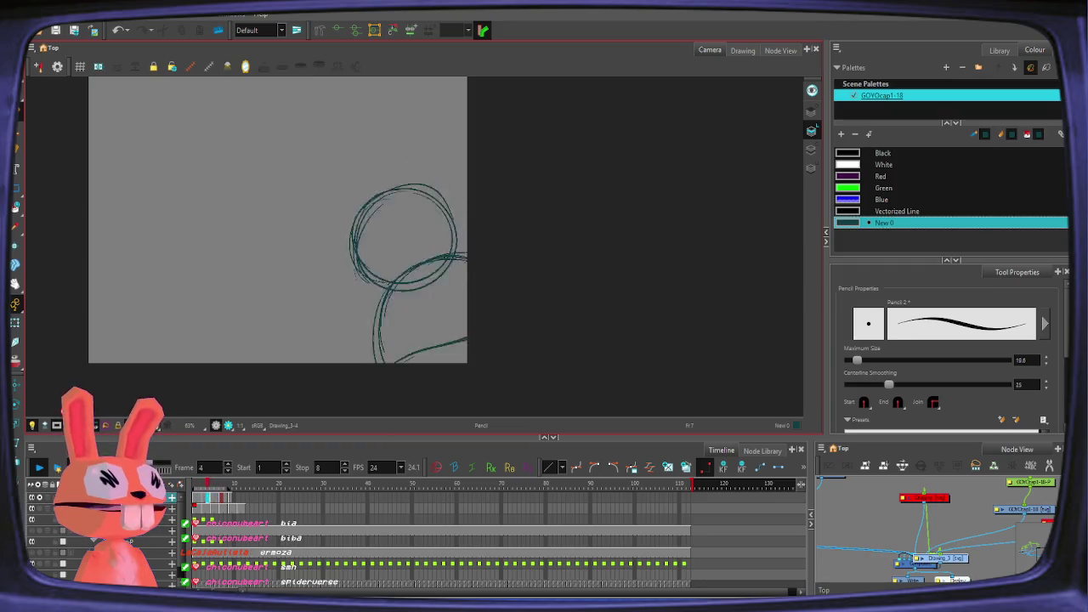
pyautogui.click(39, 467)
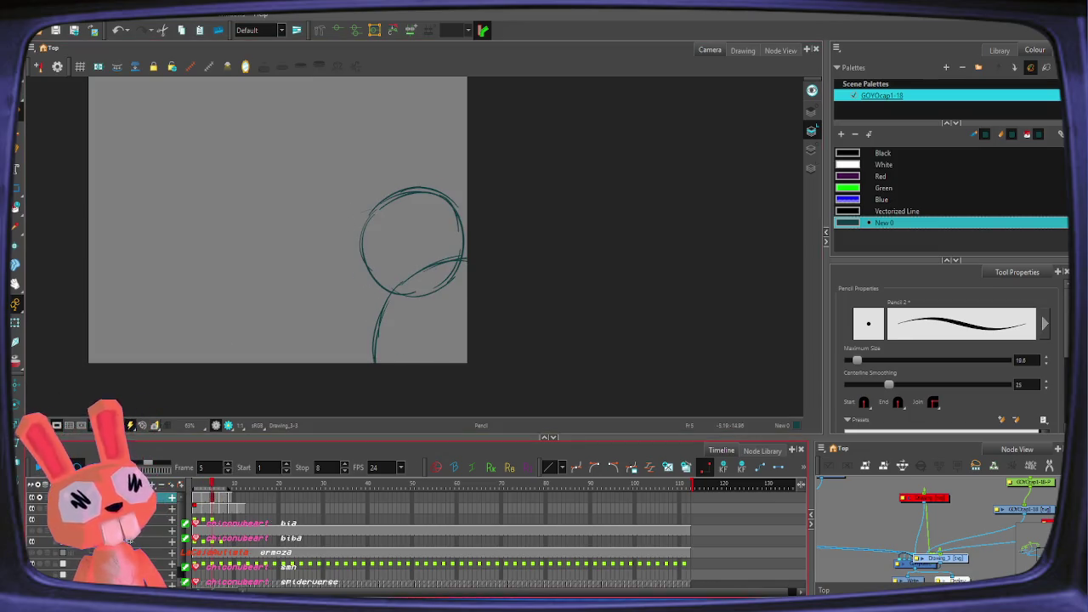
pyautogui.hotkey('alt', 'o')
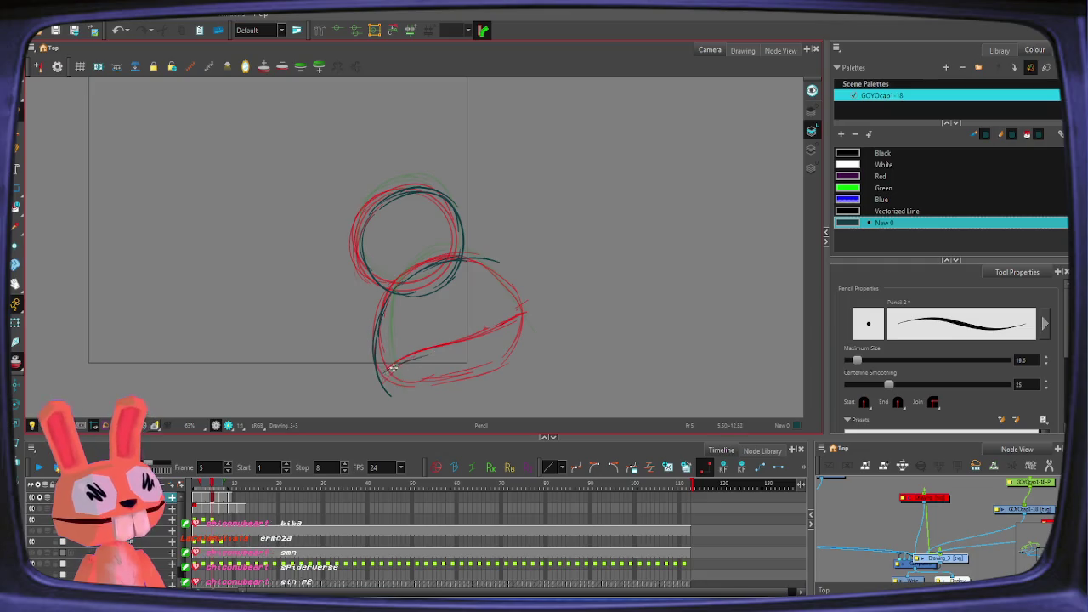
pyautogui.moveTo(451, 344); pyautogui.dragTo(404, 357)
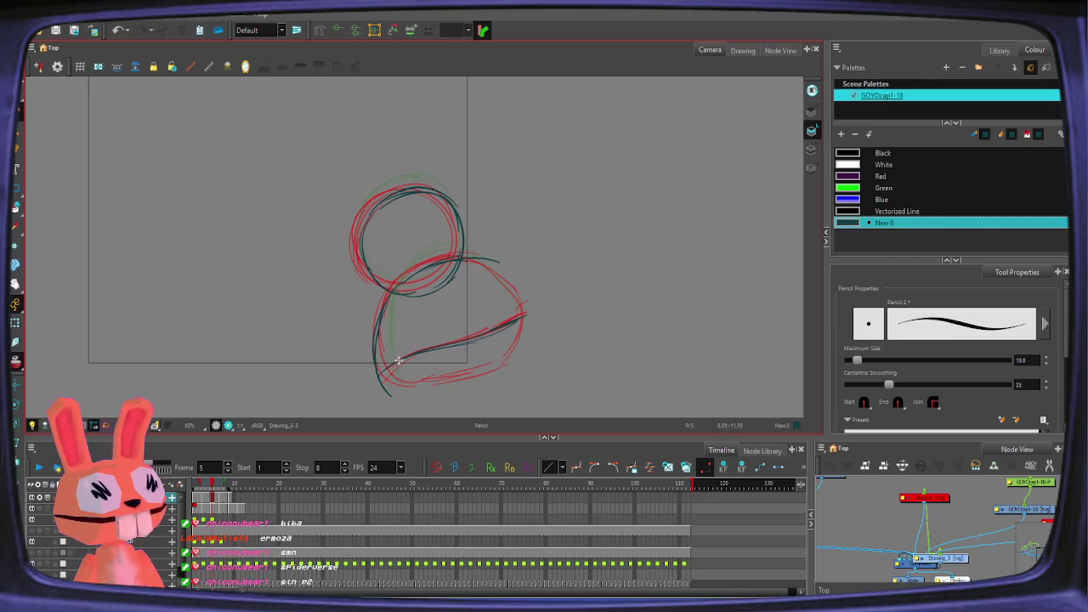
# Step: Turn off onion skin, replay the drawing loop, then return to frame 1
pyautogui.press('.')
pyautogui.press('.')
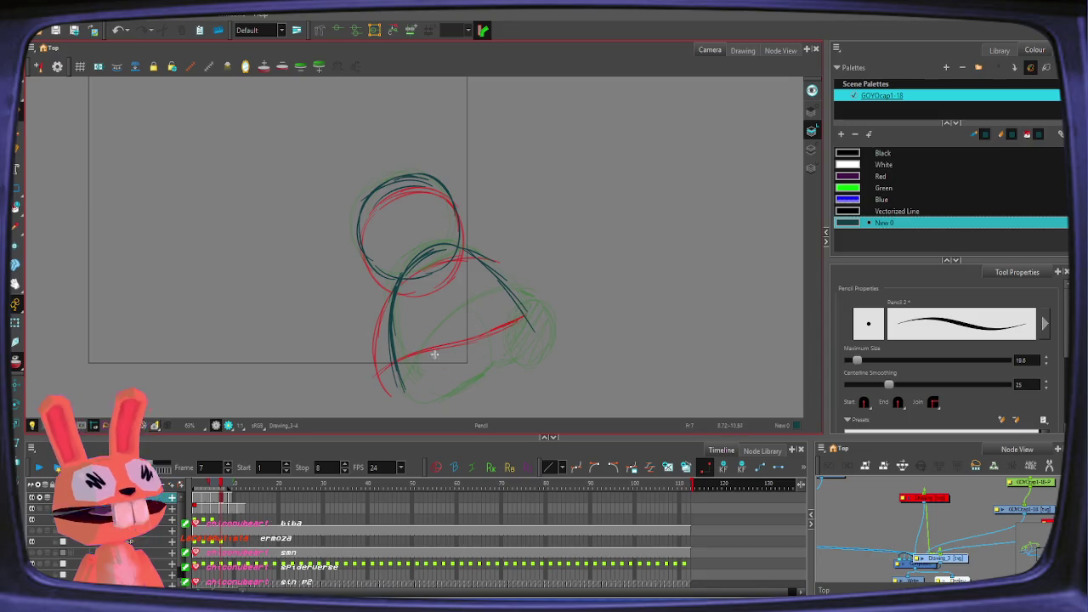
pyautogui.press(',')
pyautogui.press('.')
pyautogui.hotkey('alt', 'o')
pyautogui.click(38, 467)
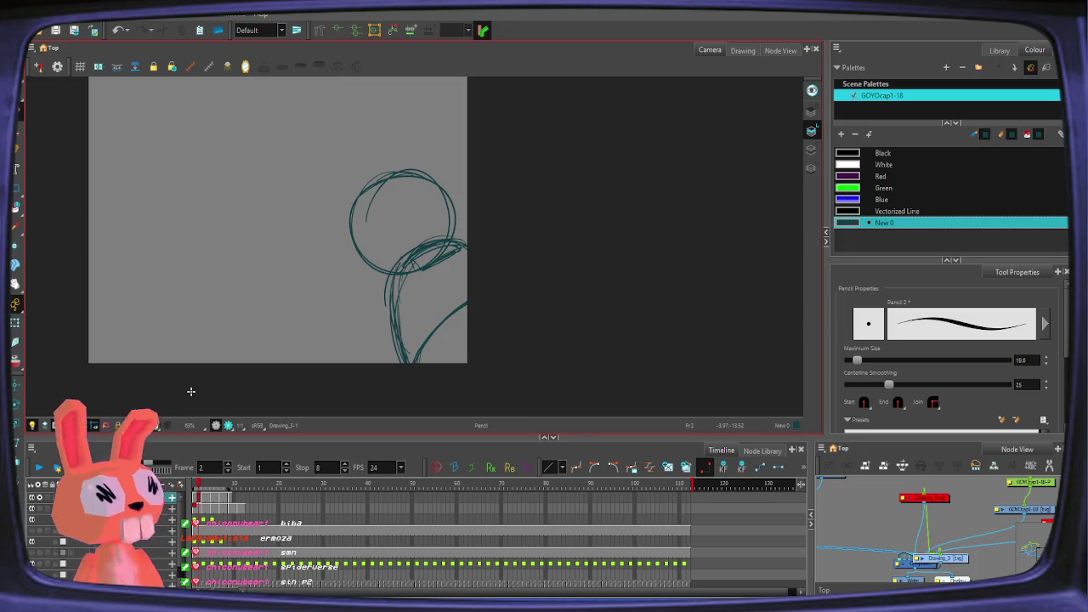
pyautogui.click(204, 482)
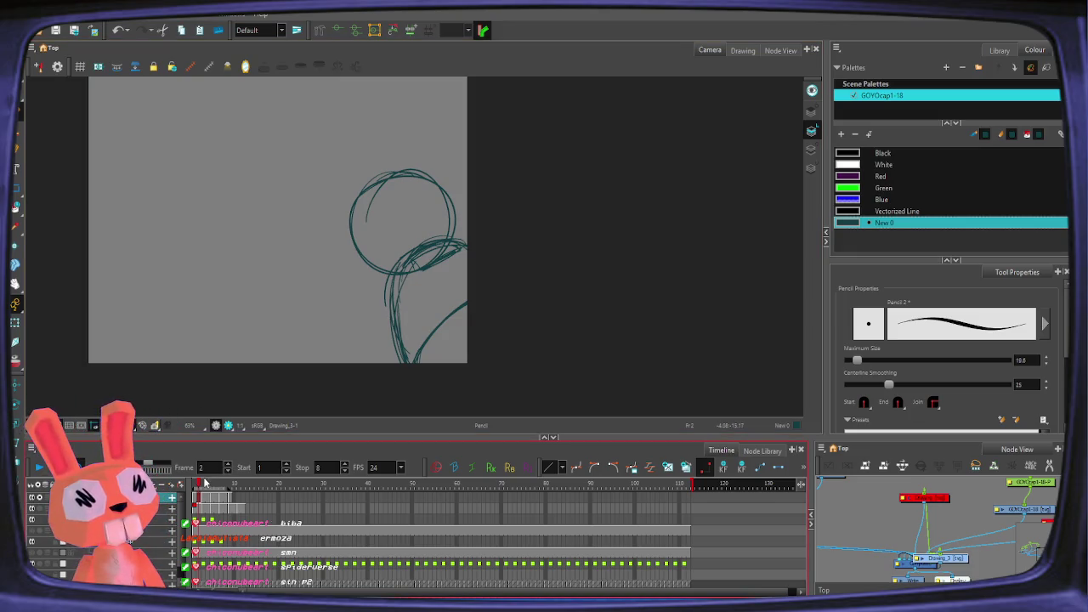
pyautogui.moveTo(195, 485); pyautogui.dragTo(196, 485)
pyautogui.click(449, 289)
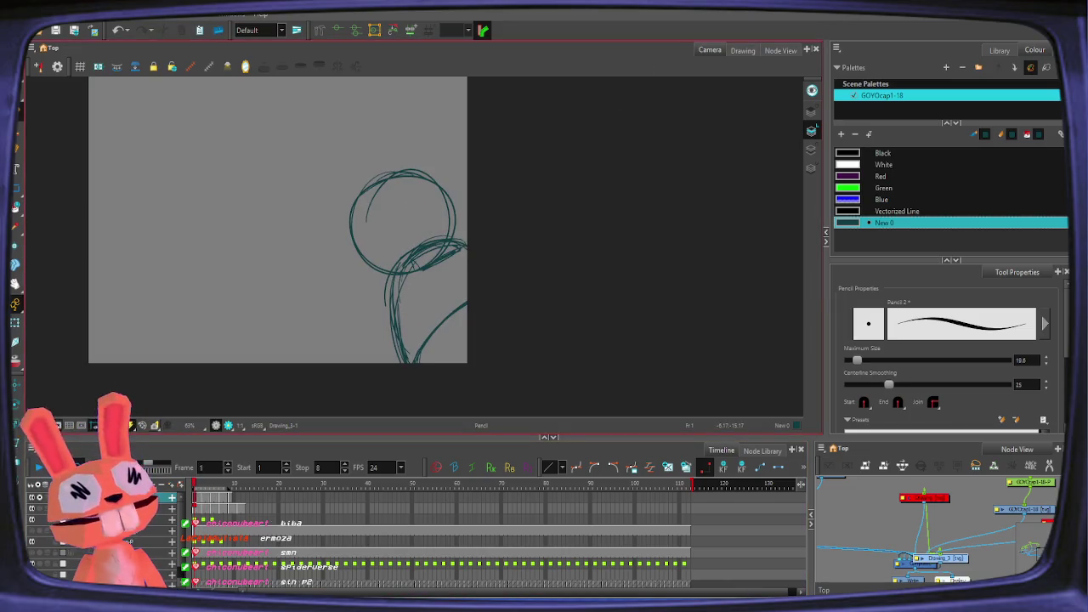
# Step: Turn off the camera mask and remove frame 1's stray small circle strokes
pyautogui.click(167, 425)
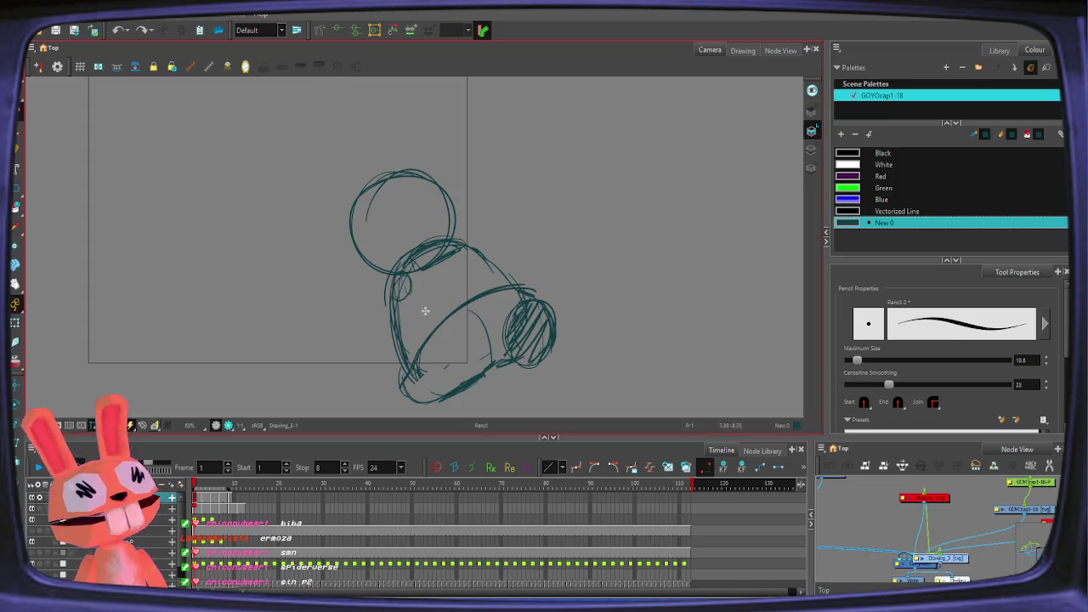
pyautogui.hotkey('alt', 's')
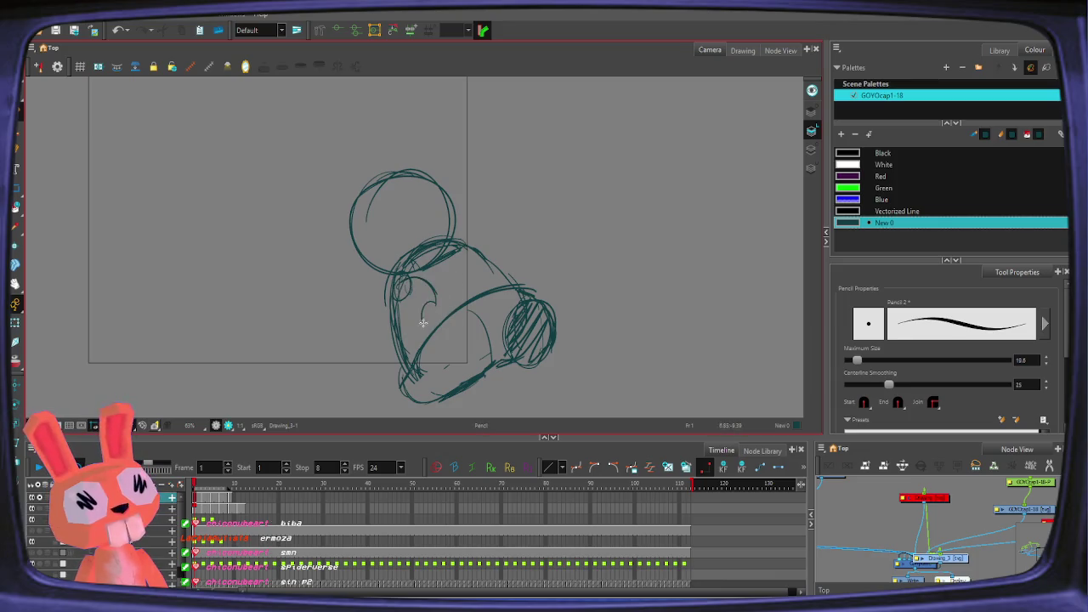
pyautogui.click(458, 292)
pyautogui.press('Delete')
pyautogui.press('Delete')
pyautogui.hotkey('alt', '/')
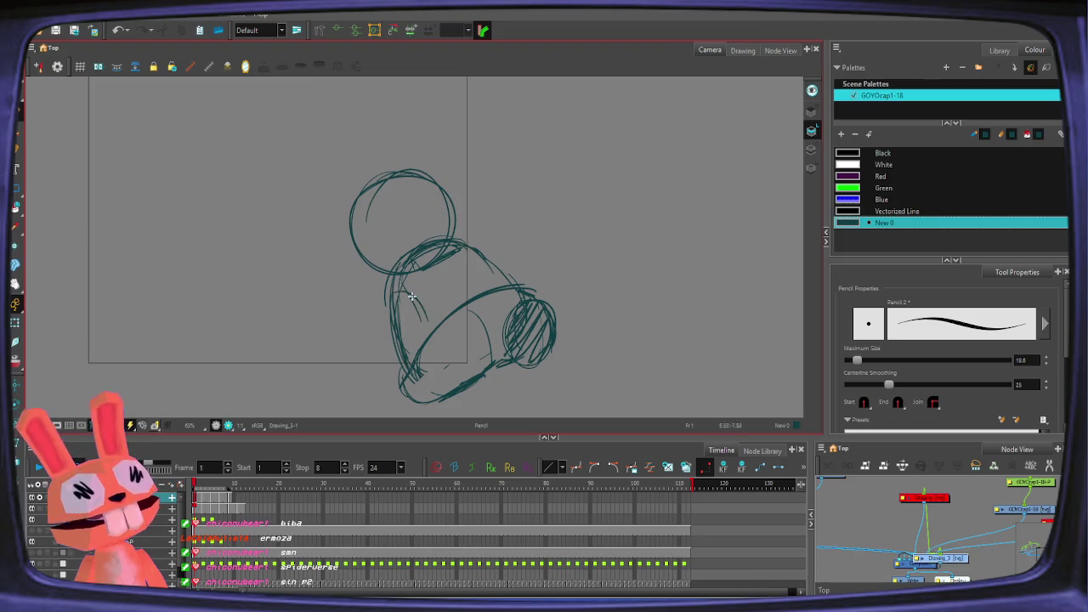
pyautogui.hotkey('ctrl', 'z')
pyautogui.hotkey('alt', 's')
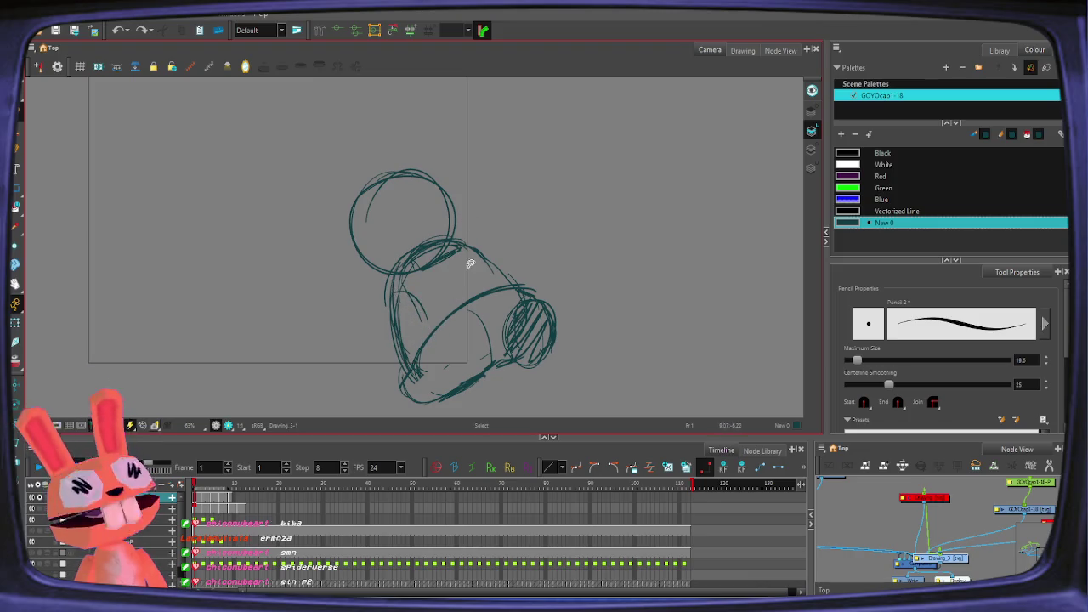
# Step: Redraw the small circle and diagonal inner lines on frame 1, then add strokes on frame 3
pyautogui.moveTo(419, 338); pyautogui.dragTo(421, 333)
pyautogui.moveTo(406, 294); pyautogui.dragTo(439, 328)
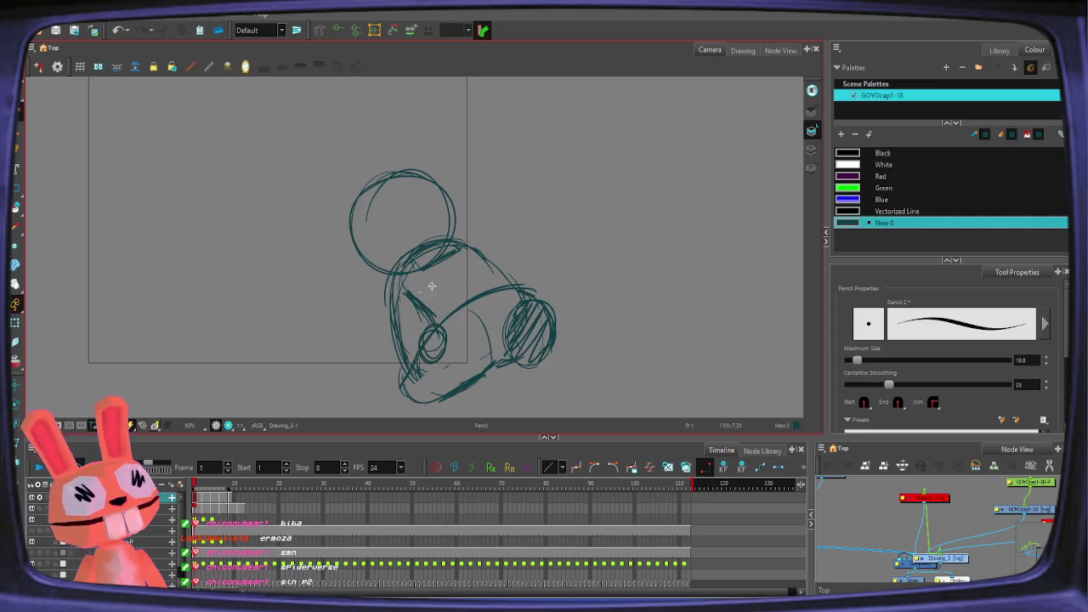
pyautogui.press('.')
pyautogui.press('.')
pyautogui.press(',')
pyautogui.press('.')
pyautogui.press(',')
pyautogui.press('.')
pyautogui.moveTo(401, 305)
pyautogui.mouseDown()
pyautogui.moveTo(414, 345)
pyautogui.moveTo(396, 374)
pyautogui.moveTo(408, 323)
pyautogui.moveTo(391, 356)
pyautogui.mouseUp()
pyautogui.press('.')
pyautogui.press('.')
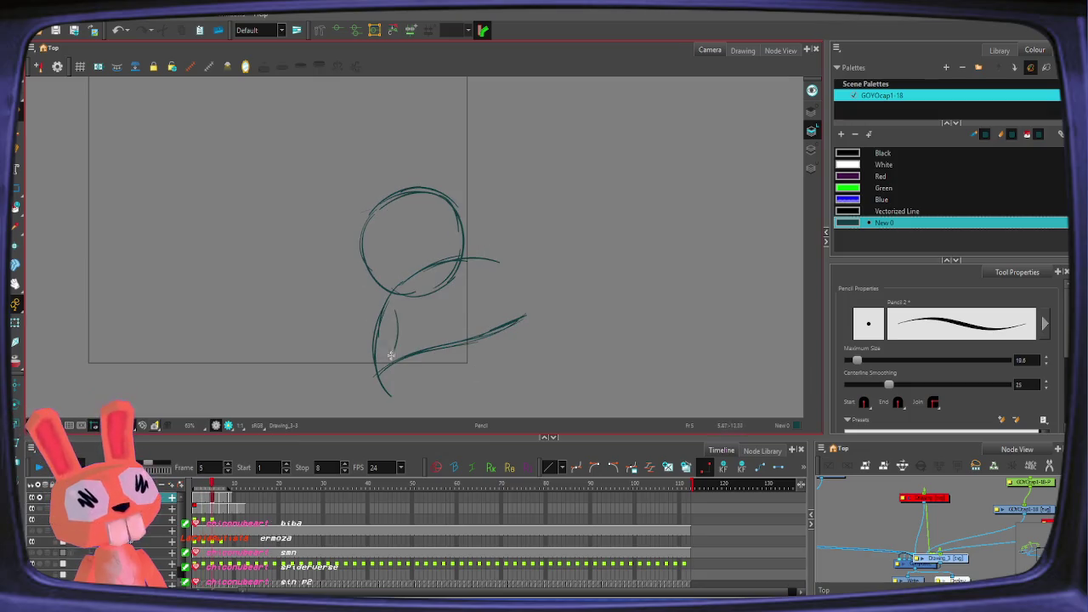
# Step: Nudge the small ellipse on frame 7 slightly left and add a short stroke near the body
pyautogui.moveTo(411, 289); pyautogui.dragTo(469, 251)
pyautogui.press('.')
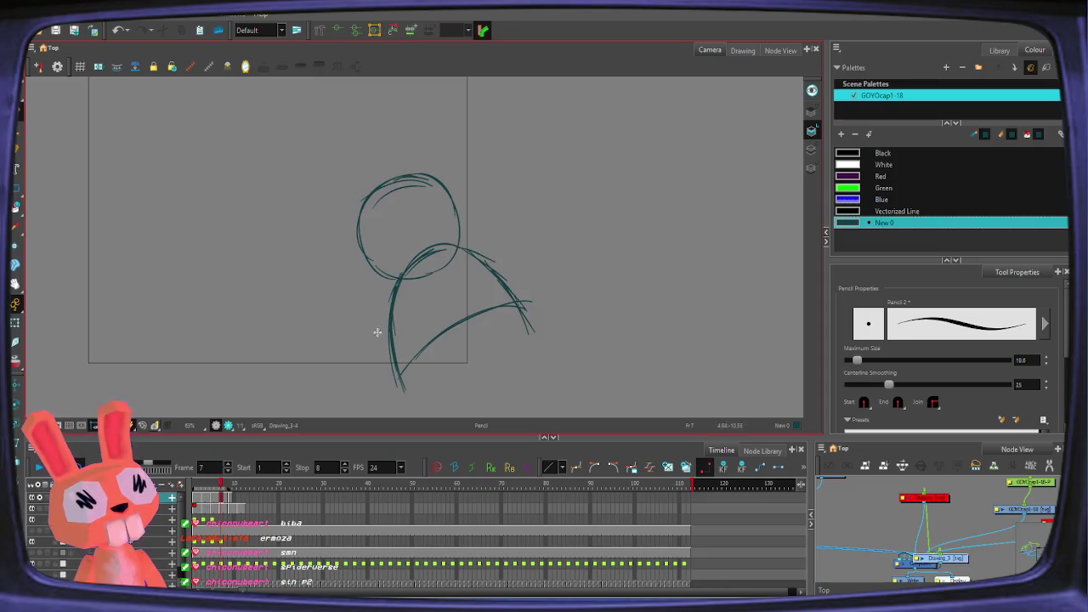
pyautogui.press(',')
pyautogui.press('.')
pyautogui.hotkey('alt', 's')
pyautogui.click(374, 355)
pyautogui.moveTo(382, 342); pyautogui.dragTo(377, 340)
pyautogui.hotkey('alt', '/')
pyautogui.moveTo(410, 297); pyautogui.dragTo(403, 326)
# Step: Shift the small ellipse on the current frame up and left to line it up
pyautogui.press(',')
pyautogui.press('.')
pyautogui.hotkey('alt', 's')
pyautogui.click(371, 351)
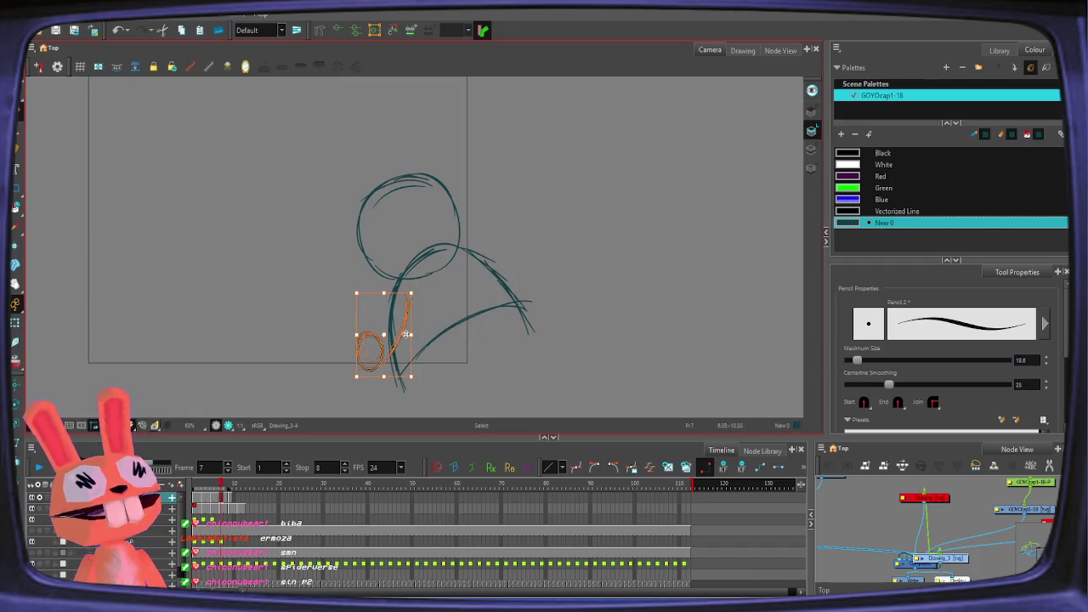
pyautogui.moveTo(385, 338); pyautogui.dragTo(382, 332)
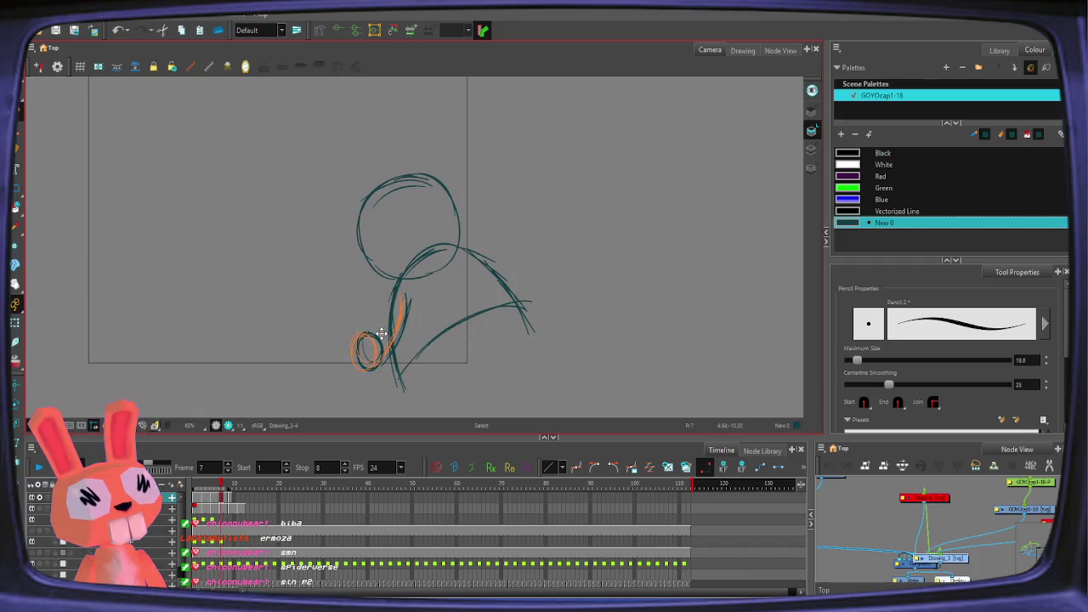
# Step: Select the lower looped stroke on frame 6 to align it
pyautogui.hotkey('alt', '/')
pyautogui.press(',')
pyautogui.hotkey('alt', 's')
pyautogui.click(398, 334)
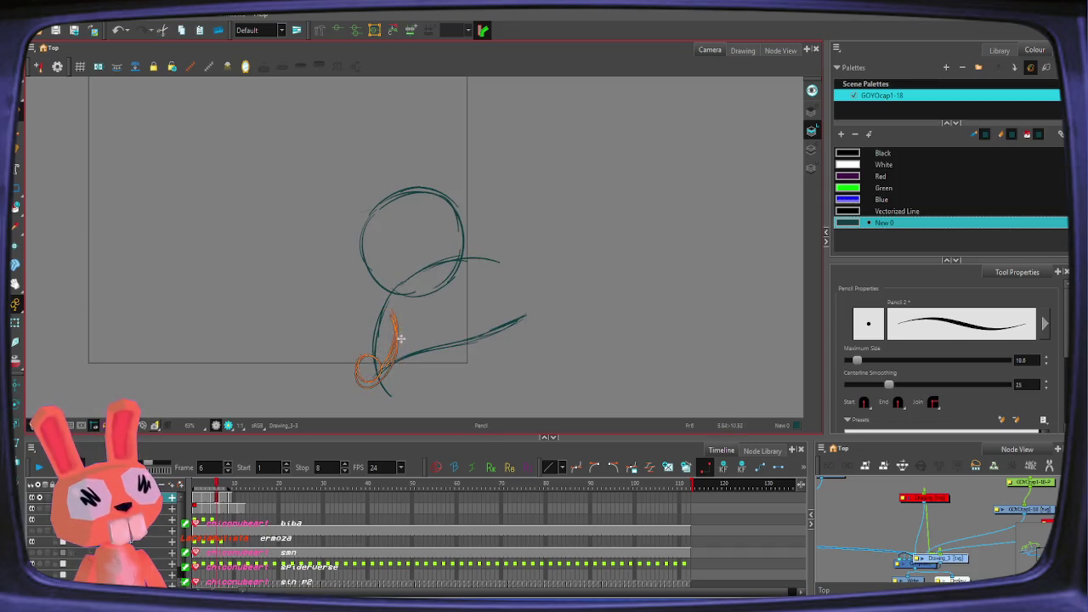
pyautogui.press('.')
pyautogui.hotkey('alt', '/')
pyautogui.press(',')
pyautogui.press(',')
pyautogui.press(',')
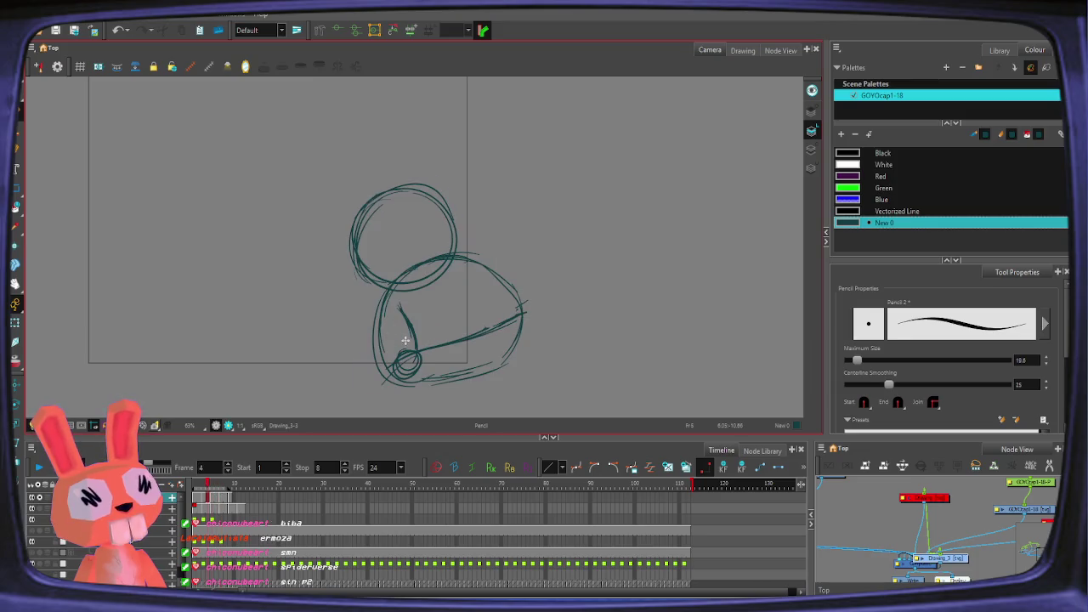
# Step: Align the lower loop strokes on frames 4 and 2, then play the drawing loop
pyautogui.click(408, 308)
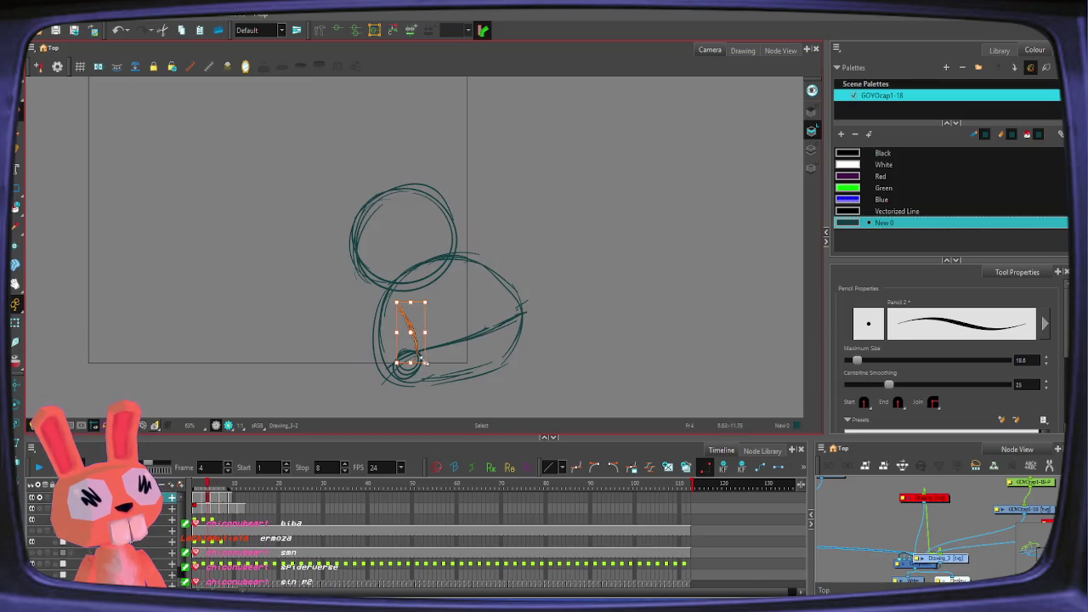
pyautogui.hotkey('alt', '/')
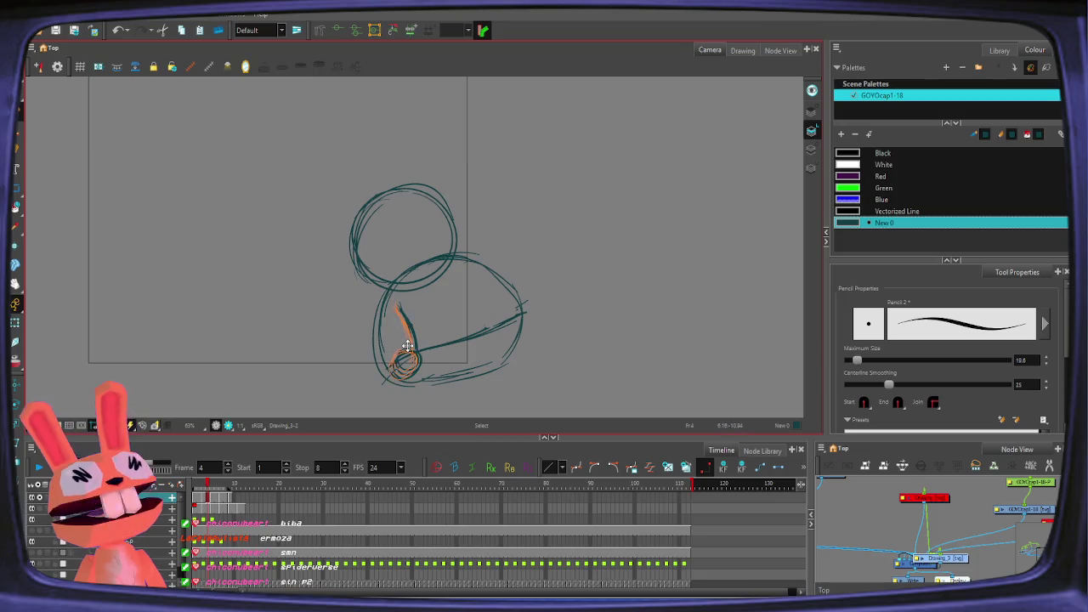
pyautogui.press(',')
pyautogui.press(',')
pyautogui.click(428, 316)
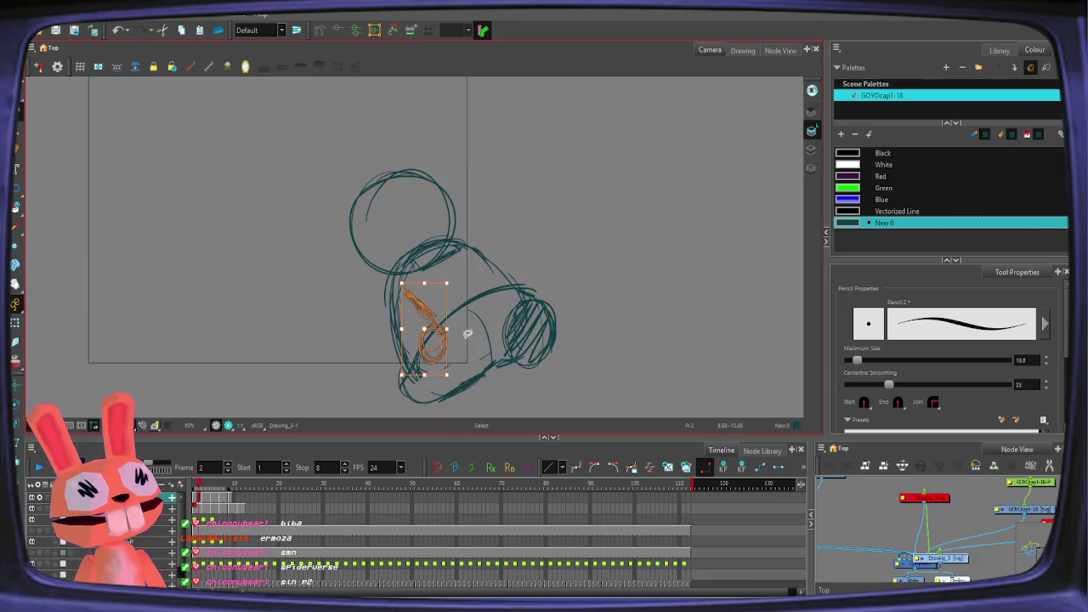
pyautogui.hotkey('alt', '/')
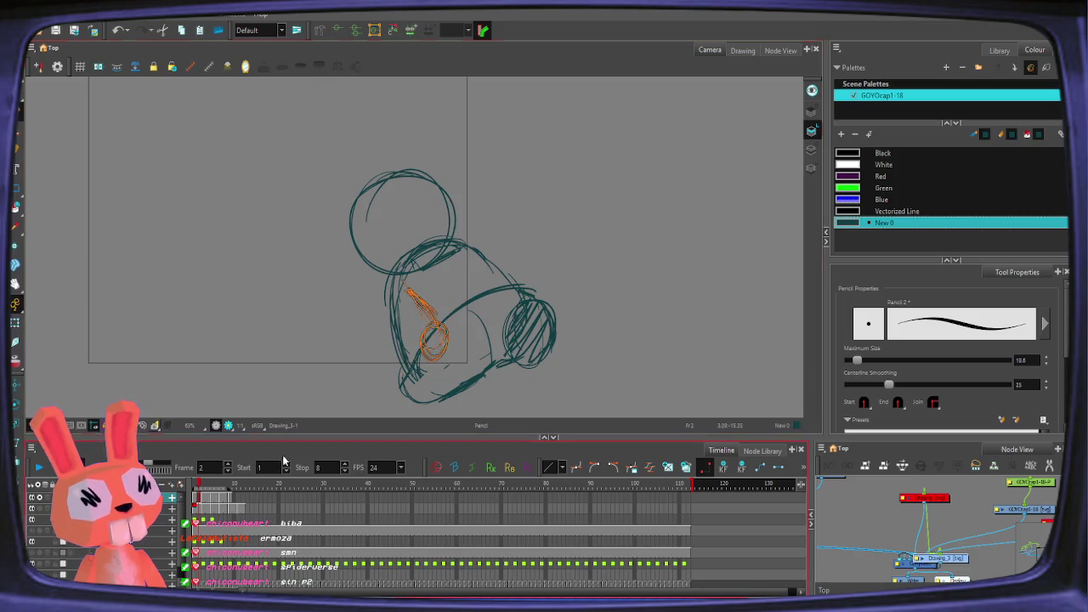
pyautogui.click(38, 470)
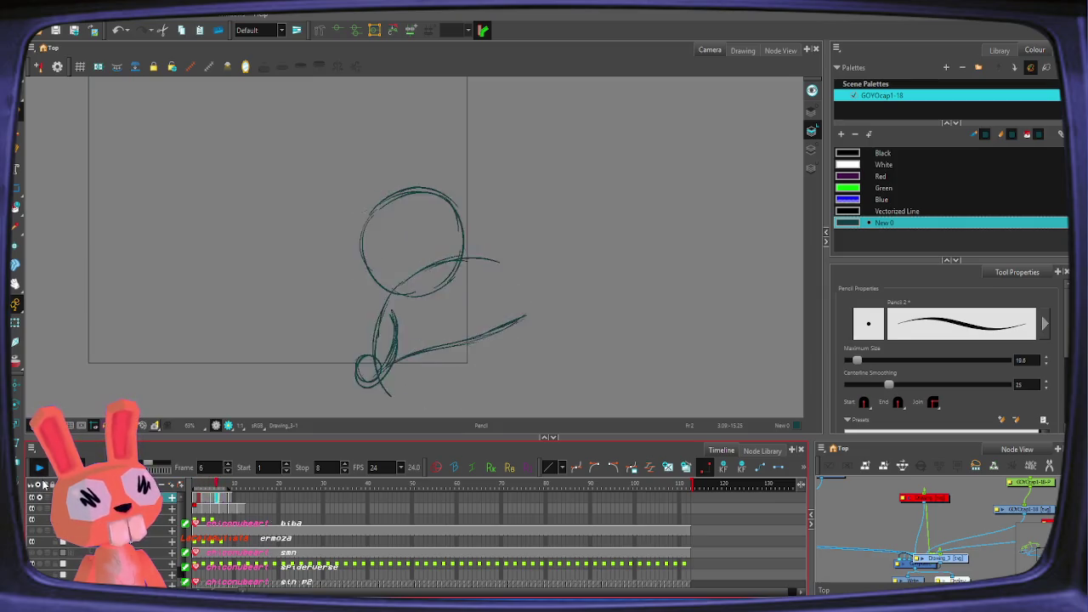
pyautogui.press('Return')
# Step: Move the eight rabbit drawing cells to frames 9–16 and display the Library's Drawing Substitution
pyautogui.click(201, 505)
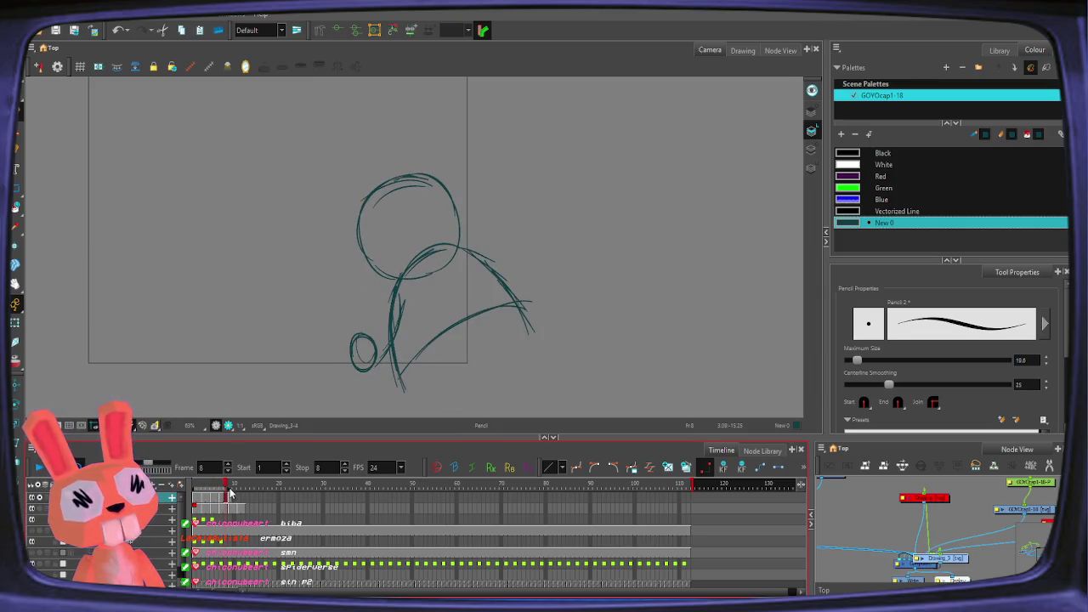
pyautogui.moveTo(197, 498)
pyautogui.mouseDown()
pyautogui.moveTo(258, 504)
pyautogui.moveTo(243, 503)
pyautogui.mouseUp()
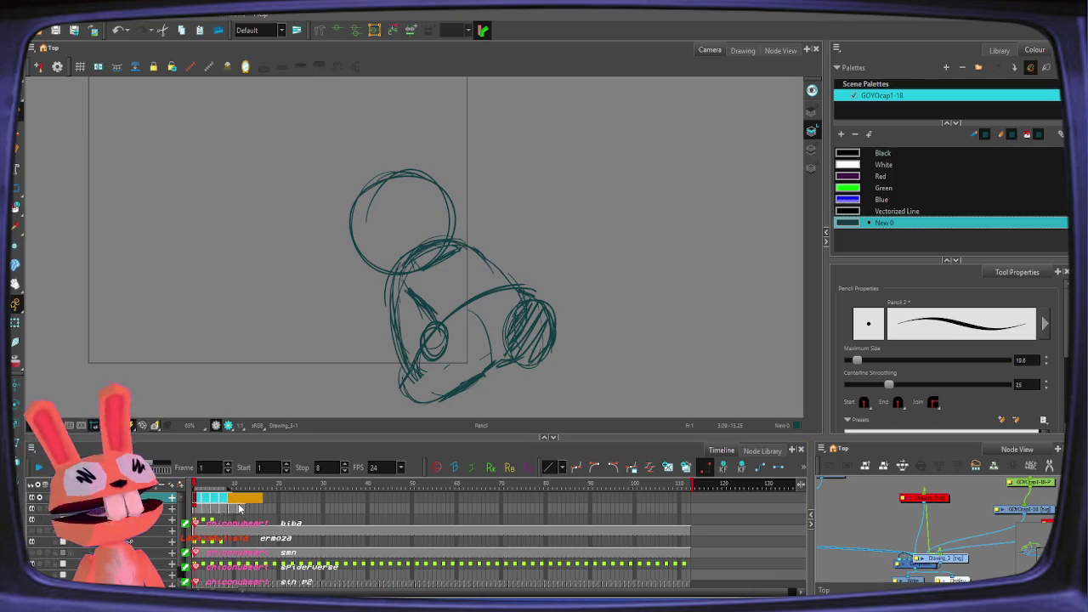
pyautogui.moveTo(238, 505); pyautogui.dragTo(238, 504)
pyautogui.click(231, 502)
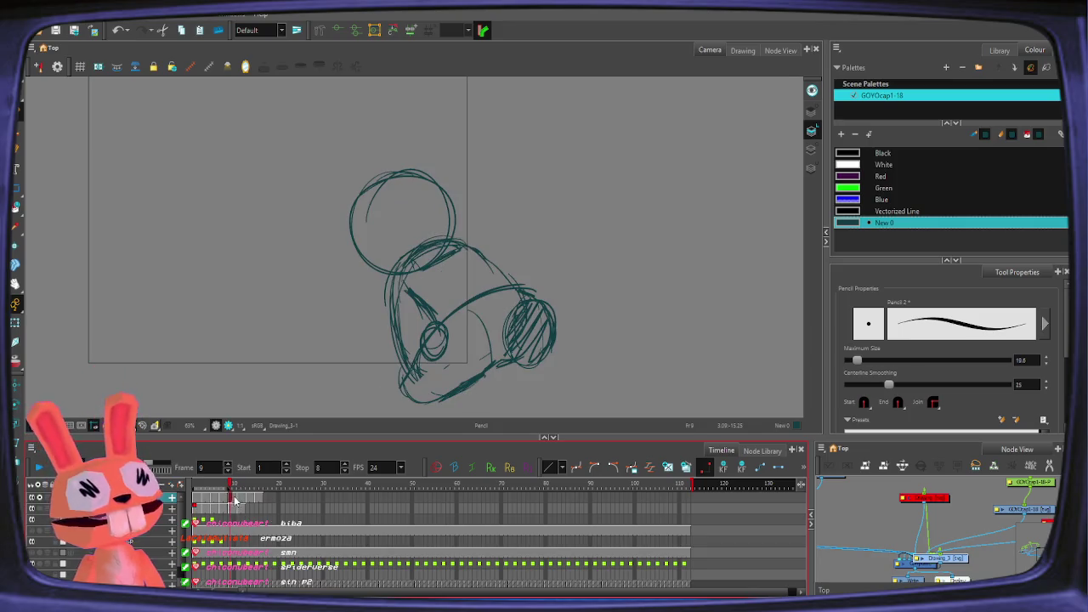
pyautogui.click(1000, 51)
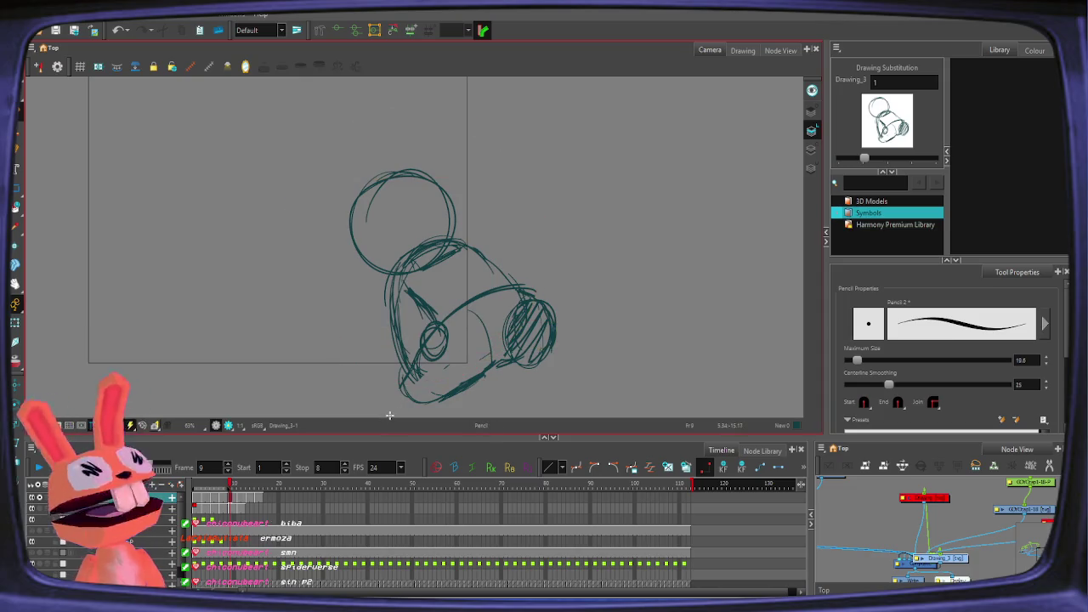
# Step: Erase the eye circle and inner strokes, then draw a small circle at the lower front with onion skin
pyautogui.hotkey('alt', 'shift', 'd')
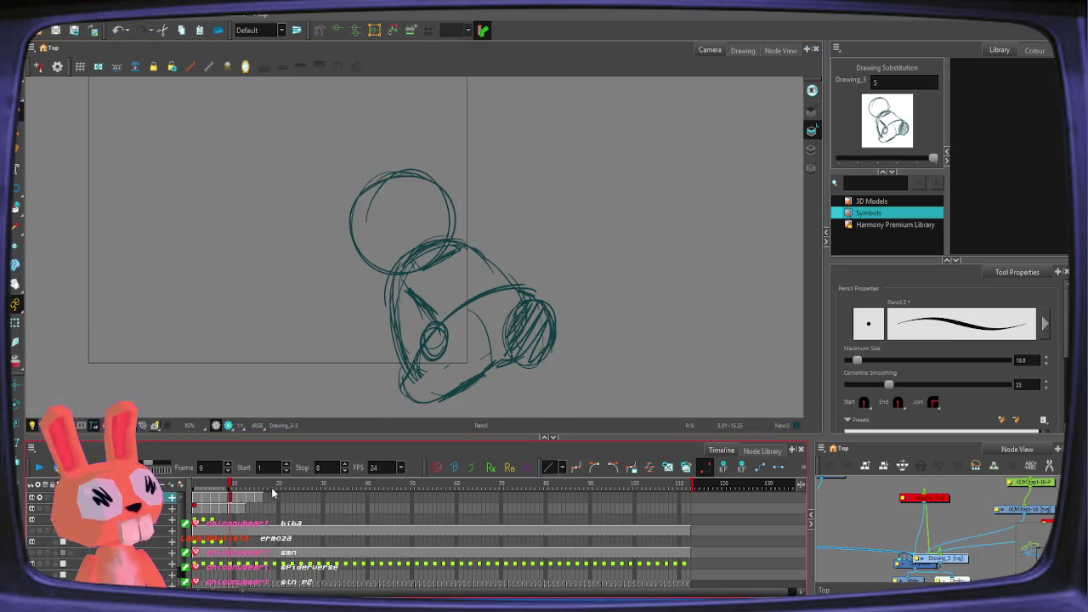
pyautogui.moveTo(240, 503)
pyautogui.mouseDown()
pyautogui.moveTo(263, 504)
pyautogui.moveTo(226, 504)
pyautogui.mouseUp()
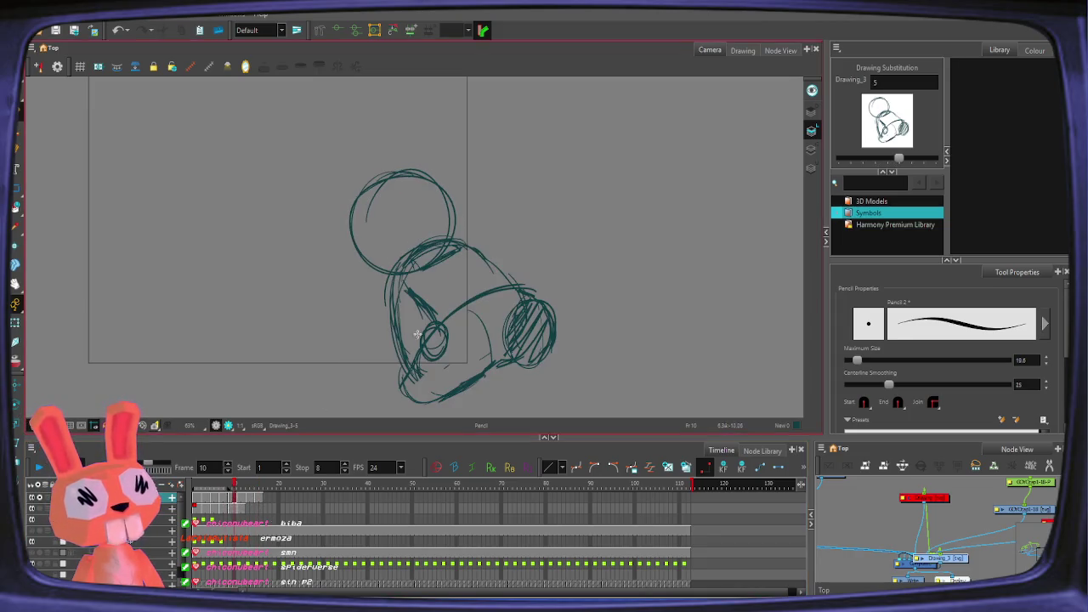
pyautogui.press(',')
pyautogui.press('.')
pyautogui.press('.')
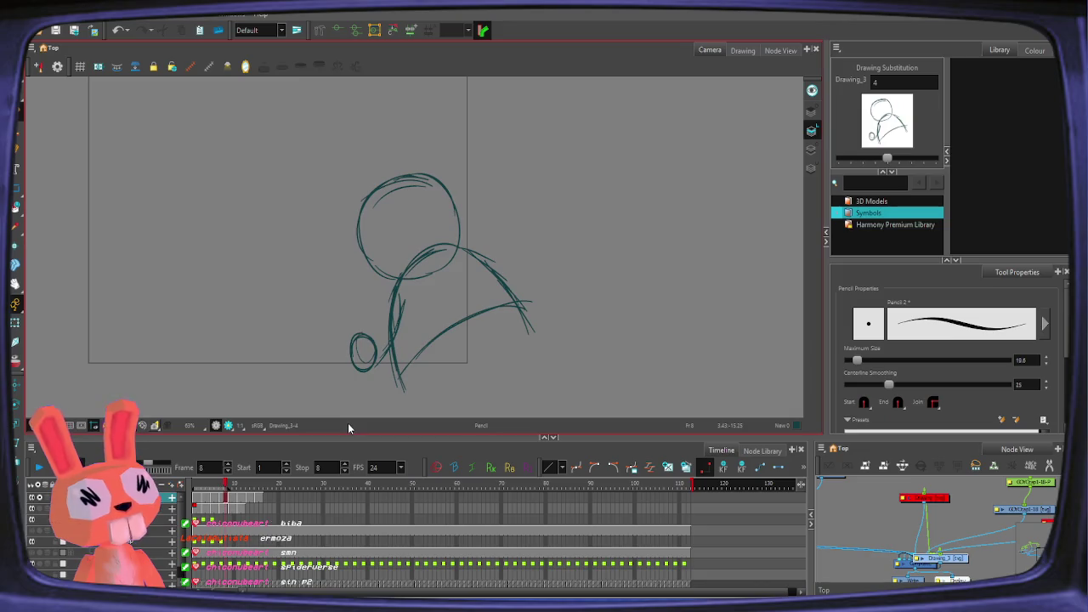
pyautogui.press('.')
pyautogui.moveTo(434, 304)
pyautogui.mouseDown()
pyautogui.moveTo(450, 344)
pyautogui.moveTo(469, 331)
pyautogui.mouseUp()
pyautogui.hotkey('alt', 'o')
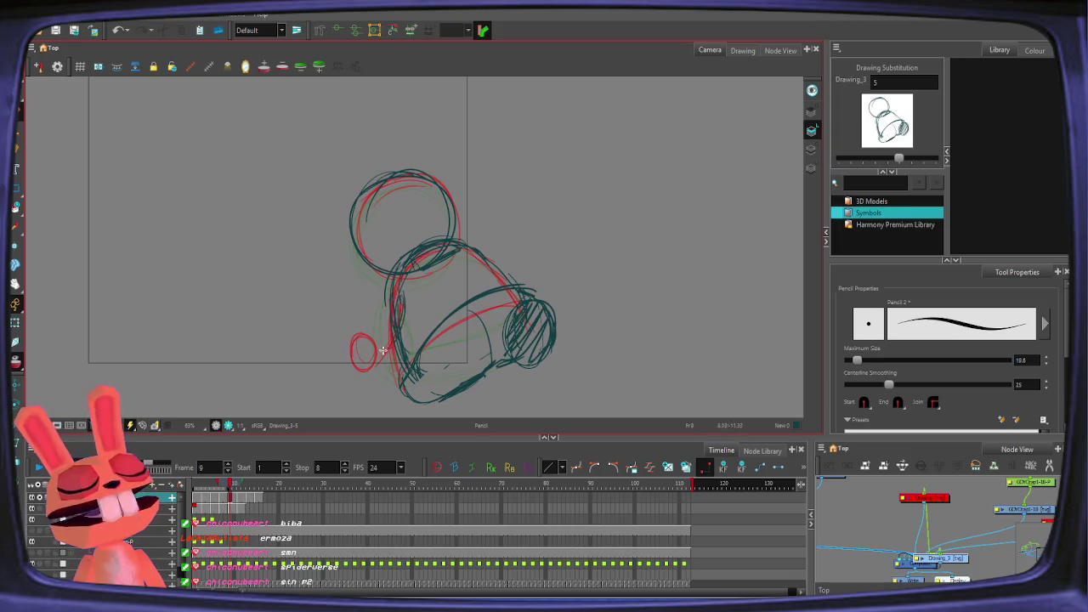
pyautogui.moveTo(370, 336)
pyautogui.mouseDown()
pyautogui.moveTo(362, 357)
pyautogui.moveTo(403, 293)
pyautogui.mouseUp()
# Step: Delete the old small circle and inner stroke on drawing 6
pyautogui.press(',')
pyautogui.press('.')
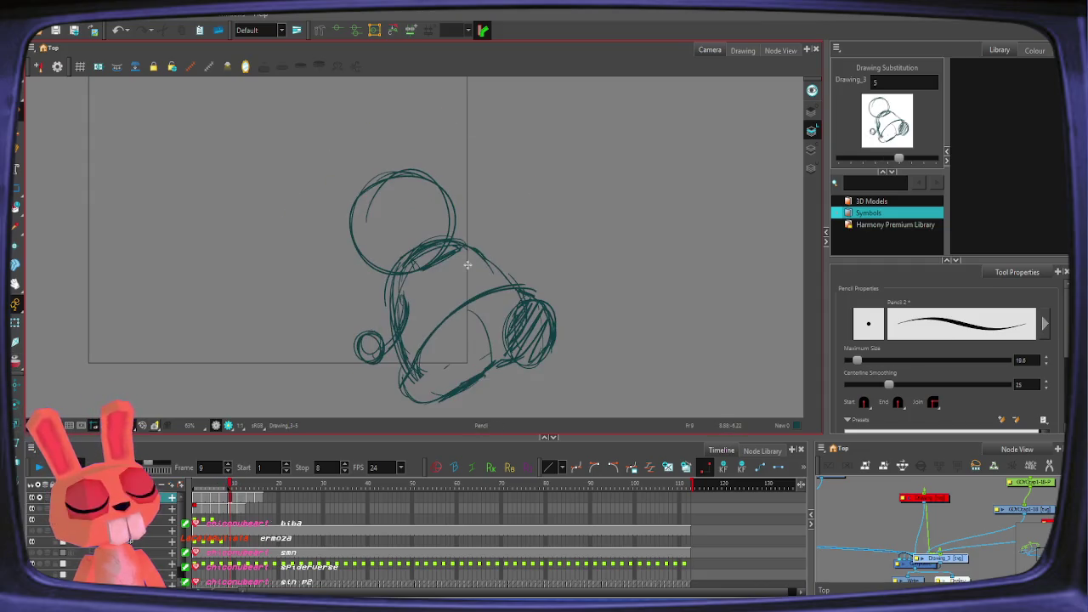
pyautogui.click(375, 330)
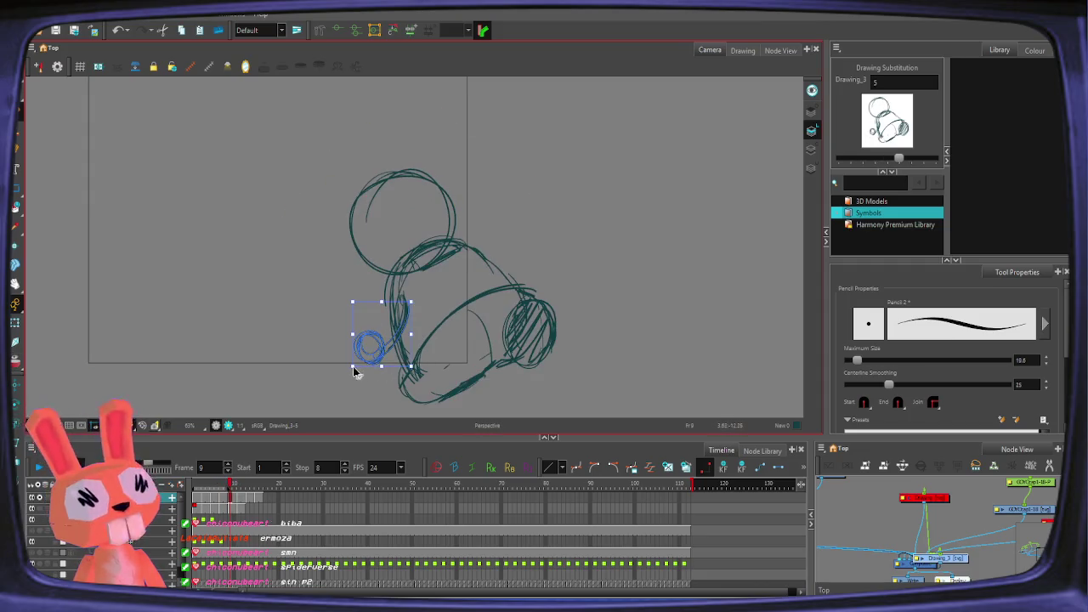
pyautogui.hotkey('alt', '/')
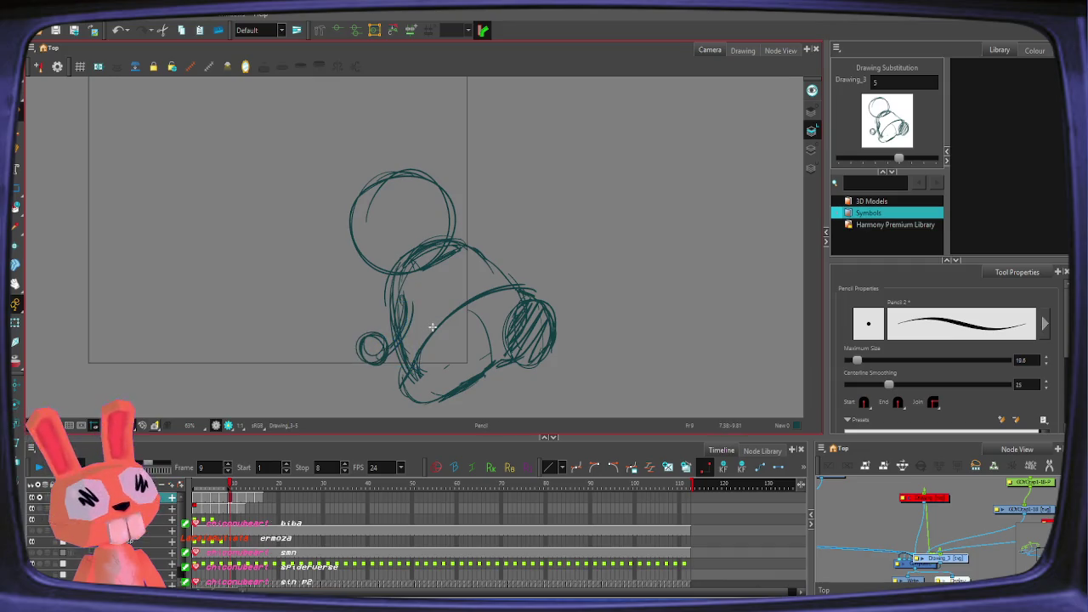
pyautogui.press('.')
pyautogui.press('.')
pyautogui.hotkey('alt', 's')
pyautogui.moveTo(390, 301); pyautogui.dragTo(429, 385)
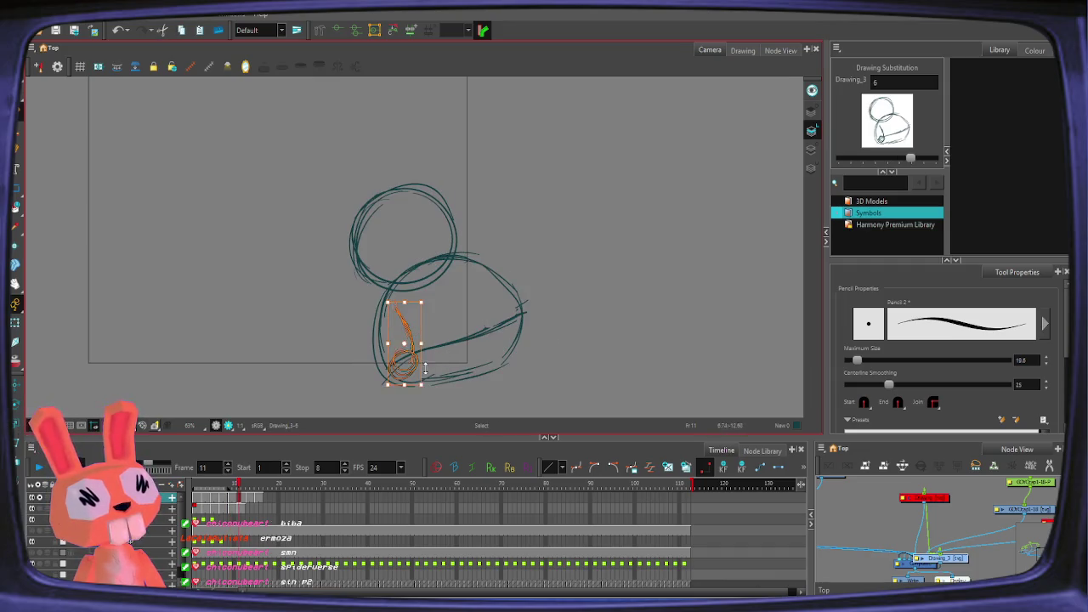
pyautogui.press('Delete')
pyautogui.hotkey('alt', '/')
pyautogui.hotkey('alt', 'o')
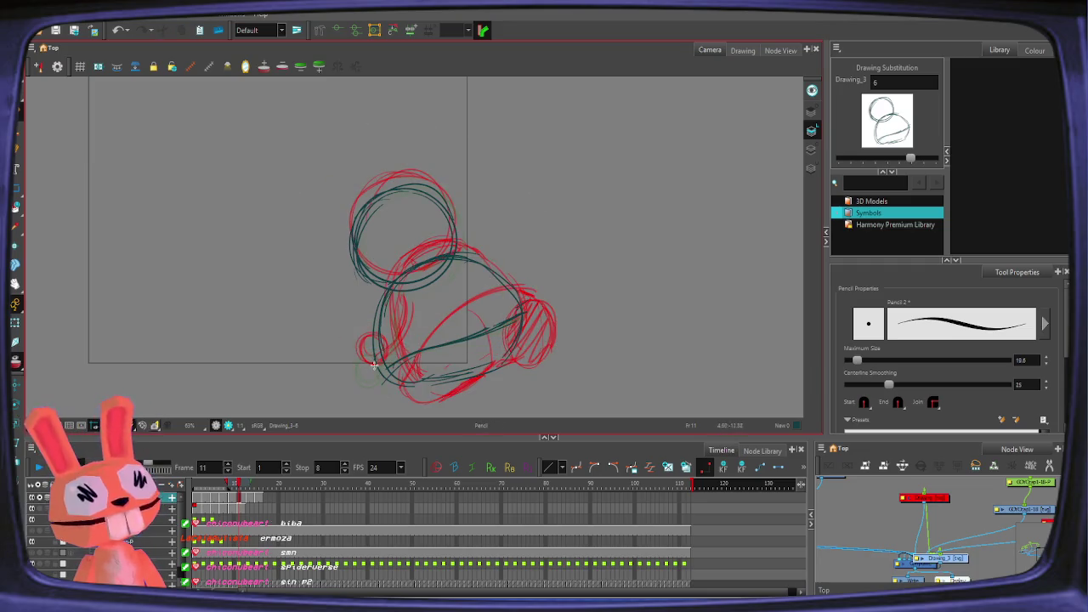
# Step: Extend the short front stroke and select the lower loop strokes on drawing 7
pyautogui.press('.')
pyautogui.press(',')
pyautogui.hotkey('ctrl', 'alt')
pyautogui.hotkey('alt', 'o')
pyautogui.press('.')
pyautogui.press(',')
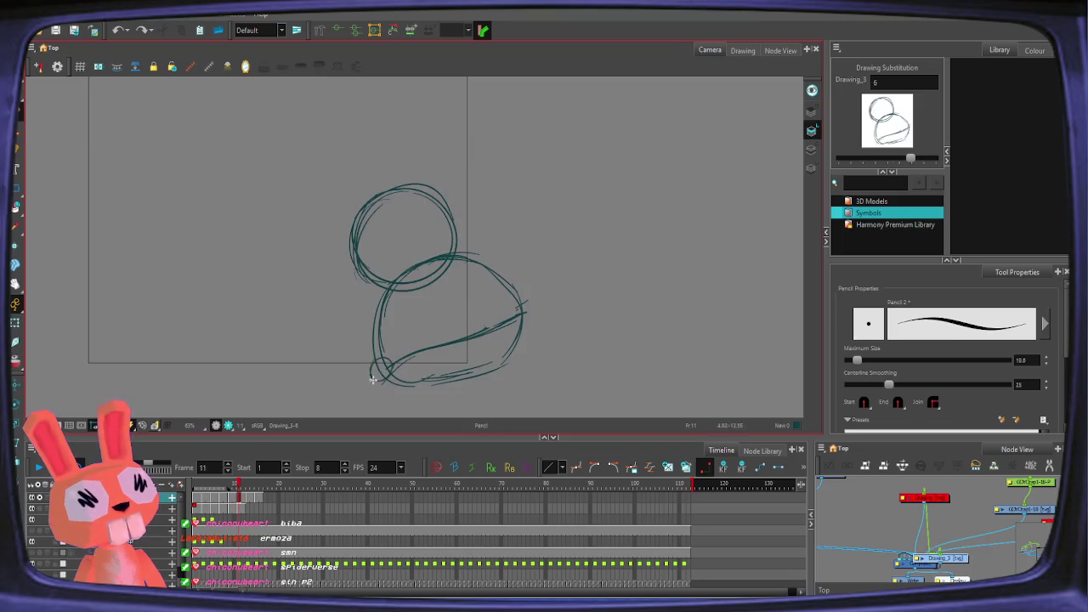
pyautogui.moveTo(400, 329); pyautogui.dragTo(396, 311)
pyautogui.press('.')
pyautogui.press('.')
pyautogui.press(',')
pyautogui.press('.')
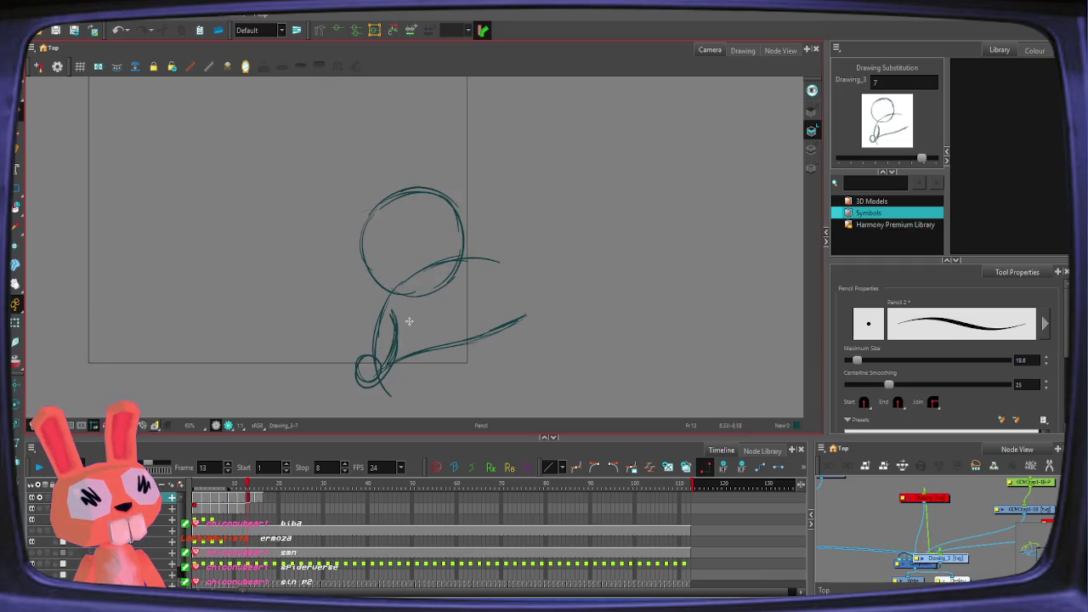
pyautogui.moveTo(409, 318); pyautogui.dragTo(358, 406)
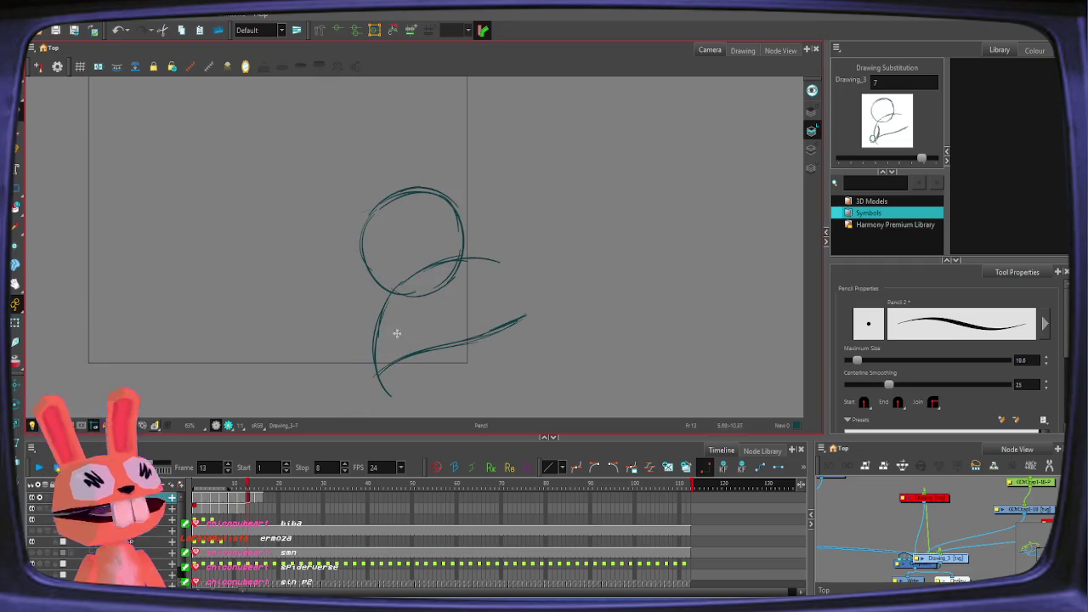
pyautogui.click(258, 500)
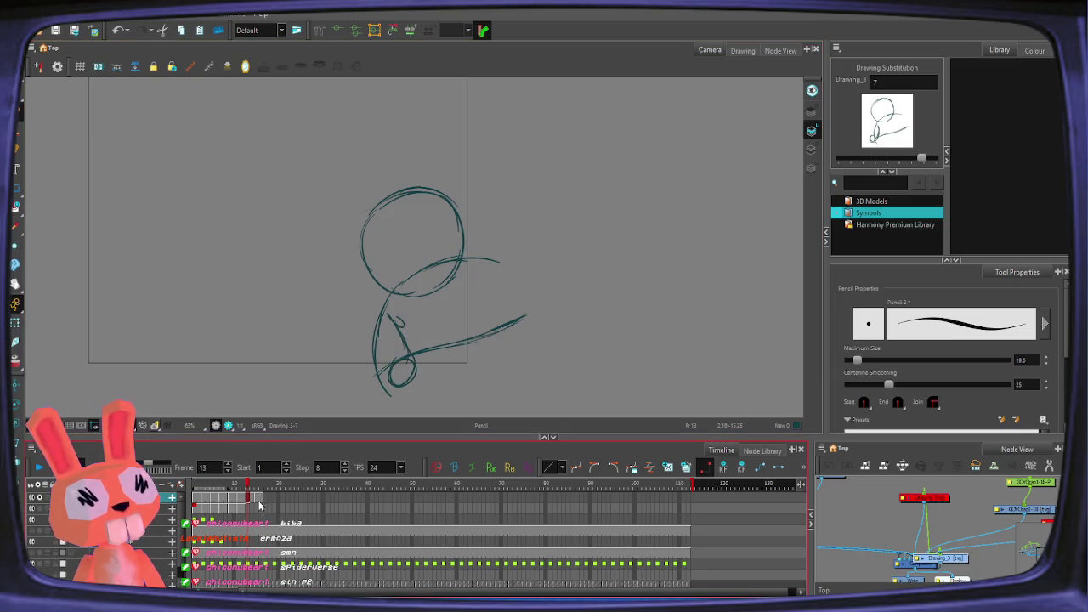
# Step: Scrub to drawing 5 and compare it with neighbouring frames using onion skin
pyautogui.click(199, 505)
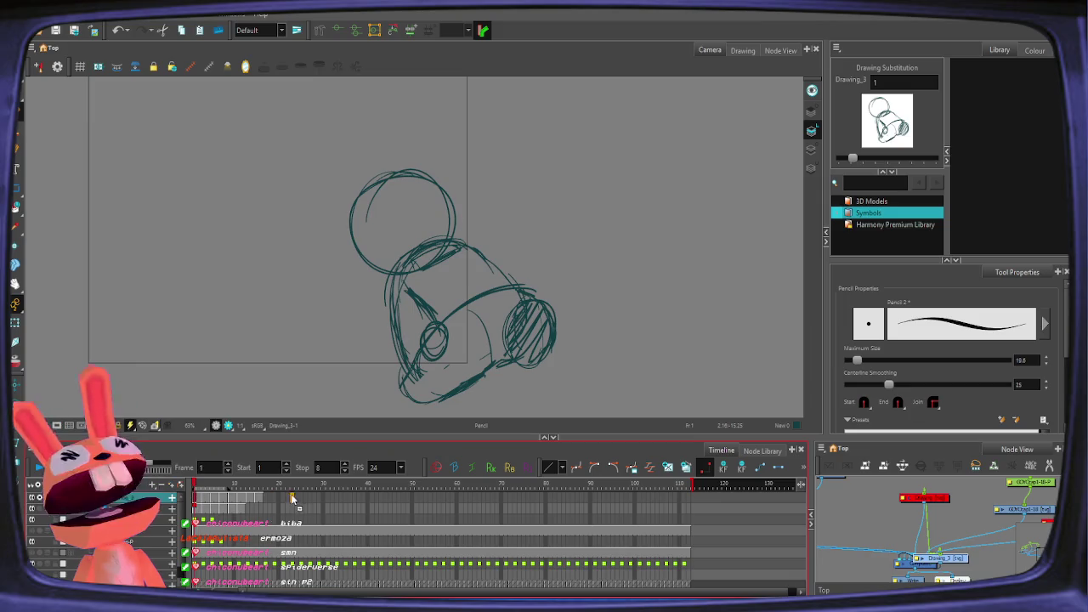
pyautogui.click(199, 504)
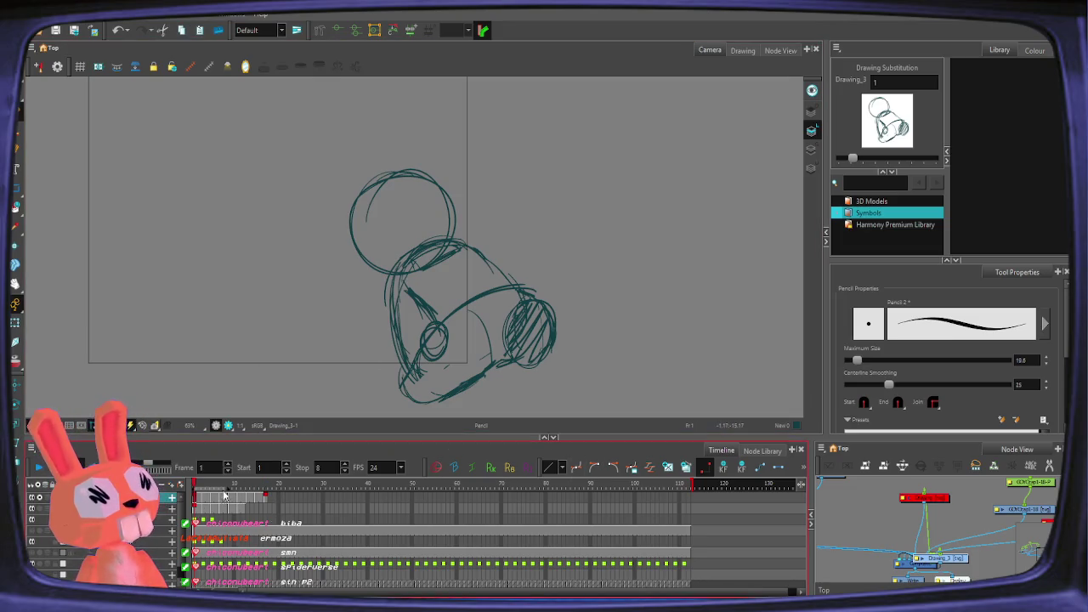
pyautogui.click(262, 493)
pyautogui.press('.')
pyautogui.press('.')
pyautogui.moveTo(237, 496)
pyautogui.mouseDown()
pyautogui.moveTo(211, 493)
pyautogui.moveTo(241, 496)
pyautogui.mouseUp()
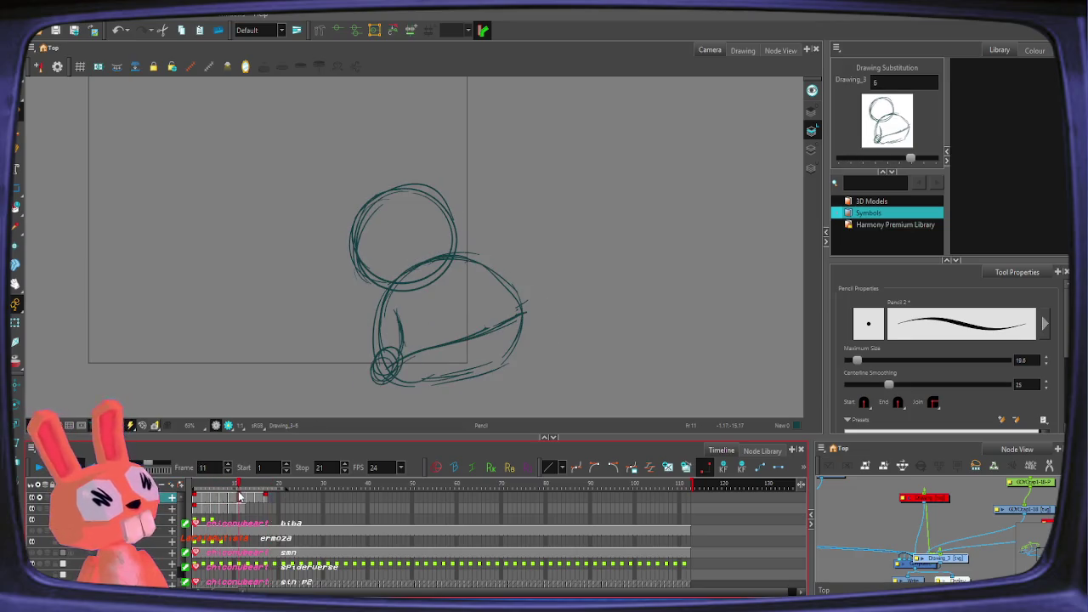
pyautogui.hotkey('alt', 'o')
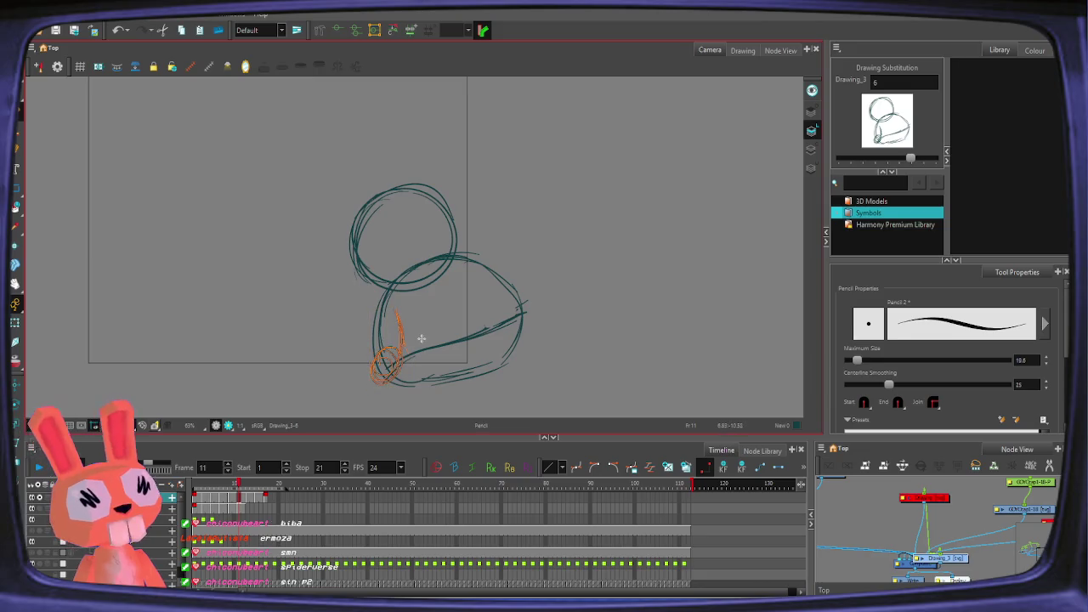
pyautogui.hotkey('alt', 'o')
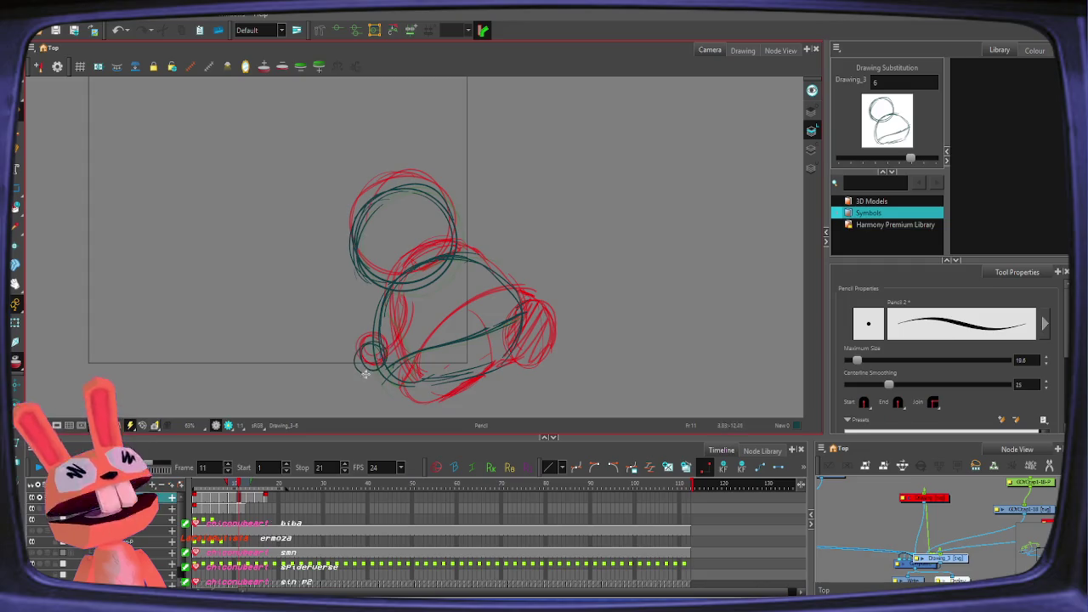
pyautogui.hotkey('alt', 'o')
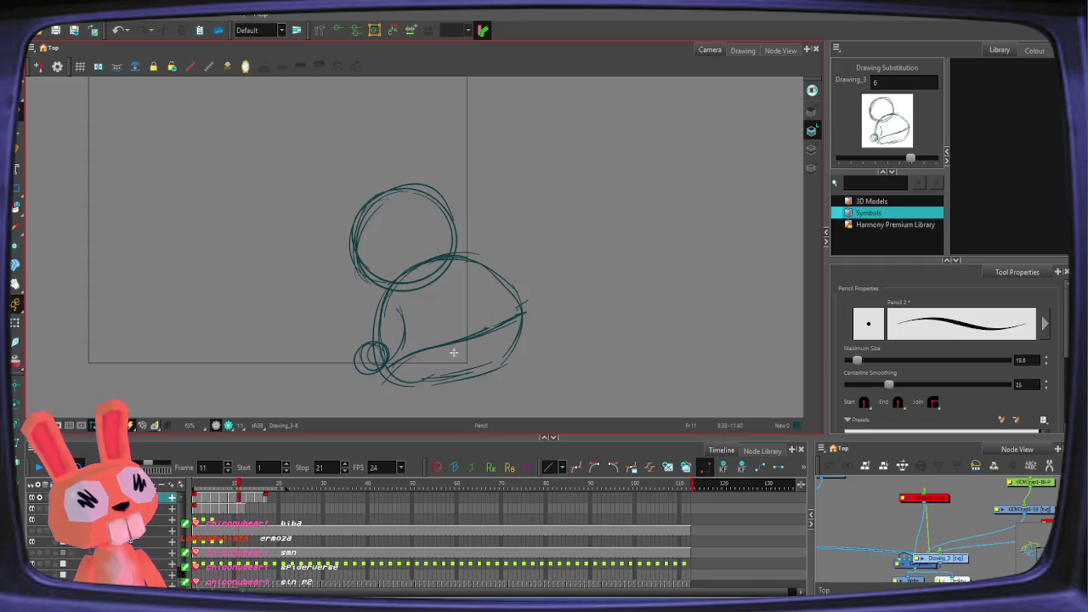
# Step: Replace the small bottom loop on drawing 7 with a newly drawn loop
pyautogui.press('.')
pyautogui.click(427, 356)
pyautogui.press('Delete')
pyautogui.hotkey('alt', '/')
pyautogui.hotkey('alt', 'o')
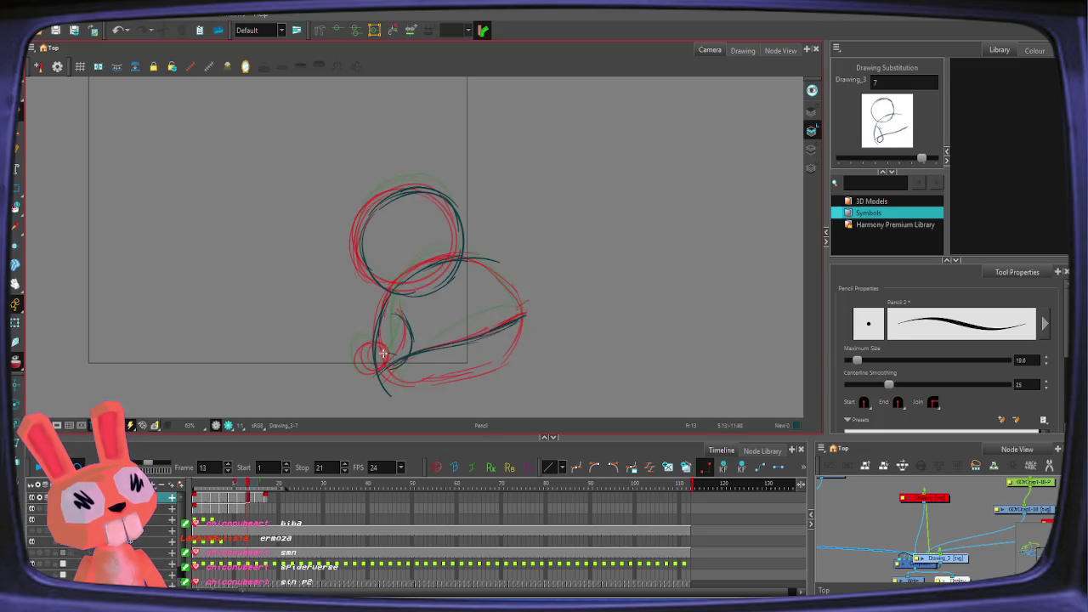
pyautogui.moveTo(383, 353); pyautogui.dragTo(440, 352)
pyautogui.hotkey('alt', 'o')
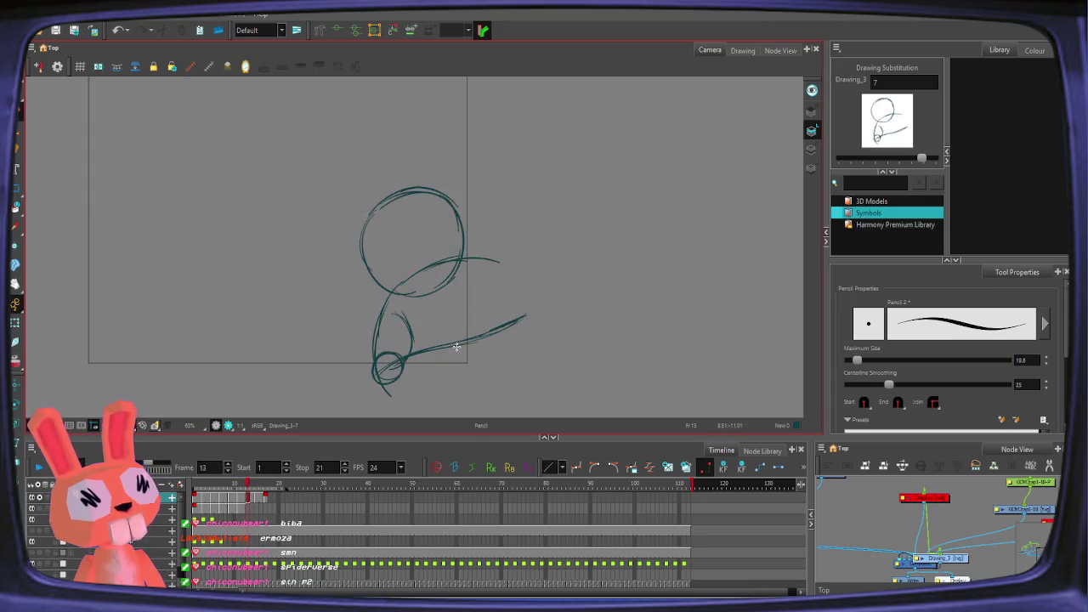
# Step: Undo the last lower-left stroke on drawing 8 and play the animation from the start
pyautogui.press('.')
pyautogui.hotkey('alt', 'o')
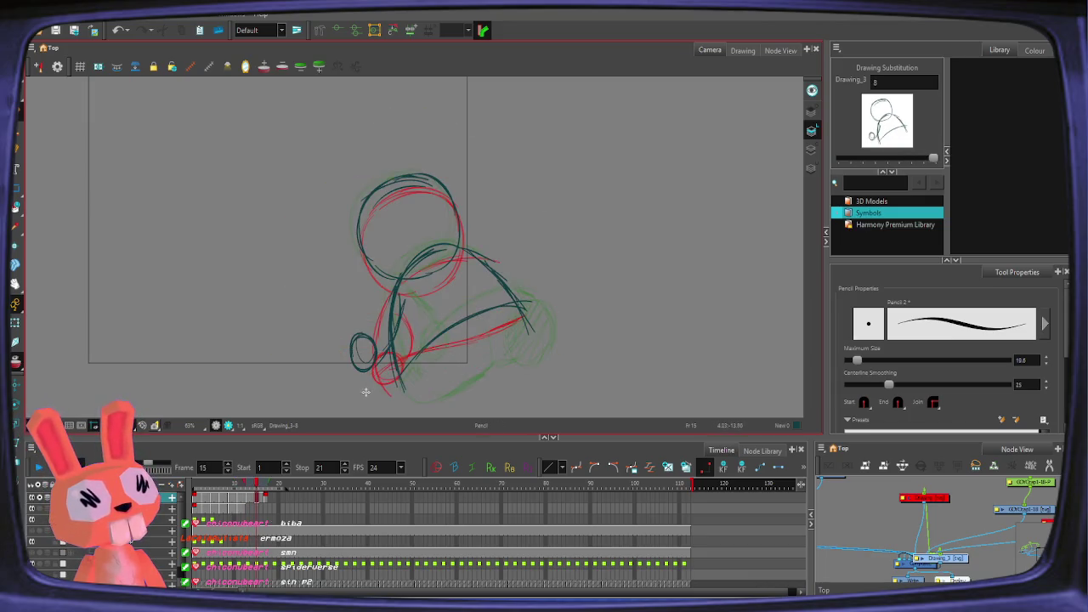
pyautogui.hotkey('ctrl', 'z')
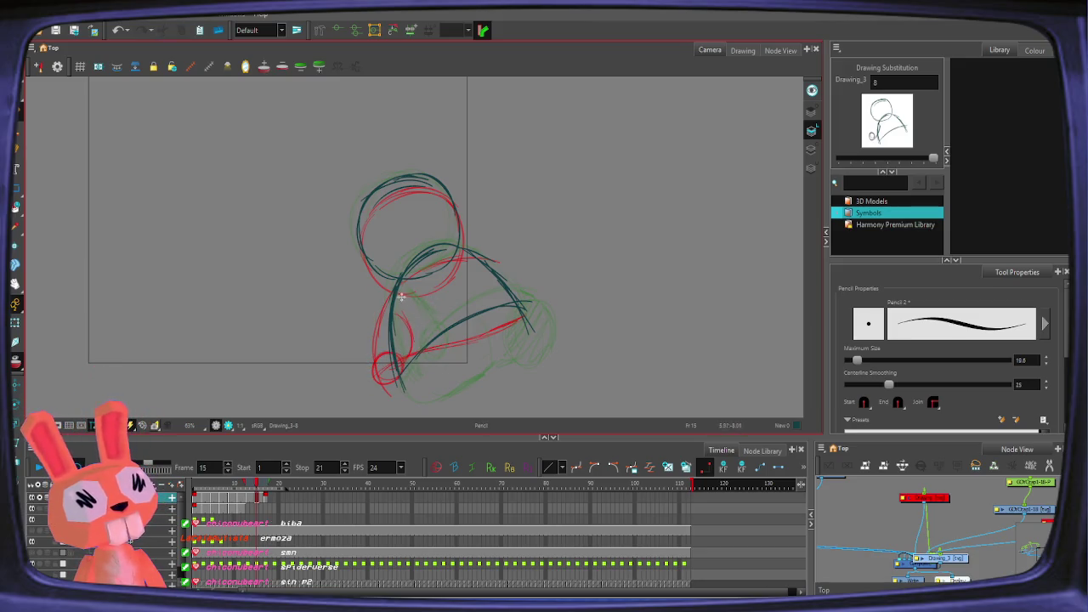
pyautogui.hotkey('alt', 'o')
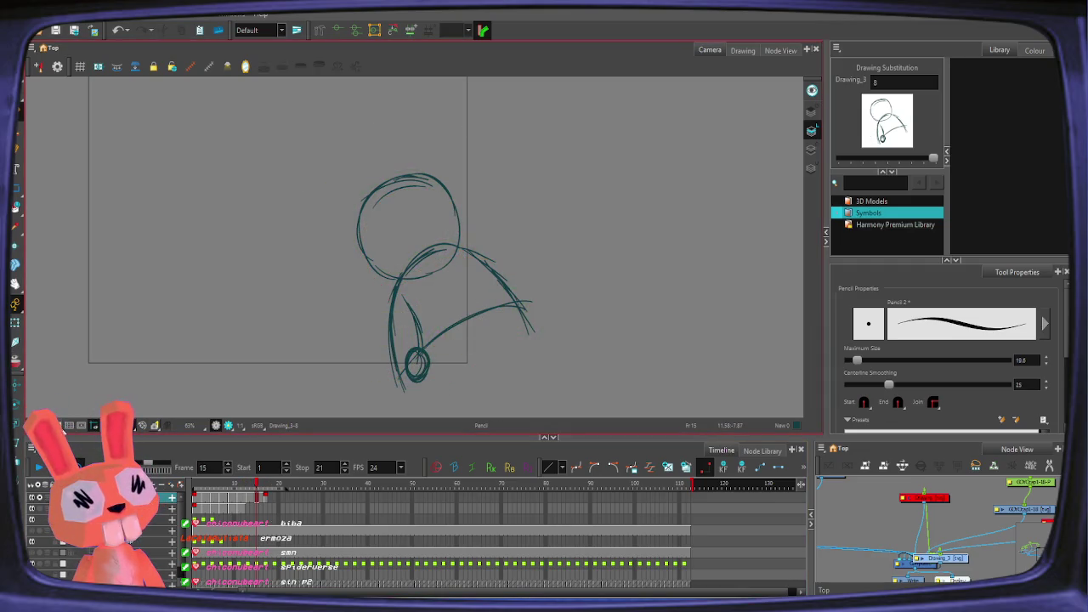
pyautogui.press('Return')
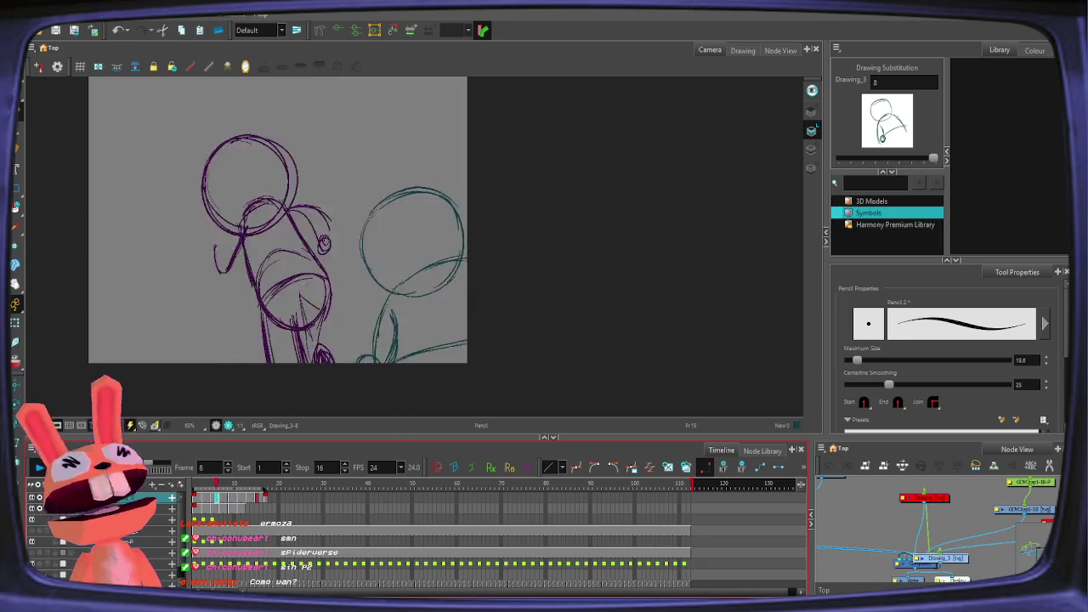
# Step: Select frames 1–12 of the purple rabbit layer, loop playback, and recentre the camera frame with Shift+M
pyautogui.press('Return')
pyautogui.click(197, 510)
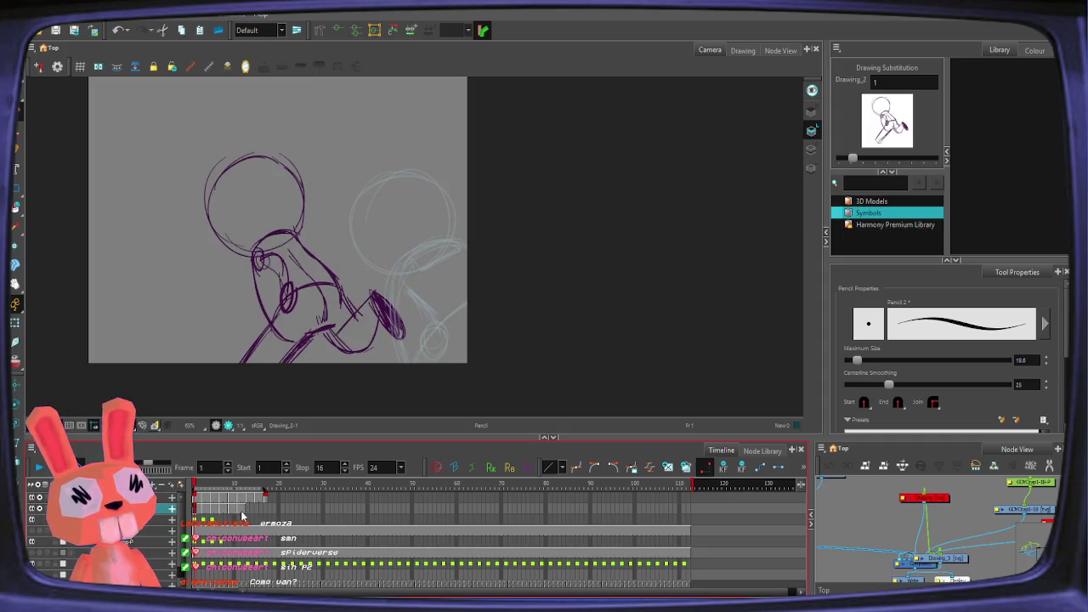
pyautogui.moveTo(199, 510); pyautogui.dragTo(247, 509)
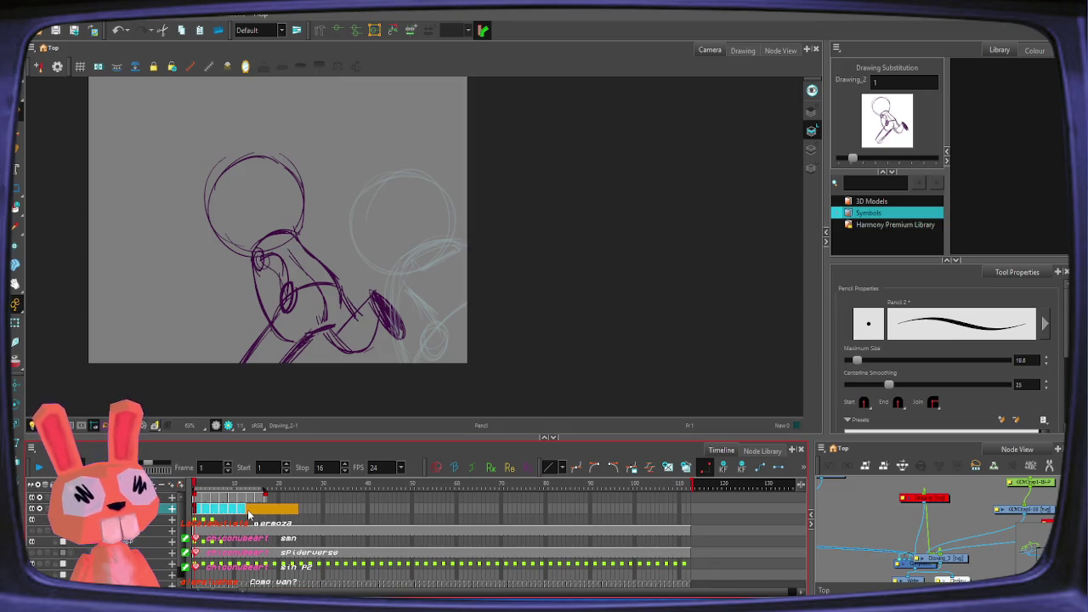
pyautogui.press('Return')
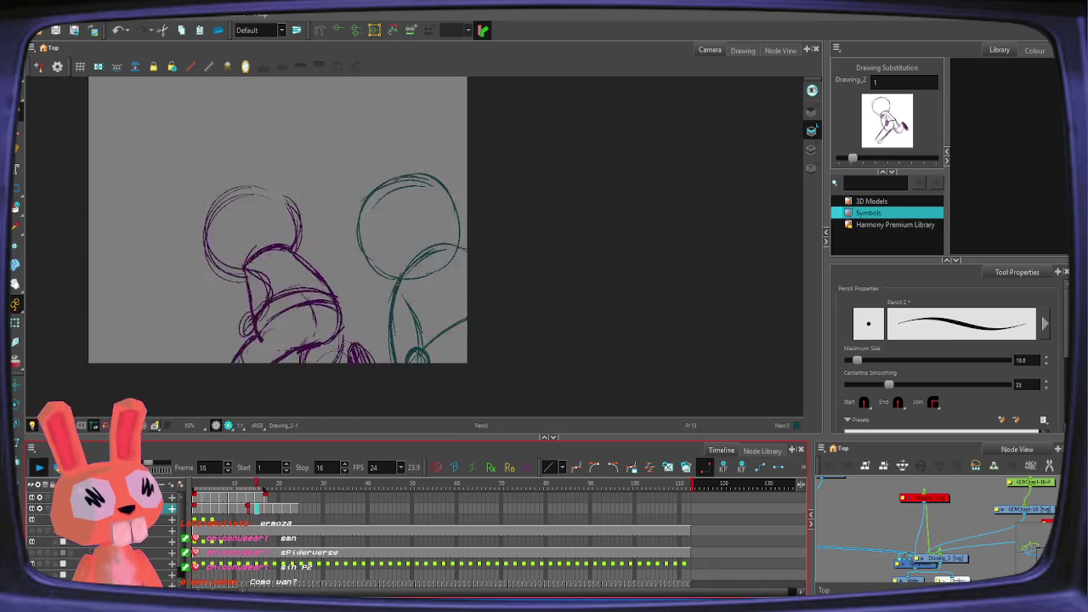
pyautogui.click(40, 469)
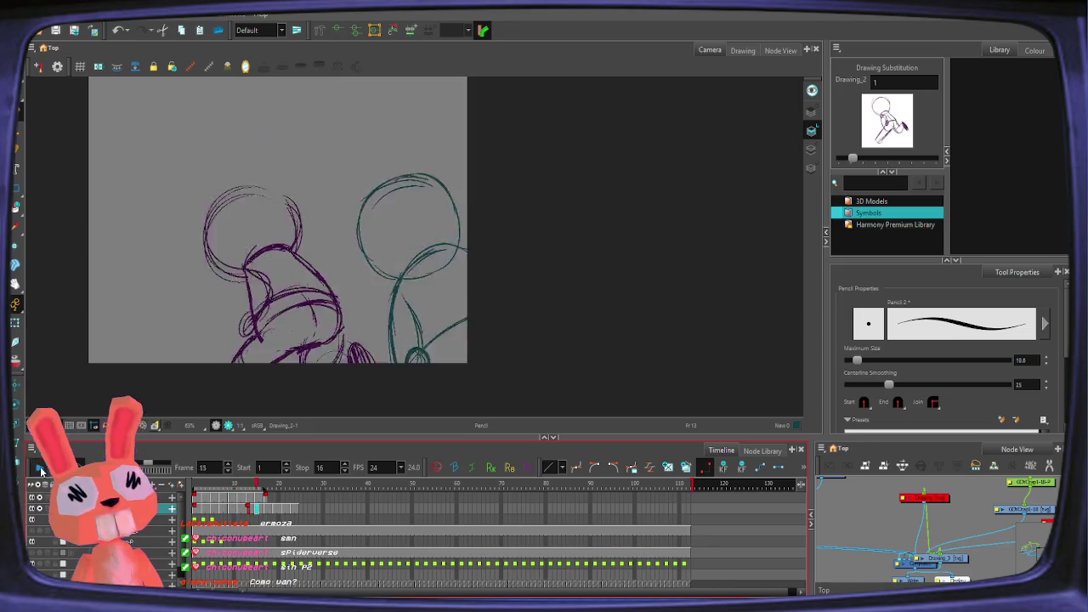
pyautogui.click(40, 468)
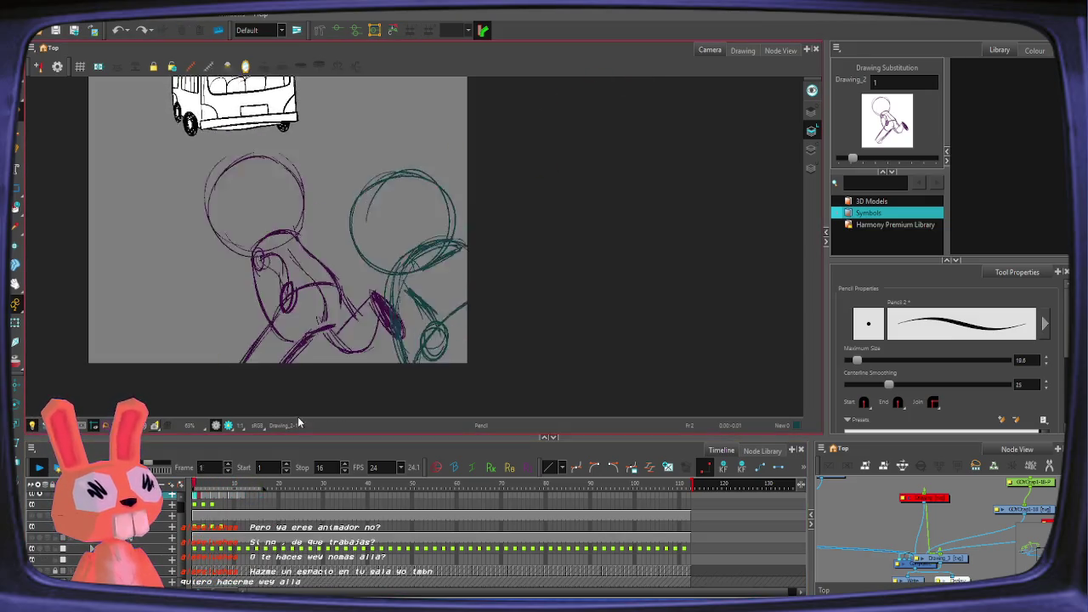
pyautogui.hotkey('shift', 'm')
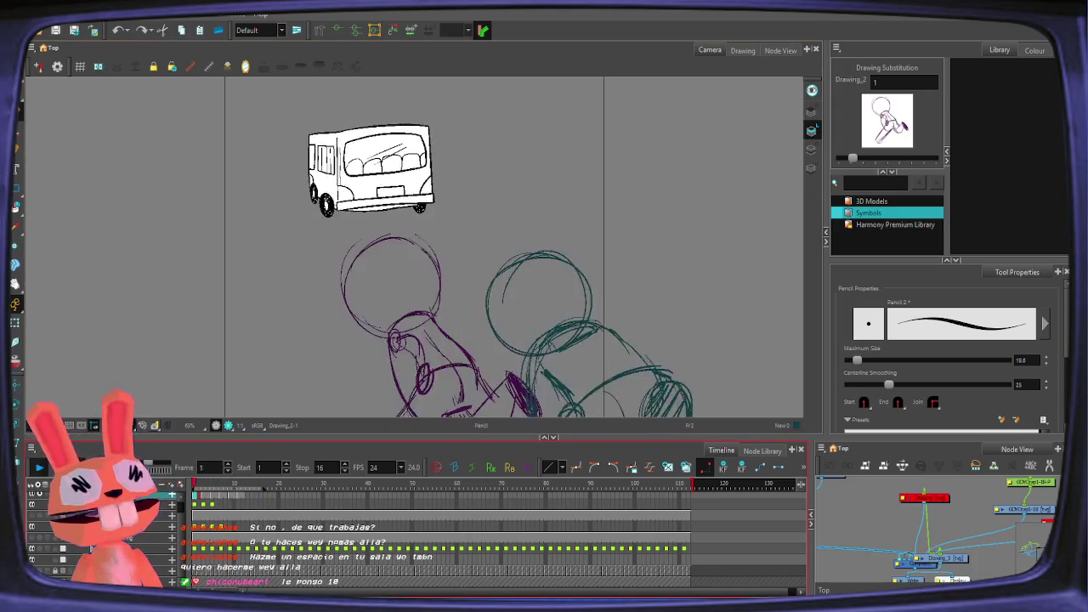
pyautogui.write('3')
# Step: Select the teal rabbit's Drawing_3 cells for frames 1–32
pyautogui.press('Return')
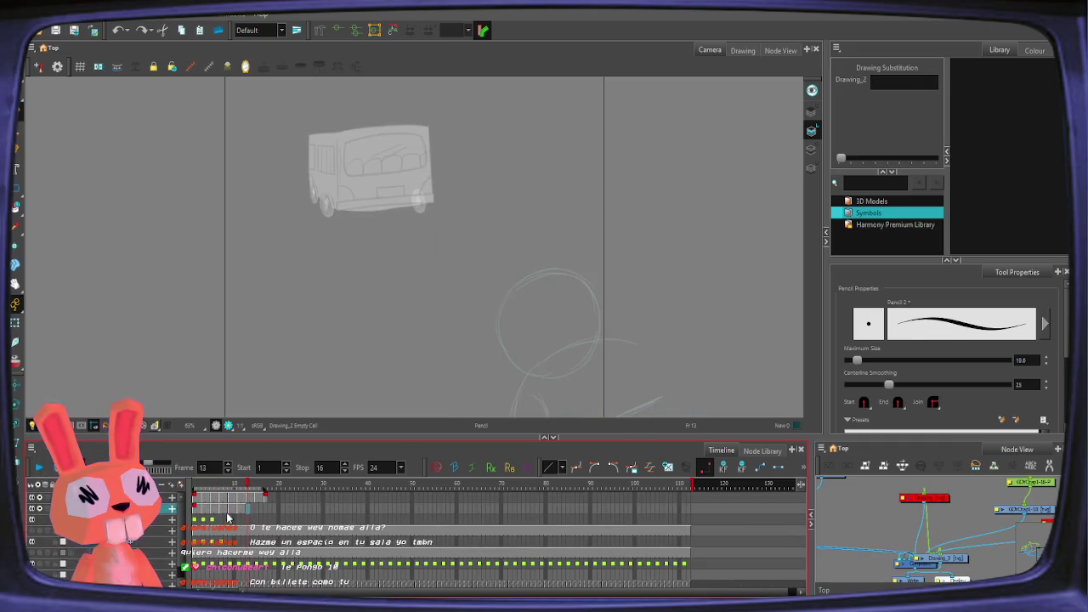
pyautogui.click(197, 499)
pyautogui.moveTo(197, 500); pyautogui.dragTo(267, 502)
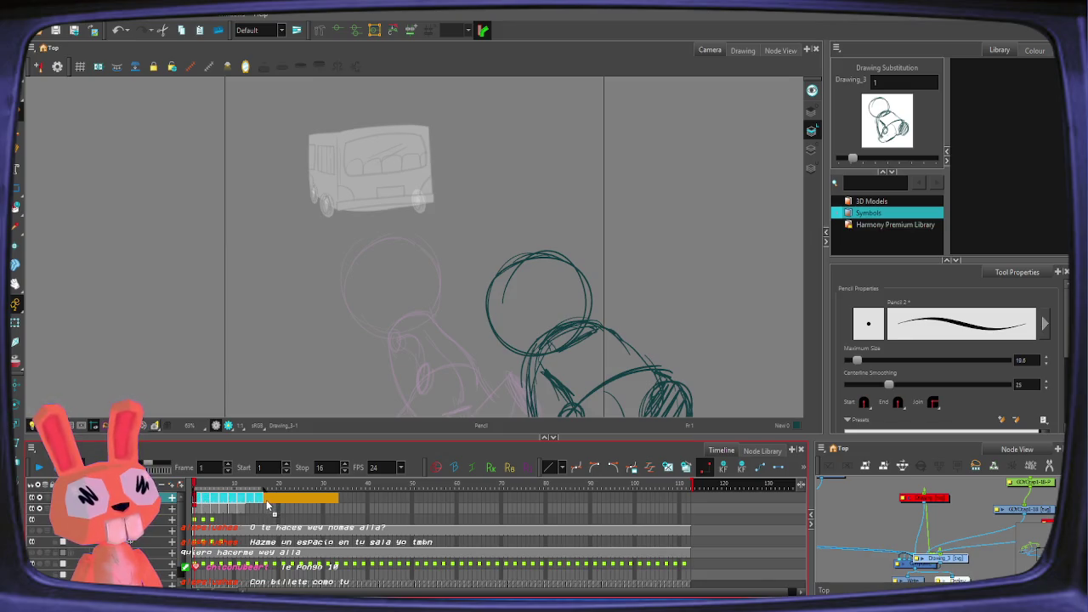
pyautogui.click(266, 500)
pyautogui.click(196, 499)
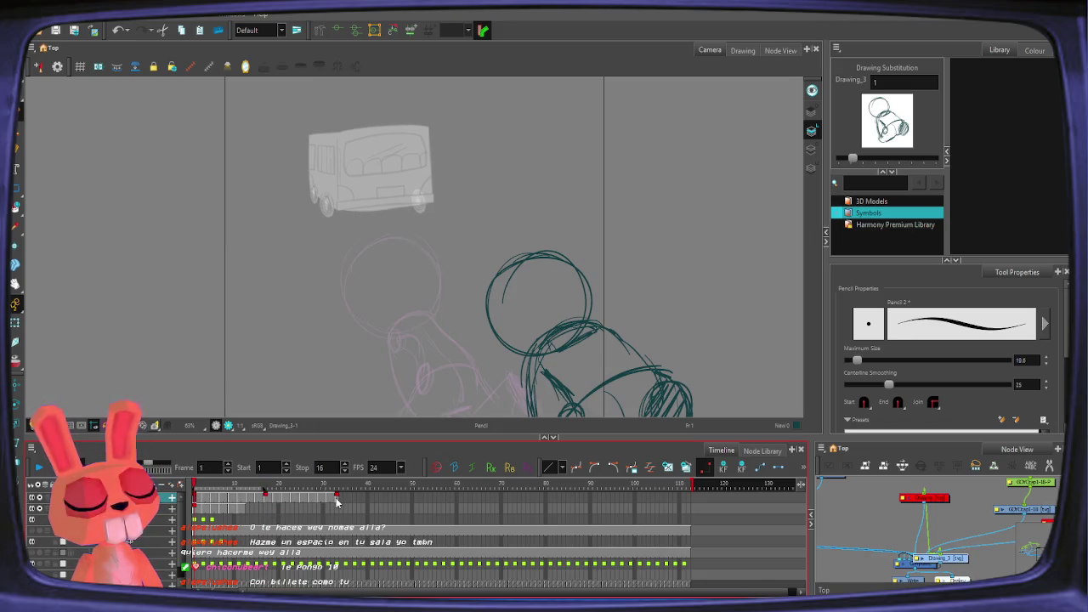
pyautogui.moveTo(196, 499); pyautogui.dragTo(336, 502)
# Step: Copy the cell block repeatedly along the timeline, from frame 33 to past frame 97
pyautogui.moveTo(202, 502); pyautogui.dragTo(339, 500)
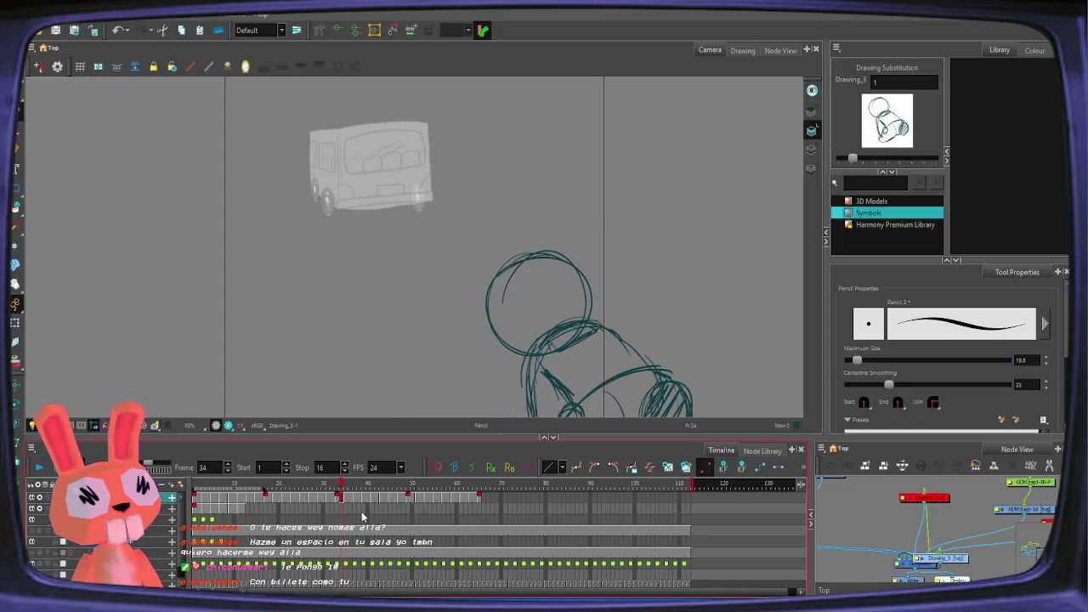
pyautogui.keyDown('shift'); pyautogui.click(478, 501); pyautogui.keyUp('shift')
pyautogui.moveTo(355, 502)
pyautogui.mouseDown()
pyautogui.moveTo(495, 505)
pyautogui.moveTo(484, 502)
pyautogui.mouseUp()
pyautogui.click(481, 501)
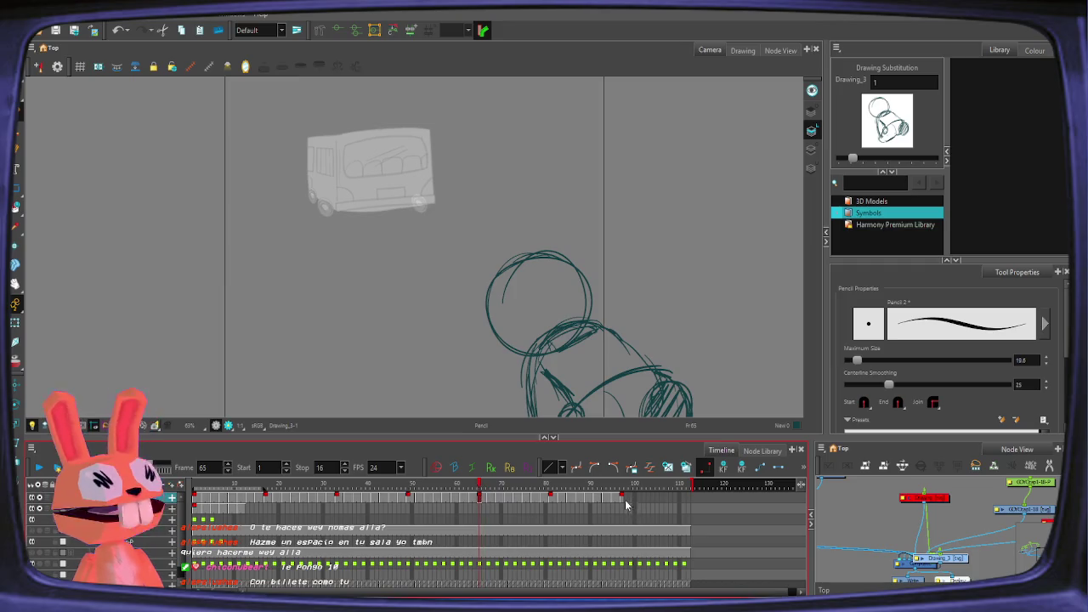
pyautogui.keyDown('shift'); pyautogui.click(621, 501); pyautogui.keyUp('shift')
pyautogui.moveTo(480, 501); pyautogui.dragTo(622, 501)
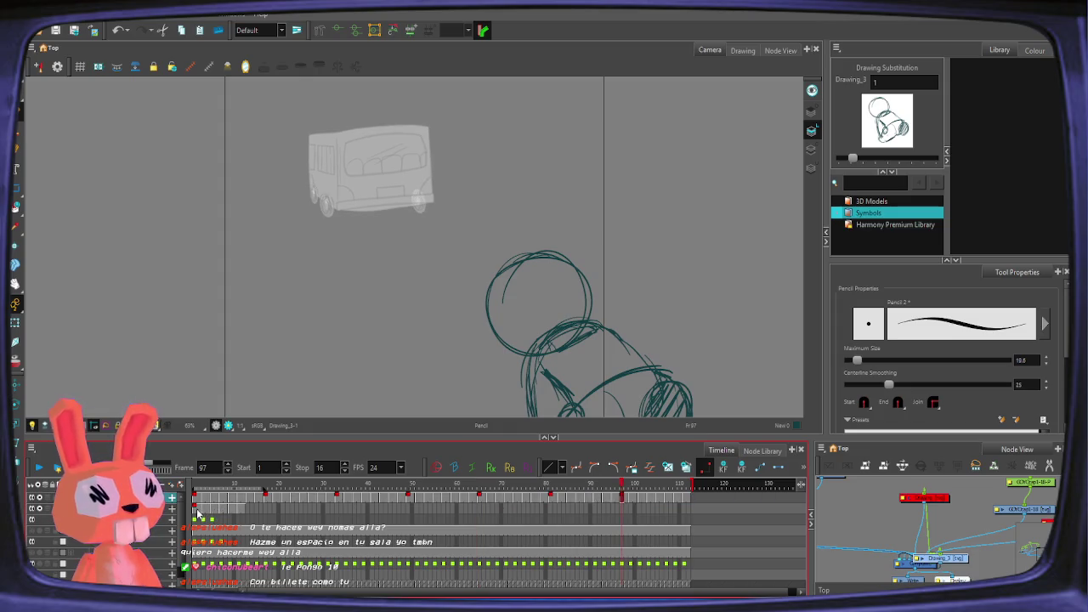
pyautogui.click(196, 509)
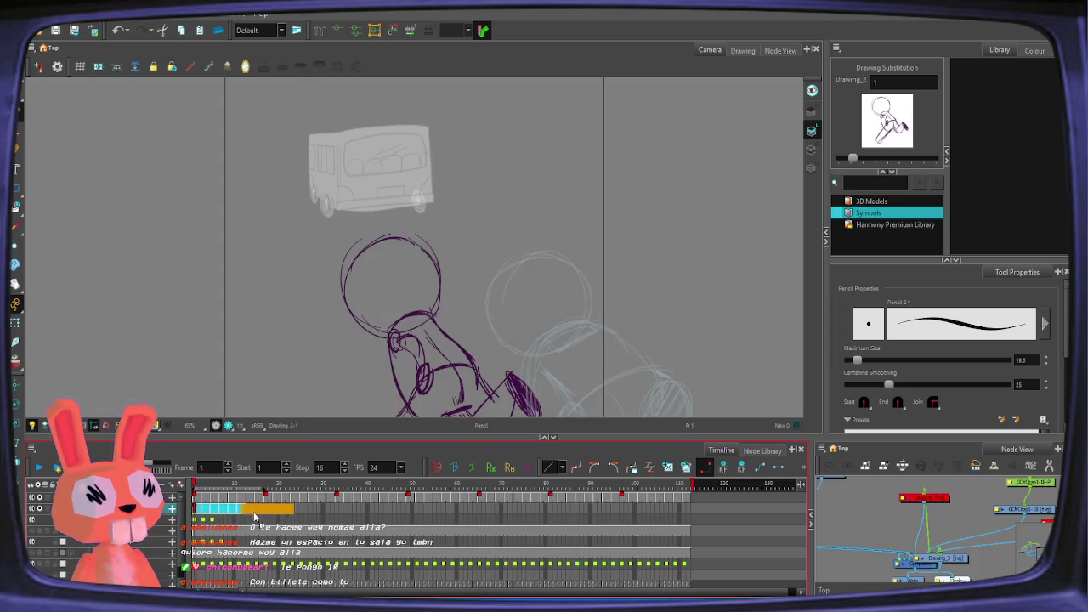
# Step: Copy the purple rabbit's Drawing_2 cells repeatedly along the timeline toward frame 112
pyautogui.moveTo(257, 512); pyautogui.dragTo(255, 512)
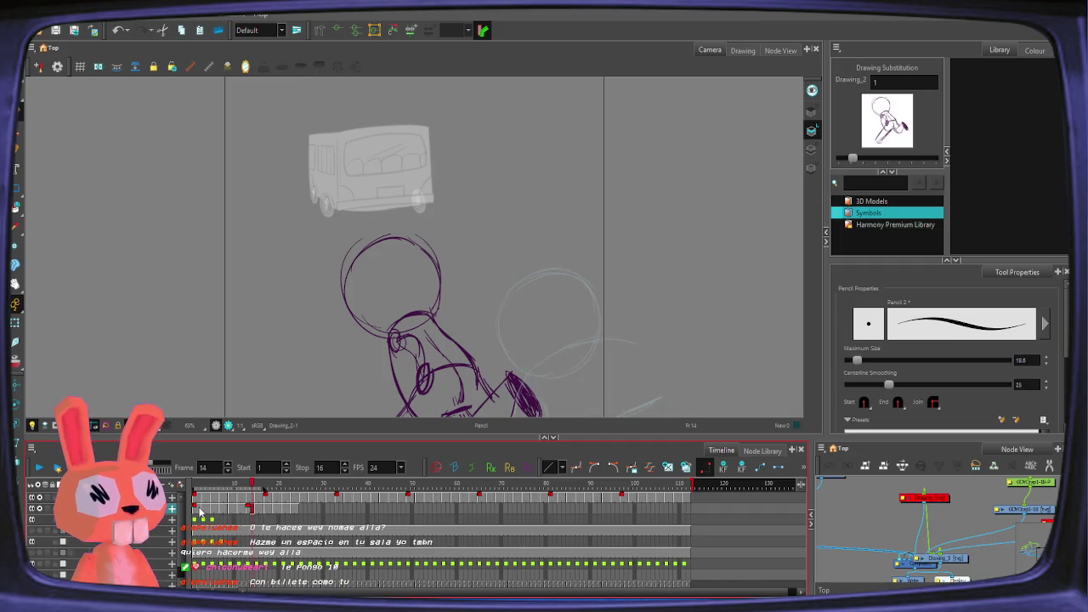
pyautogui.keyDown('shift'); pyautogui.click(294, 510); pyautogui.keyUp('shift')
pyautogui.moveTo(197, 510); pyautogui.dragTo(307, 516)
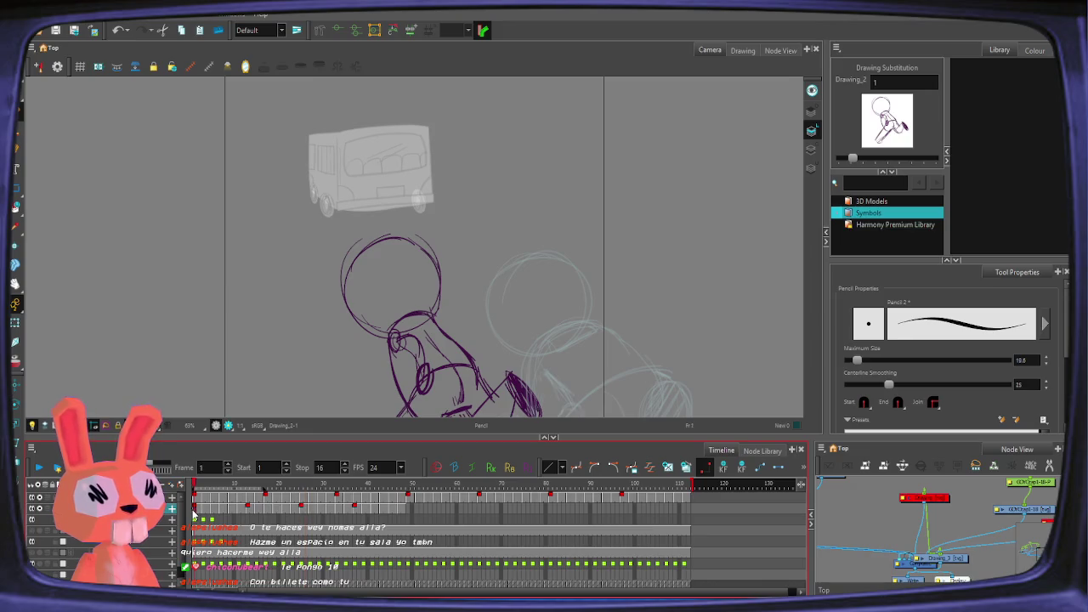
pyautogui.keyDown('shift'); pyautogui.click(406, 512); pyautogui.keyUp('shift')
pyautogui.moveTo(406, 512); pyautogui.dragTo(413, 516)
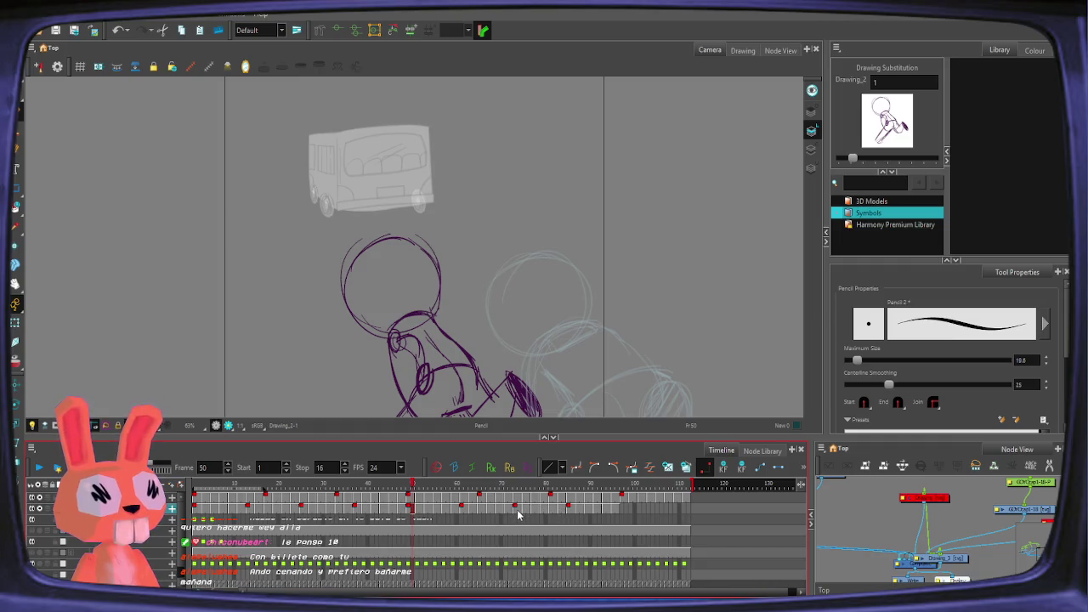
pyautogui.moveTo(516, 509); pyautogui.dragTo(617, 514)
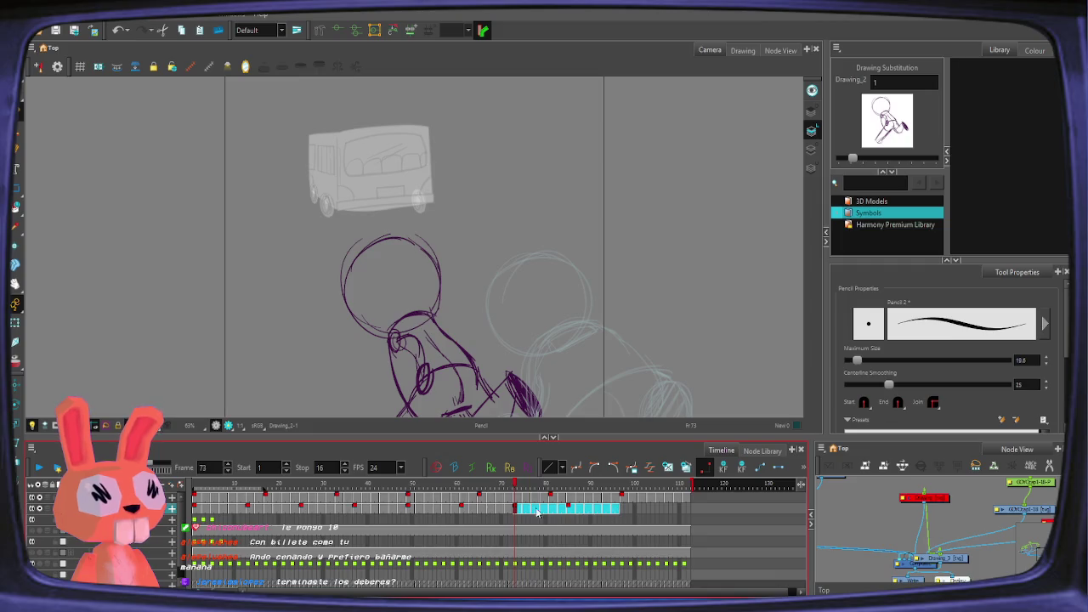
pyautogui.moveTo(536, 511); pyautogui.dragTo(629, 507)
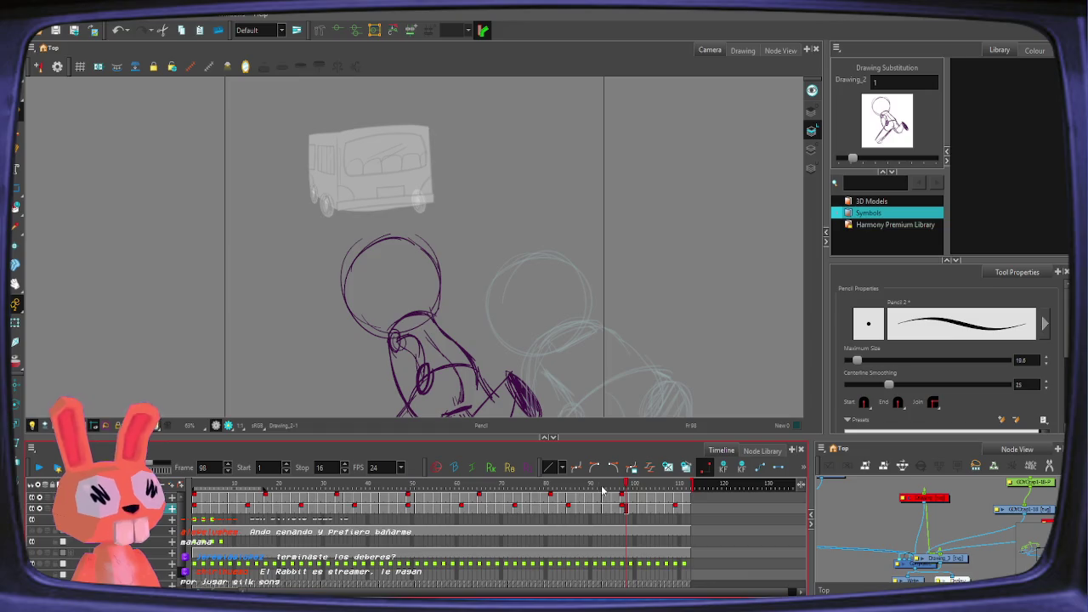
# Step: Set the playback stop frame to 112 and play the whole scene
pyautogui.press('Return')
pyautogui.hotkey('ctrl', 'z')
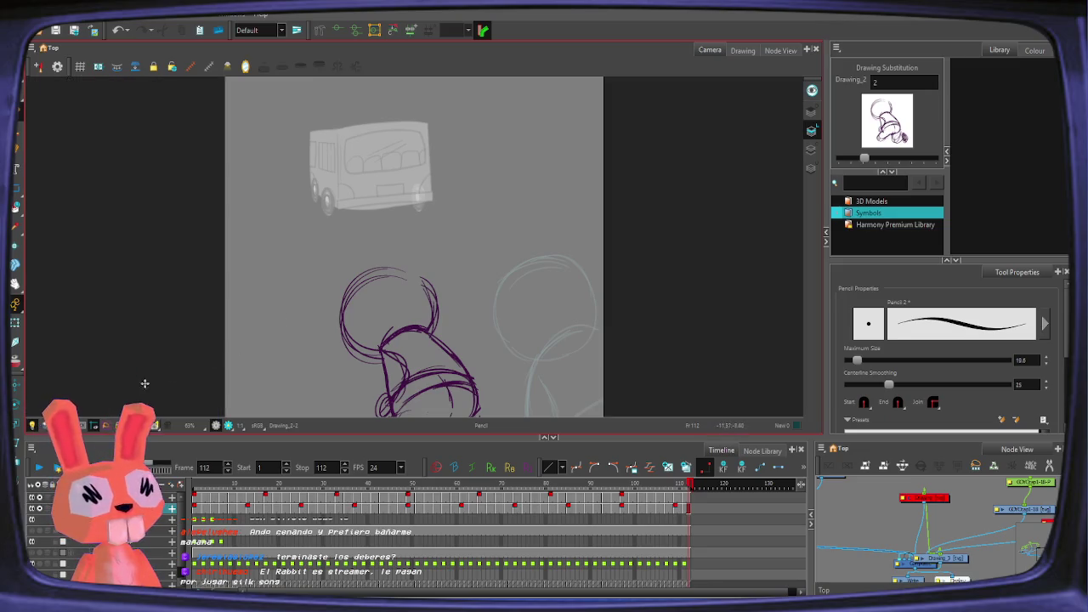
pyautogui.click(39, 467)
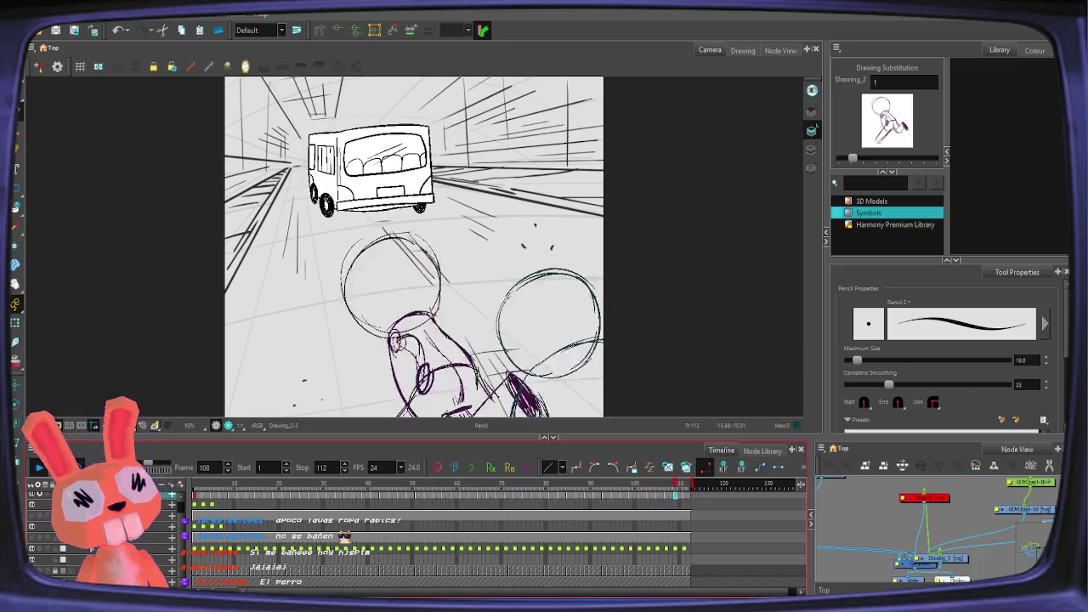
# Step: Stop playback and zoom in and pan to inspect the rabbit and bus
pyautogui.moveTo(212, 500)
pyautogui.mouseDown()
pyautogui.moveTo(235, 510)
pyautogui.moveTo(220, 520)
pyautogui.moveTo(274, 509)
pyautogui.mouseUp()
pyautogui.scroll(-1, 43, 527)
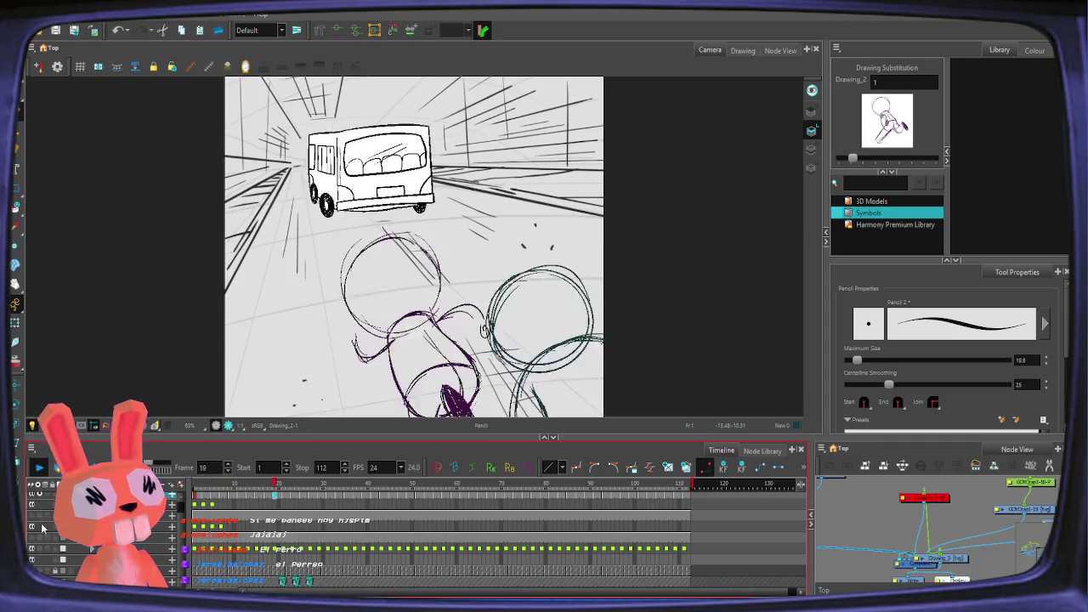
pyautogui.click(330, 201)
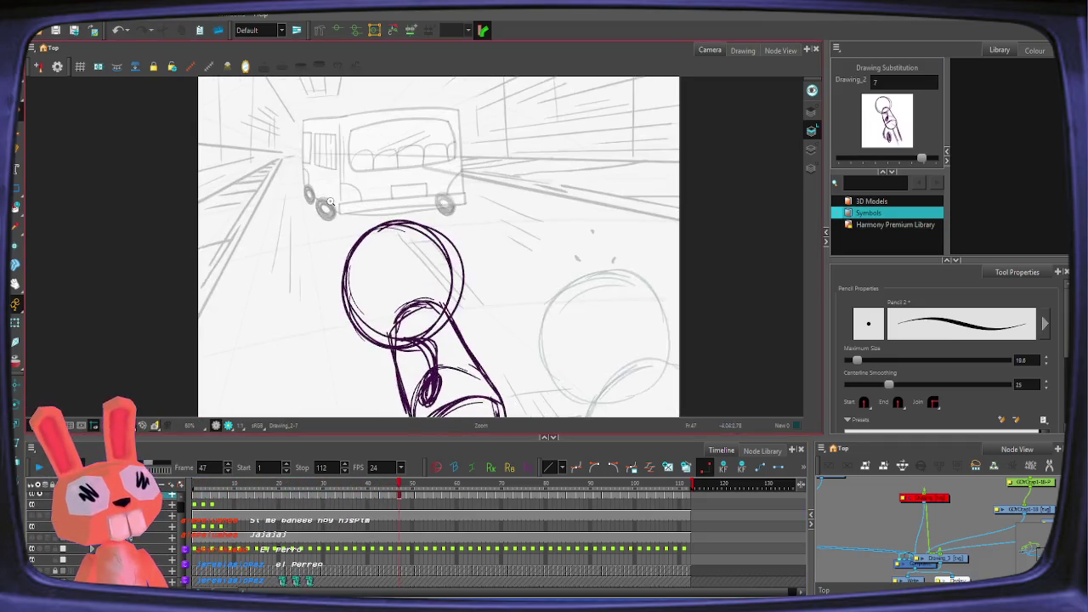
pyautogui.click(38, 468)
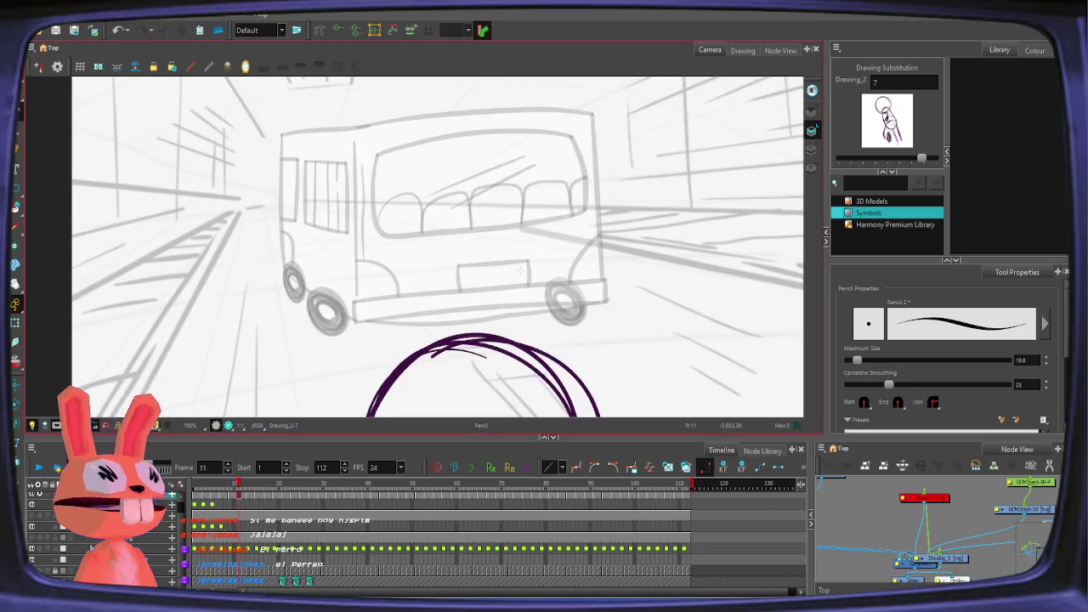
pyautogui.moveTo(521, 263); pyautogui.dragTo(493, 290)
# Step: Zoom back out and turn on the Light Table to dim the background
pyautogui.scroll(-2, 489, 287)
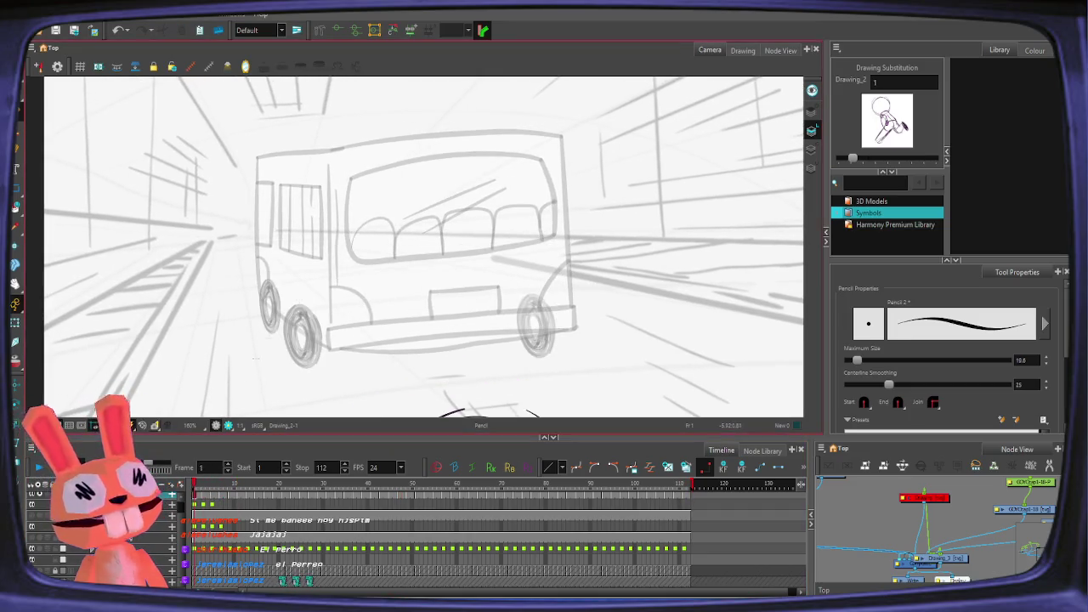
pyautogui.click(186, 491)
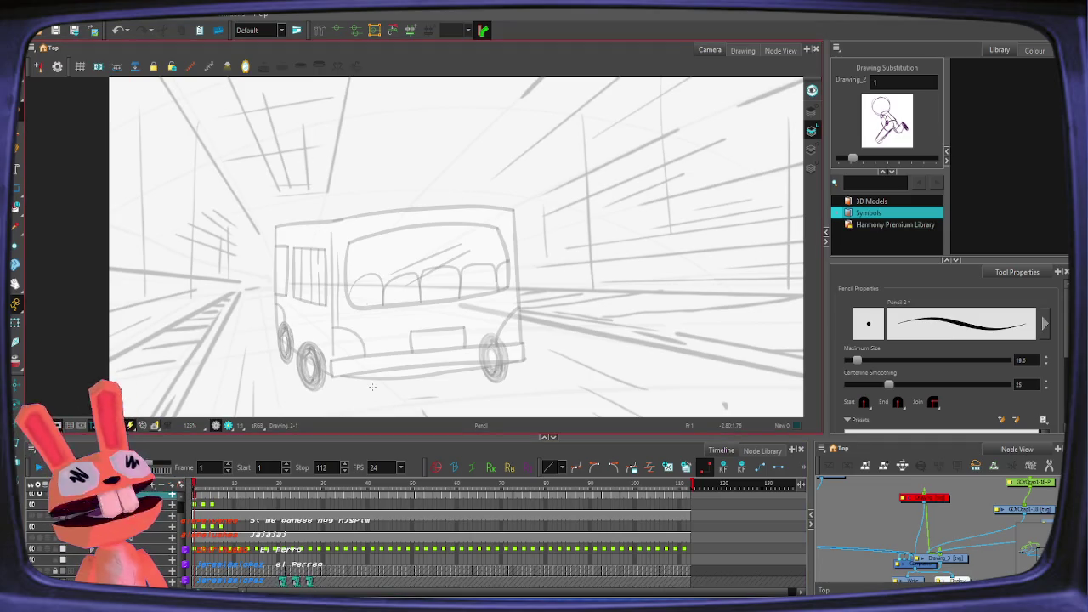
pyautogui.scroll(-1, 530, 334)
pyautogui.scroll(-1, 530, 334)
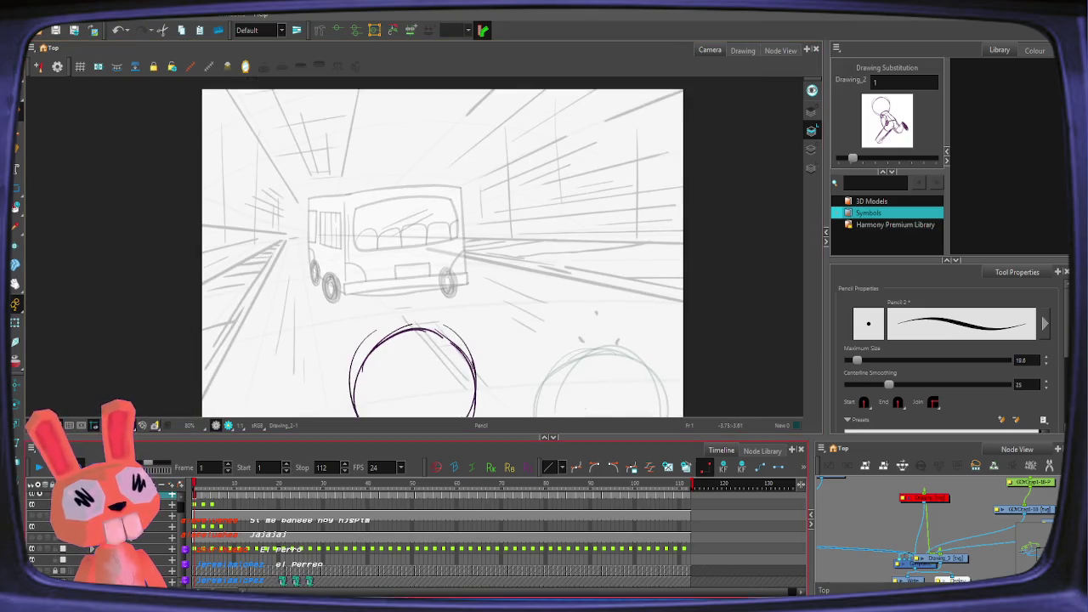
pyautogui.hotkey('shift', 'l')
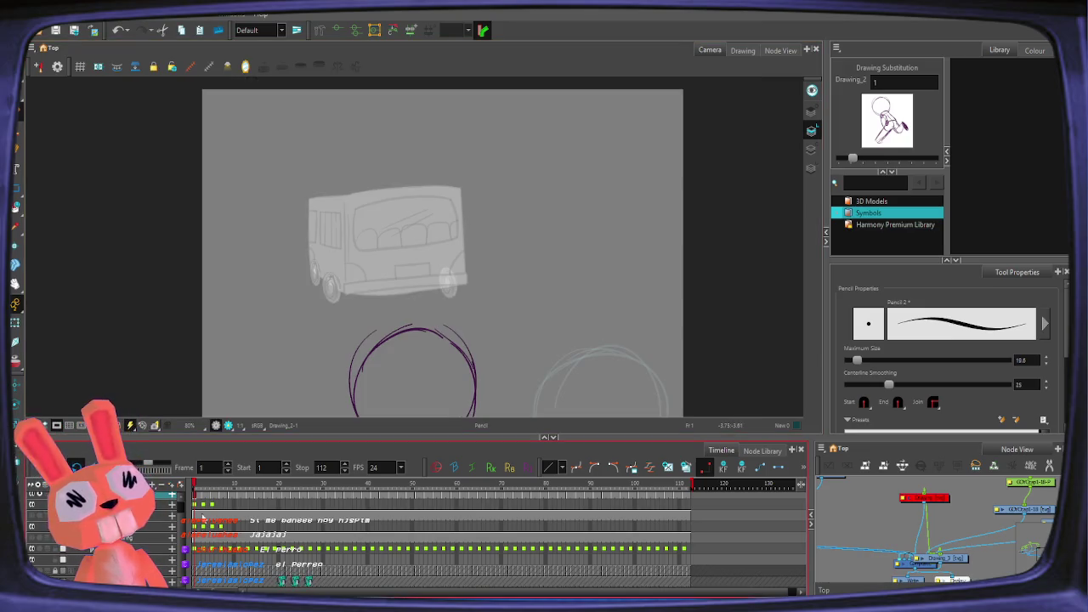
# Step: Hide the teal rabbit sketch layer, widen the layer name column, and add a Drawing_4 layer
pyautogui.hotkey('ctrl', 'z')
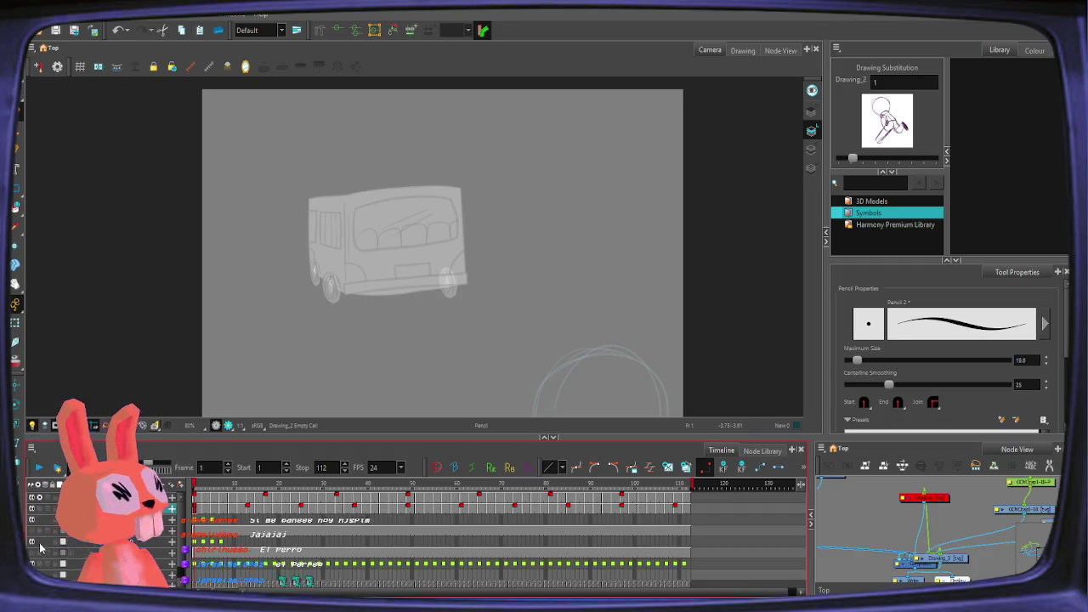
pyautogui.click(39, 499)
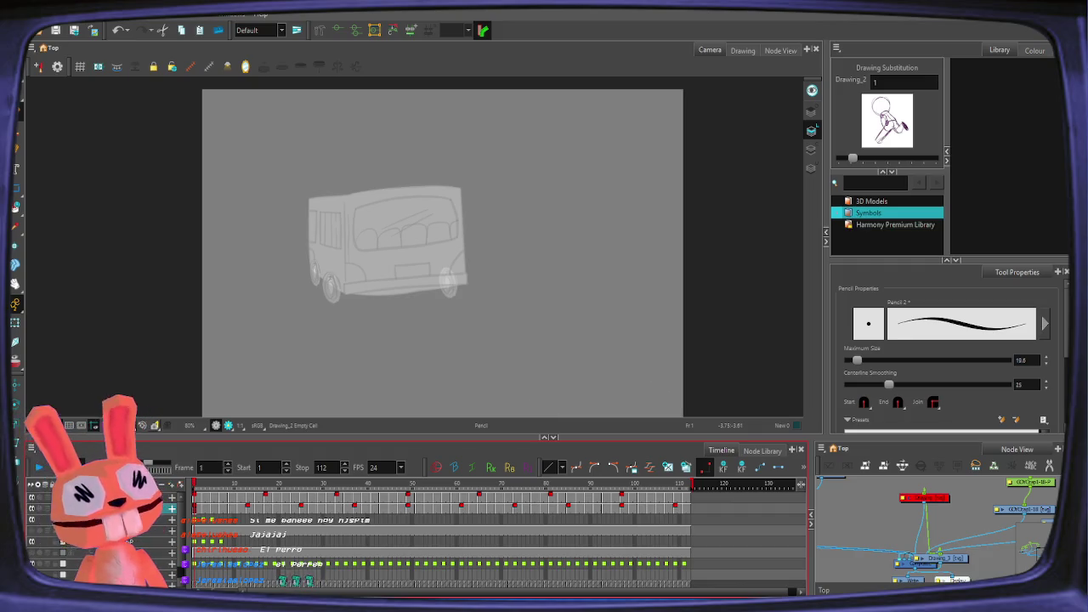
pyautogui.scroll(-1, 180, 531)
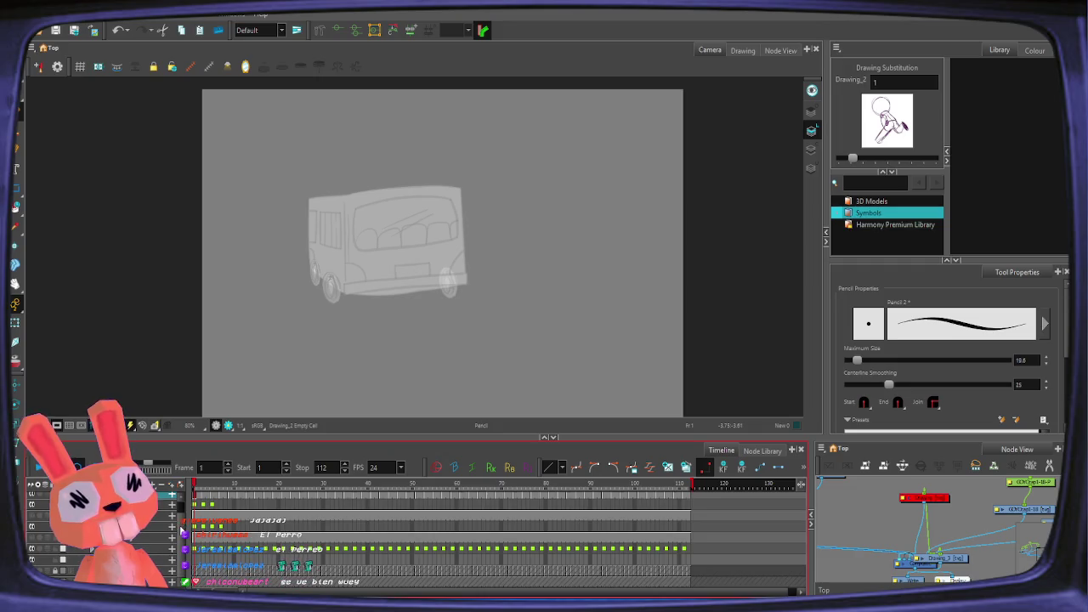
pyautogui.scroll(1, 181, 532)
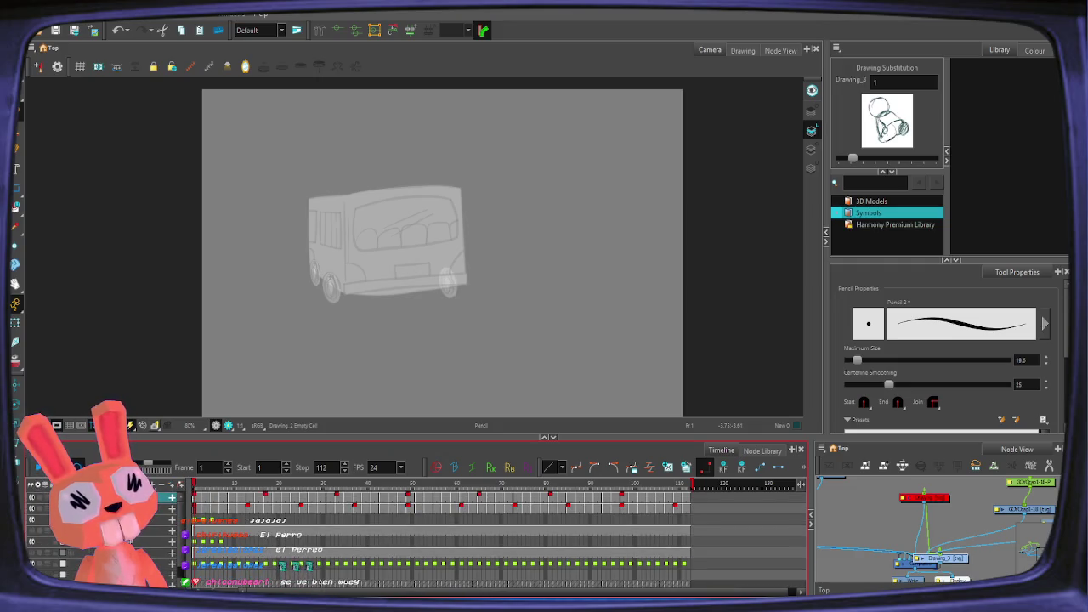
pyautogui.moveTo(190, 525); pyautogui.dragTo(218, 525)
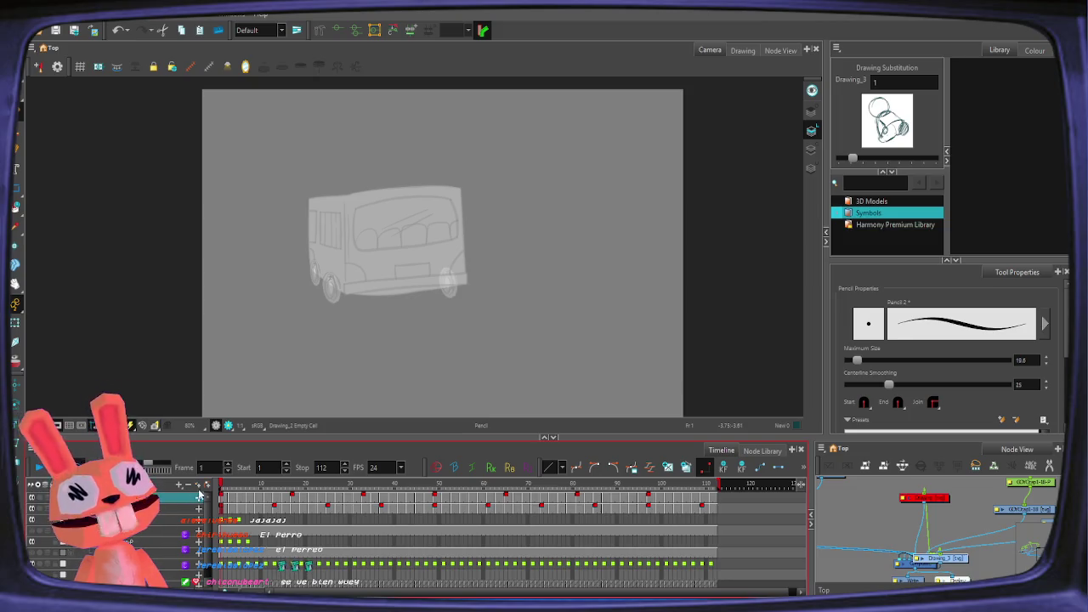
pyautogui.hotkey('ctrl', 'r')
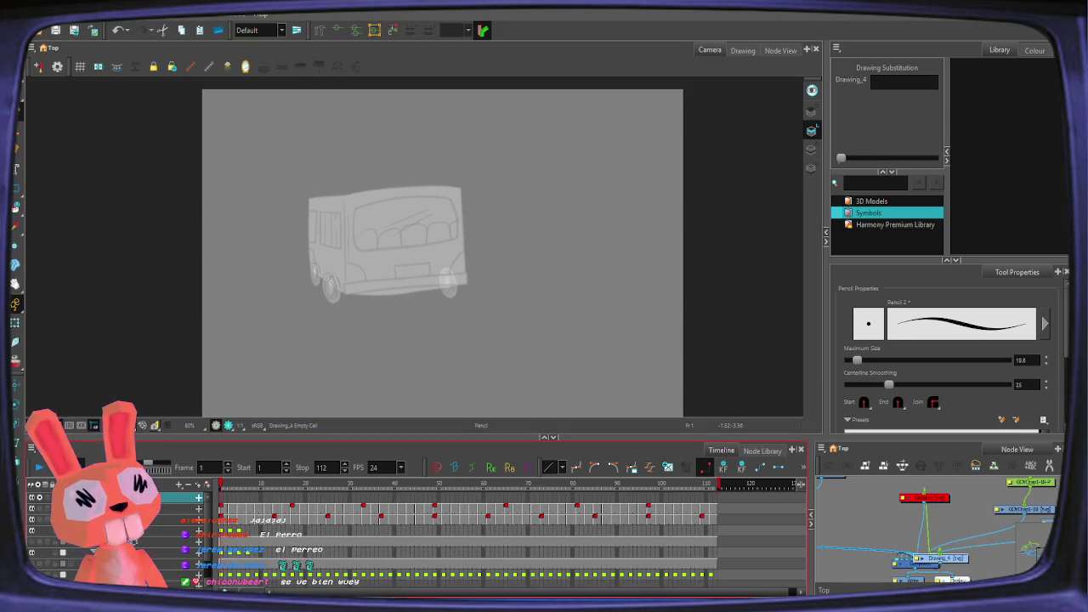
# Step: Check the existing layers, then rename the empty Drawing_4 layer to perritofiufiu
pyautogui.click(127, 508)
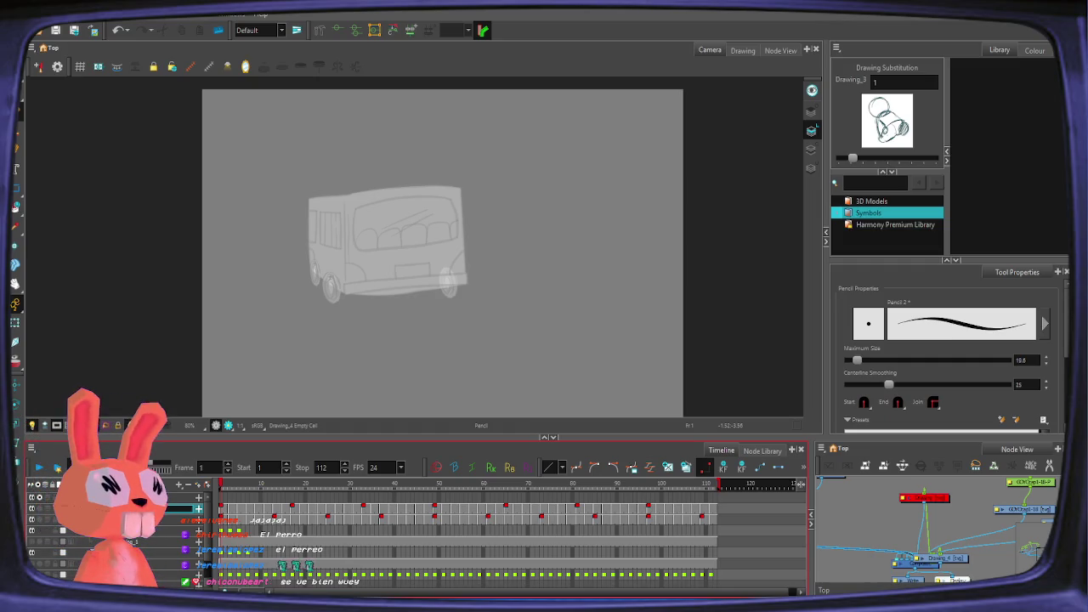
pyautogui.click(127, 519)
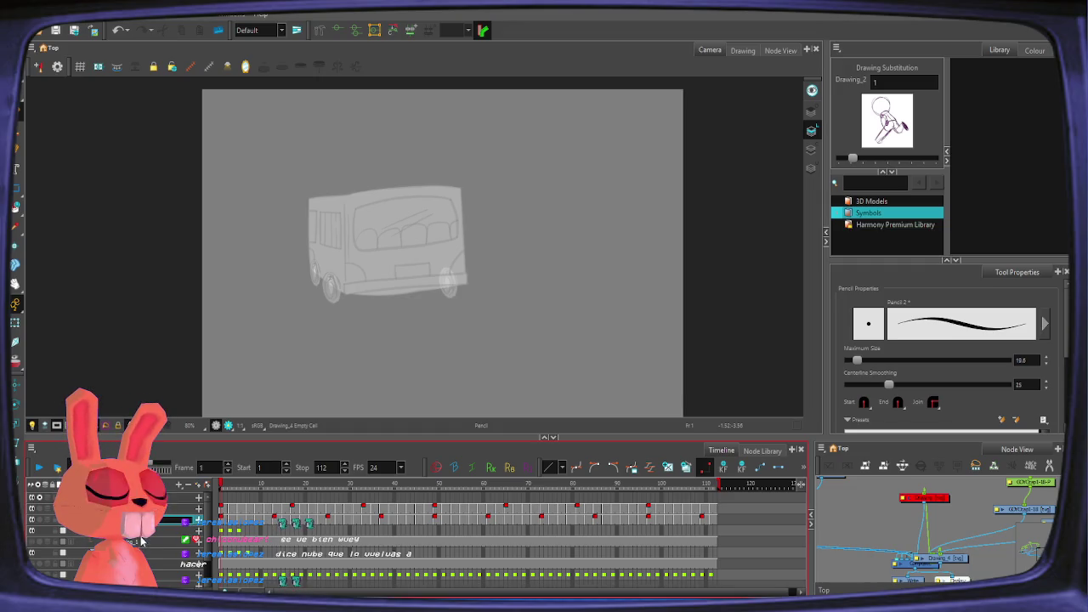
pyautogui.click(161, 508)
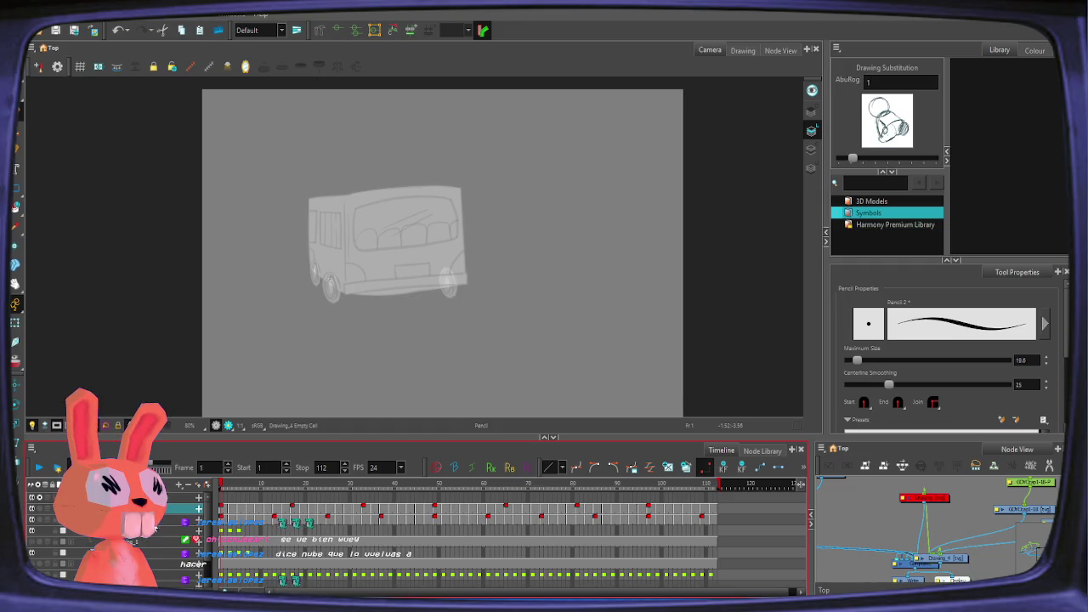
pyautogui.click(166, 497)
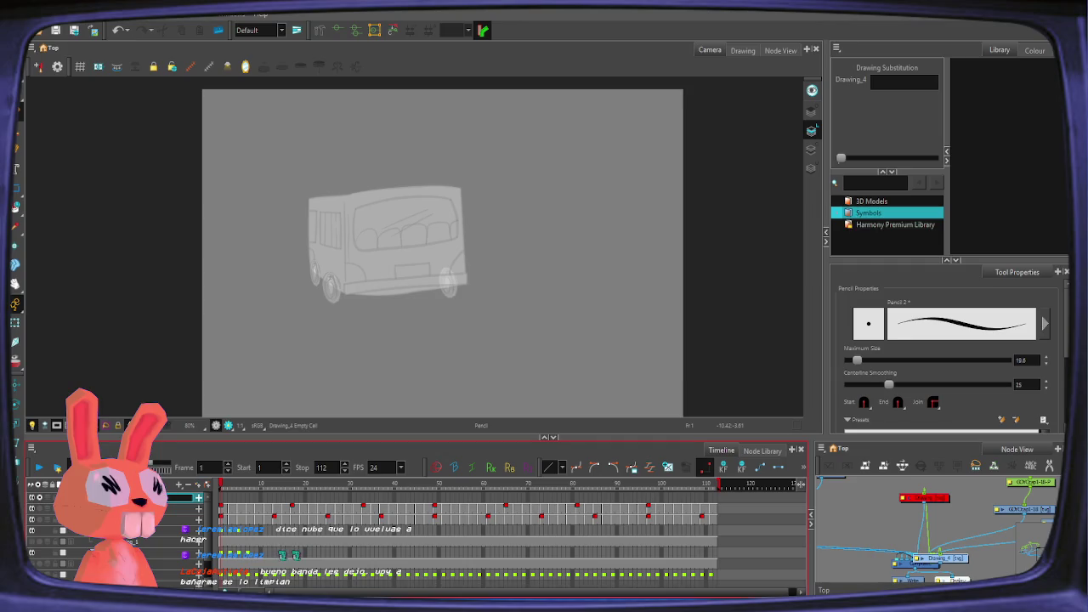
pyautogui.press('Return')
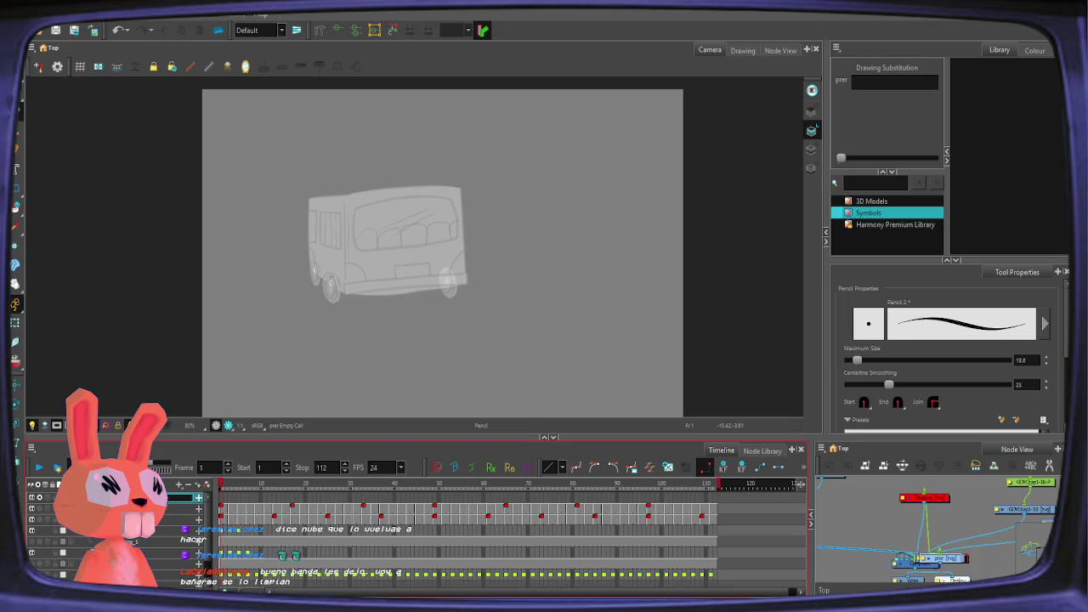
pyautogui.press('Return')
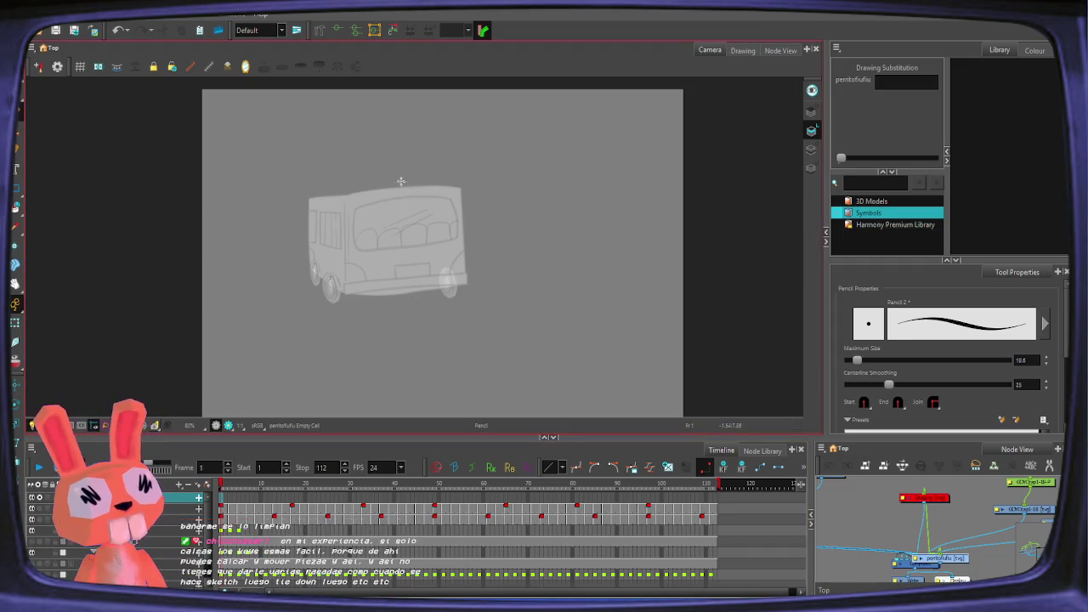
pyautogui.moveTo(393, 192); pyautogui.dragTo(463, 196)
pyautogui.hotkey('ctrl', 'z')
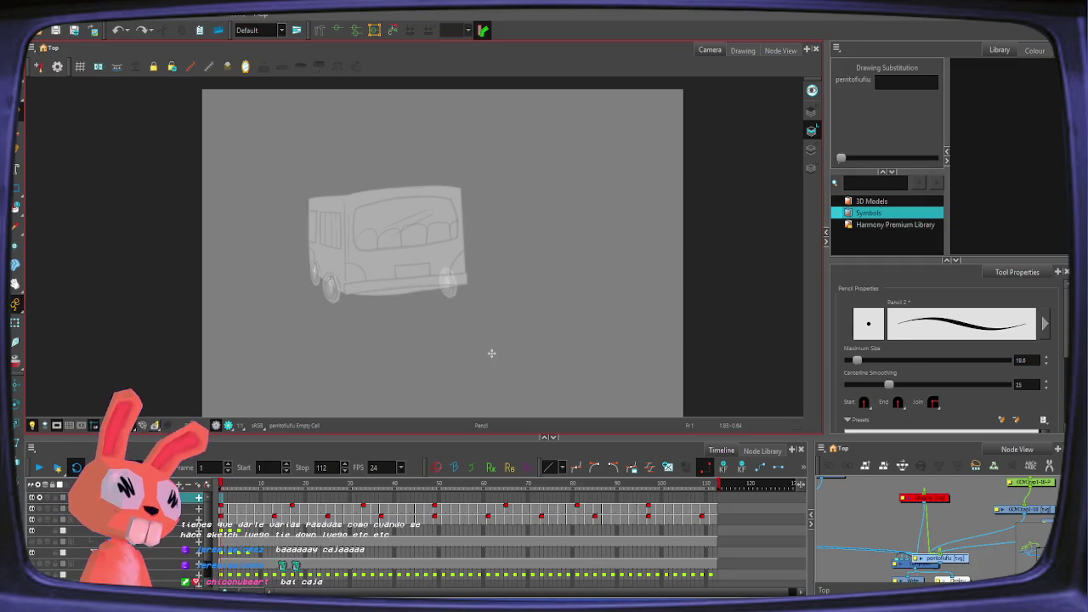
# Step: Pan the canvas and reveal the full rough rabbit sketch underneath
pyautogui.click(216, 524)
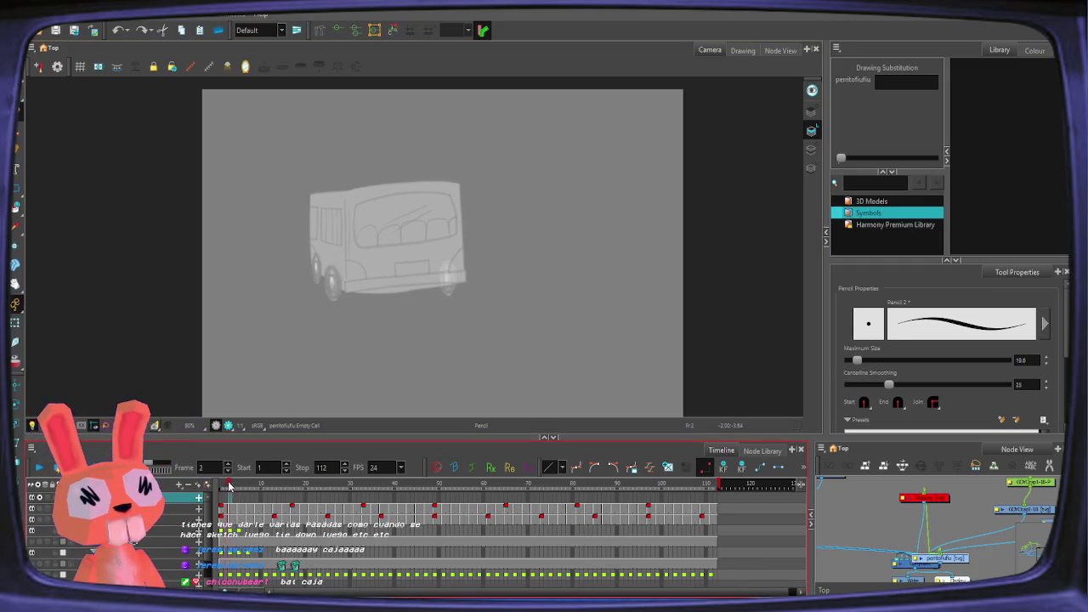
pyautogui.press('space')
pyautogui.moveTo(405, 239)
pyautogui.mouseDown()
pyautogui.moveTo(390, 308)
pyautogui.moveTo(400, 316)
pyautogui.moveTo(440, 201)
pyautogui.mouseUp()
pyautogui.hotkey('ctrl', 'z')
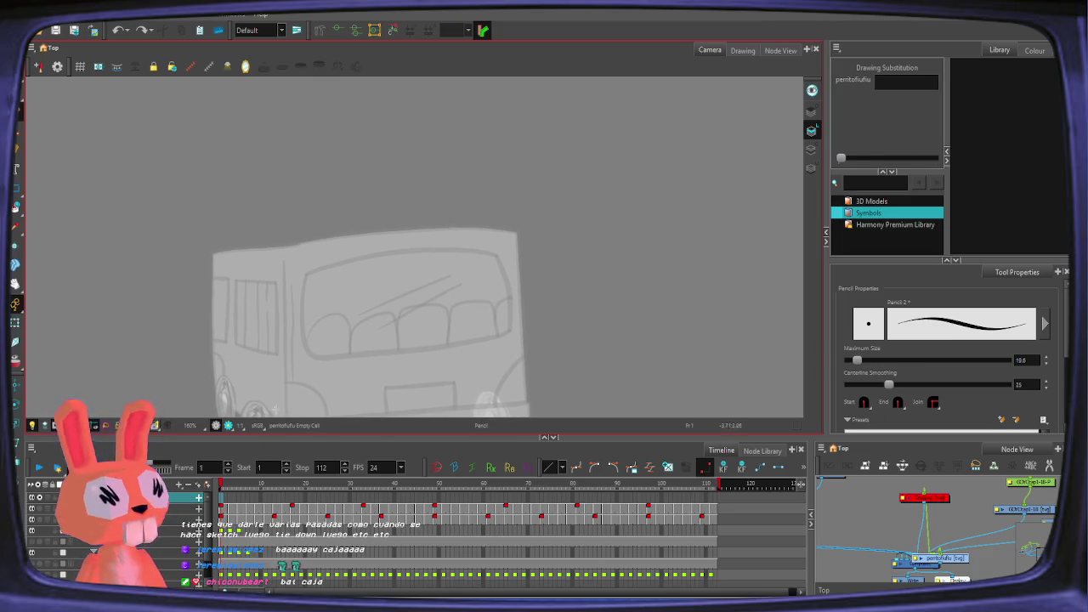
pyautogui.scroll(-1, 212, 544)
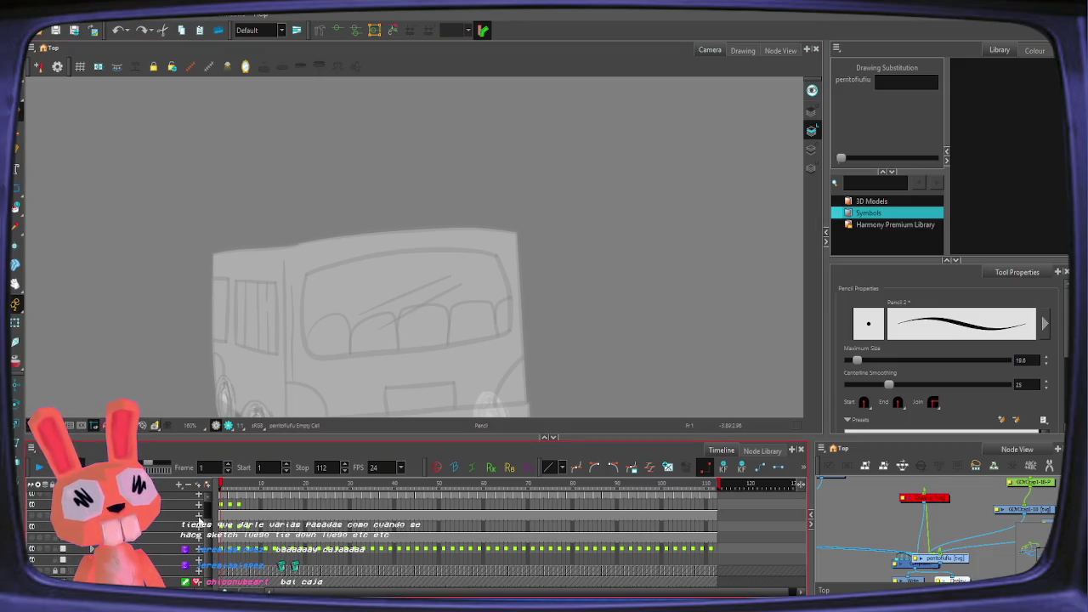
pyautogui.scroll(1, 204, 526)
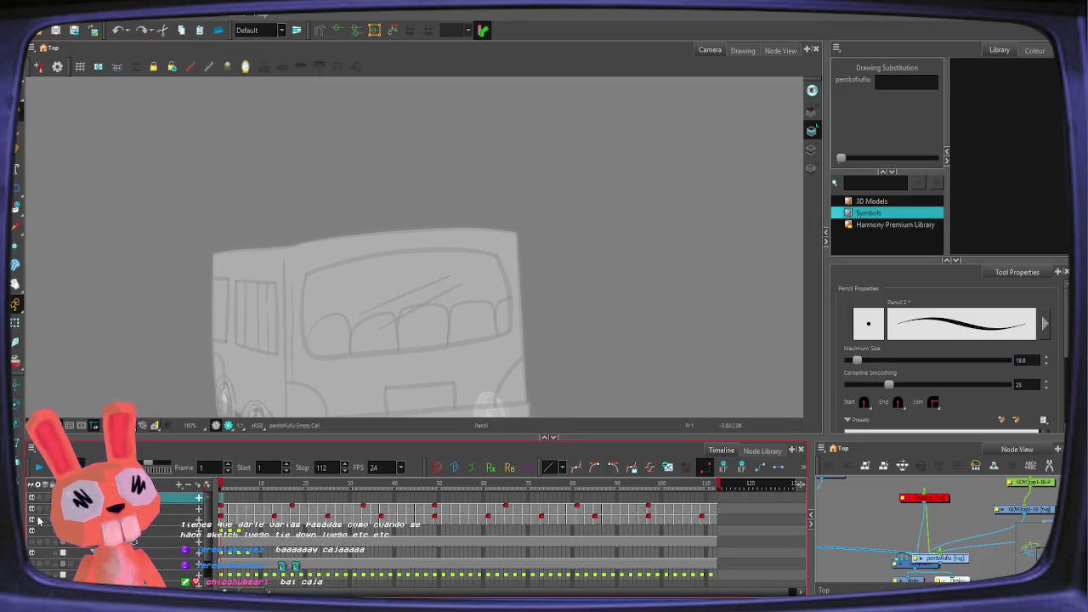
pyautogui.press('Escape')
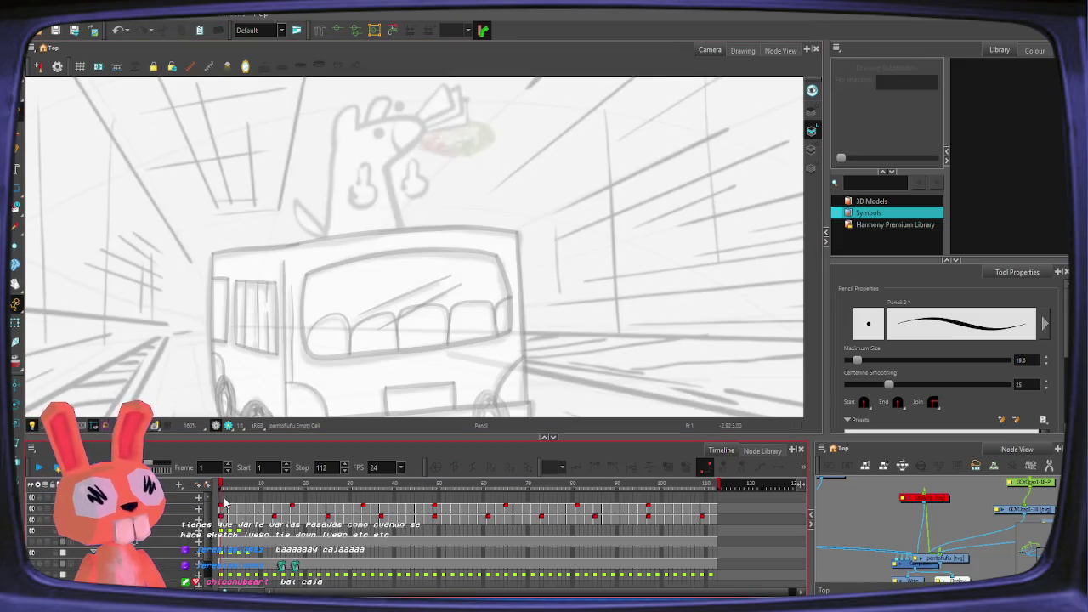
# Step: Zoom in on the rabbit sketch and test a stroke, then undo it
pyautogui.scroll(2, 462, 243)
pyautogui.moveTo(461, 243); pyautogui.dragTo(444, 272)
pyautogui.scroll(1, 444, 271)
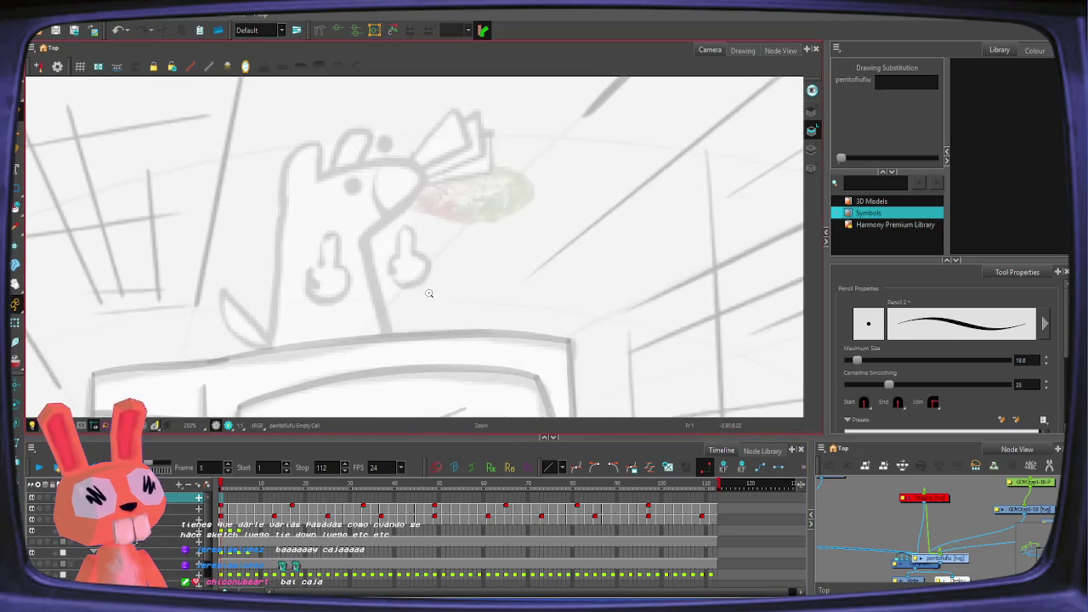
pyautogui.hotkey('ctrl', 'z')
pyautogui.moveTo(346, 365); pyautogui.dragTo(364, 165)
pyautogui.hotkey('ctrl', 'z')
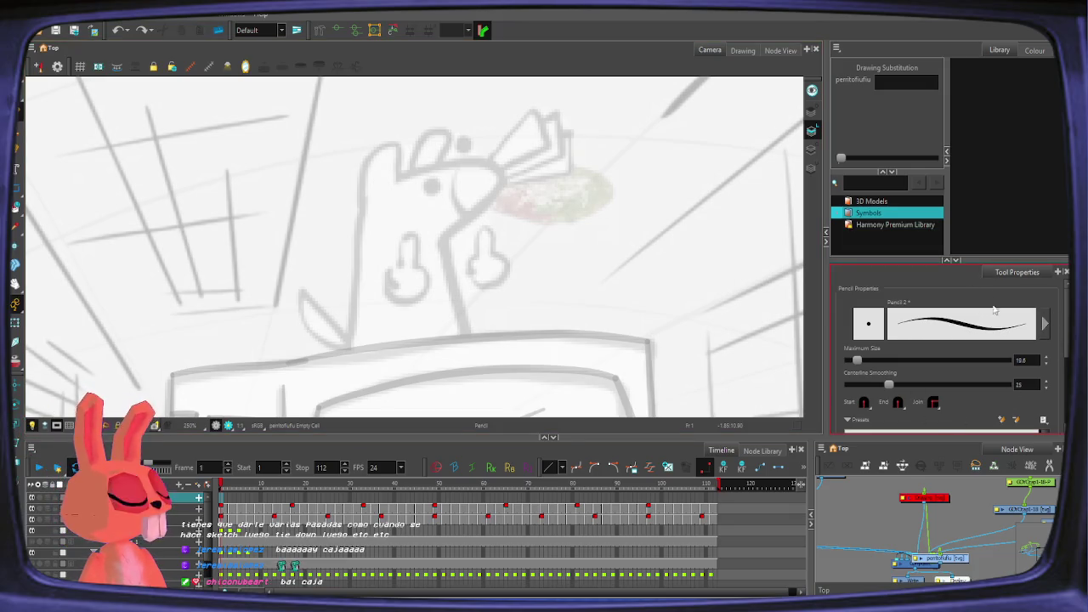
# Step: Pick Black from the colour palette and trace the rabbit's left body line
pyautogui.click(1034, 50)
pyautogui.click(884, 153)
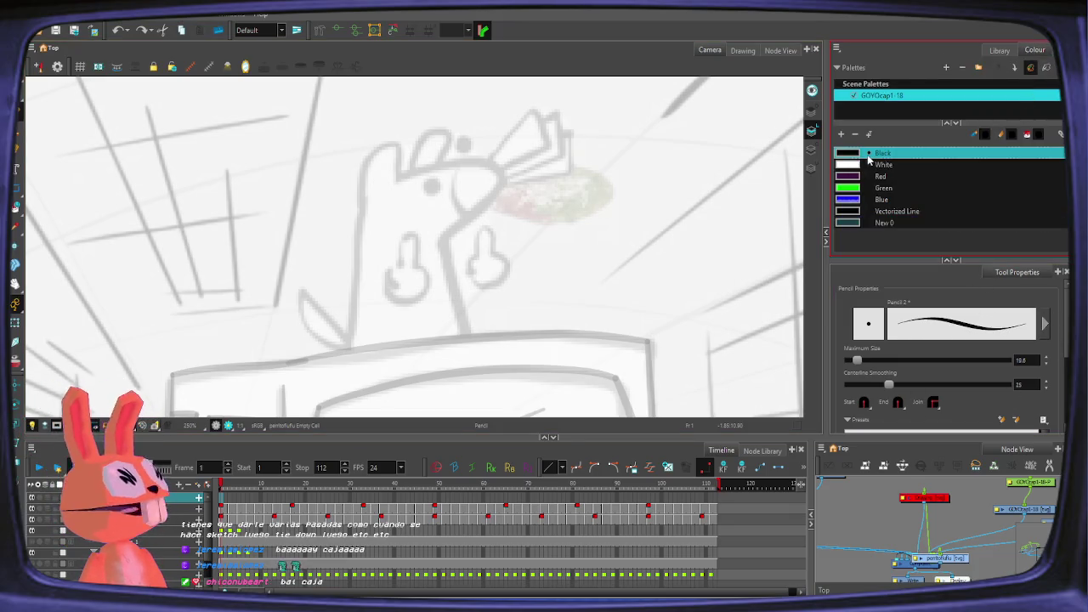
pyautogui.moveTo(348, 348); pyautogui.dragTo(361, 234)
pyautogui.hotkey('ctrl', 'z')
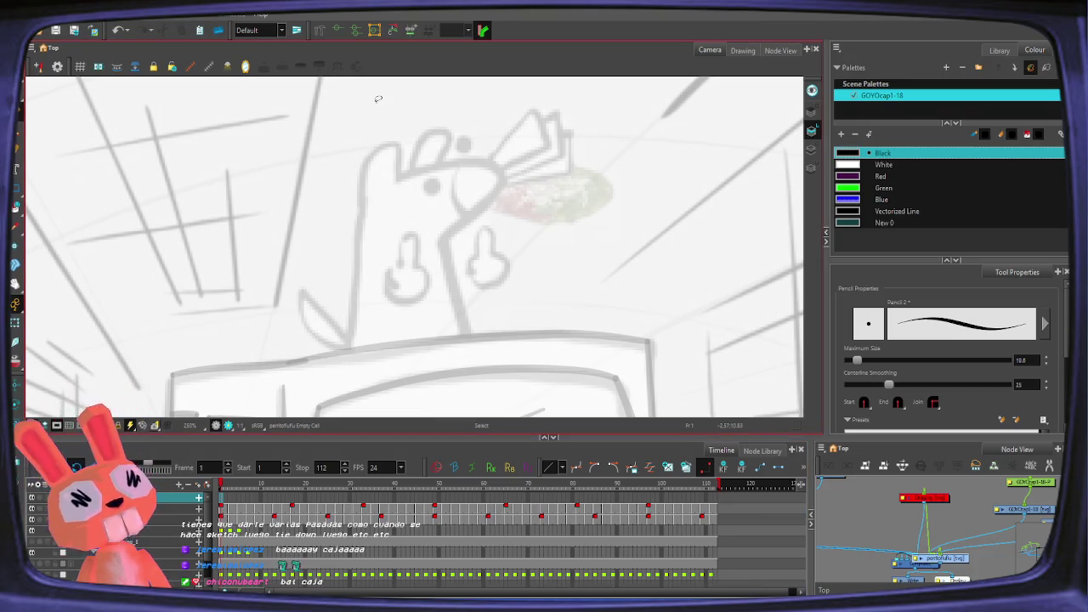
pyautogui.moveTo(347, 363)
pyautogui.mouseDown()
pyautogui.moveTo(364, 189)
pyautogui.moveTo(398, 155)
pyautogui.mouseUp()
pyautogui.hotkey('ctrl', 'z')
pyautogui.hotkey('ctrl', 'z')
pyautogui.moveTo(343, 372)
pyautogui.mouseDown()
pyautogui.moveTo(365, 158)
pyautogui.moveTo(398, 174)
pyautogui.moveTo(481, 162)
pyautogui.moveTo(503, 180)
pyautogui.moveTo(437, 245)
pyautogui.moveTo(484, 204)
pyautogui.moveTo(417, 166)
pyautogui.moveTo(393, 181)
pyautogui.moveTo(448, 164)
pyautogui.moveTo(448, 238)
pyautogui.mouseUp()
pyautogui.hotkey('ctrl', 'z')
pyautogui.hotkey('ctrl', 'z')
# Step: Tilt and zoom the view and ink the top and back of the rabbit's head
pyautogui.scroll(2, 491, 199)
pyautogui.moveTo(547, 255)
pyautogui.mouseDown()
pyautogui.moveTo(607, 243)
pyautogui.moveTo(516, 219)
pyautogui.mouseUp()
pyautogui.scroll(1, 405, 161)
pyautogui.moveTo(355, 280)
pyautogui.mouseDown()
pyautogui.moveTo(407, 203)
pyautogui.moveTo(490, 192)
pyautogui.moveTo(489, 264)
pyautogui.mouseUp()
pyautogui.hotkey('ctrl', 'z')
pyautogui.moveTo(357, 270)
pyautogui.mouseDown()
pyautogui.moveTo(461, 158)
pyautogui.moveTo(484, 213)
pyautogui.moveTo(477, 305)
pyautogui.mouseUp()
pyautogui.moveTo(531, 230); pyautogui.dragTo(497, 131)
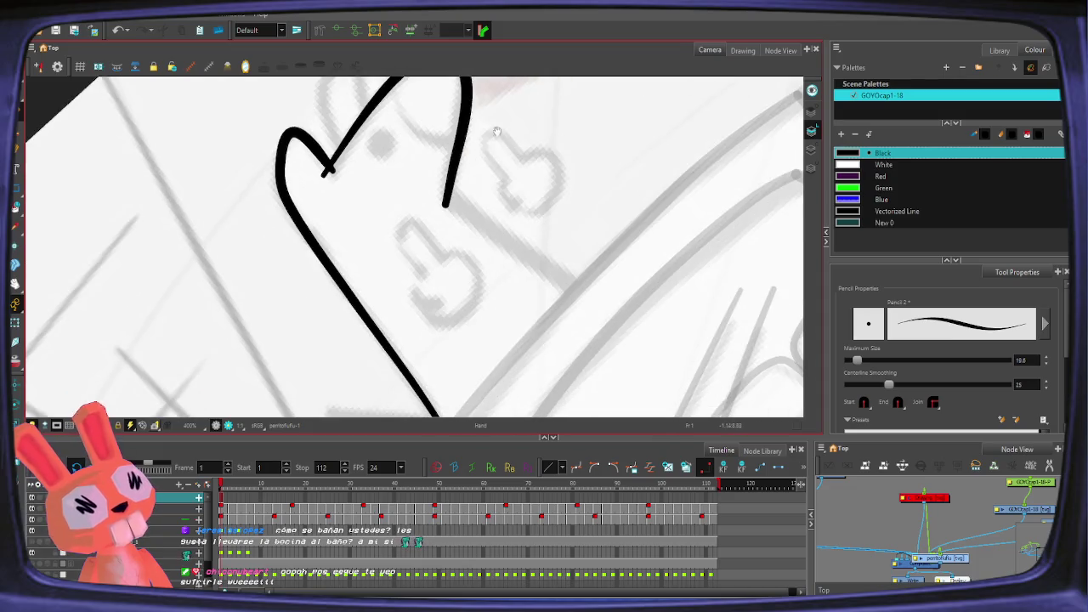
# Step: Ink the stroke down the side of the head and the snout line
pyautogui.moveTo(447, 192); pyautogui.dragTo(600, 318)
pyautogui.scroll(-1, 595, 314)
pyautogui.hotkey('ctrl', 'z')
pyautogui.moveTo(430, 138); pyautogui.dragTo(606, 272)
pyautogui.scroll(-1, 629, 298)
pyautogui.moveTo(451, 389); pyautogui.dragTo(615, 189)
pyautogui.moveTo(628, 328)
pyautogui.mouseDown()
pyautogui.moveTo(684, 296)
pyautogui.moveTo(627, 303)
pyautogui.mouseUp()
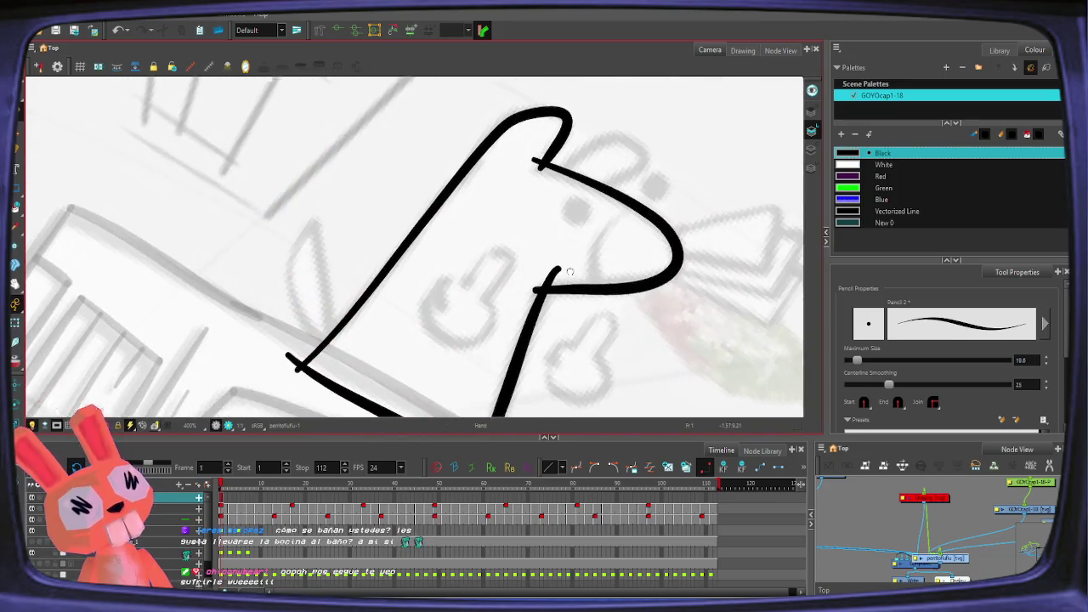
# Step: Reset the rotation, ink the eye dot, and erase and delete faulty head strokes
pyautogui.hotkey('shift', 'x')
pyautogui.moveTo(455, 173); pyautogui.dragTo(498, 165)
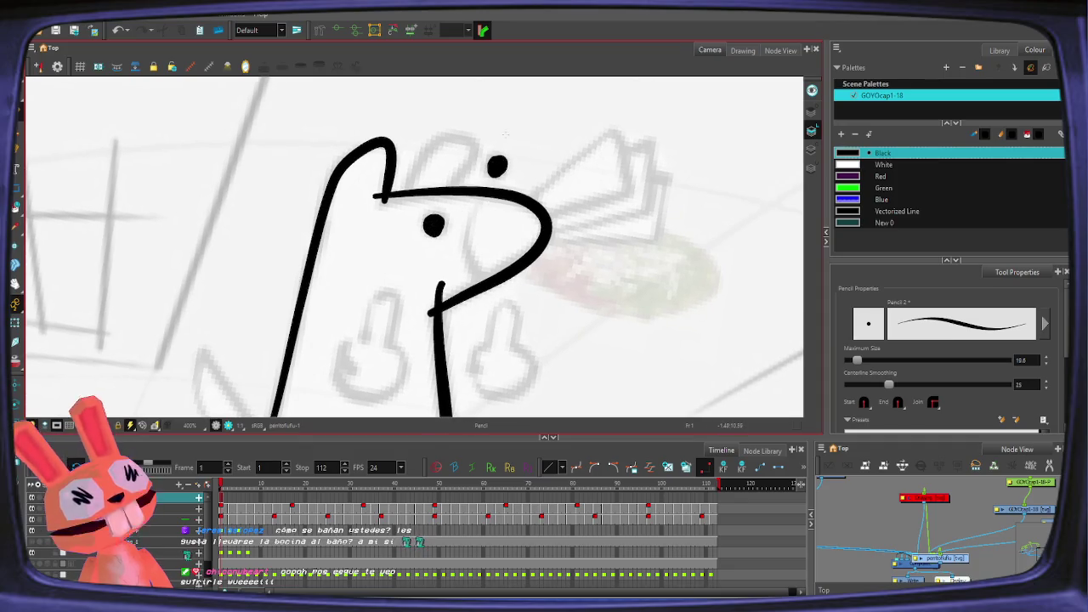
pyautogui.hotkey('alt', 'e')
pyautogui.moveTo(328, 209); pyautogui.dragTo(252, 260)
pyautogui.click(377, 172)
pyautogui.press('Delete')
# Step: Redraw the curved top of the head with the Pencil
pyautogui.hotkey('alt', '/')
pyautogui.moveTo(321, 223); pyautogui.dragTo(361, 169)
pyautogui.hotkey('ctrl', 'z')
pyautogui.moveTo(323, 224)
pyautogui.mouseDown()
pyautogui.moveTo(302, 161)
pyautogui.moveTo(370, 193)
pyautogui.mouseUp()
pyautogui.hotkey('ctrl', 'z')
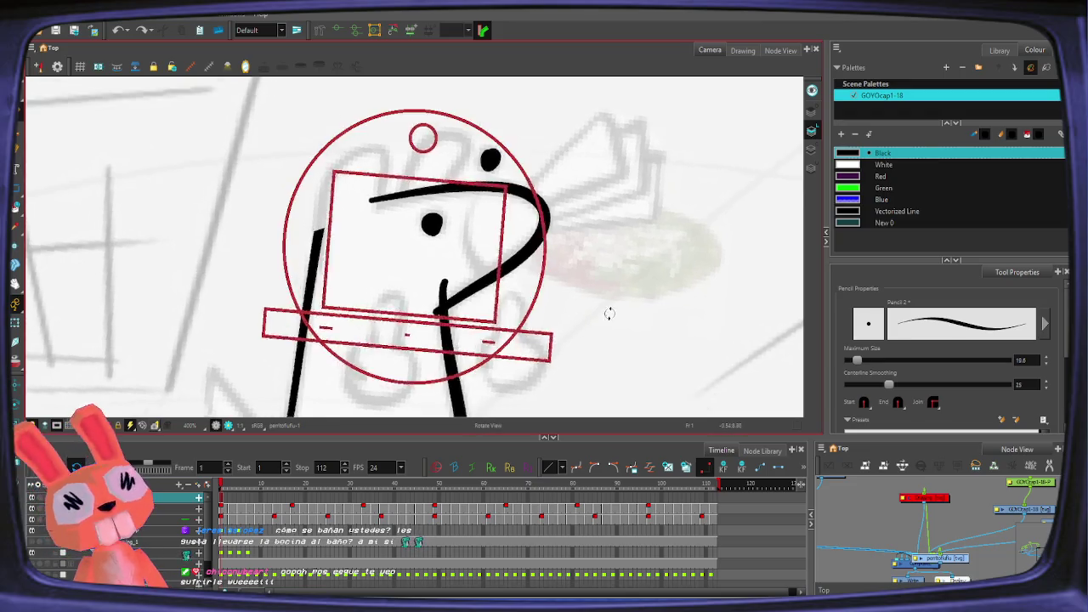
# Step: Tilt the view and ink the curved upper muzzle line
pyautogui.moveTo(607, 311); pyautogui.dragTo(544, 400)
pyautogui.moveTo(472, 159); pyautogui.dragTo(476, 228)
pyautogui.hotkey('ctrl', 'z')
pyautogui.moveTo(472, 160)
pyautogui.mouseDown()
pyautogui.moveTo(443, 188)
pyautogui.moveTo(481, 220)
pyautogui.mouseUp()
pyautogui.moveTo(527, 131); pyautogui.dragTo(528, 204)
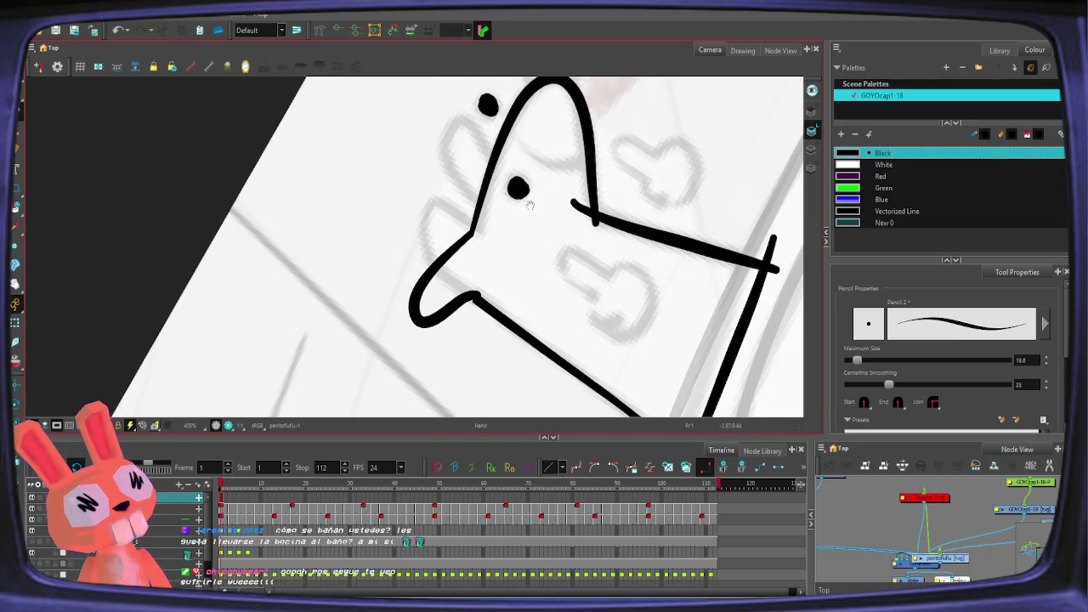
pyautogui.moveTo(491, 165); pyautogui.dragTo(477, 222)
pyautogui.hotkey('ctrl', 'z')
pyautogui.moveTo(491, 165)
pyautogui.mouseDown()
pyautogui.moveTo(450, 183)
pyautogui.moveTo(478, 222)
pyautogui.mouseUp()
# Step: Zoom out, remove a stray stroke, trim the neck overlap with Cutter, and reset the view
pyautogui.press('2')
pyautogui.press('2')
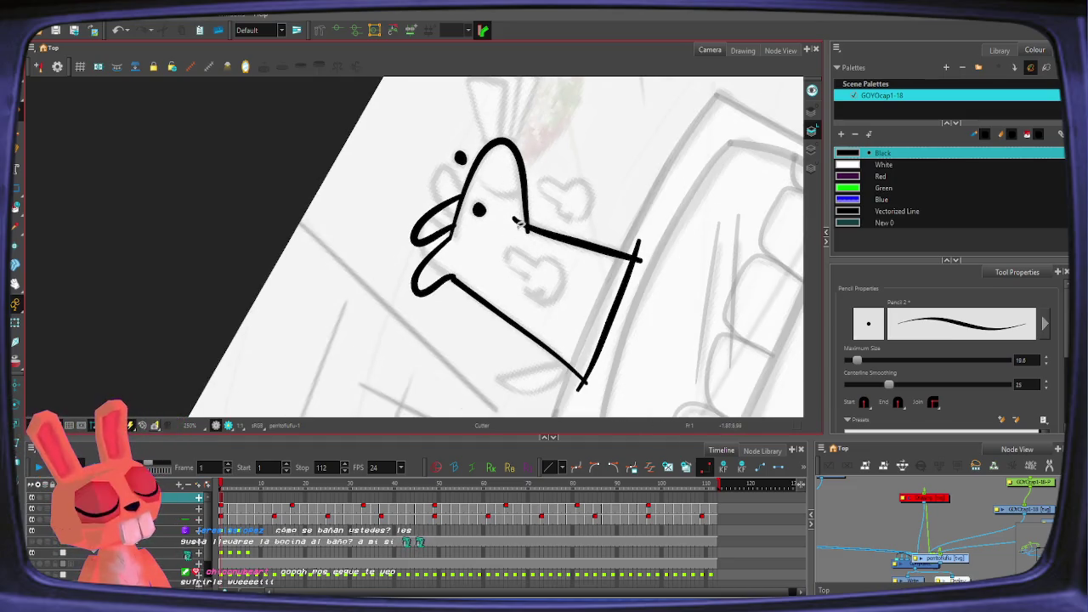
pyautogui.hotkey('ctrl', 'z')
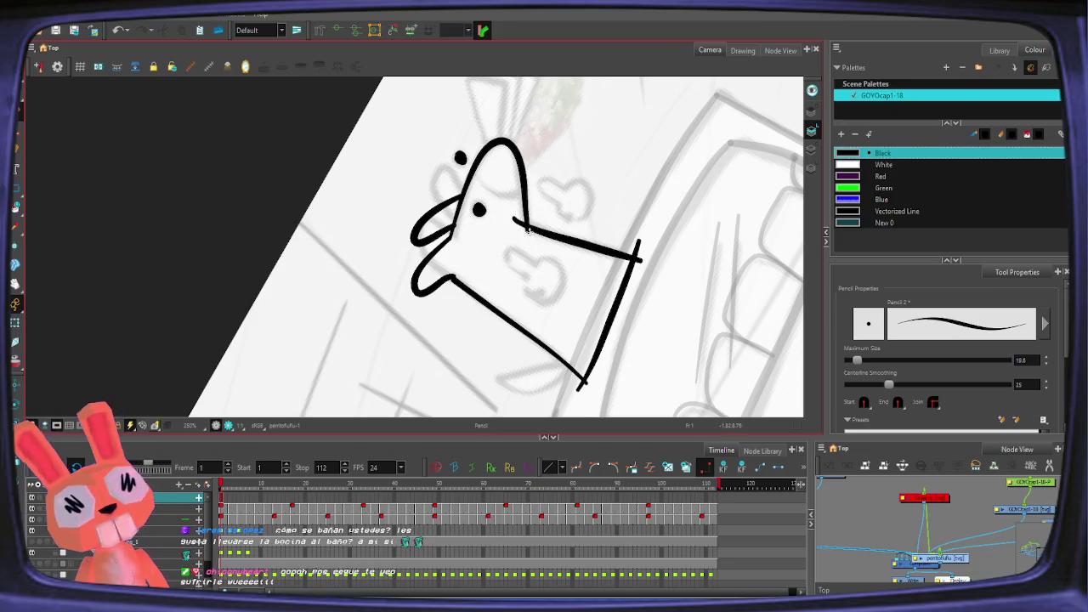
pyautogui.hotkey('alt', 't')
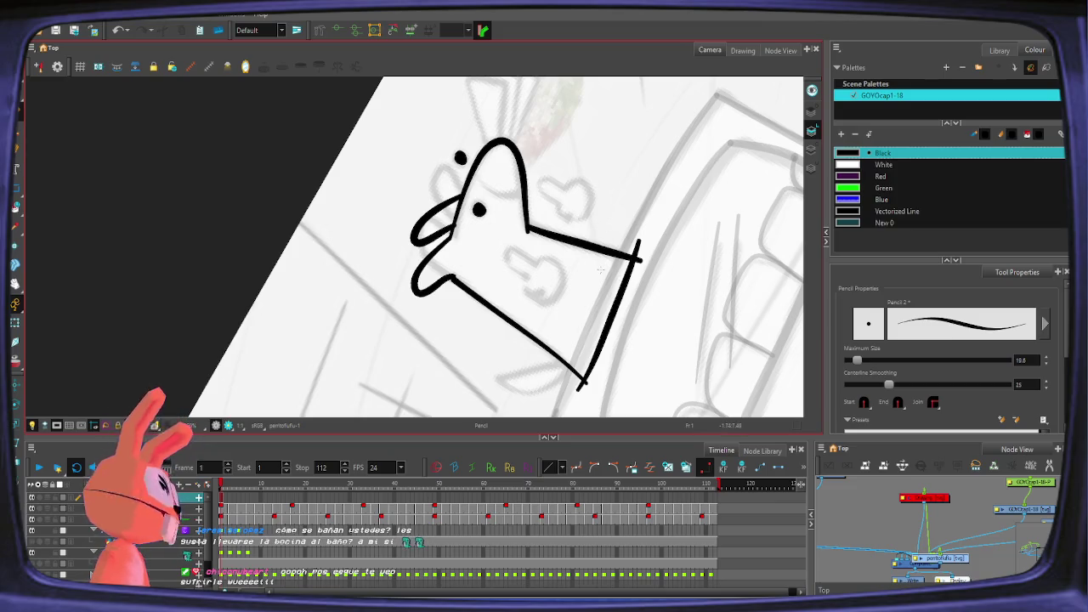
pyautogui.hotkey('shift', 'm')
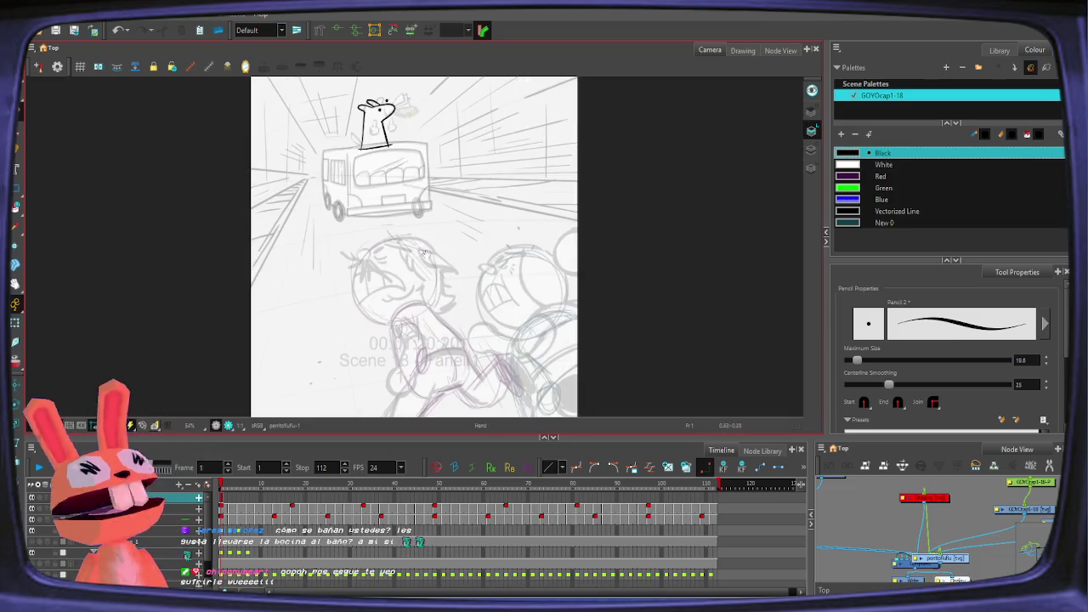
# Step: On frame 2, ink the rabbit's left and right body lines
pyautogui.click(415, 261)
pyautogui.scroll(3, 178, 263)
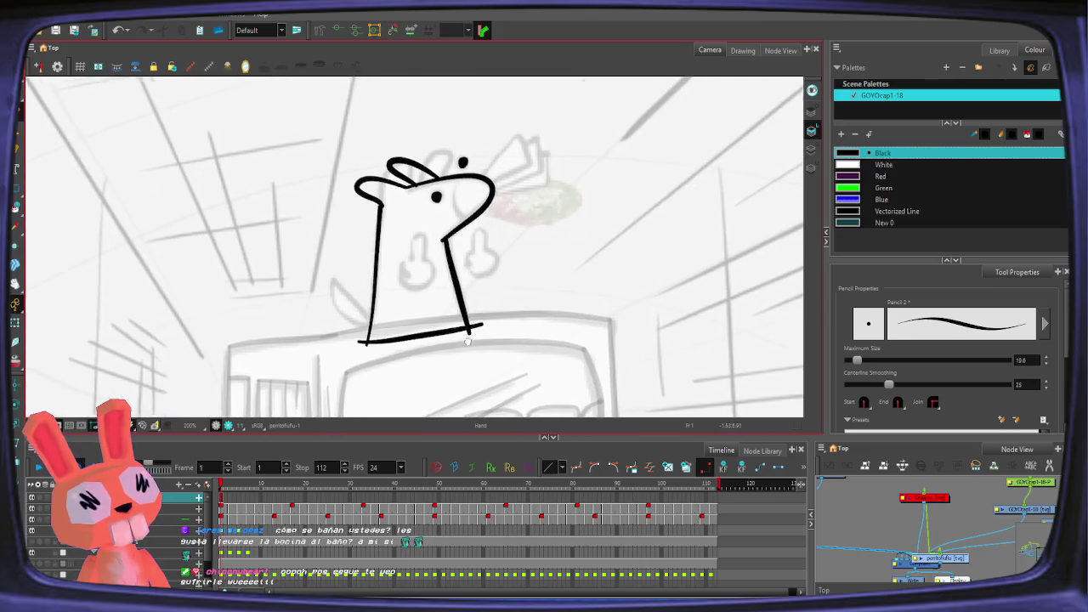
pyautogui.click(225, 502)
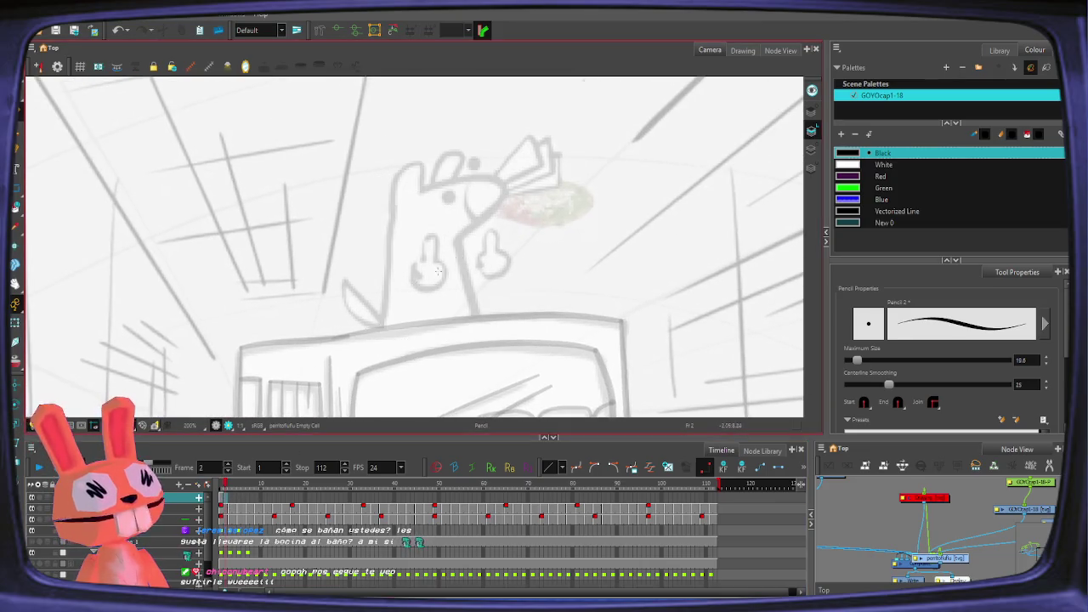
pyautogui.scroll(1, 448, 282)
pyautogui.scroll(1, 449, 282)
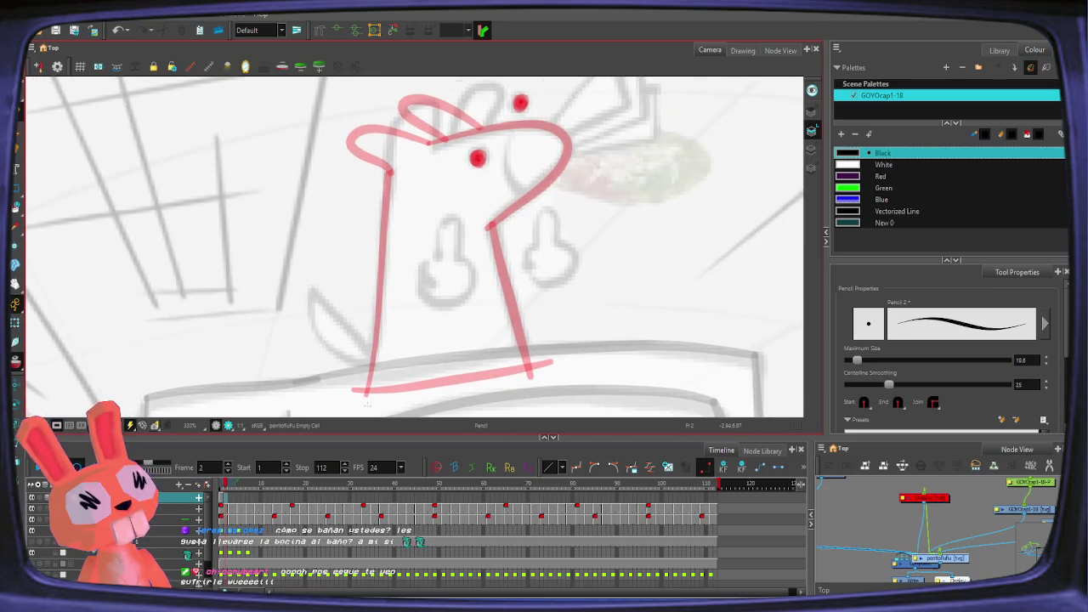
pyautogui.moveTo(365, 393); pyautogui.dragTo(387, 170)
pyautogui.moveTo(493, 228); pyautogui.dragTo(529, 375)
pyautogui.moveTo(365, 392)
pyautogui.mouseDown()
pyautogui.moveTo(498, 378)
pyautogui.moveTo(575, 352)
pyautogui.mouseUp()
pyautogui.hotkey('ctrl', 'z')
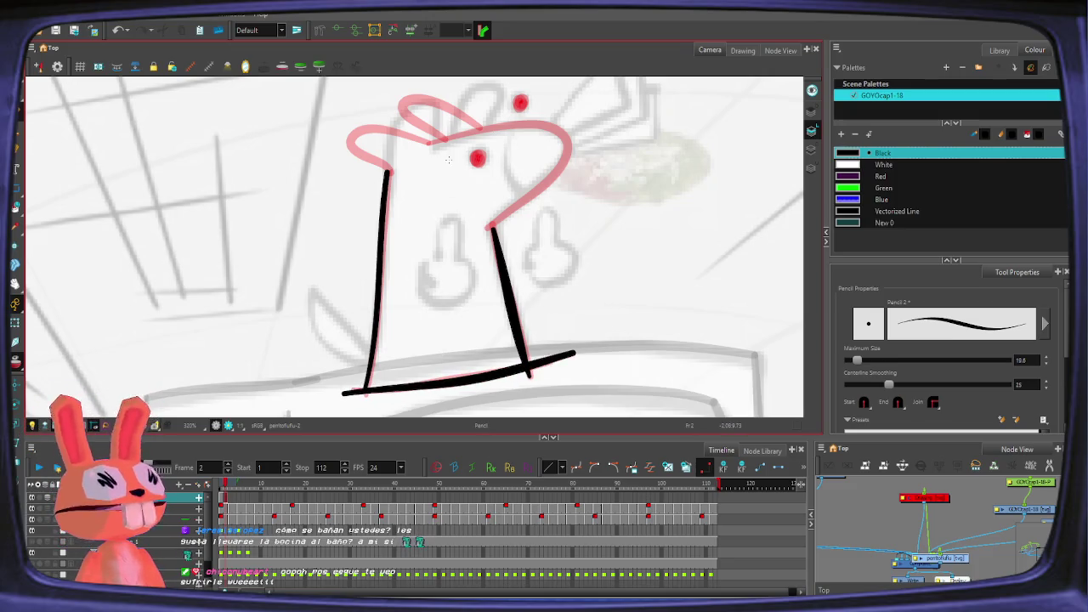
# Step: Outline the head top and right side down to the neck on frame 2
pyautogui.scroll(1, 485, 236)
pyautogui.moveTo(415, 197)
pyautogui.mouseDown()
pyautogui.moveTo(482, 174)
pyautogui.moveTo(583, 167)
pyautogui.mouseUp()
pyautogui.hotkey('ctrl', 'z')
pyautogui.moveTo(414, 198)
pyautogui.mouseDown()
pyautogui.moveTo(539, 169)
pyautogui.moveTo(559, 255)
pyautogui.moveTo(498, 302)
pyautogui.mouseUp()
pyautogui.hotkey('ctrl', 'z')
pyautogui.moveTo(429, 192)
pyautogui.mouseDown()
pyautogui.moveTo(527, 170)
pyautogui.moveTo(583, 182)
pyautogui.moveTo(570, 243)
pyautogui.moveTo(483, 304)
pyautogui.mouseUp()
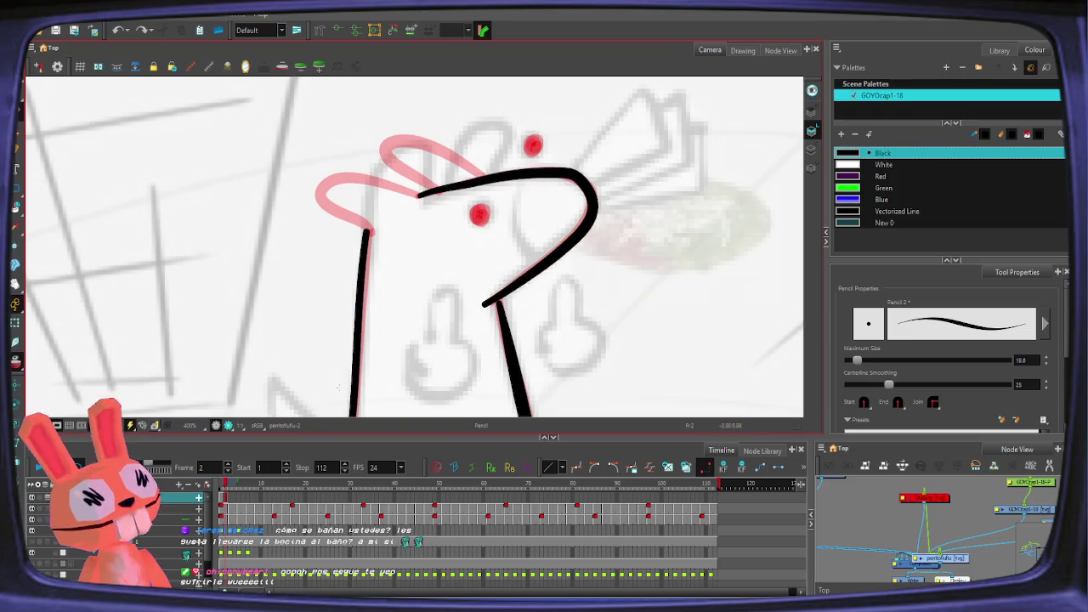
# Step: Ink both eye dots over the red sketch and rotate the view toward the tongue
pyautogui.click(478, 212)
pyautogui.click(527, 143)
pyautogui.moveTo(507, 321); pyautogui.dragTo(576, 291)
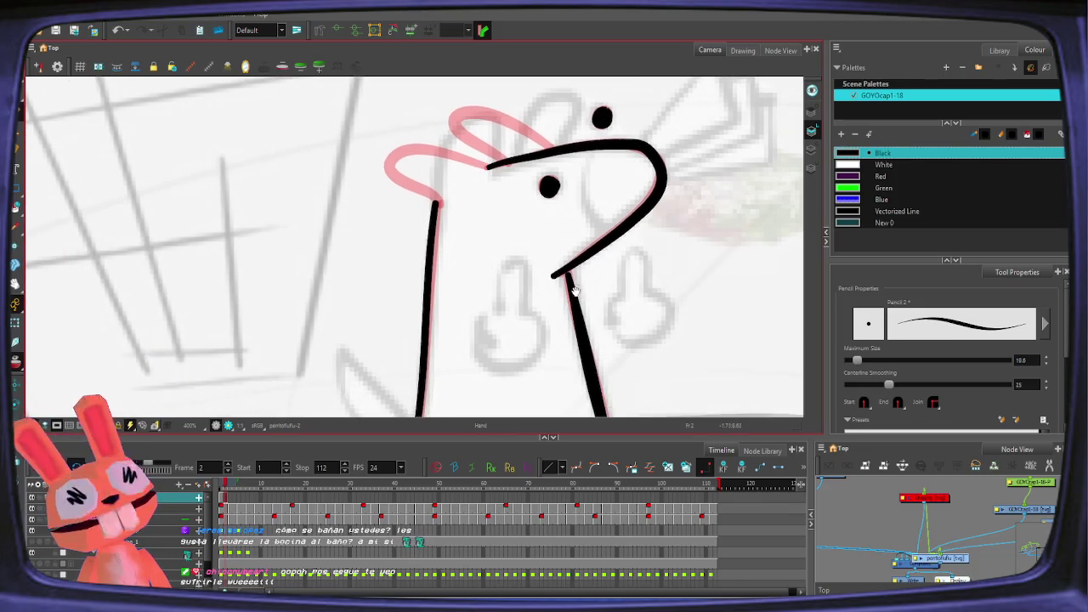
pyautogui.moveTo(626, 360)
pyautogui.mouseDown()
pyautogui.moveTo(446, 228)
pyautogui.moveTo(352, 268)
pyautogui.mouseUp()
# Step: Trace the lower and upper tongue loops in black, then reset the view
pyautogui.hotkey('ctrl', 'z')
pyautogui.moveTo(412, 207); pyautogui.dragTo(348, 315)
pyautogui.hotkey('ctrl', 'z')
pyautogui.moveTo(416, 204); pyautogui.dragTo(416, 288)
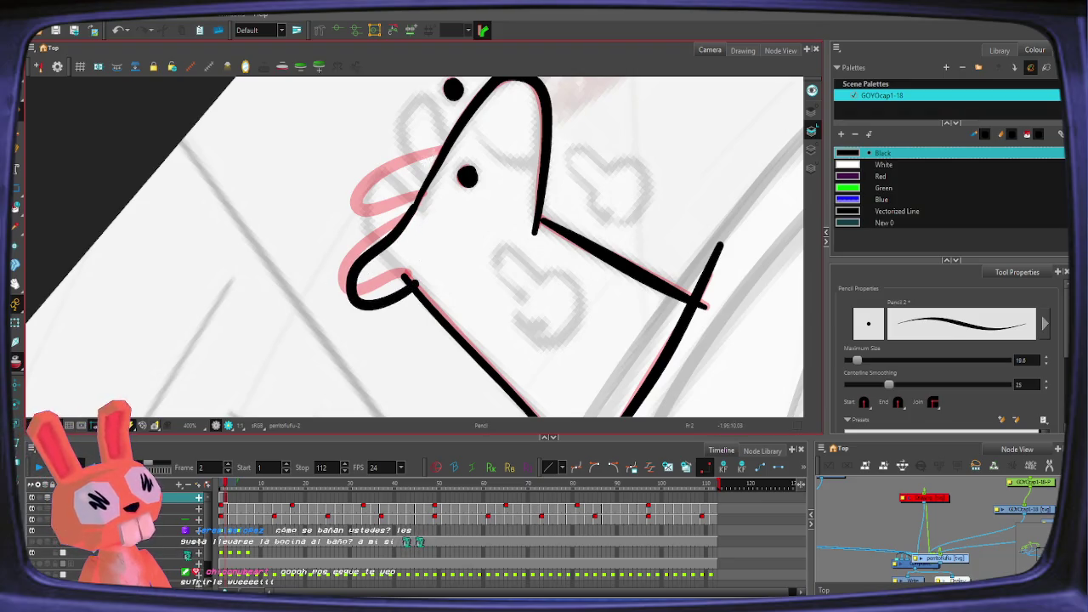
pyautogui.moveTo(441, 146); pyautogui.dragTo(418, 203)
pyautogui.hotkey('ctrl', 'z')
pyautogui.moveTo(440, 146); pyautogui.dragTo(418, 203)
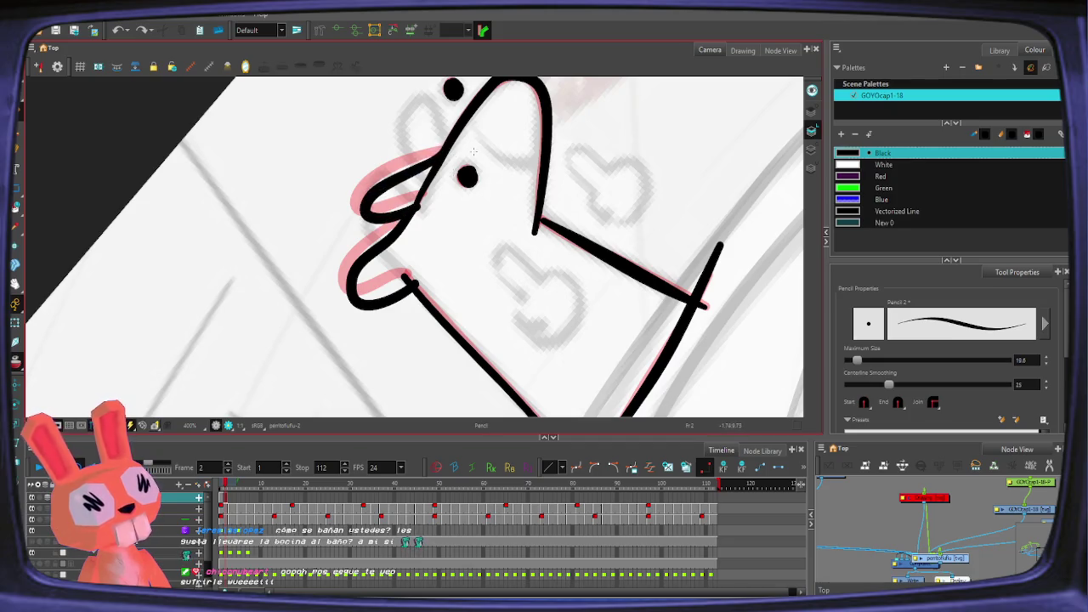
pyautogui.hotkey('ctrl', 'z')
pyautogui.moveTo(442, 150); pyautogui.dragTo(398, 223)
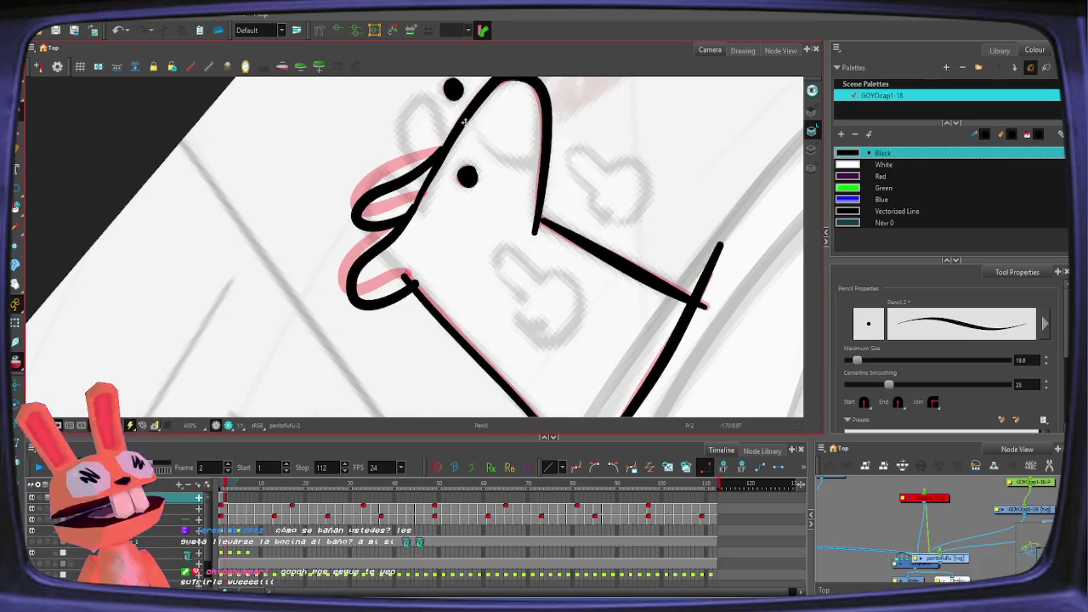
pyautogui.hotkey('shift', 'm')
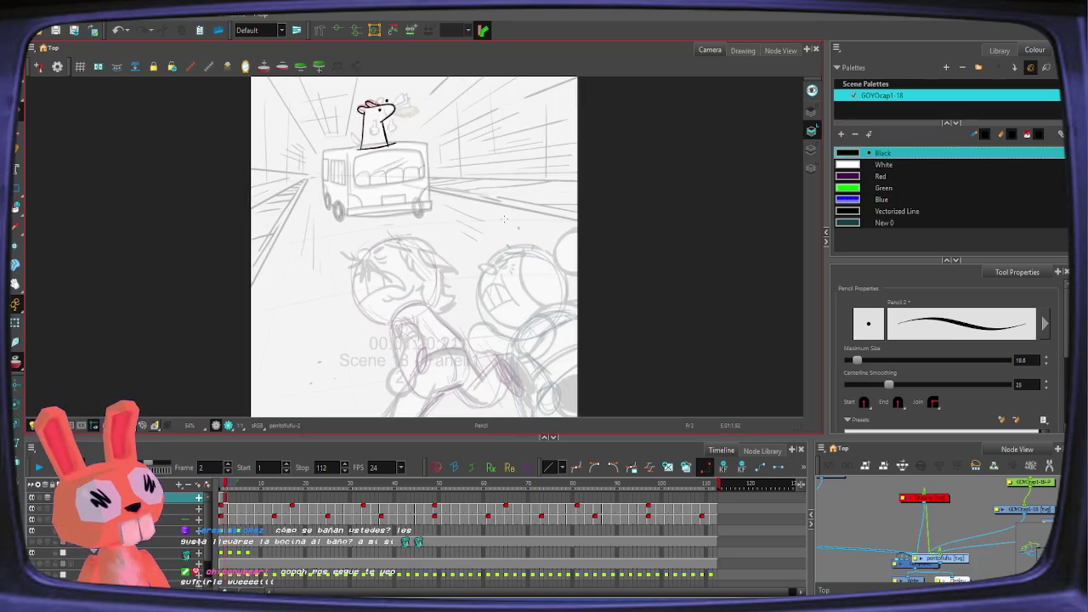
# Step: Zoom in and draw the curved nose line on frame 1
pyautogui.scroll(2, 347, 92)
pyautogui.scroll(2, 347, 92)
pyautogui.scroll(1, 347, 92)
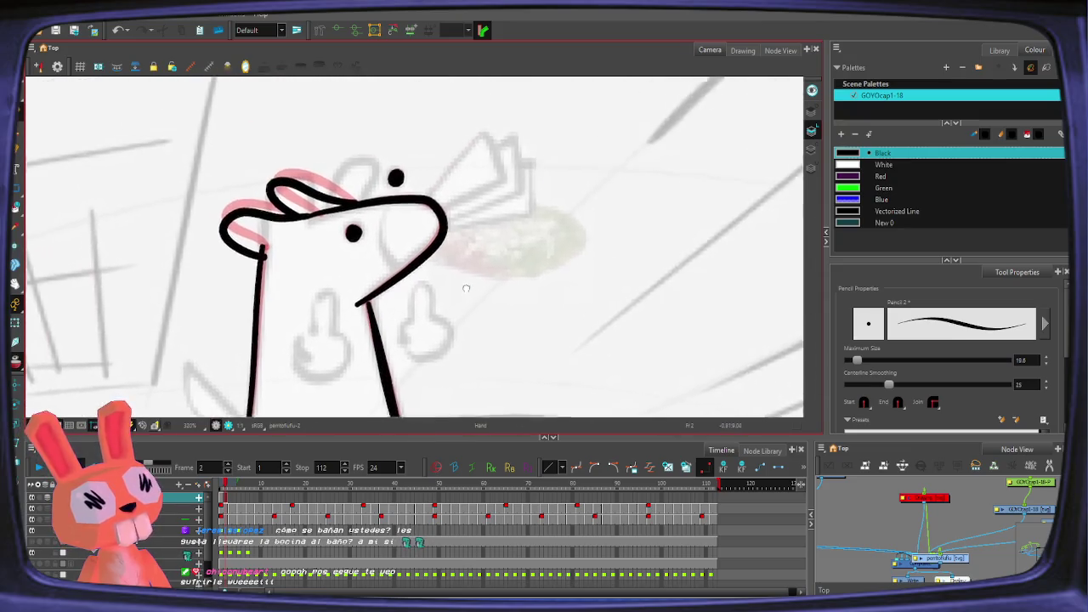
pyautogui.scroll(1, 348, 92)
pyautogui.press(',')
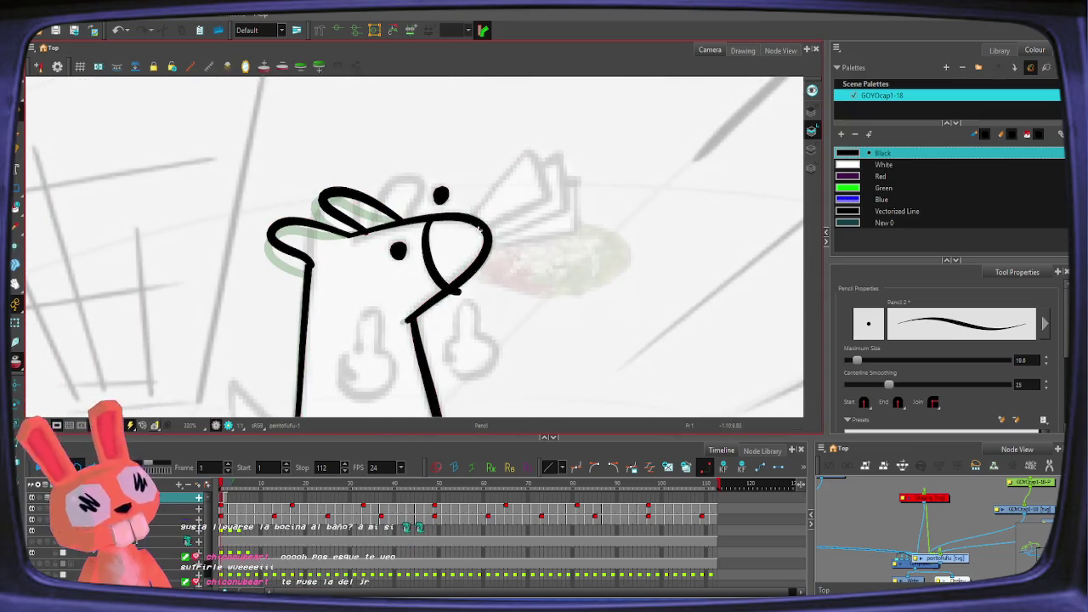
pyautogui.moveTo(430, 225); pyautogui.dragTo(466, 294)
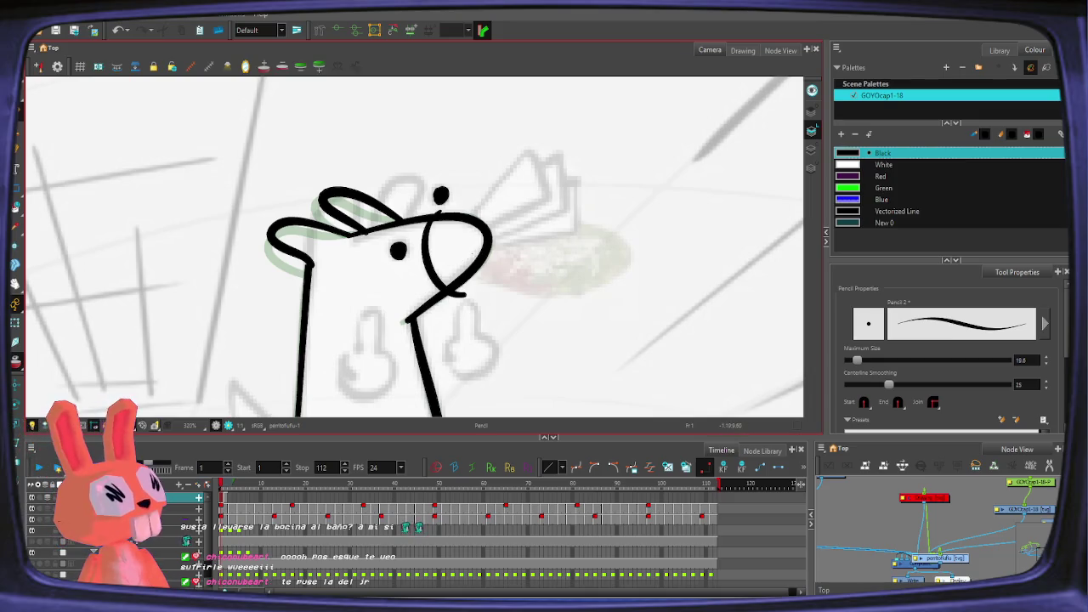
# Step: Trace the nose loop on frame 2 over the red sketch
pyautogui.press('.')
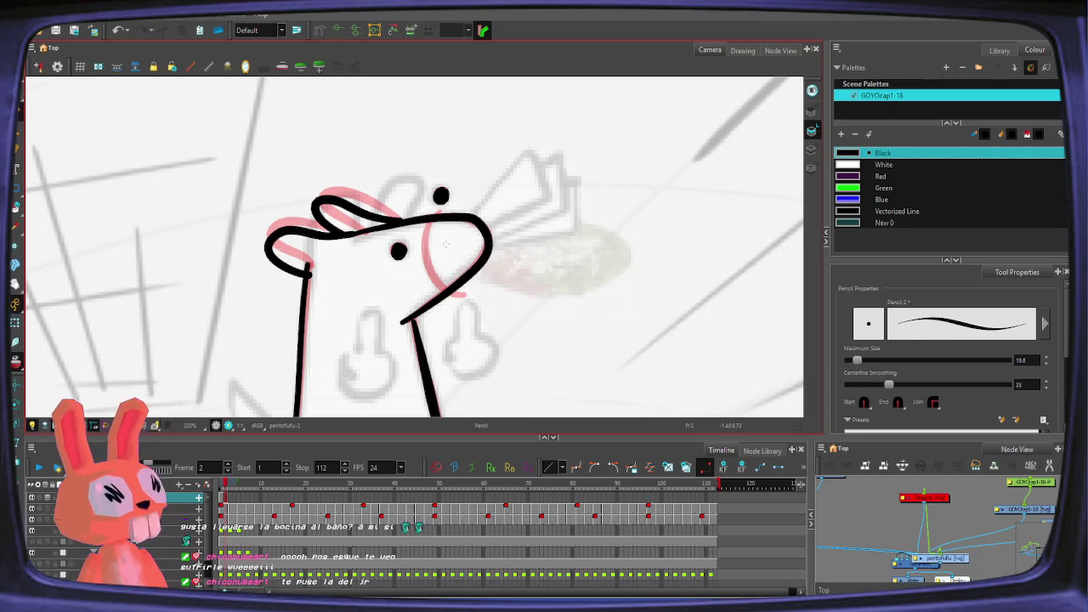
pyautogui.moveTo(425, 222); pyautogui.dragTo(433, 297)
pyautogui.hotkey('ctrl', 'z')
pyautogui.moveTo(426, 223)
pyautogui.mouseDown()
pyautogui.moveTo(423, 265)
pyautogui.moveTo(463, 294)
pyautogui.mouseUp()
pyautogui.hotkey('ctrl', 'z')
pyautogui.moveTo(426, 223); pyautogui.dragTo(463, 294)
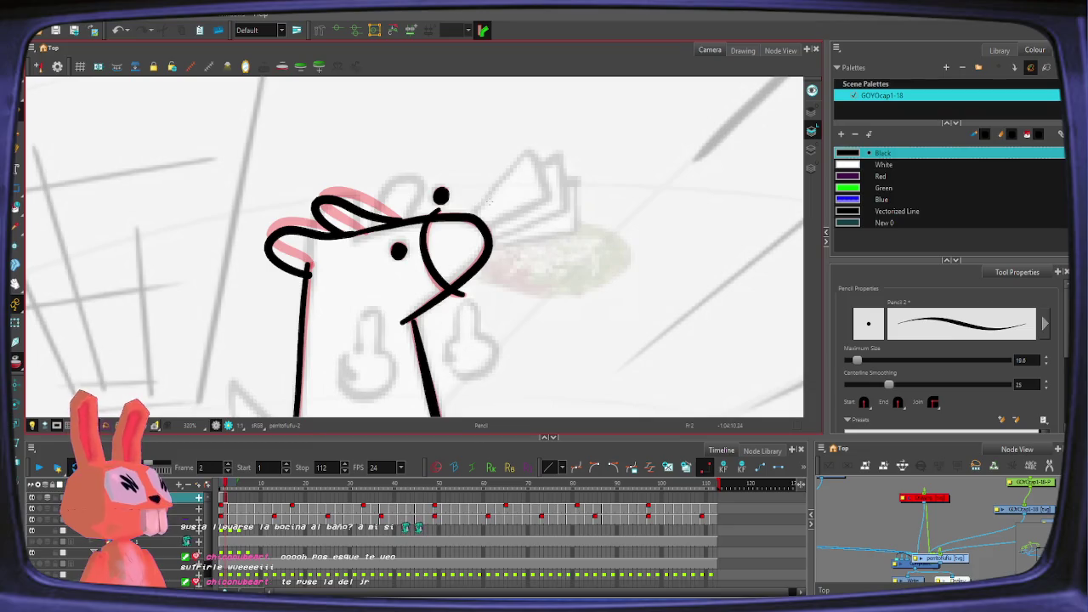
pyautogui.press('.')
# Step: On frame 3, ink the rabbit's left body line up to the head
pyautogui.moveTo(419, 253)
pyautogui.mouseDown()
pyautogui.moveTo(470, 126)
pyautogui.moveTo(465, 160)
pyautogui.mouseUp()
pyautogui.moveTo(334, 381); pyautogui.dragTo(353, 155)
pyautogui.hotkey('ctrl', 'z')
pyautogui.moveTo(334, 381); pyautogui.dragTo(352, 146)
pyautogui.hotkey('ctrl', 'z')
pyautogui.moveTo(334, 381); pyautogui.dragTo(357, 157)
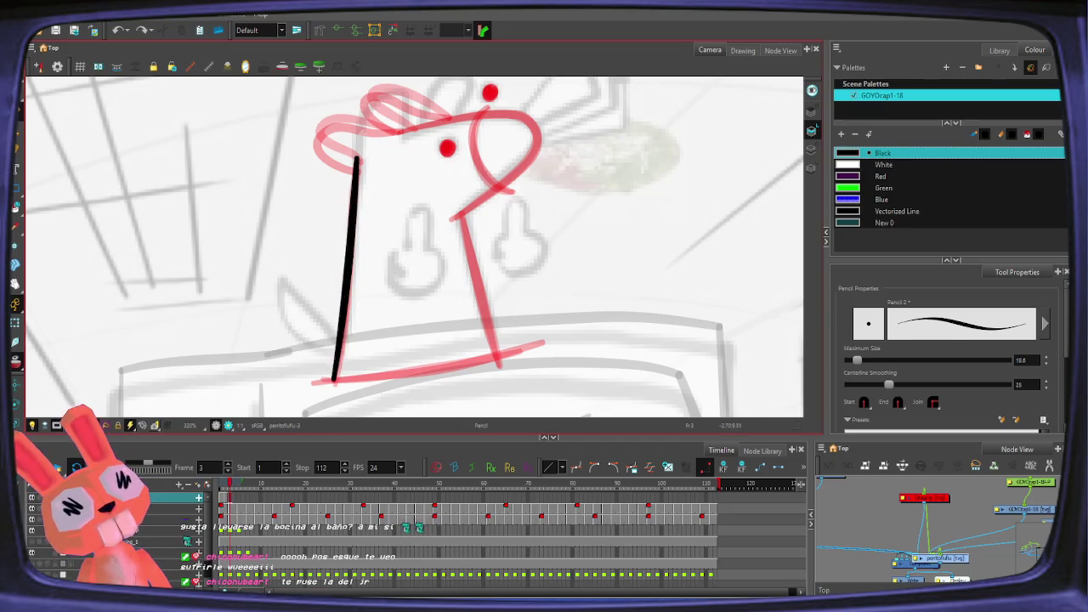
# Step: Rotate the view and trace the head arch and inner head curve
pyautogui.moveTo(448, 323)
pyautogui.mouseDown()
pyautogui.moveTo(336, 264)
pyautogui.moveTo(414, 142)
pyautogui.mouseUp()
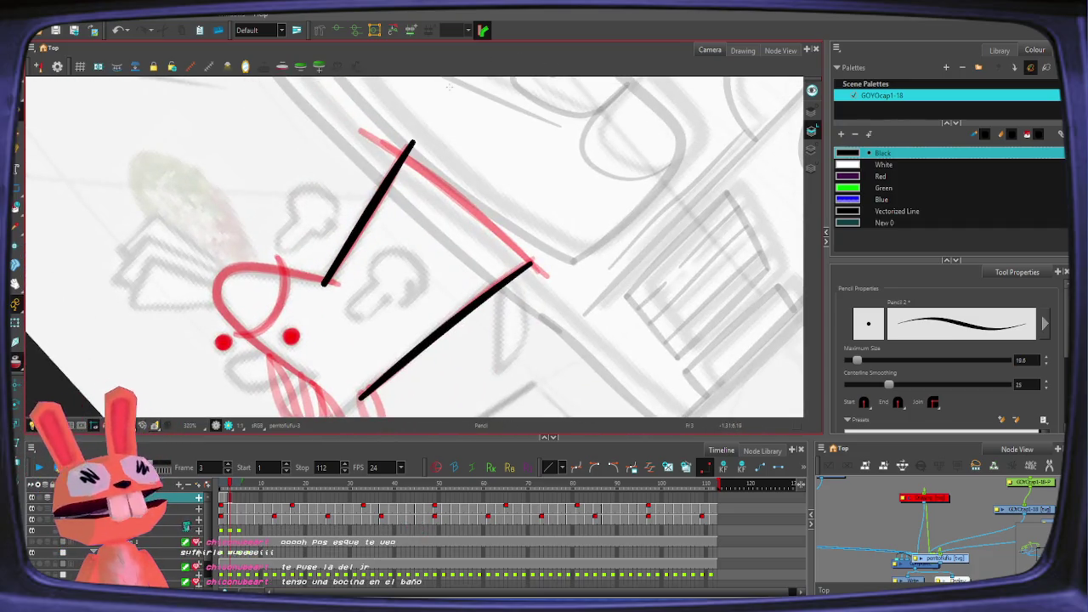
pyautogui.moveTo(370, 297)
pyautogui.mouseDown()
pyautogui.moveTo(328, 283)
pyautogui.moveTo(503, 137)
pyautogui.mouseUp()
pyautogui.moveTo(537, 320)
pyautogui.mouseDown()
pyautogui.moveTo(583, 318)
pyautogui.moveTo(357, 268)
pyautogui.mouseUp()
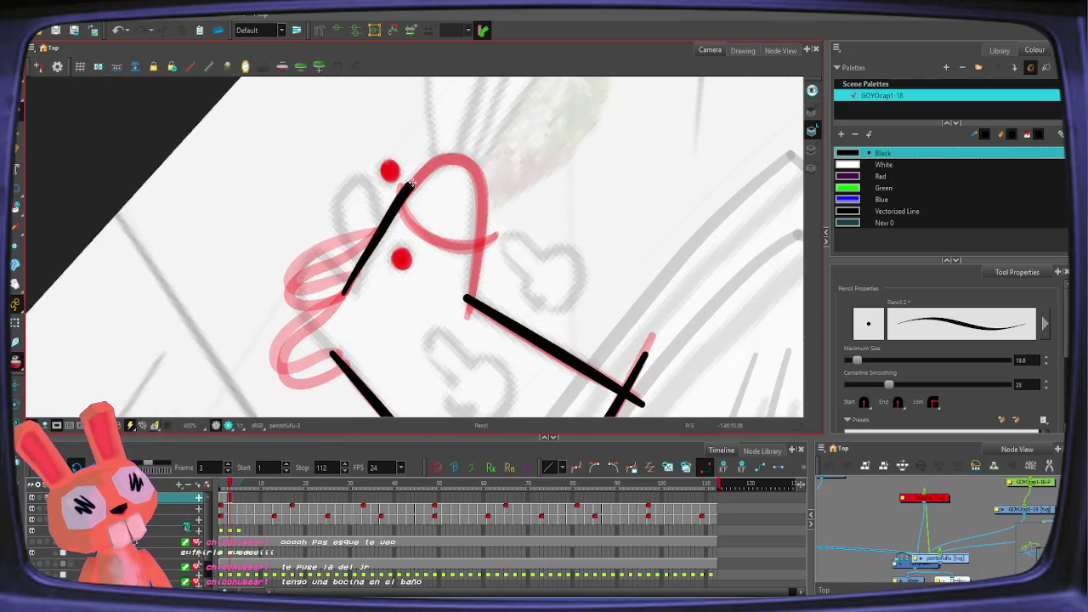
pyautogui.moveTo(354, 275)
pyautogui.mouseDown()
pyautogui.moveTo(470, 315)
pyautogui.moveTo(456, 156)
pyautogui.moveTo(344, 294)
pyautogui.mouseUp()
pyautogui.hotkey('ctrl', 'z')
pyautogui.moveTo(391, 187); pyautogui.dragTo(507, 229)
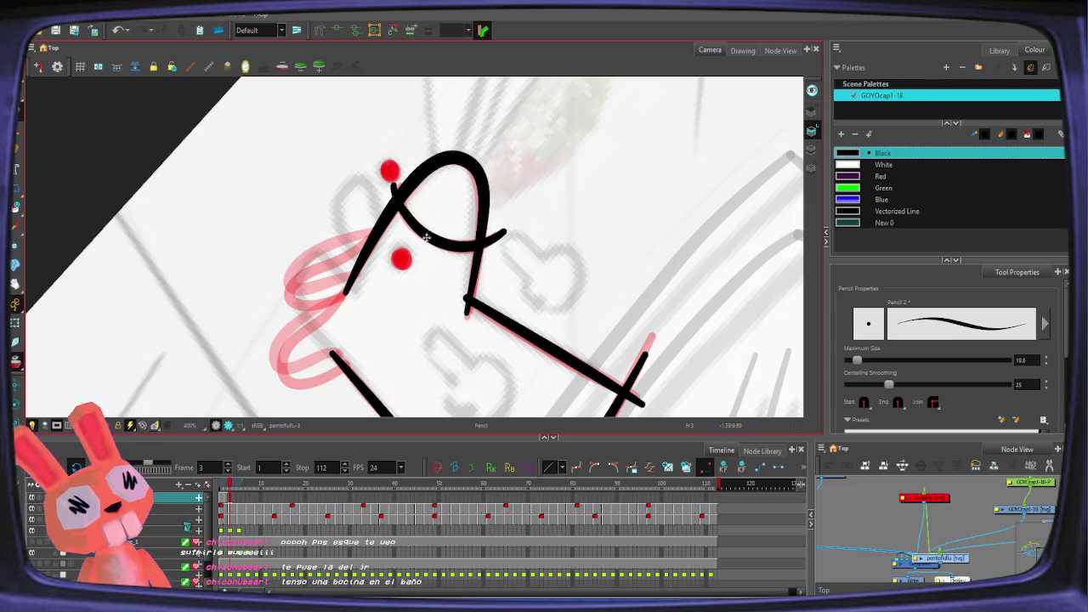
pyautogui.hotkey('ctrl', 'z')
pyautogui.moveTo(391, 183)
pyautogui.mouseDown()
pyautogui.moveTo(442, 246)
pyautogui.moveTo(497, 238)
pyautogui.mouseUp()
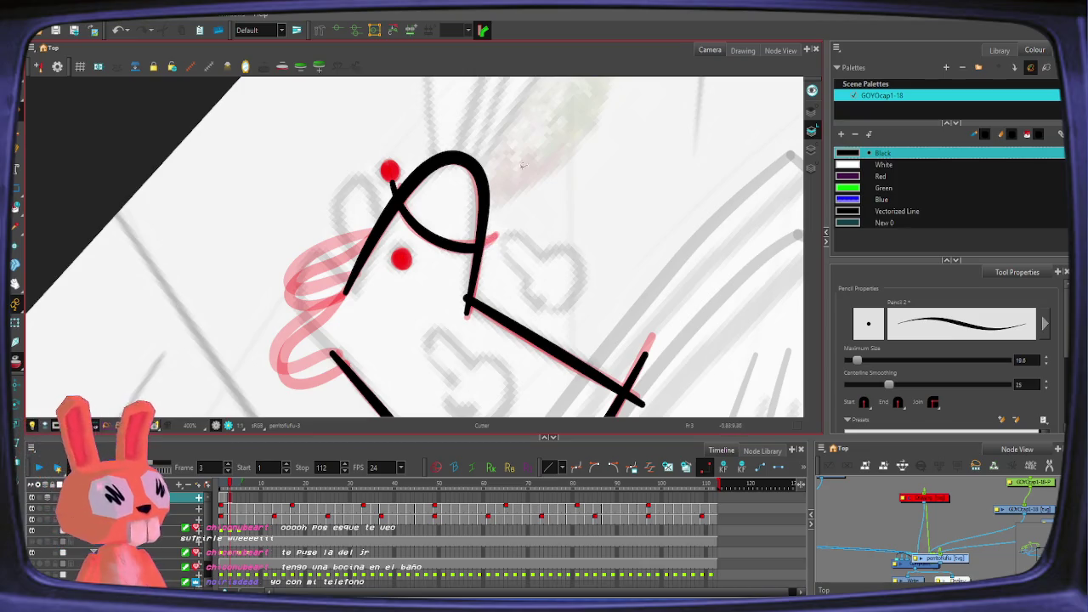
# Step: Ink the upper and lower eyes, then rotate the view and return to frame 2
pyautogui.moveTo(387, 173); pyautogui.dragTo(391, 175)
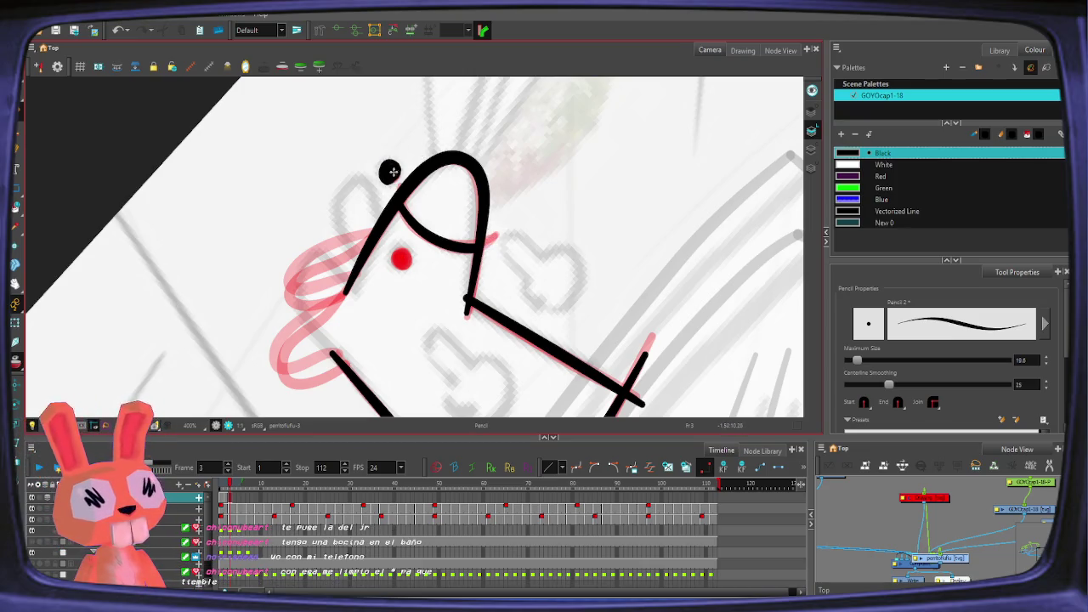
pyautogui.moveTo(401, 259); pyautogui.dragTo(448, 228)
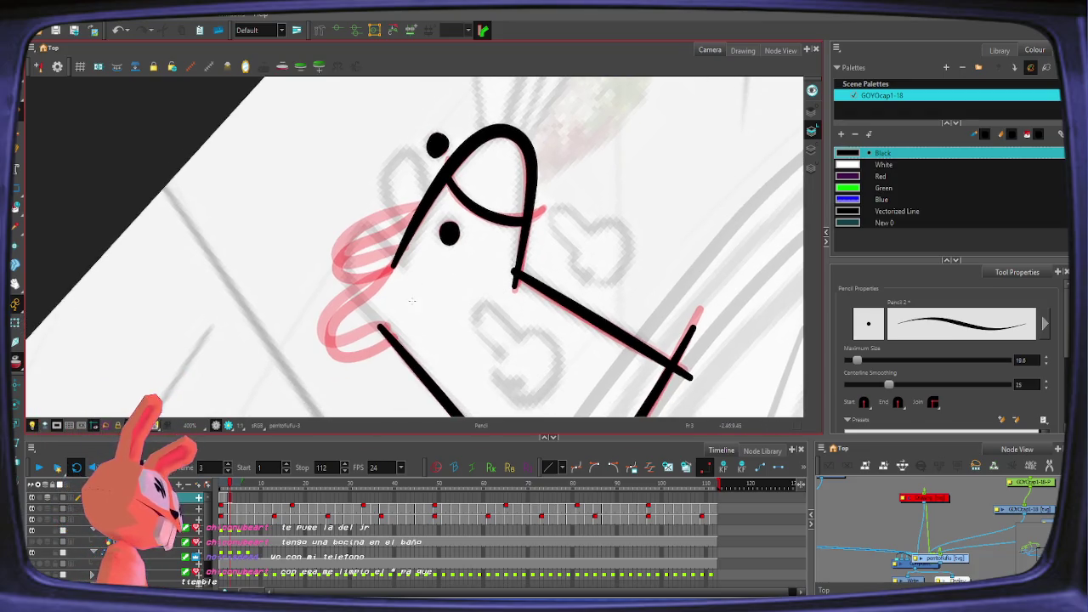
pyautogui.moveTo(623, 223)
pyautogui.mouseDown()
pyautogui.moveTo(620, 201)
pyautogui.moveTo(680, 134)
pyautogui.mouseUp()
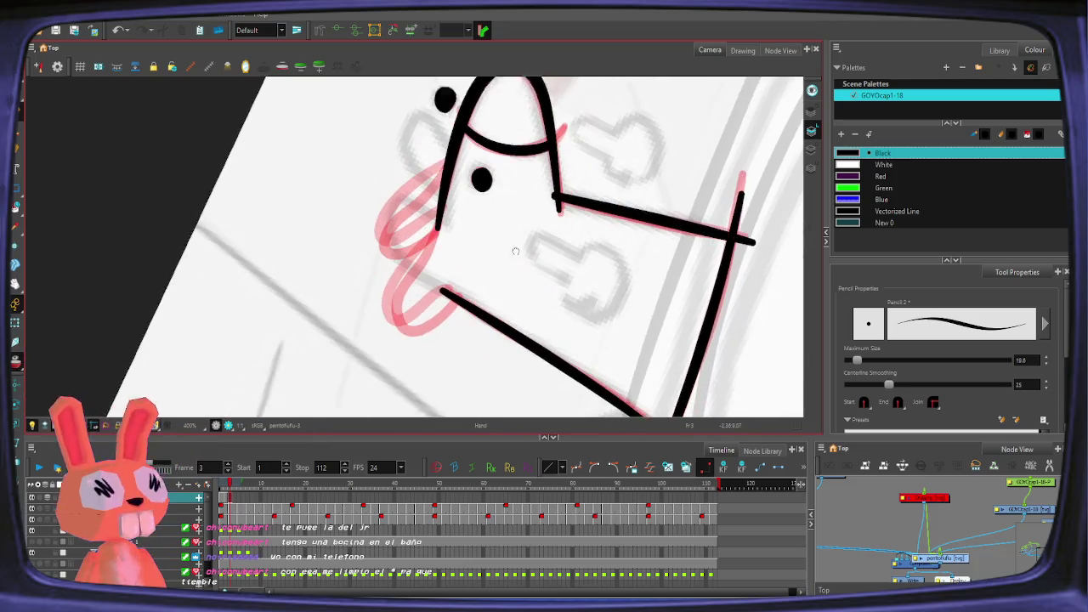
pyautogui.press(',')
# Step: Flip back and forth between frames 1 and 2 to preview the rabbit's motion
pyautogui.press(',')
pyautogui.press('.')
pyautogui.press(',')
pyautogui.press('.')
pyautogui.press('.')
pyautogui.press(',')
pyautogui.press('.')
pyautogui.press(',')
pyautogui.press(',')
pyautogui.press('.')
pyautogui.press(',')
pyautogui.press('.')
pyautogui.press(',')
pyautogui.press('.')
pyautogui.press(',')
pyautogui.press('.')
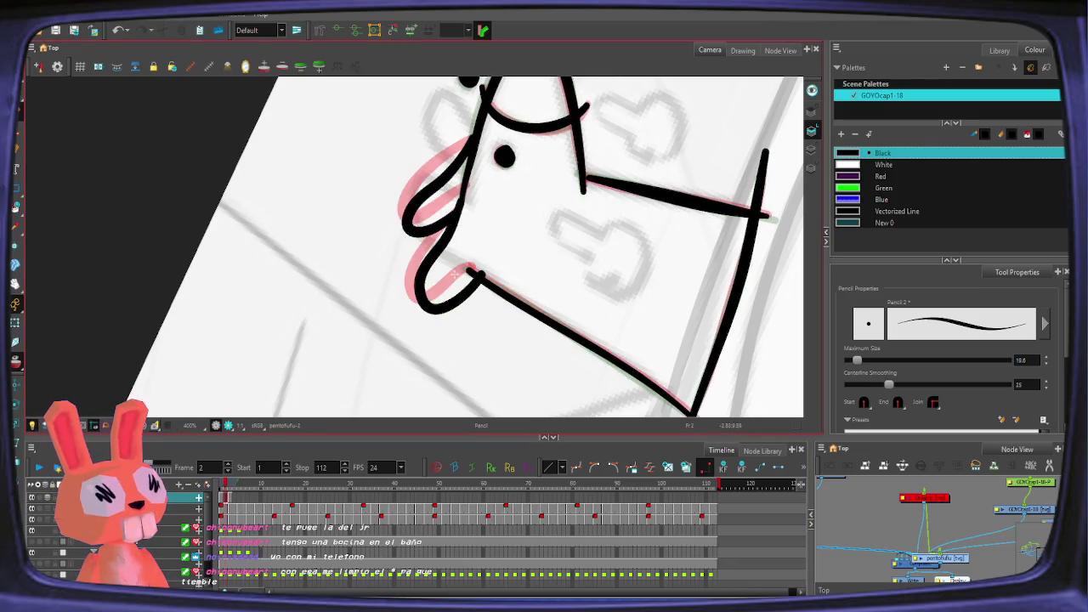
pyautogui.press(',')
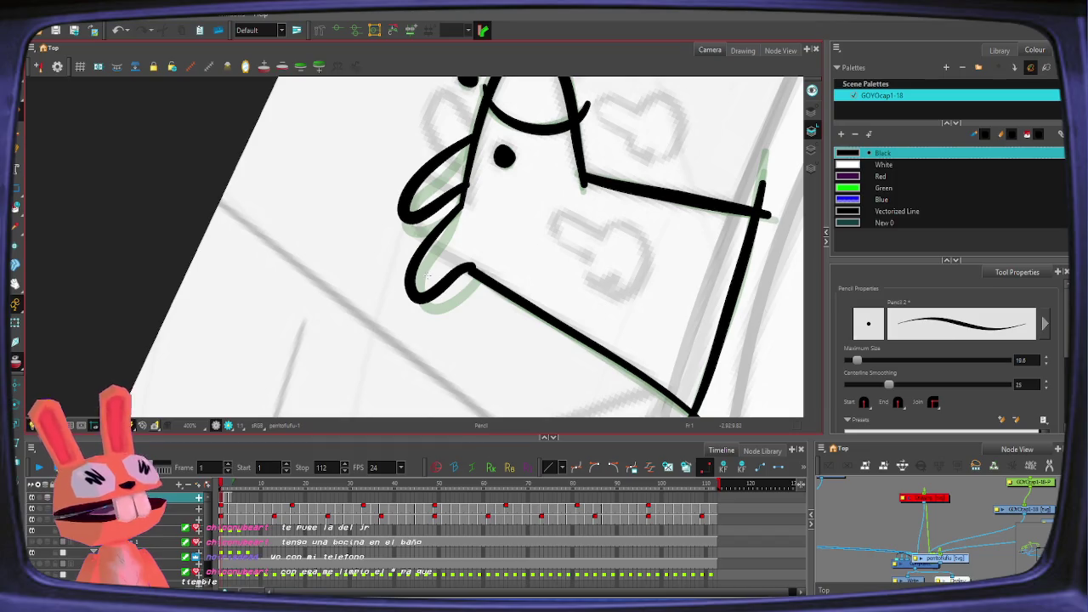
# Step: Check frames 3 and empty frame 4, then settle on frame 3
pyautogui.press('.')
pyautogui.press('.')
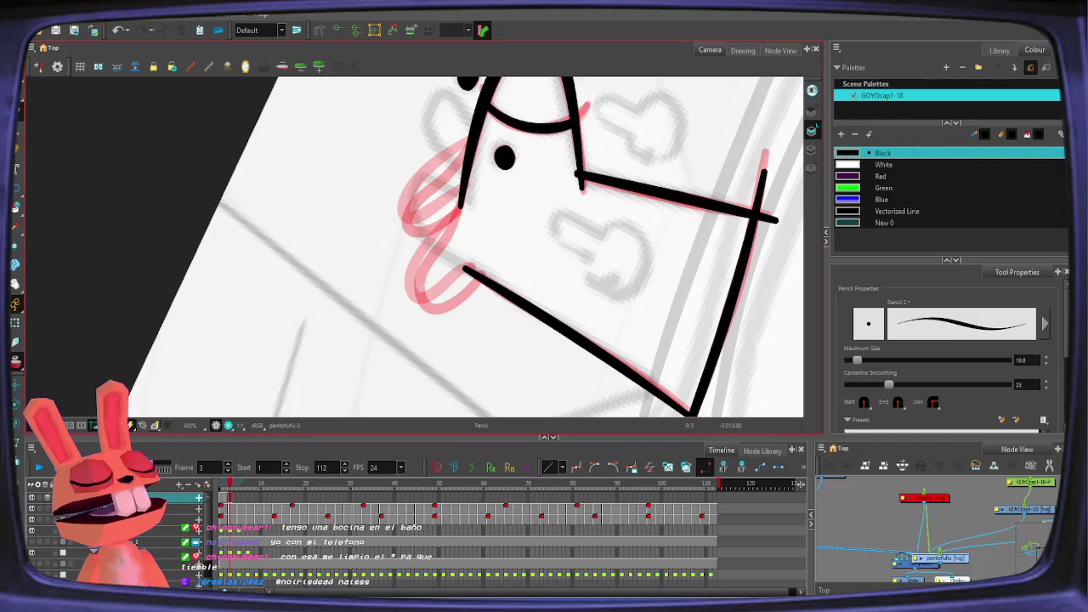
pyautogui.press('.')
pyautogui.press(',')
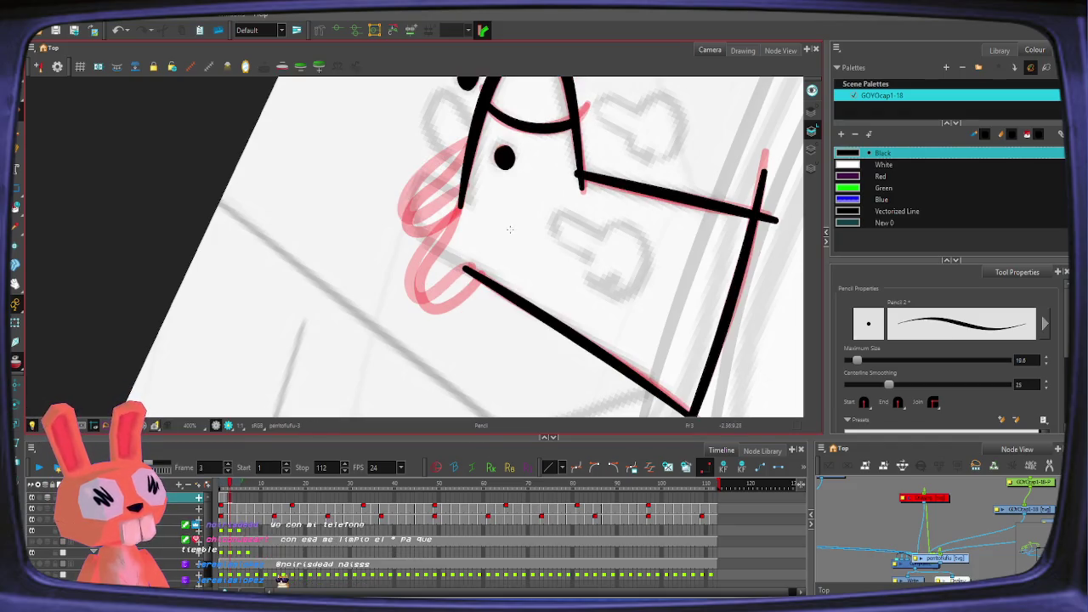
pyautogui.press(',')
pyautogui.press('.')
pyautogui.press(',')
pyautogui.press('.')
pyautogui.press(',')
pyautogui.press('.')
# Step: Trace the black tongue curve over the red guide on frame 3, undoing failed loop attempts
pyautogui.moveTo(440, 321); pyautogui.dragTo(466, 285)
pyautogui.hotkey('ctrl', 'z')
pyautogui.hotkey('ctrl', 'z')
pyautogui.moveTo(440, 322)
pyautogui.mouseDown()
pyautogui.moveTo(470, 263)
pyautogui.moveTo(478, 266)
pyautogui.mouseUp()
pyautogui.moveTo(462, 204); pyautogui.dragTo(436, 239)
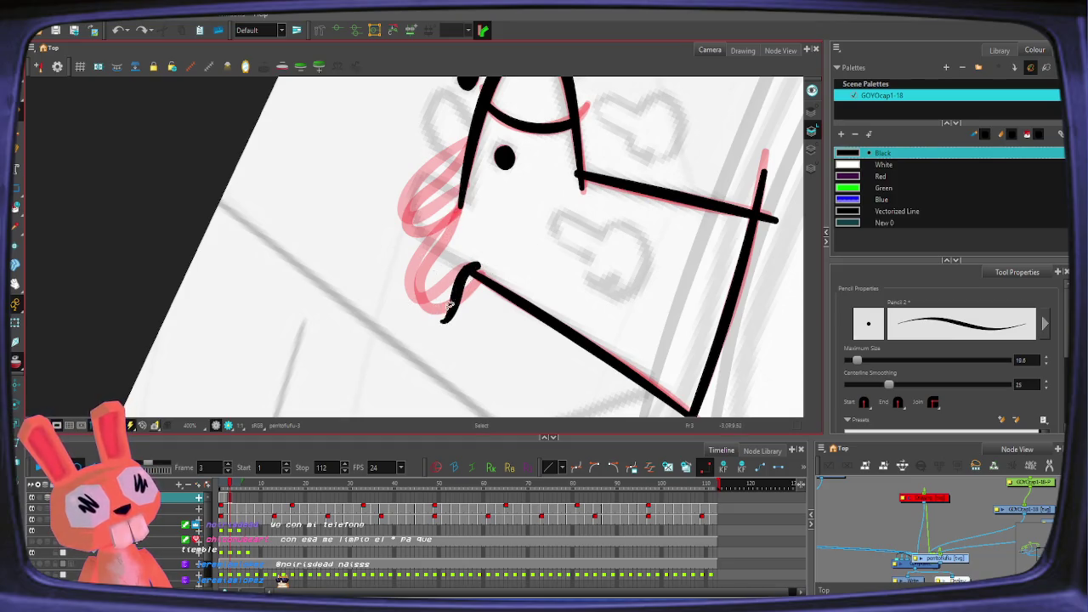
pyautogui.hotkey('ctrl', 'z')
pyautogui.moveTo(459, 195)
pyautogui.mouseDown()
pyautogui.moveTo(416, 282)
pyautogui.moveTo(459, 209)
pyautogui.mouseUp()
pyautogui.hotkey('ctrl', 'z')
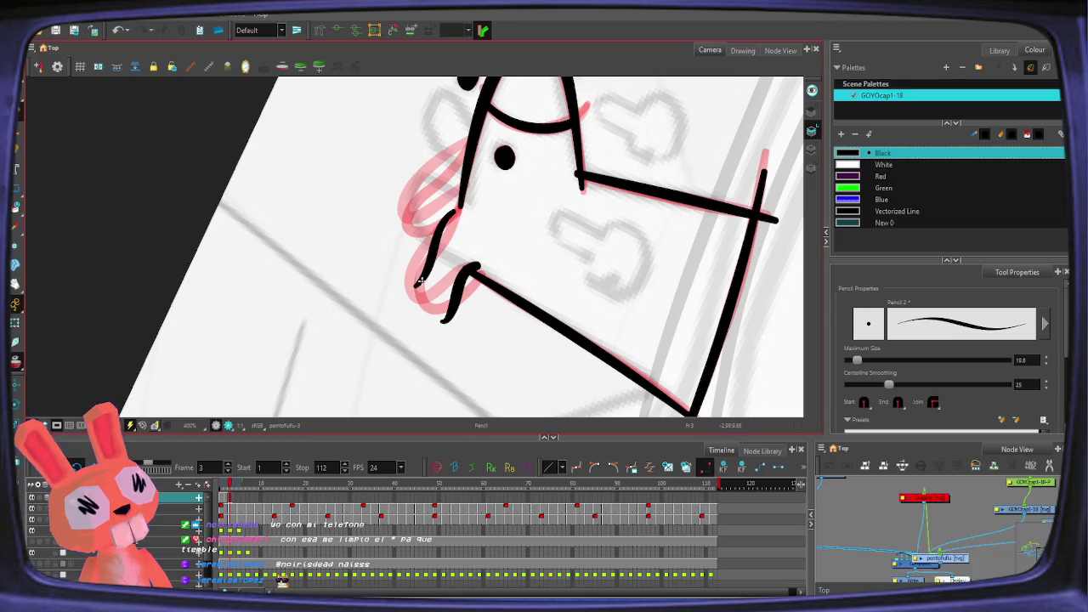
pyautogui.moveTo(421, 280)
pyautogui.mouseDown()
pyautogui.moveTo(456, 305)
pyautogui.moveTo(453, 284)
pyautogui.mouseUp()
pyautogui.hotkey('ctrl', 'z')
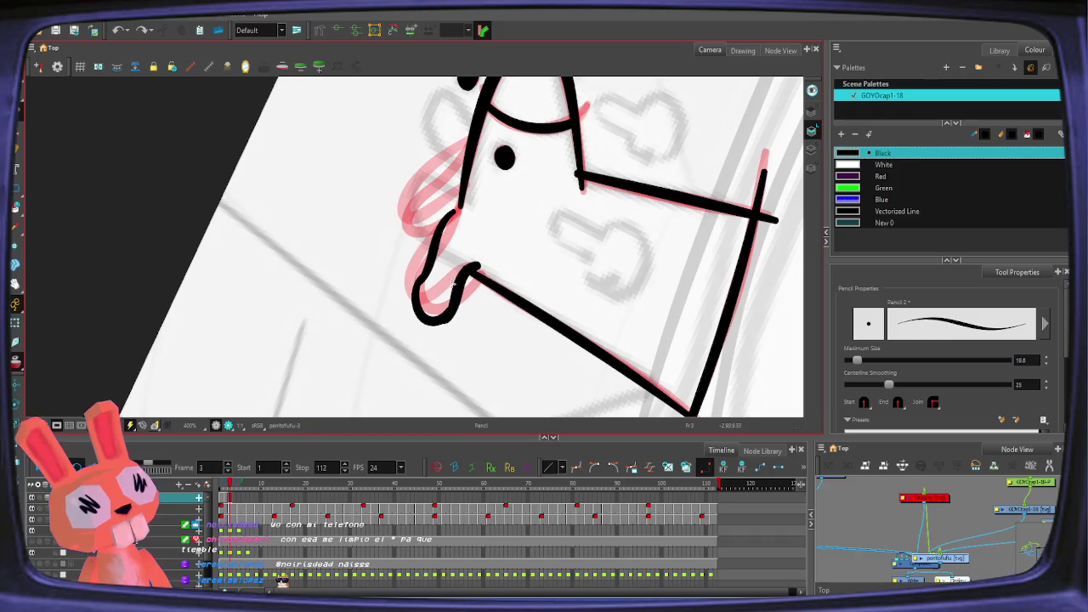
pyautogui.scroll(2, 458, 287)
# Step: Reshape the black tongue loop's lower and upper strokes on frame 3
pyautogui.moveTo(359, 280); pyautogui.dragTo(365, 285)
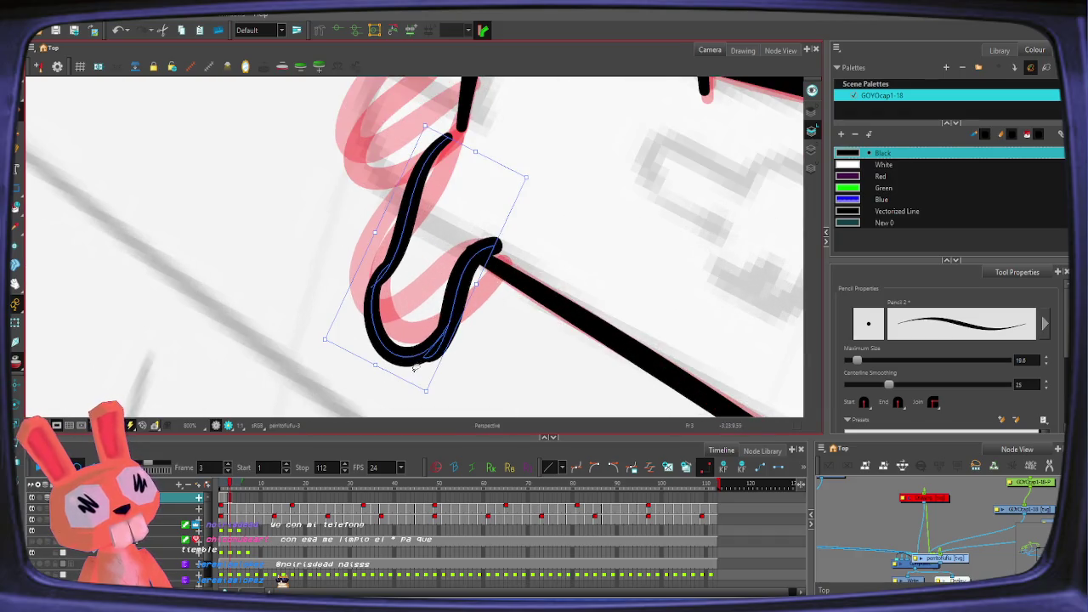
pyautogui.moveTo(425, 348); pyautogui.dragTo(466, 338)
pyautogui.moveTo(448, 375); pyautogui.dragTo(451, 369)
pyautogui.press('Escape')
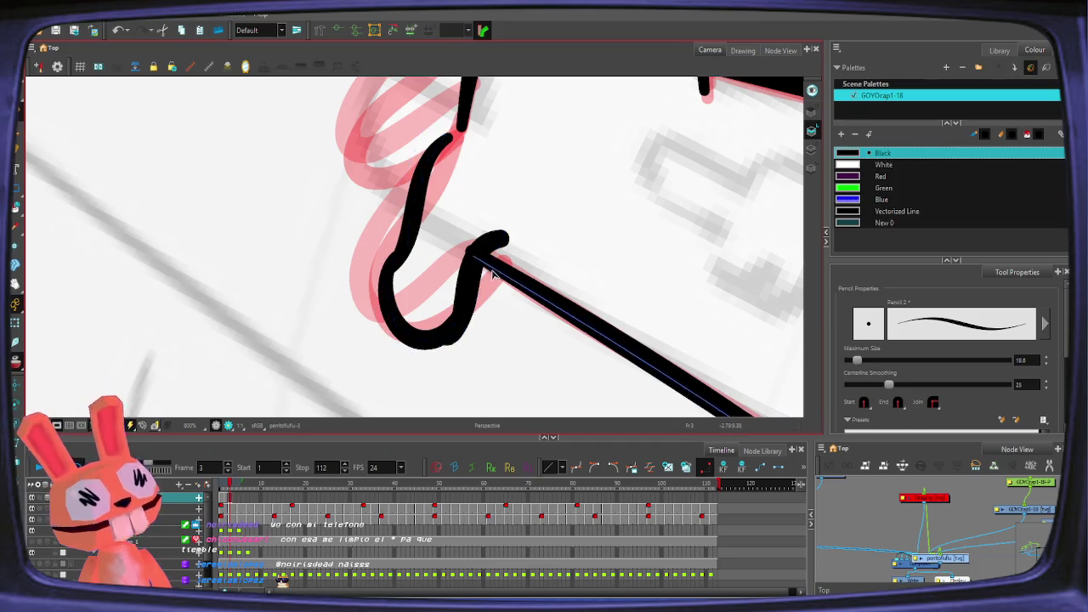
pyautogui.hotkey('alt', '0')
pyautogui.click(468, 316)
pyautogui.moveTo(454, 348); pyautogui.dragTo(507, 224)
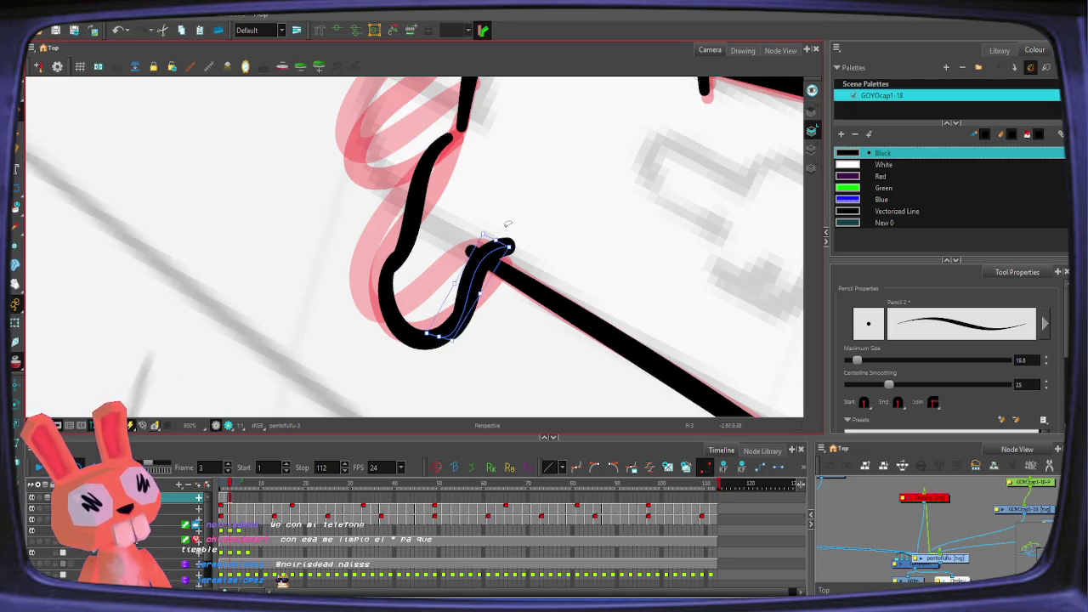
pyautogui.click(448, 138)
pyautogui.moveTo(449, 140); pyautogui.dragTo(463, 141)
pyautogui.hotkey('alt', '/')
# Step: Redraw the rabbit's nose outline over the onion-skin sketch
pyautogui.scroll(-2, 482, 245)
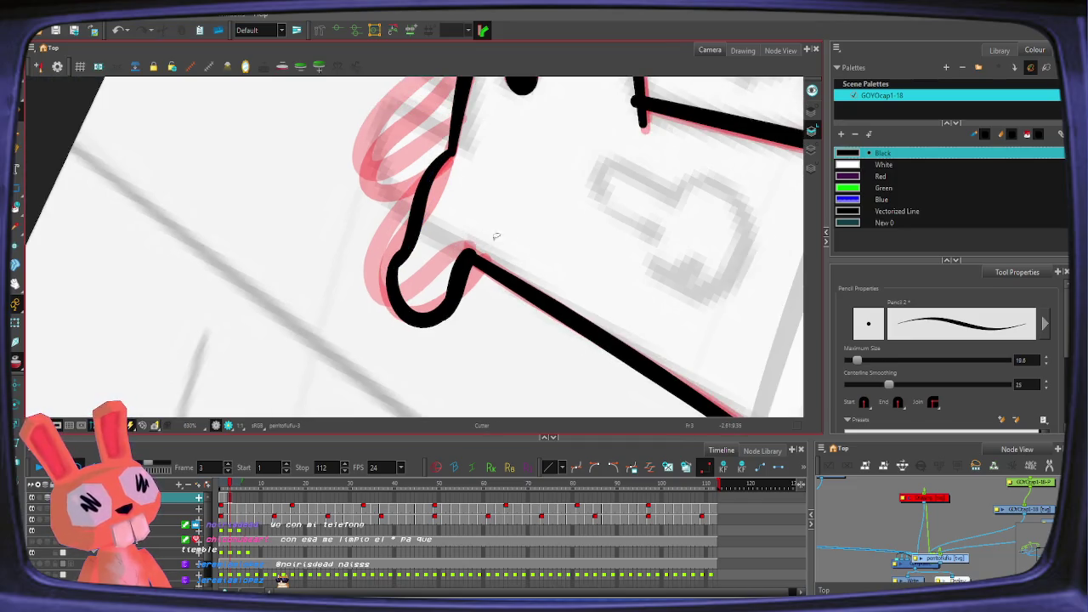
pyautogui.scroll(-2, 495, 235)
pyautogui.scroll(-1, 518, 217)
pyautogui.scroll(2, 430, 199)
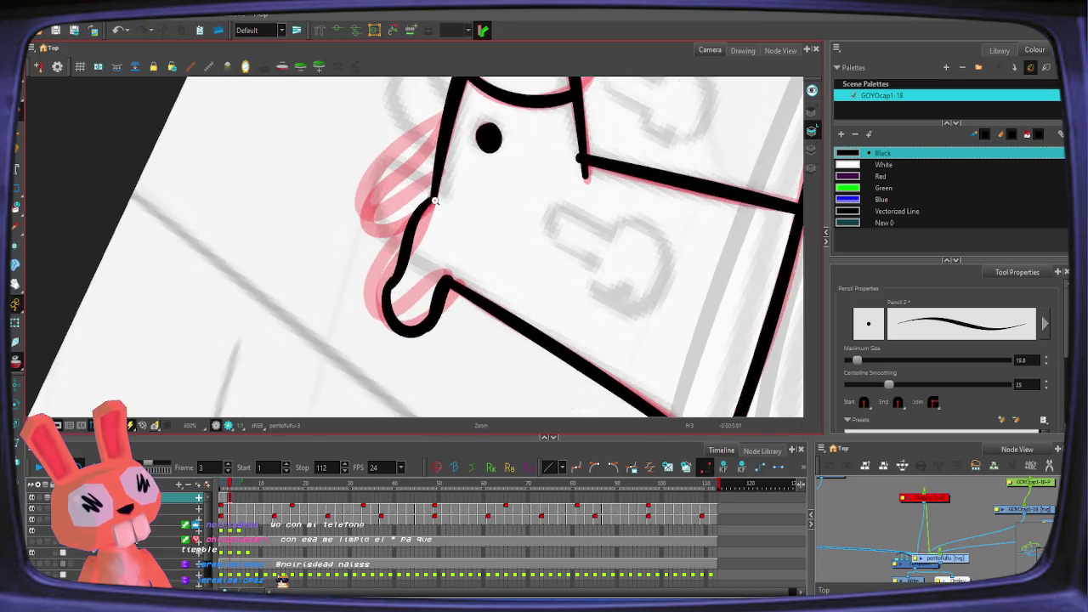
pyautogui.moveTo(475, 176); pyautogui.dragTo(504, 213)
pyautogui.hotkey('alt', 's')
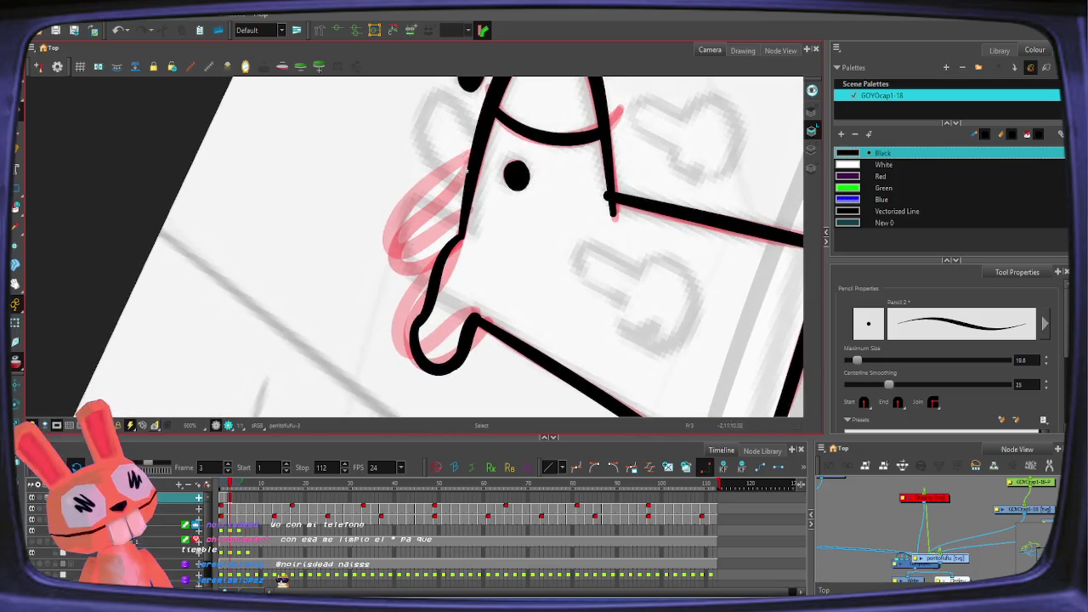
pyautogui.moveTo(463, 162)
pyautogui.mouseDown()
pyautogui.moveTo(406, 248)
pyautogui.moveTo(448, 220)
pyautogui.mouseUp()
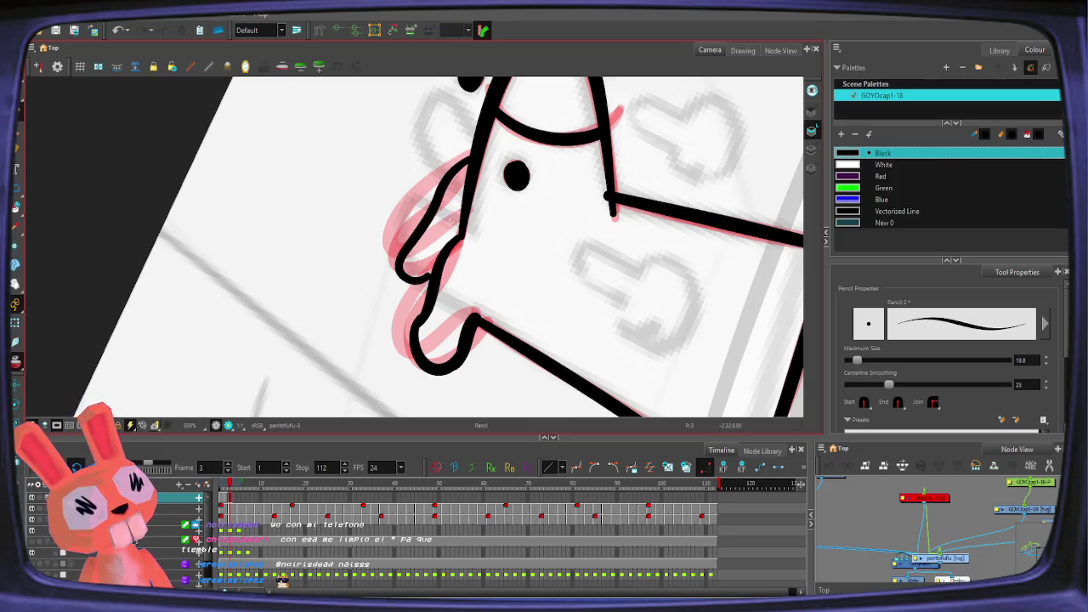
# Step: Drag the nose-tip contour point into a smoother curve with the Contour Editor
pyautogui.click(429, 277)
pyautogui.hotkey('alt', 'z')
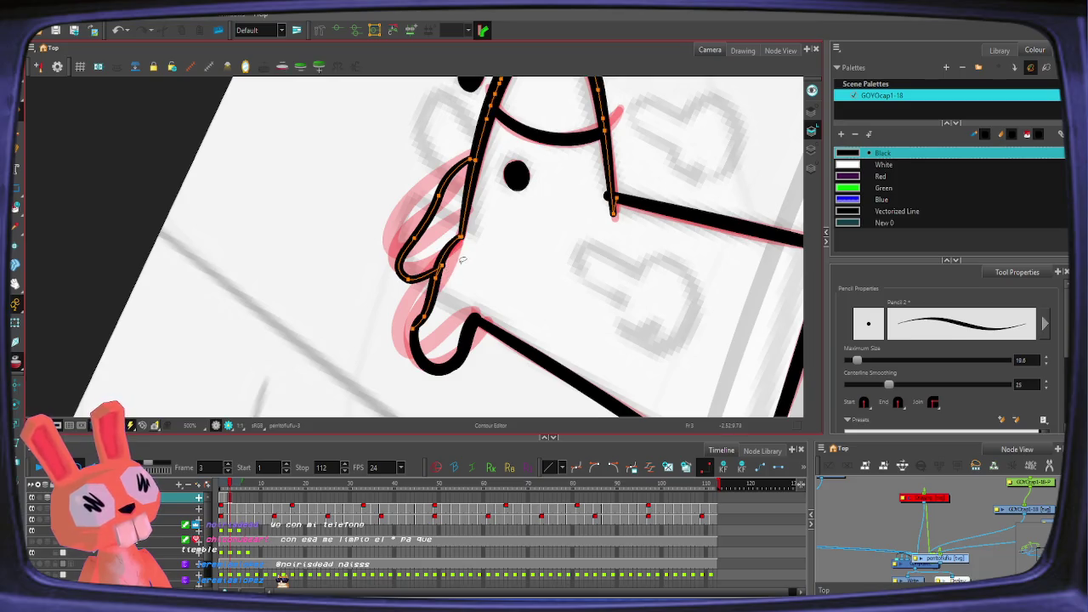
pyautogui.scroll(-1, 442, 267)
pyautogui.scroll(-1, 440, 265)
pyautogui.scroll(2, 438, 264)
pyautogui.hotkey('alt', 'q')
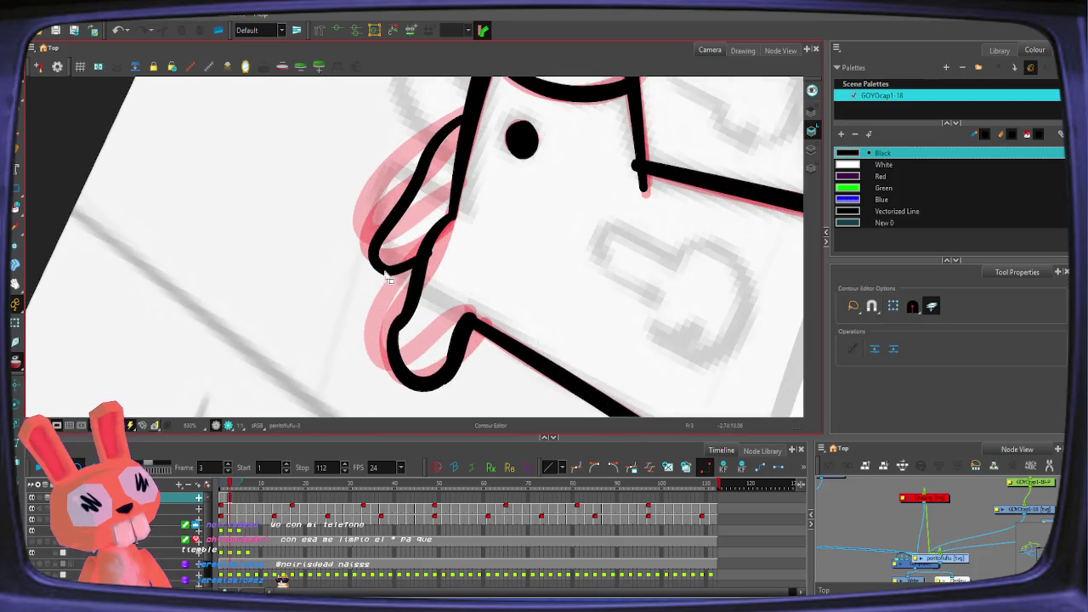
pyautogui.click(389, 272)
pyautogui.click(393, 273)
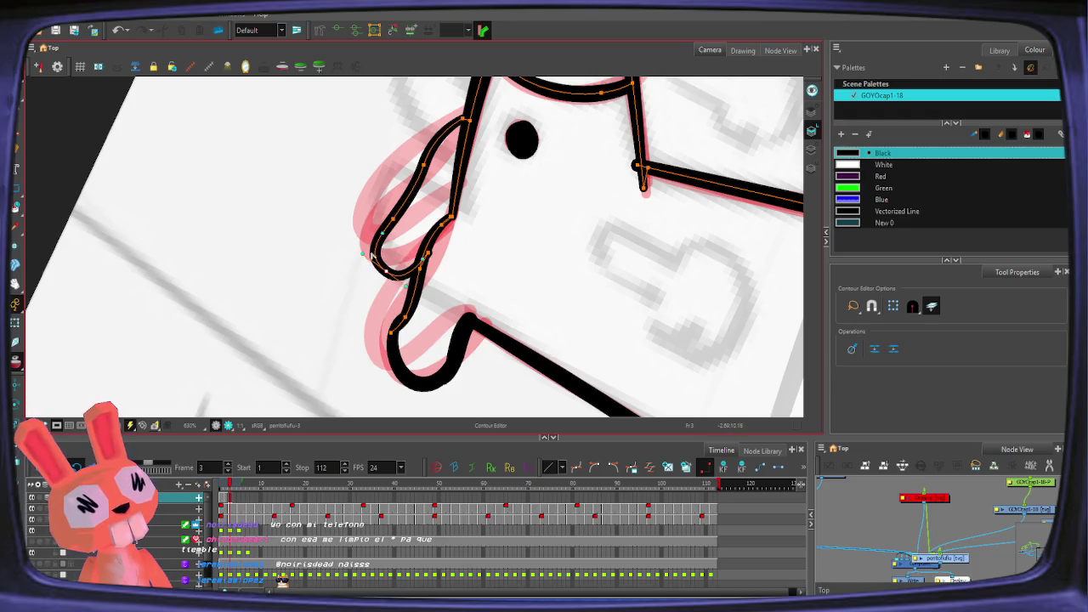
pyautogui.moveTo(361, 252); pyautogui.dragTo(401, 219)
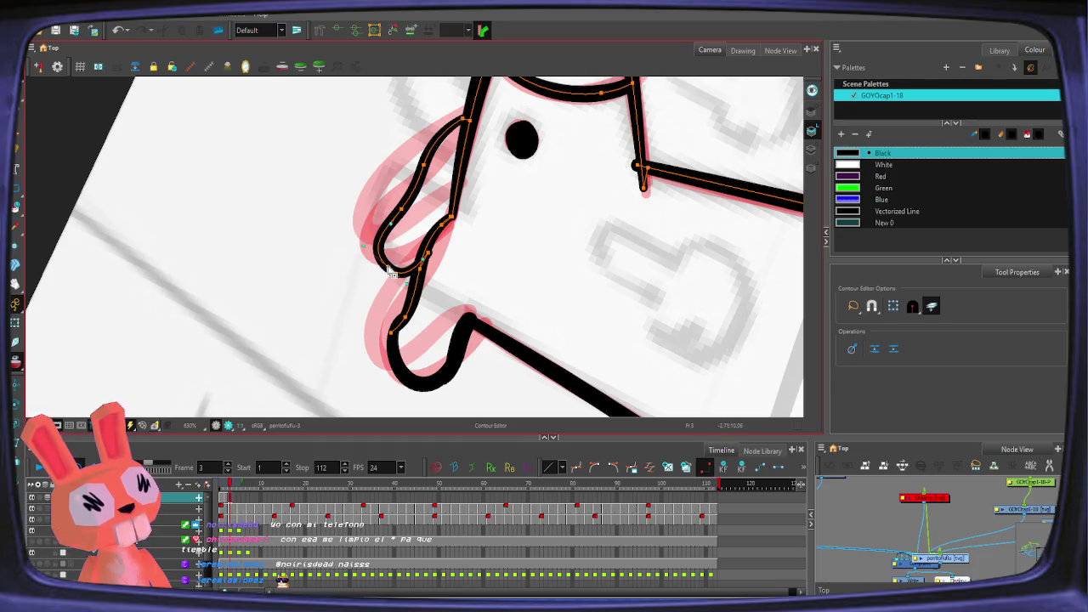
pyautogui.scroll(-2, 397, 211)
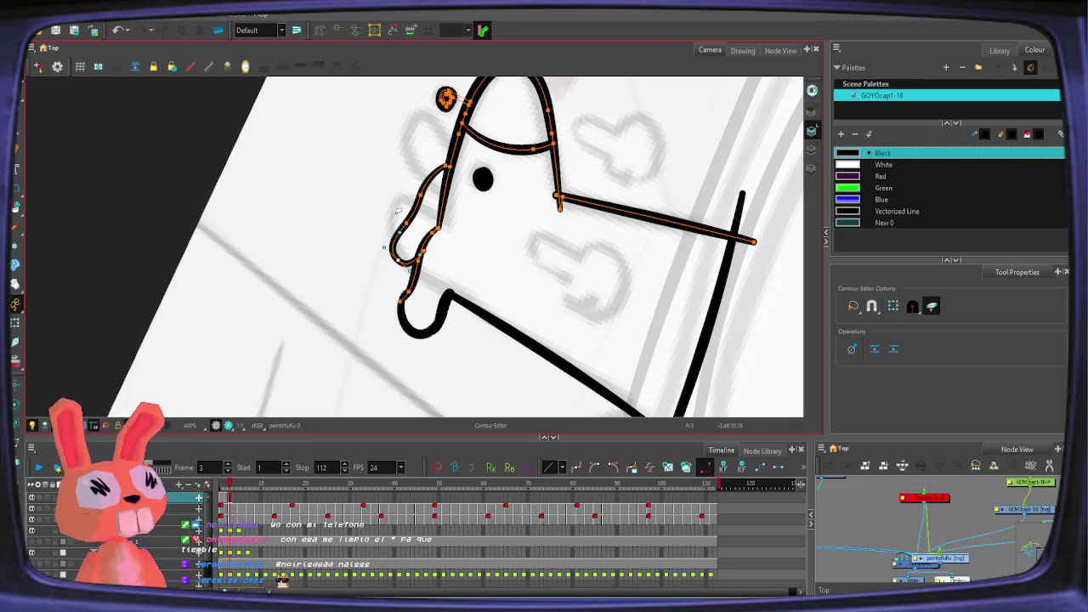
pyautogui.hotkey('shift', 'm')
pyautogui.hotkey('alt', 'z')
pyautogui.click(378, 119)
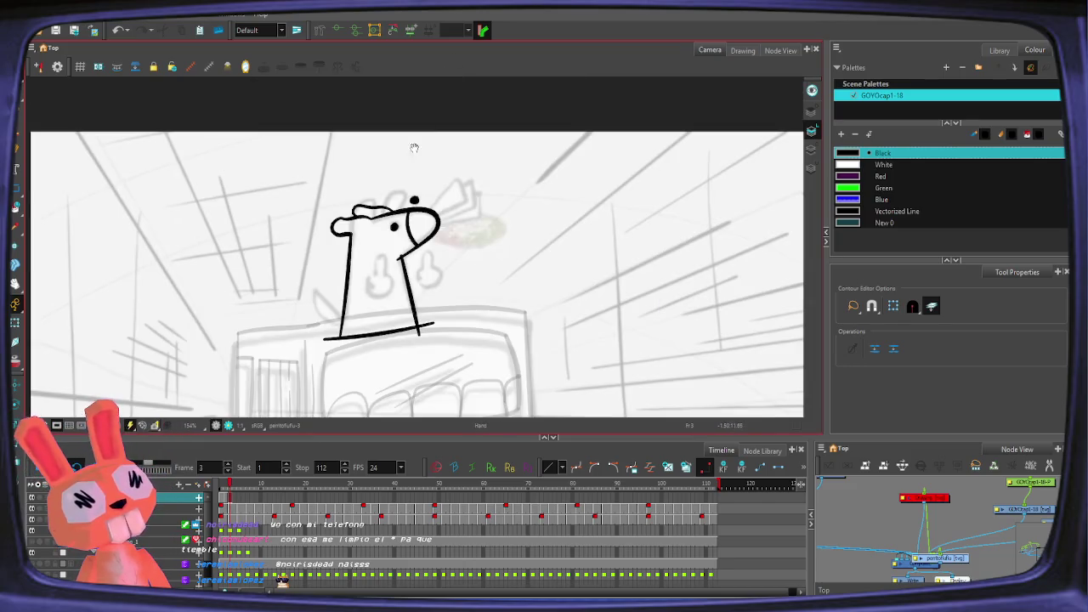
# Step: Zoom in on the head and select the upper, top and long head outline strokes
pyautogui.click(393, 228)
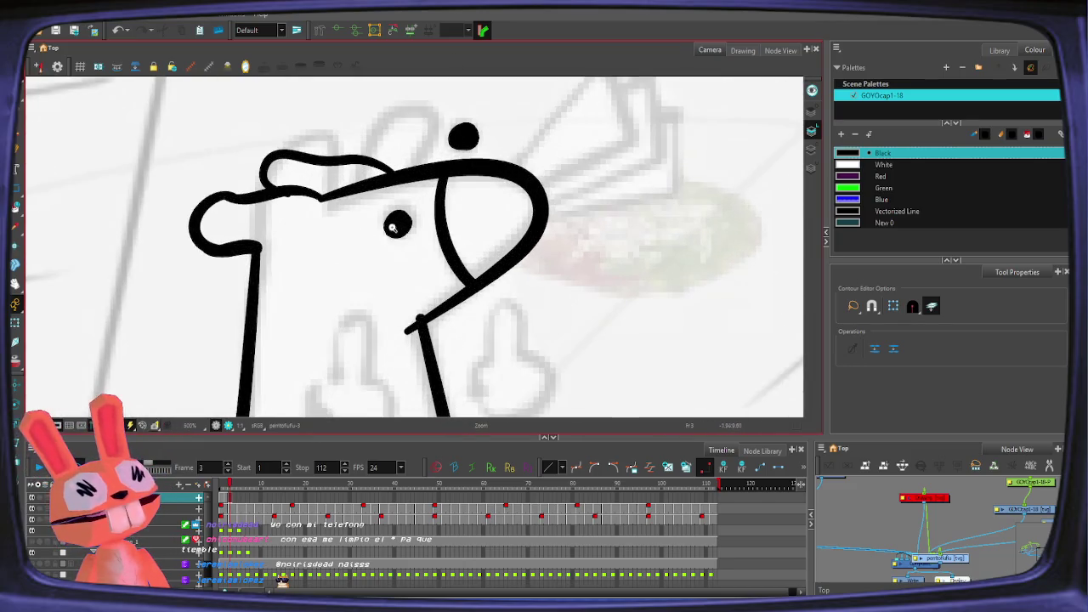
pyautogui.click(374, 217)
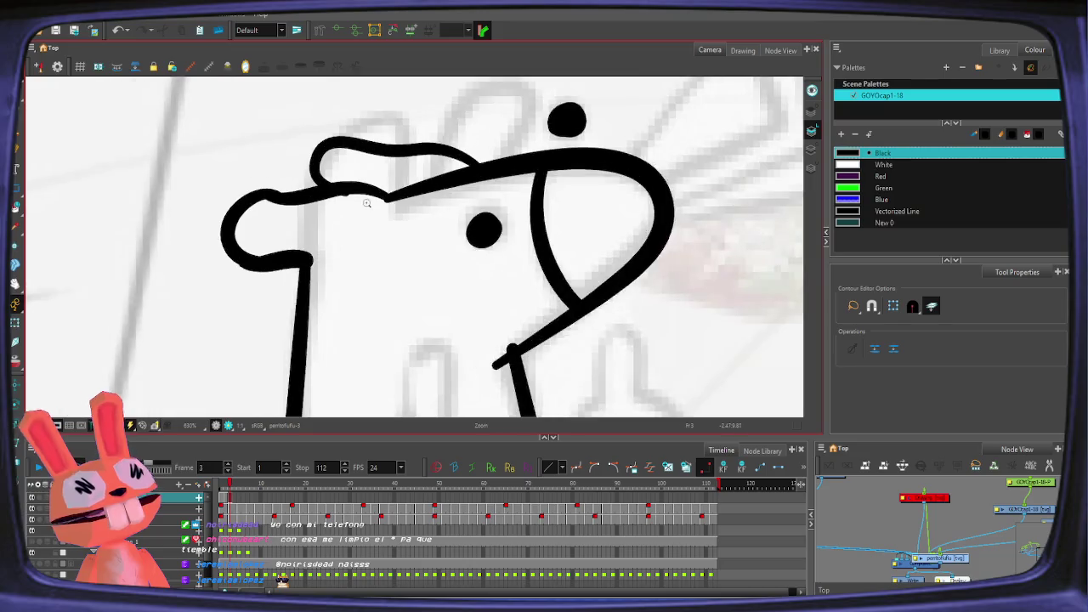
pyautogui.click(362, 196)
pyautogui.click(352, 183)
pyautogui.click(244, 200)
pyautogui.click(355, 160)
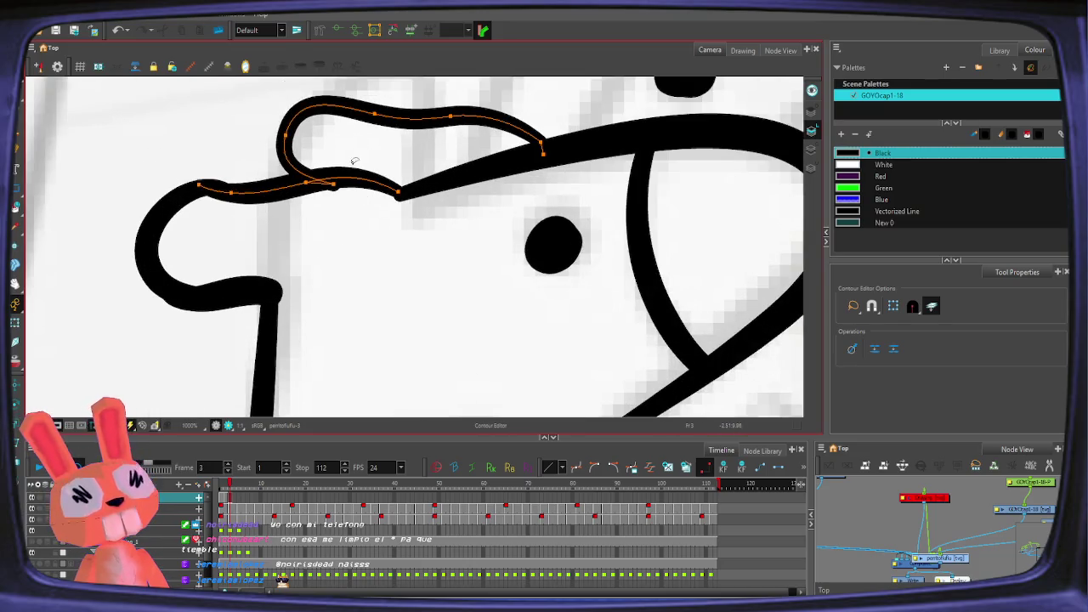
pyautogui.click(353, 201)
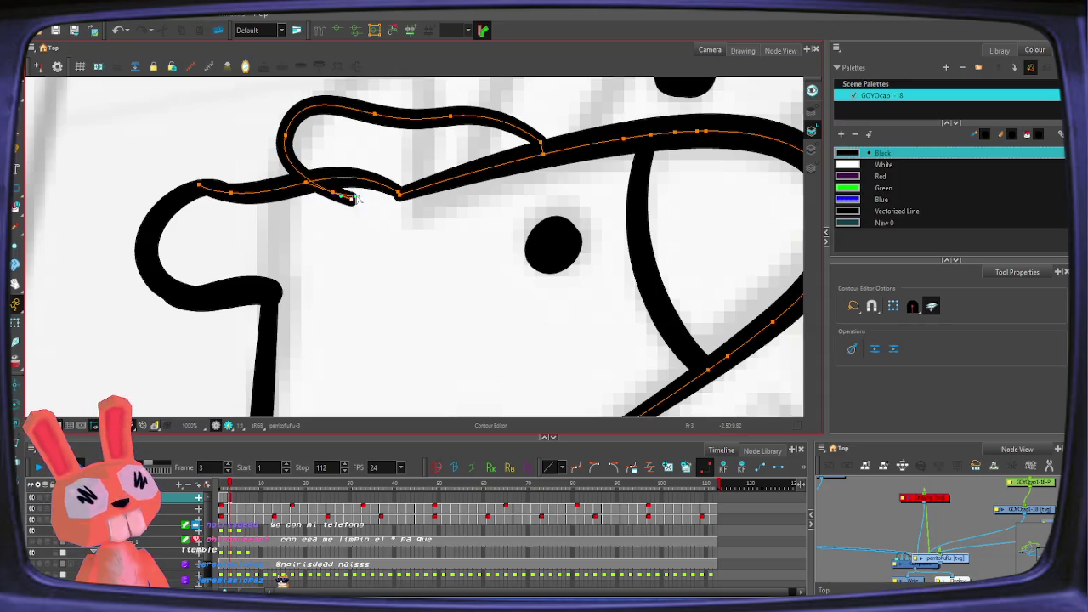
# Step: Cut a head stroke segment with the Cutter, undo it, and step back to frame 2
pyautogui.hotkey('alt', 't')
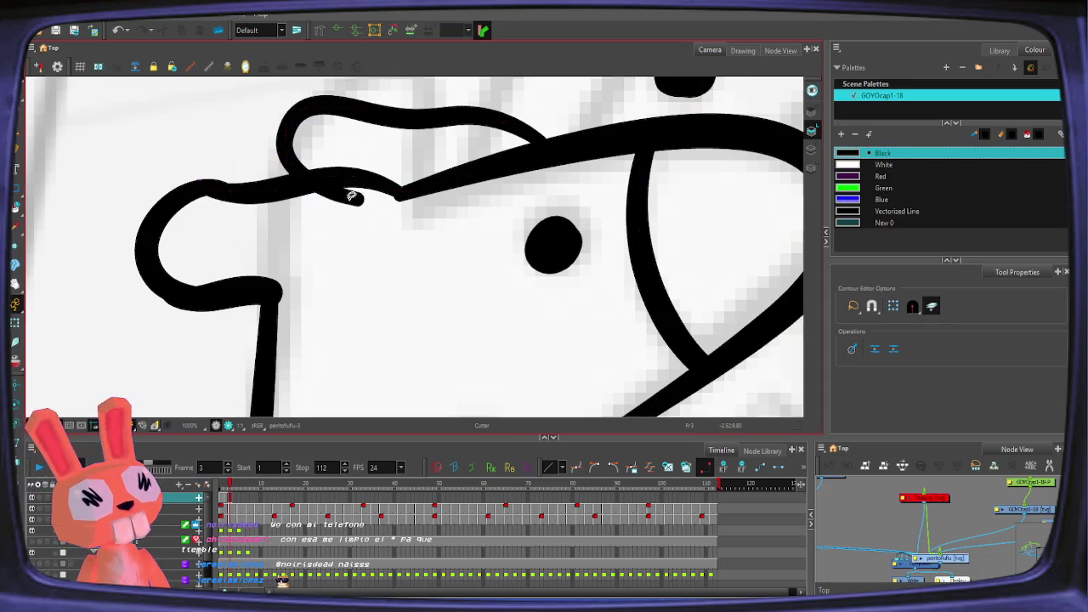
pyautogui.click(327, 183)
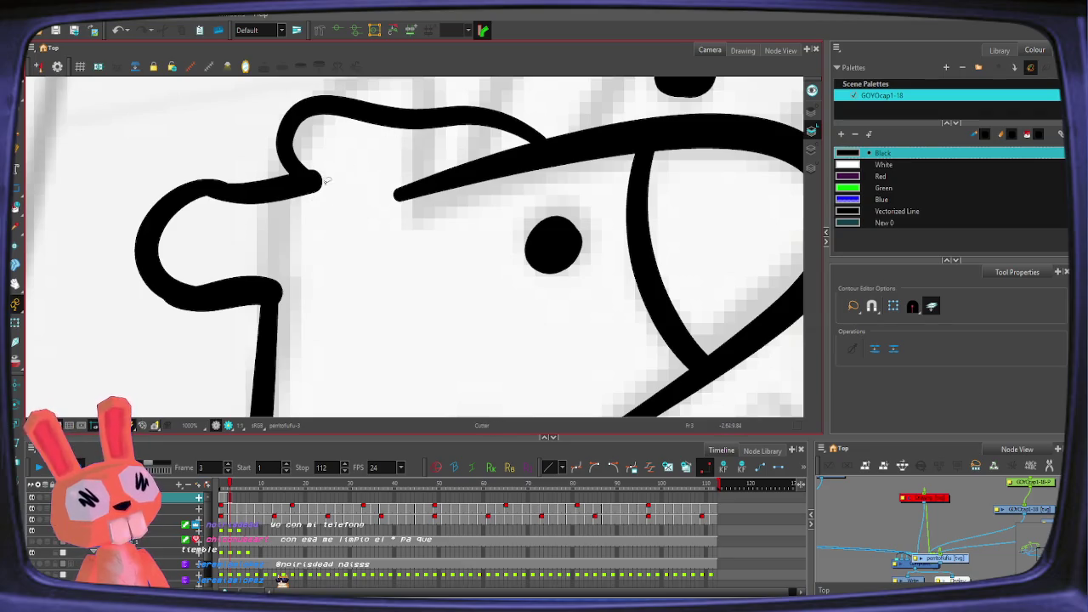
pyautogui.hotkey('ctrl', 'z')
pyautogui.hotkey('shift', 'alt', 'q')
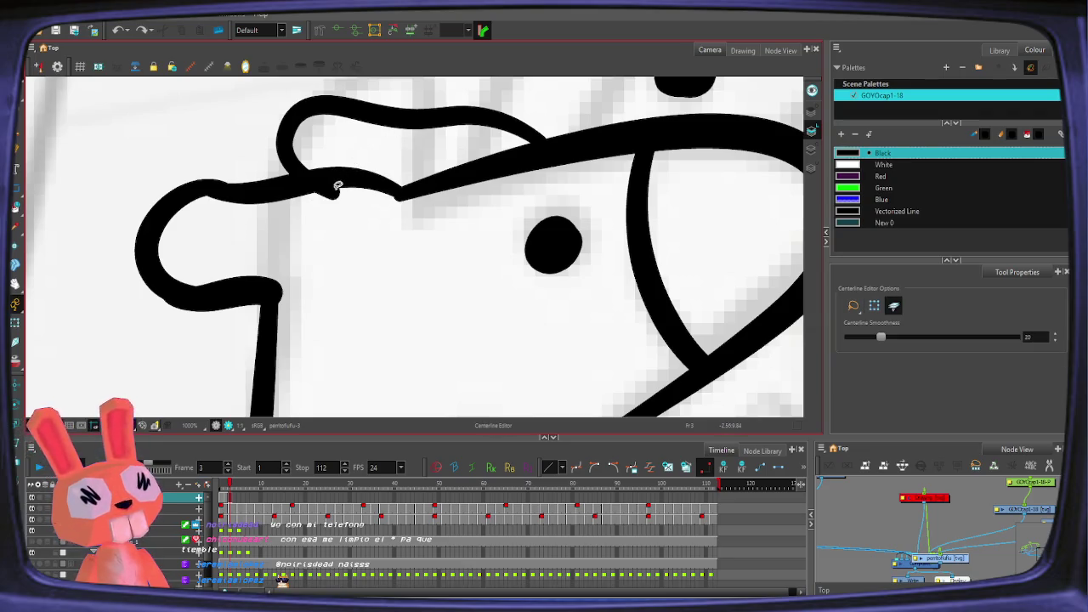
pyautogui.hotkey('alt', 't')
pyautogui.press('2')
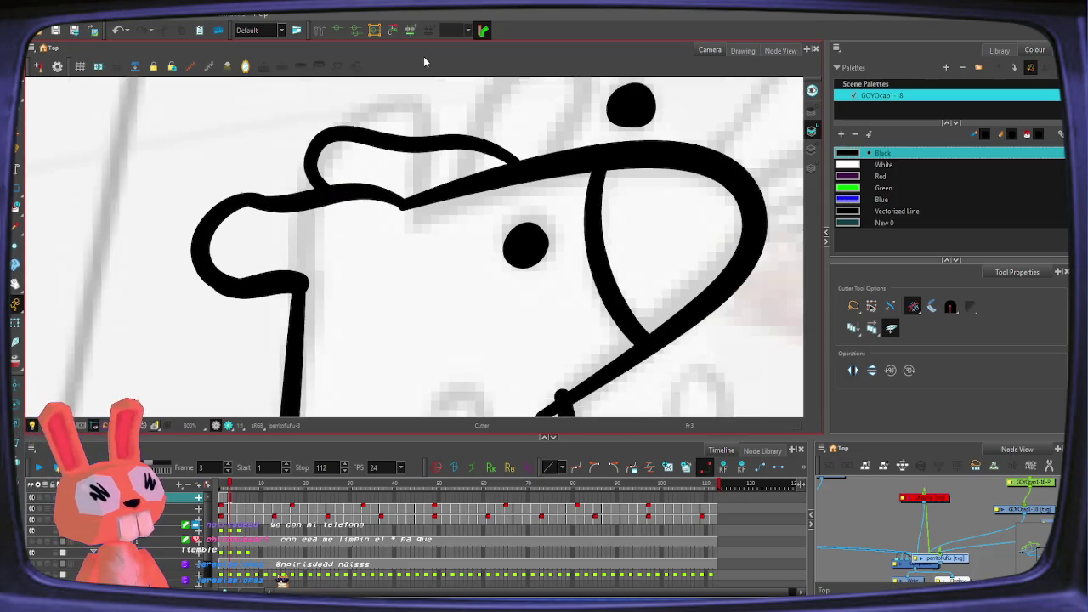
pyautogui.press('2')
pyautogui.press('2')
pyautogui.press('2')
pyautogui.press('1')
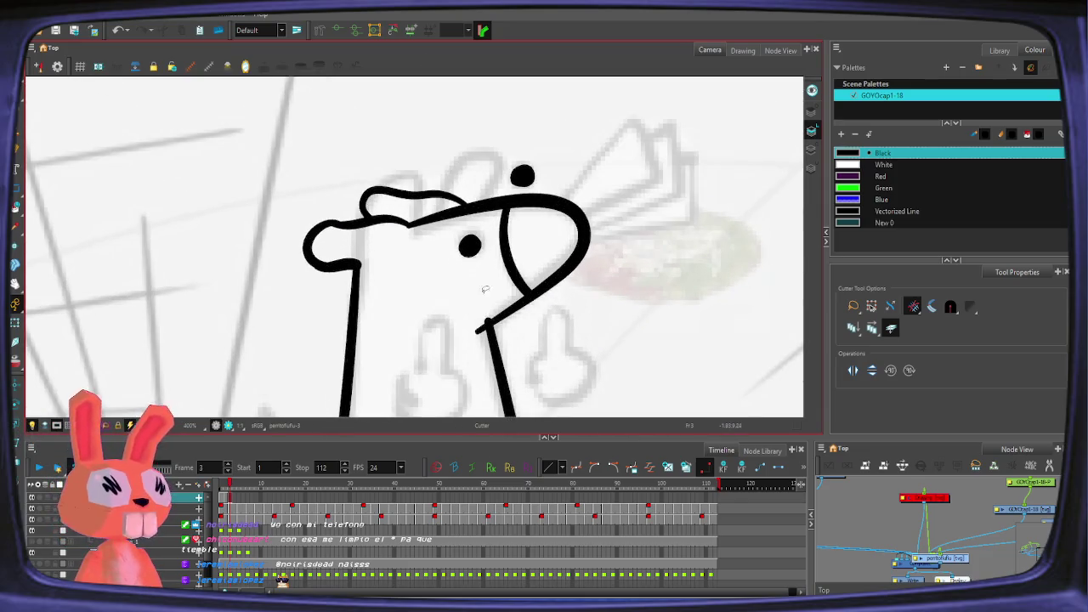
pyautogui.press(',')
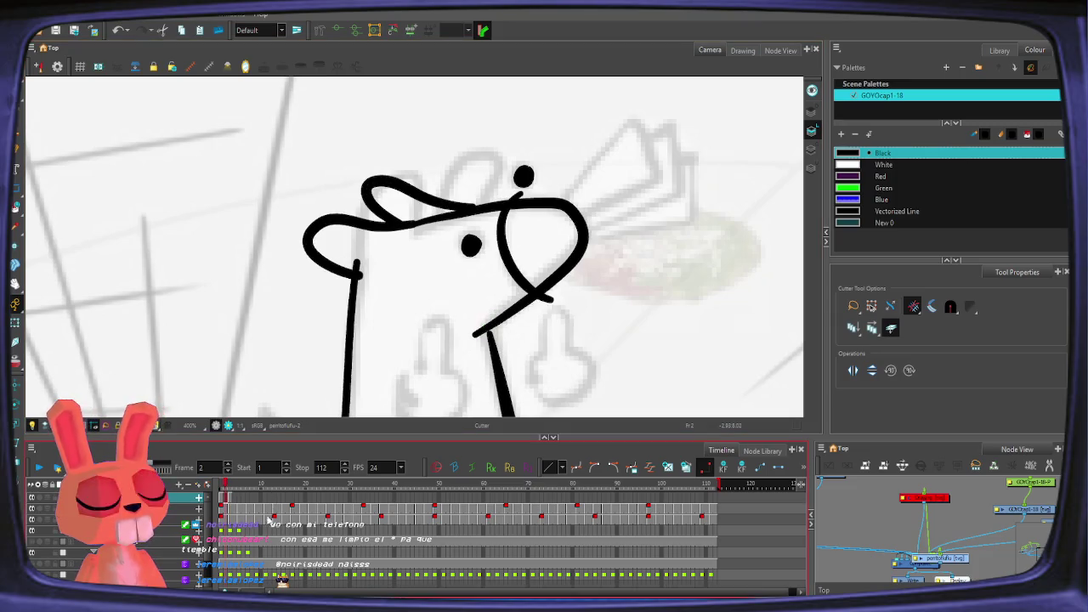
# Step: Extend the lower stroke to the chin junction and delete the leftover stroke piece
pyautogui.hotkey('alt', 'q')
pyautogui.click(497, 344)
pyautogui.moveTo(497, 344); pyautogui.dragTo(482, 329)
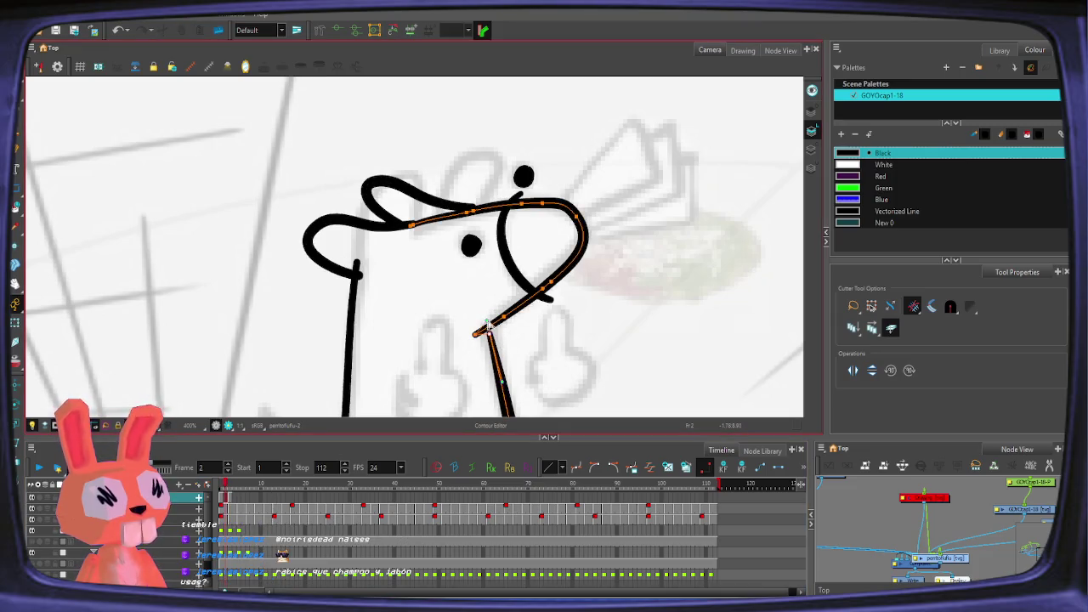
pyautogui.hotkey('alt', 't')
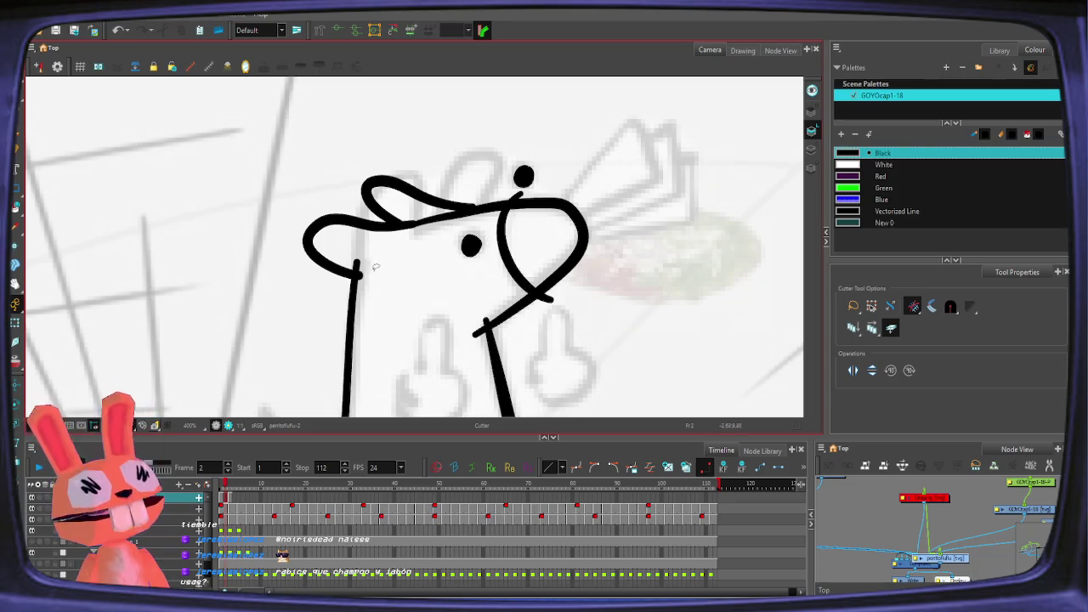
pyautogui.moveTo(345, 265); pyautogui.dragTo(365, 286)
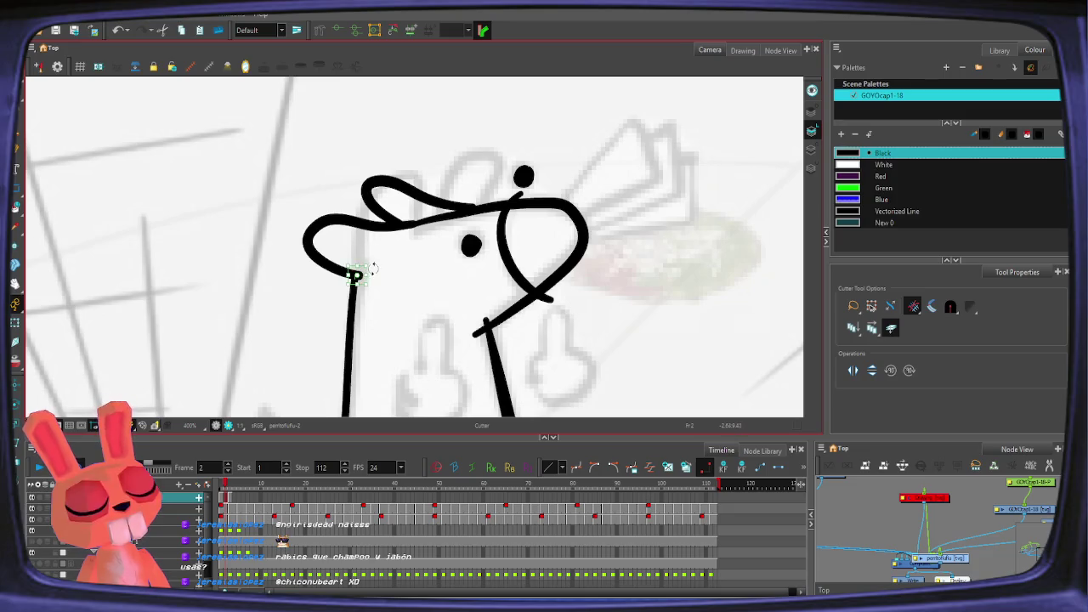
pyautogui.press('Delete')
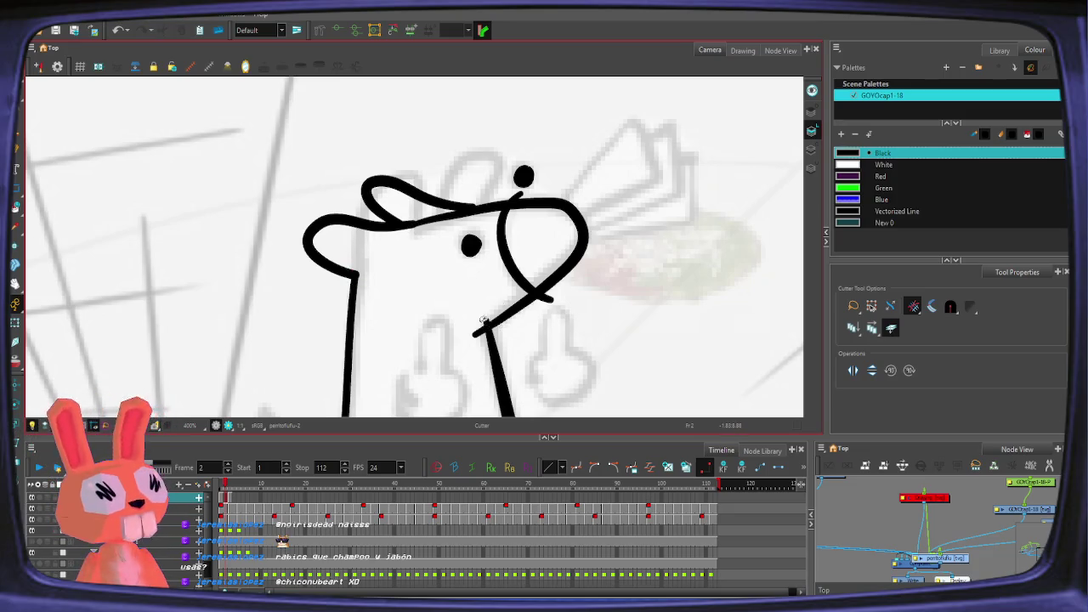
# Step: Try trimming the mouth-to-chin stroke, undo those cuts, and go to frame 1
pyautogui.moveTo(537, 296); pyautogui.dragTo(482, 331)
pyautogui.hotkey('ctrl', 'z')
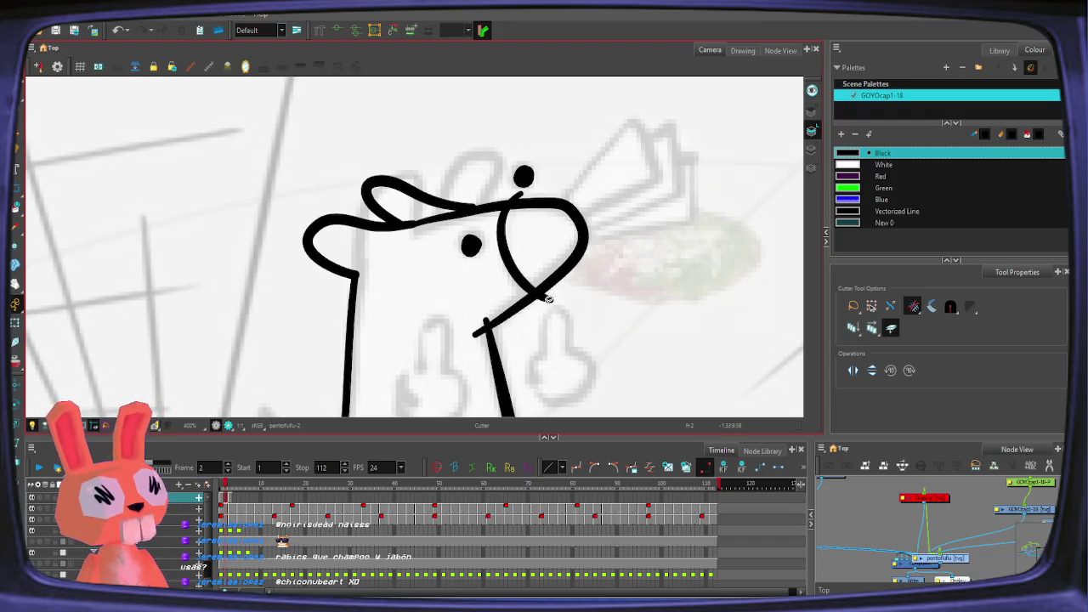
pyautogui.hotkey('alt', 'i')
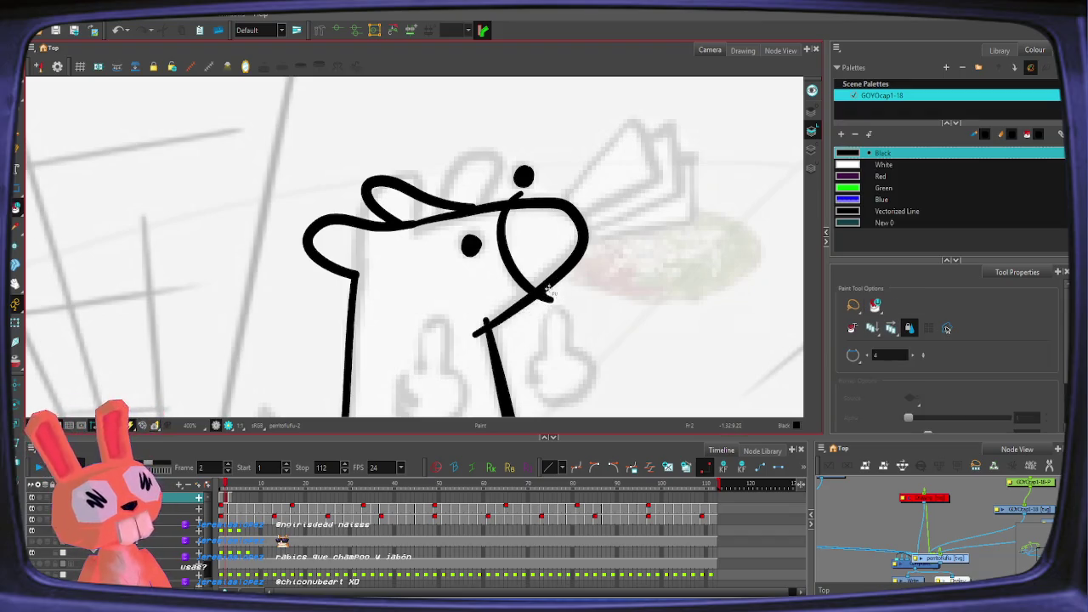
pyautogui.hotkey('alt', 't')
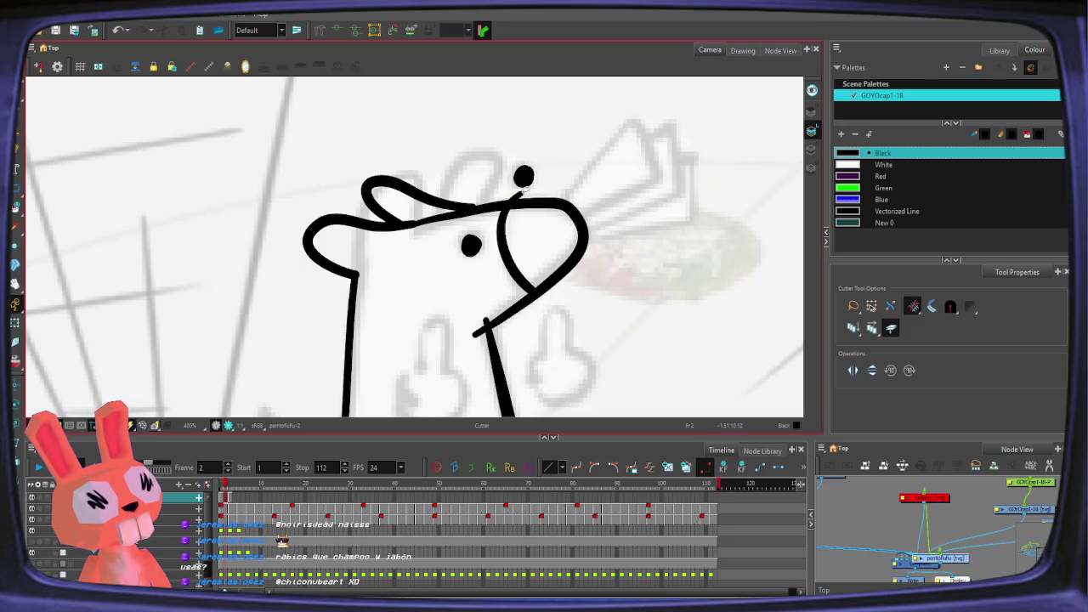
pyautogui.moveTo(488, 332); pyautogui.dragTo(504, 308)
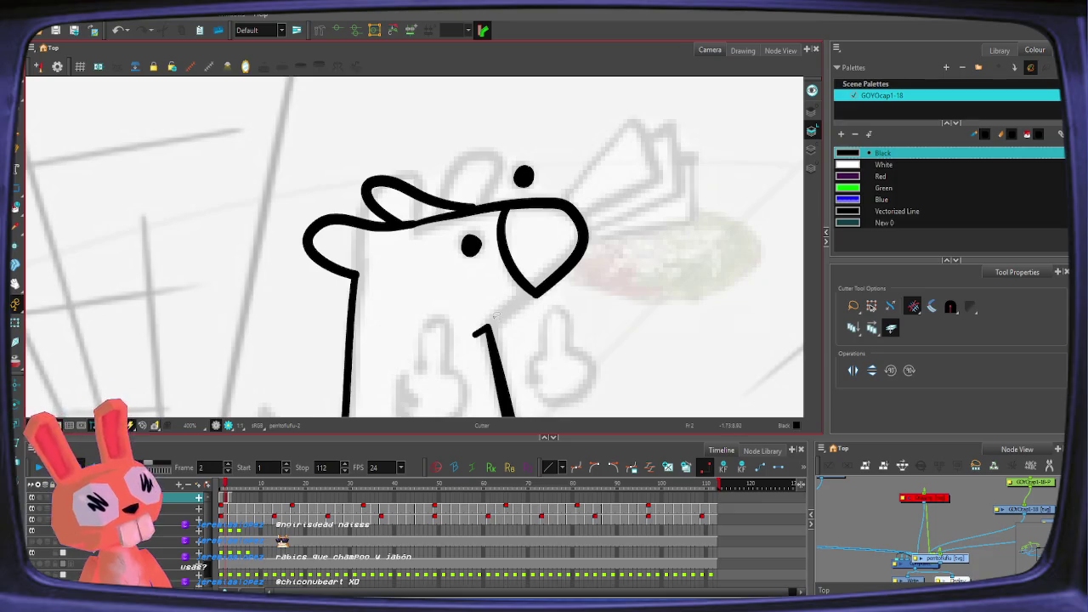
pyautogui.hotkey('ctrl', 'z')
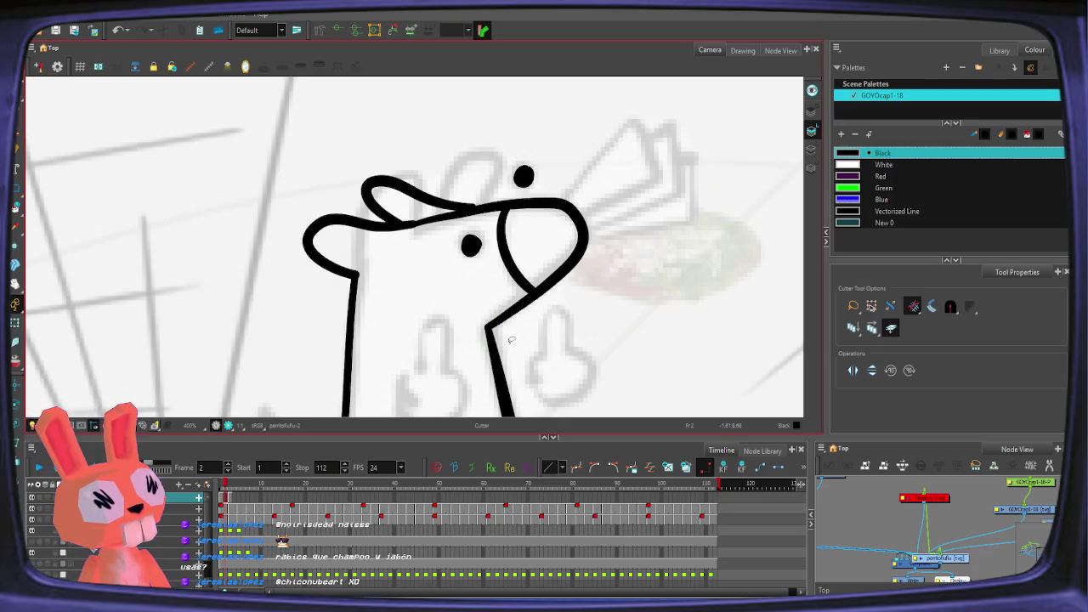
pyautogui.press('2')
pyautogui.press(',')
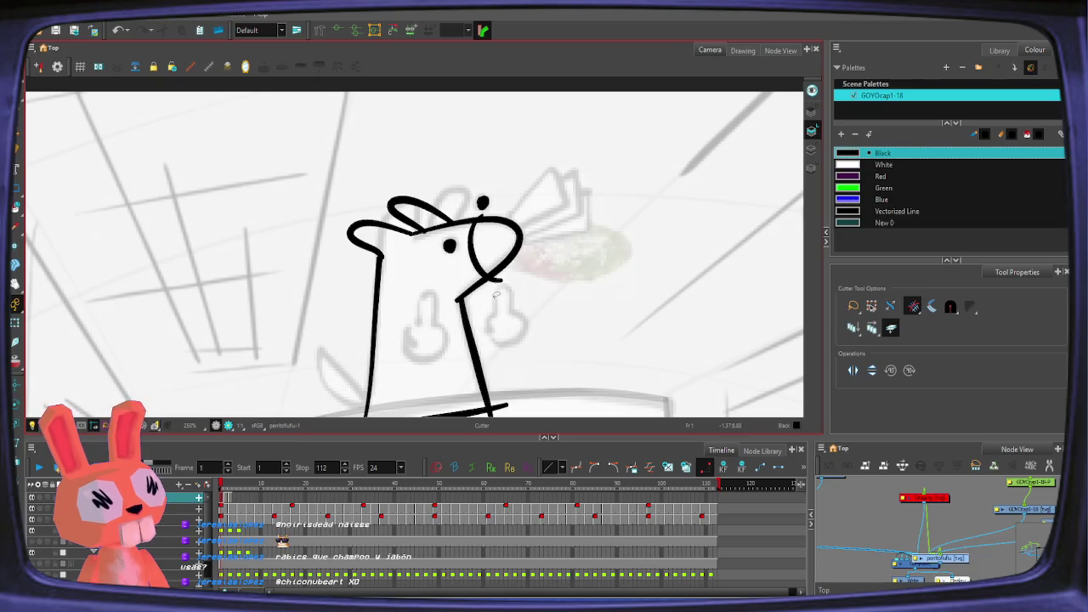
# Step: Flip to frame 2 and last frame 112, then return to frame 1's drawing
pyautogui.press('.')
pyautogui.press(',')
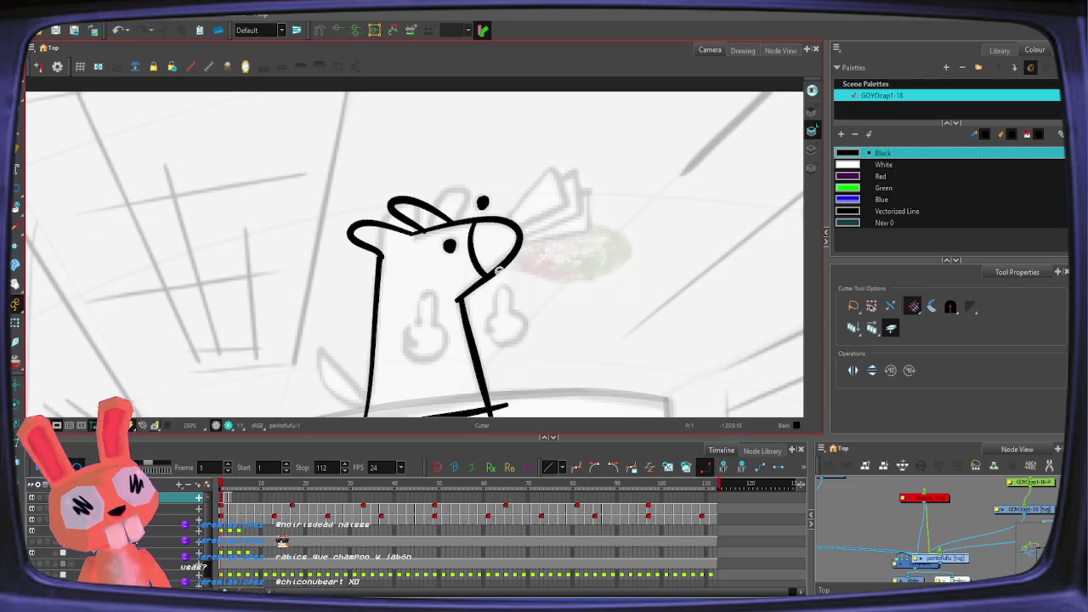
pyautogui.hotkey('shift', '.')
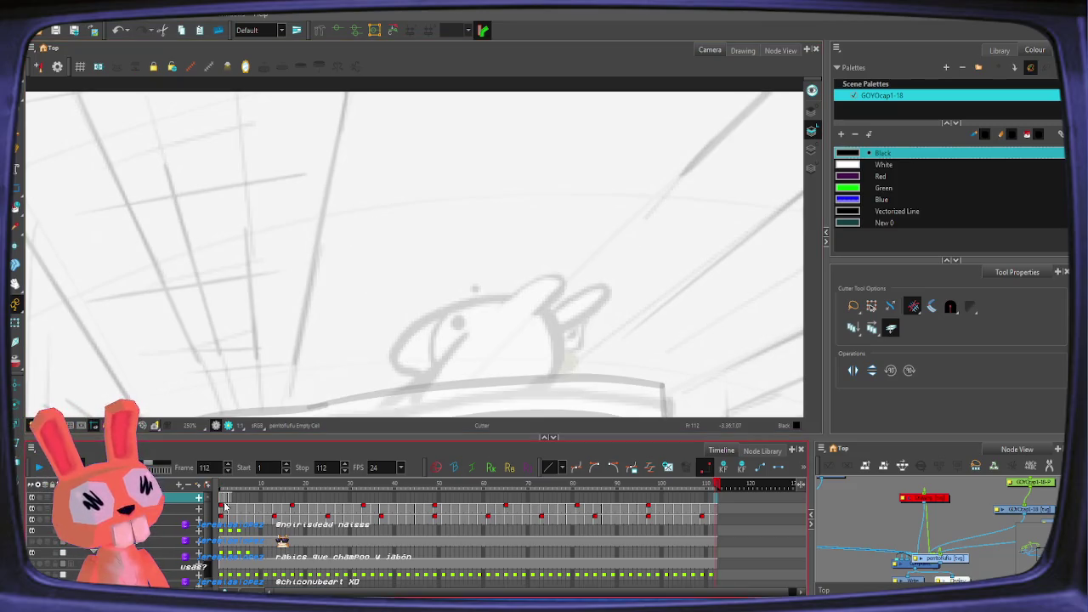
pyautogui.click(221, 488)
pyautogui.click(221, 488)
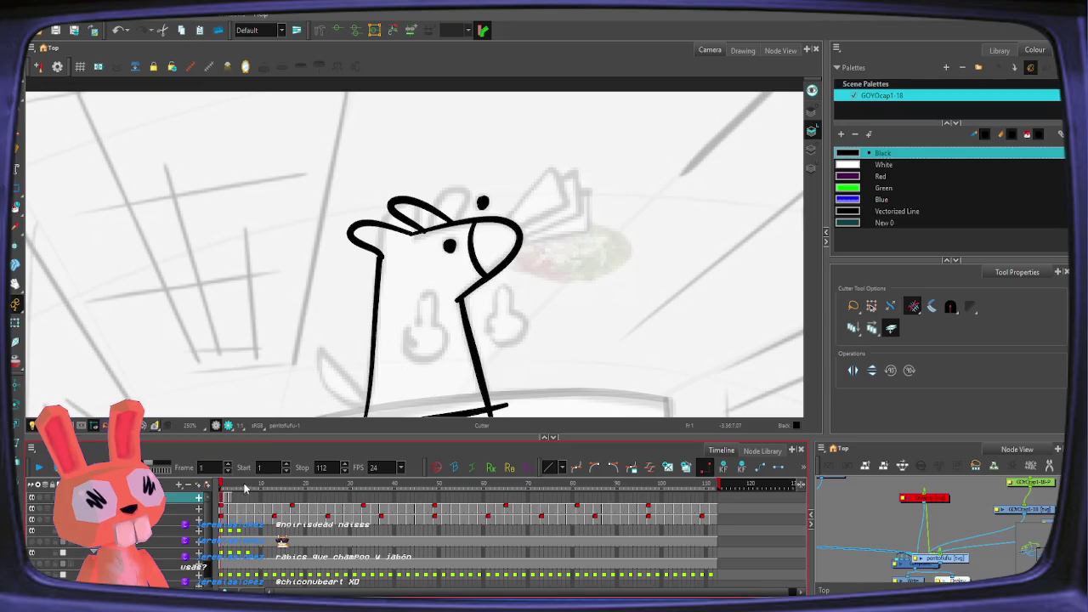
pyautogui.scroll(2, 399, 260)
pyautogui.scroll(3, 399, 261)
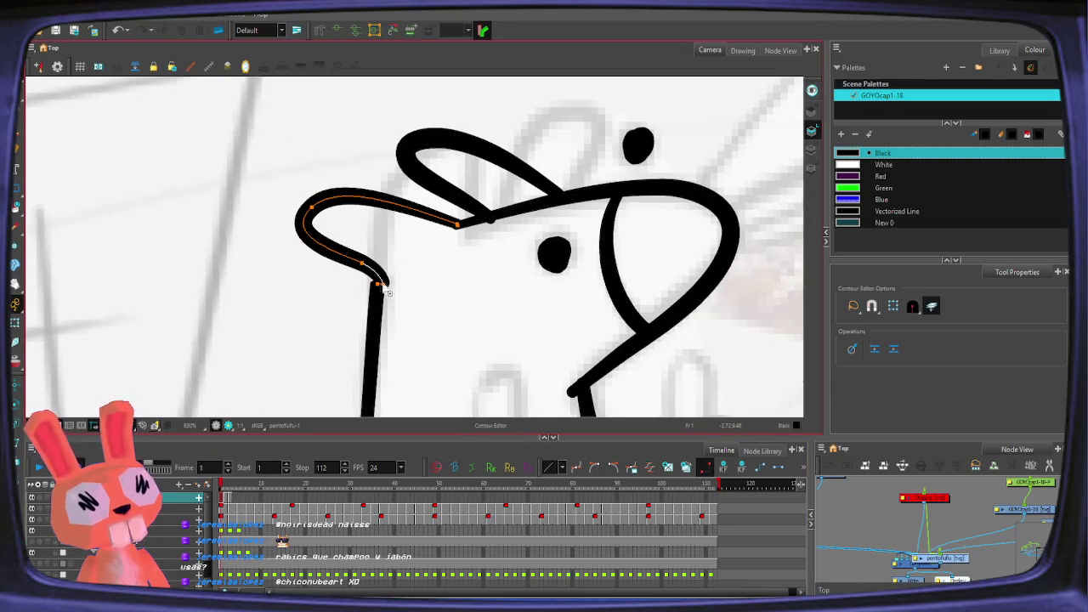
# Step: Select the head and ear strokes and pull the ear-base bend into a corner, then undo it
pyautogui.click(384, 290)
pyautogui.click(380, 283)
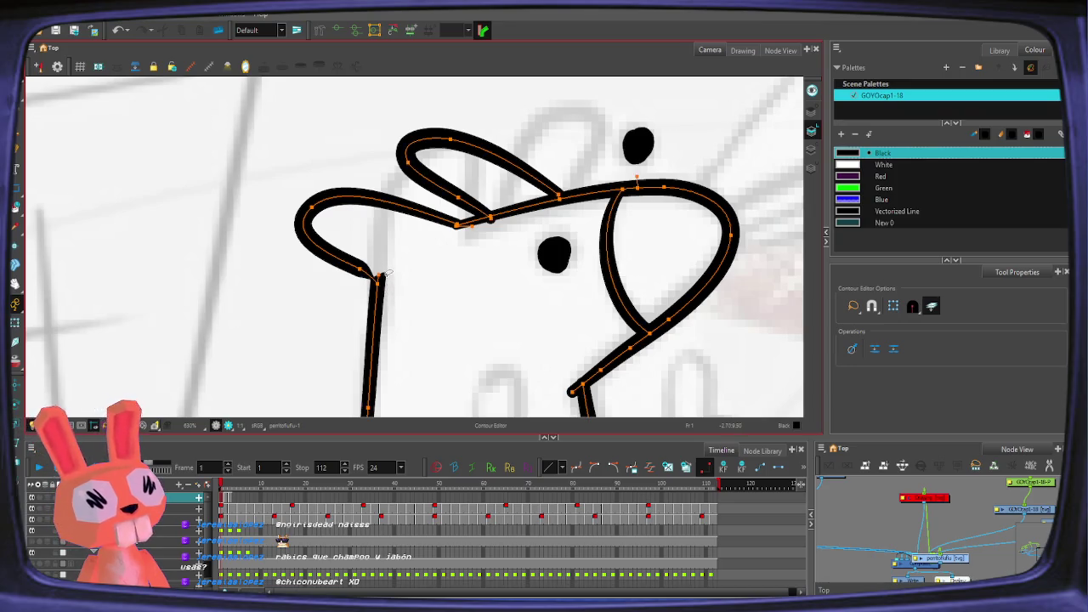
pyautogui.scroll(2, 387, 274)
pyautogui.click(380, 296)
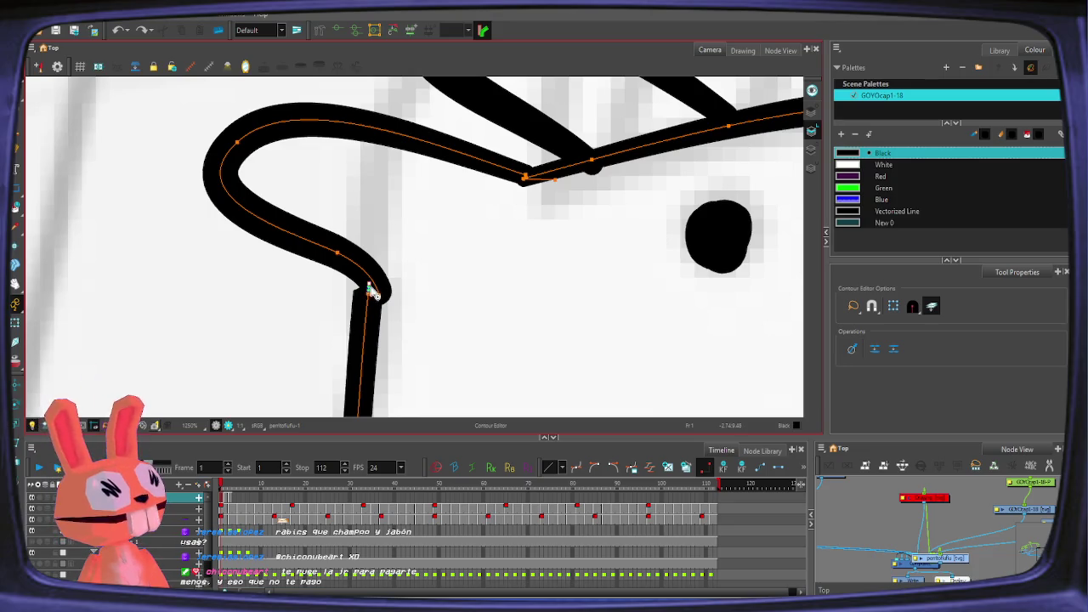
pyautogui.moveTo(370, 286); pyautogui.dragTo(372, 251)
pyautogui.click(390, 257)
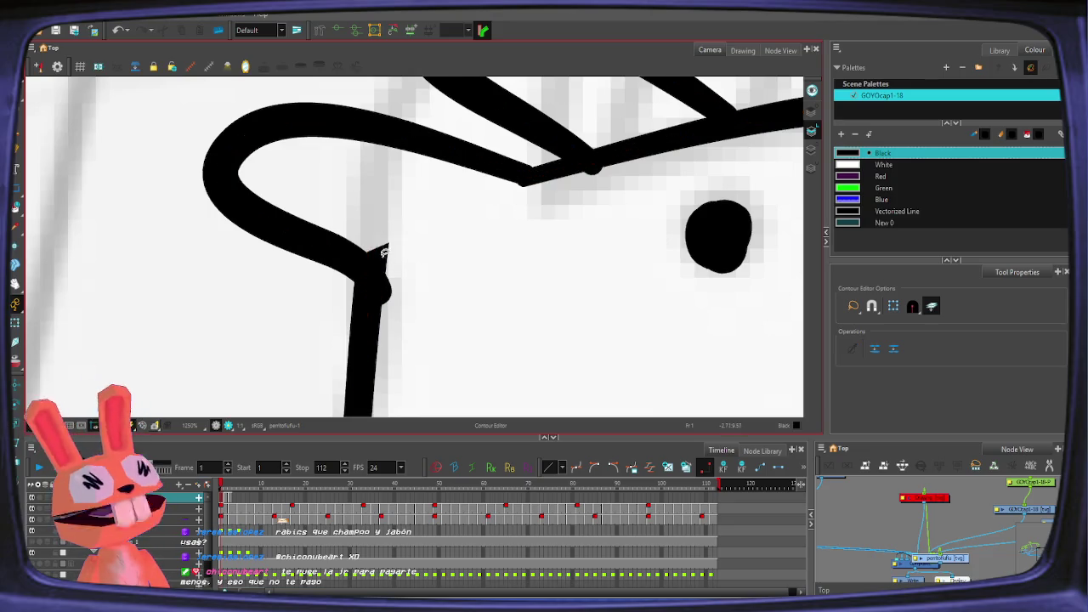
pyautogui.click(376, 259)
pyautogui.hotkey('ctrl', 'z')
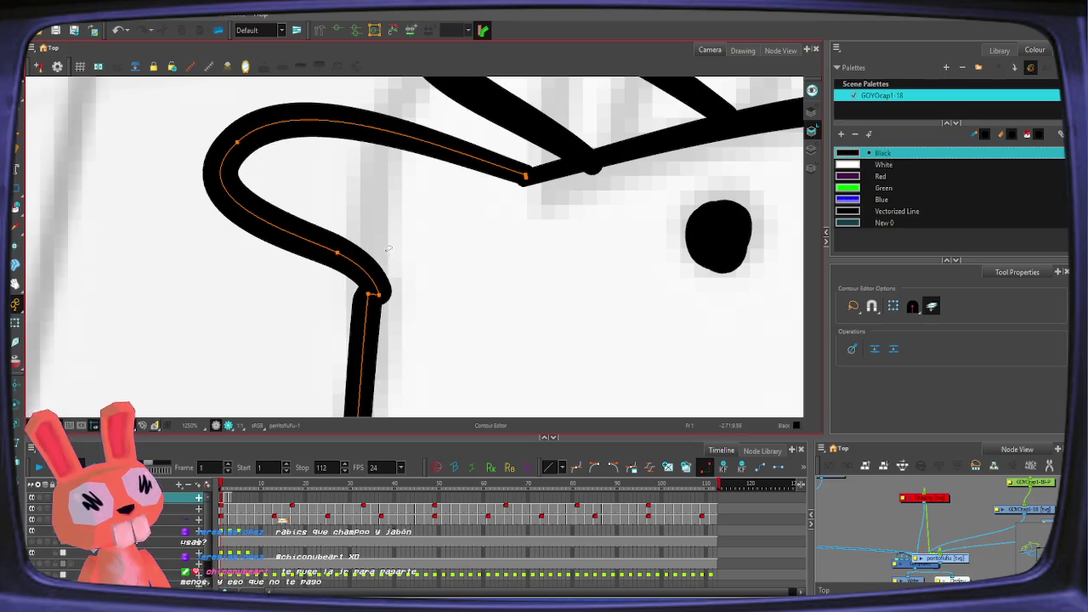
# Step: Redo the sharper ear-base corner, select the whole drawing, and go to frame 2
pyautogui.moveTo(369, 282); pyautogui.dragTo(383, 274)
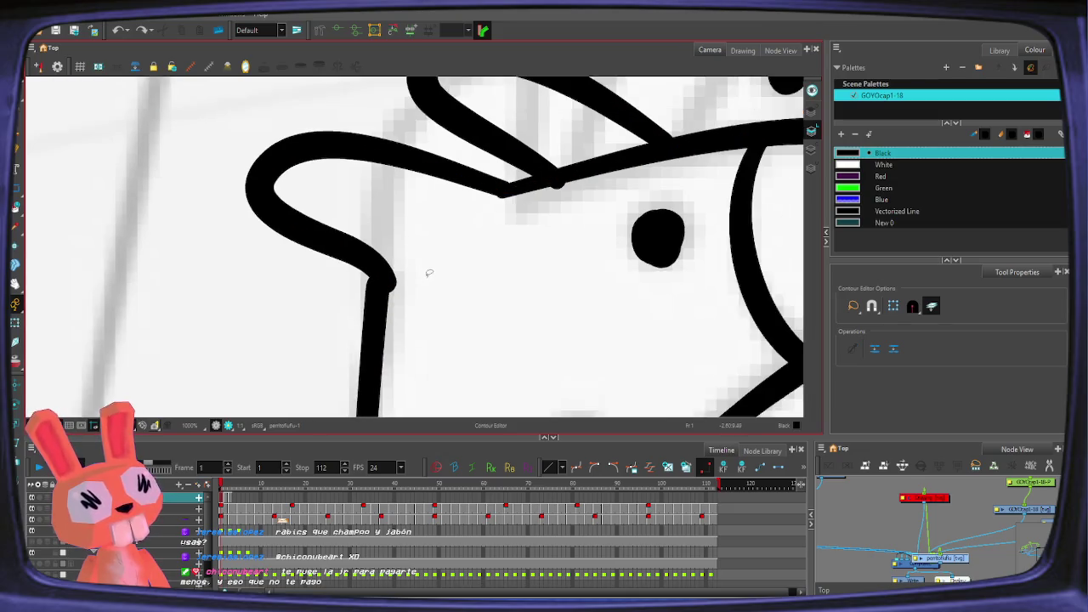
pyautogui.scroll(-5, 427, 269)
pyautogui.scroll(3, 399, 254)
pyautogui.click(388, 247)
pyautogui.hotkey('ctrl', 'a')
pyautogui.scroll(-1, 391, 246)
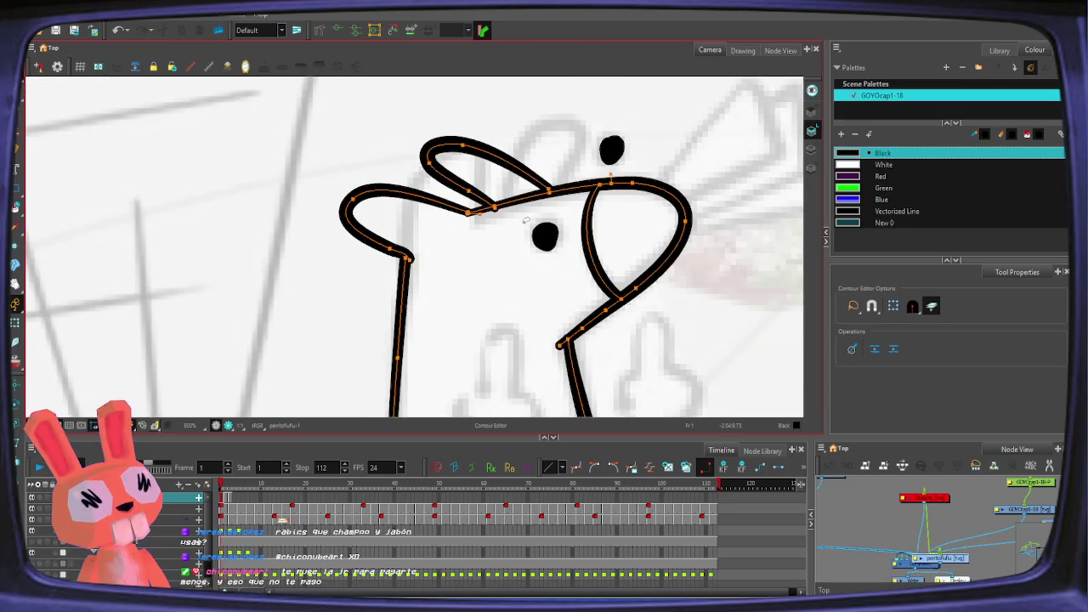
pyautogui.scroll(-2, 390, 247)
pyautogui.click(228, 507)
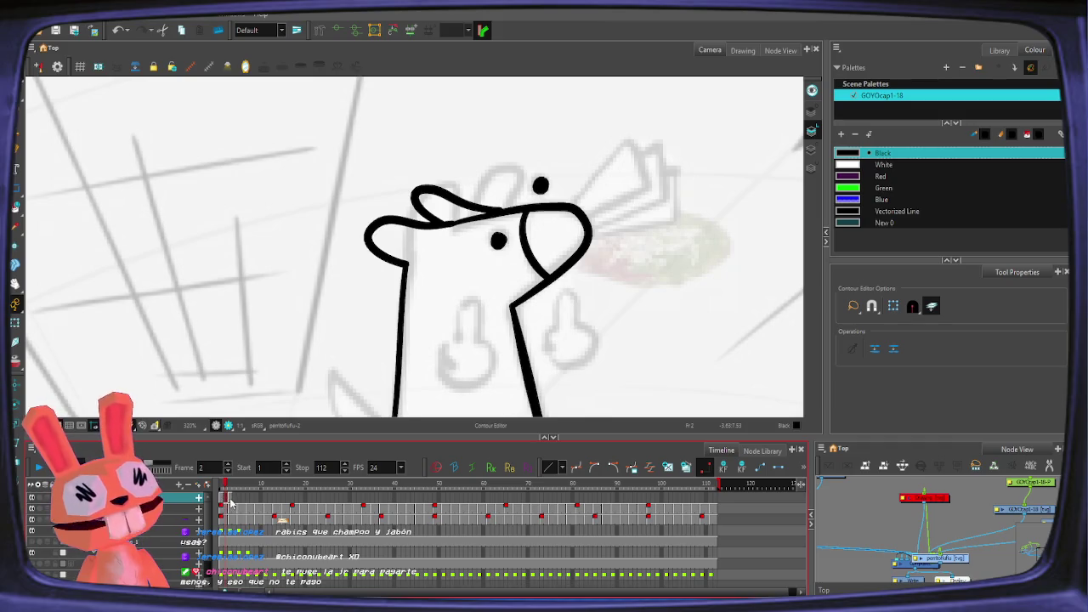
# Step: Scrub through frames 1 to 5 and settle on empty frame 4
pyautogui.click(231, 505)
pyautogui.click(224, 504)
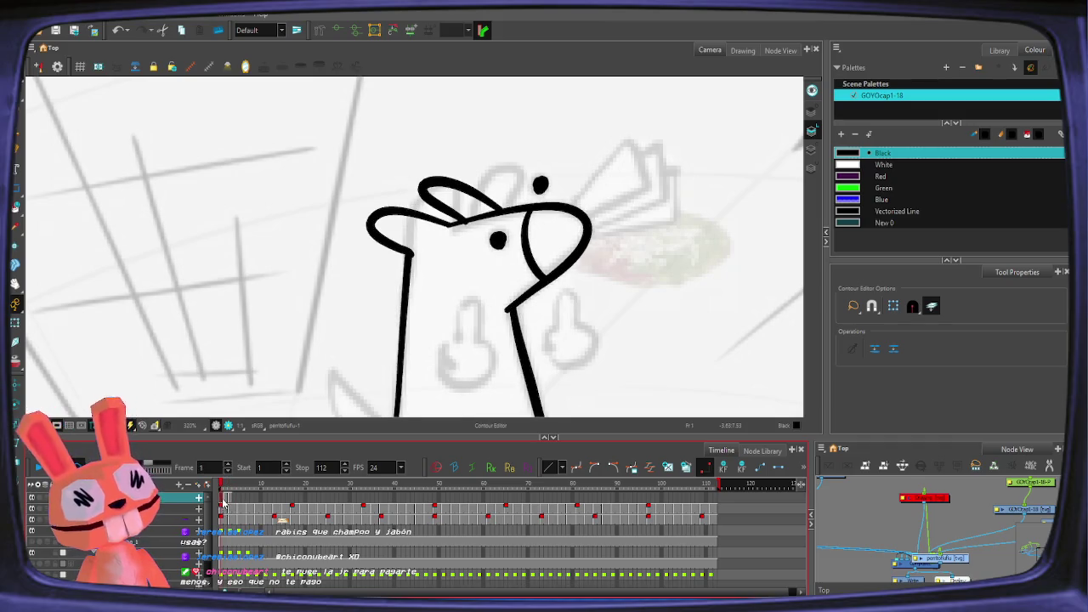
pyautogui.click(227, 503)
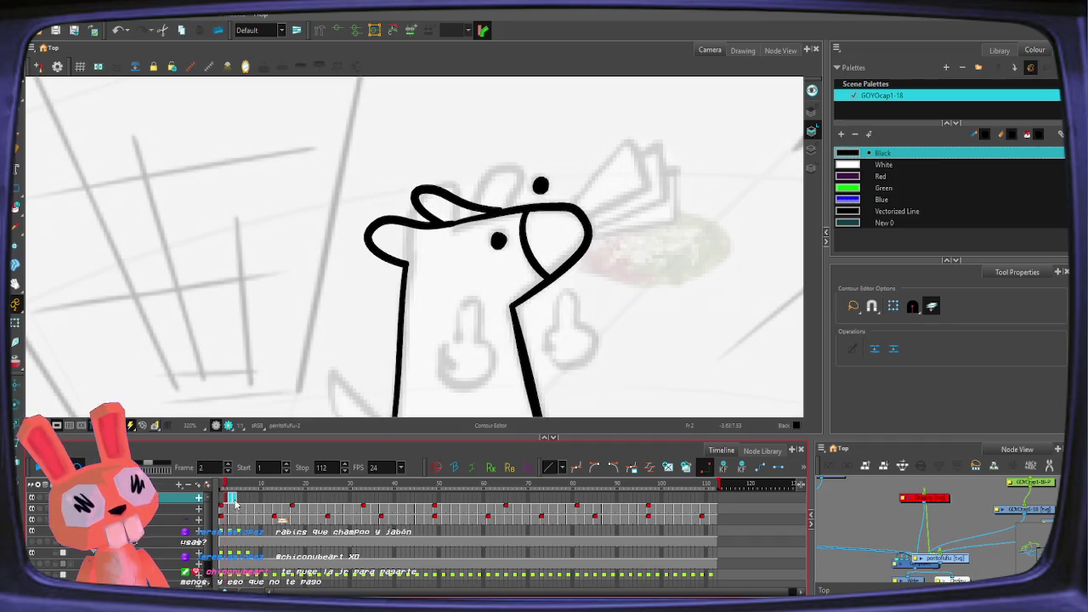
pyautogui.moveTo(229, 505); pyautogui.dragTo(241, 507)
pyautogui.click(222, 504)
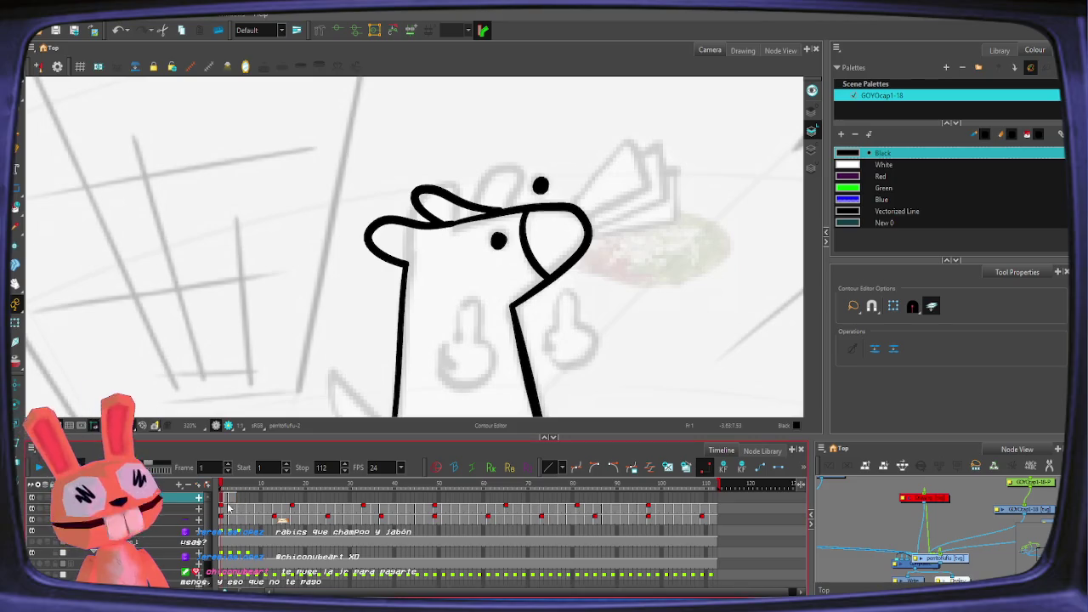
pyautogui.press('.')
pyautogui.press('.')
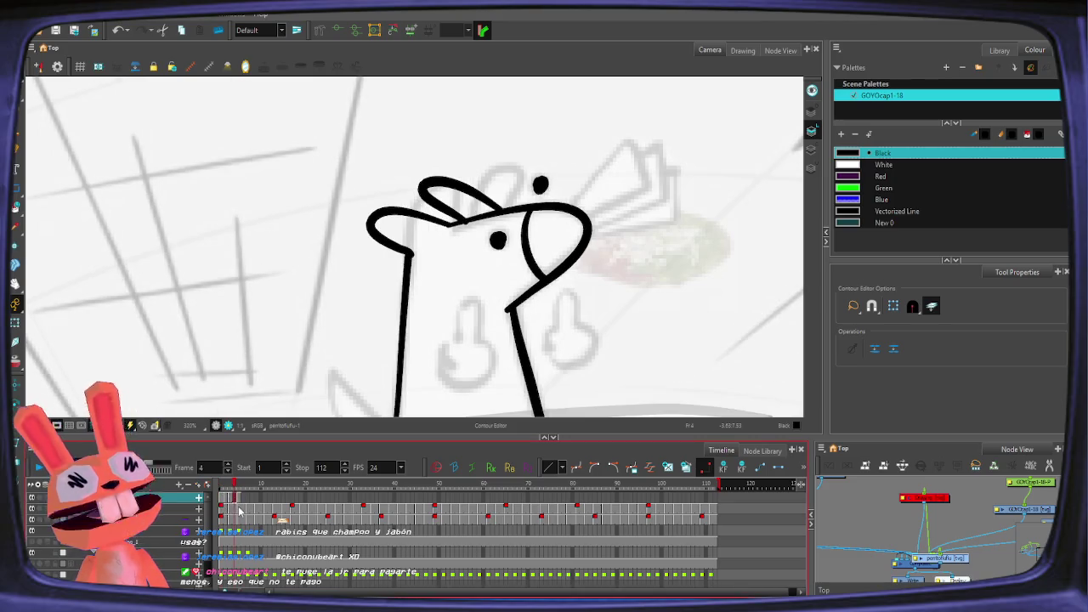
pyautogui.press('.')
# Step: Switch to the Pencil, turn on onion skin, and compare frame 4 with frame 3
pyautogui.hotkey('alt', '/')
pyautogui.hotkey('alt', 'o')
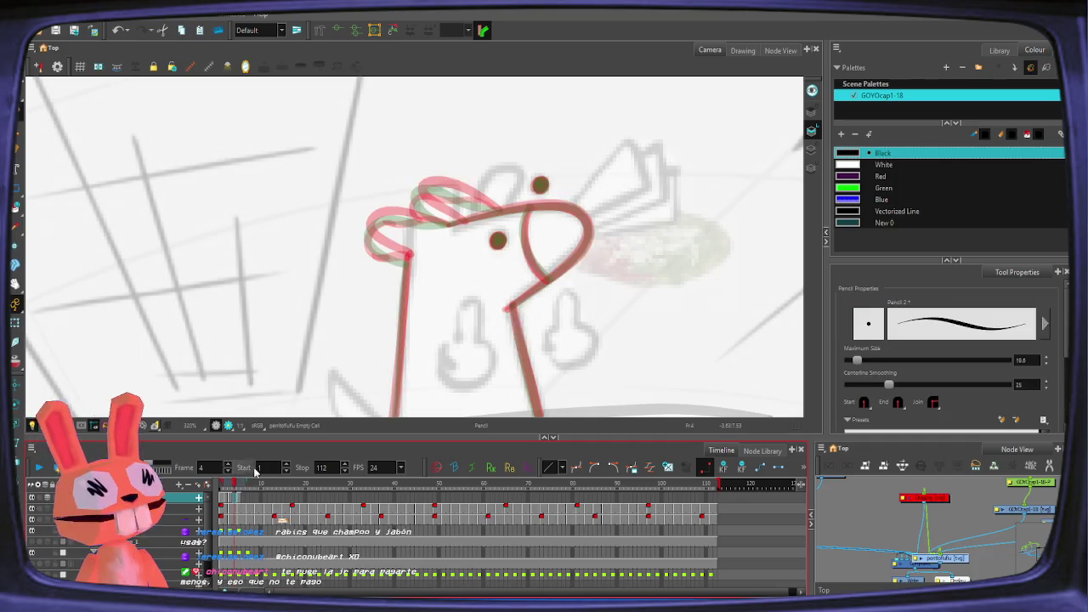
pyautogui.scroll(5, 442, 230)
pyautogui.press(',')
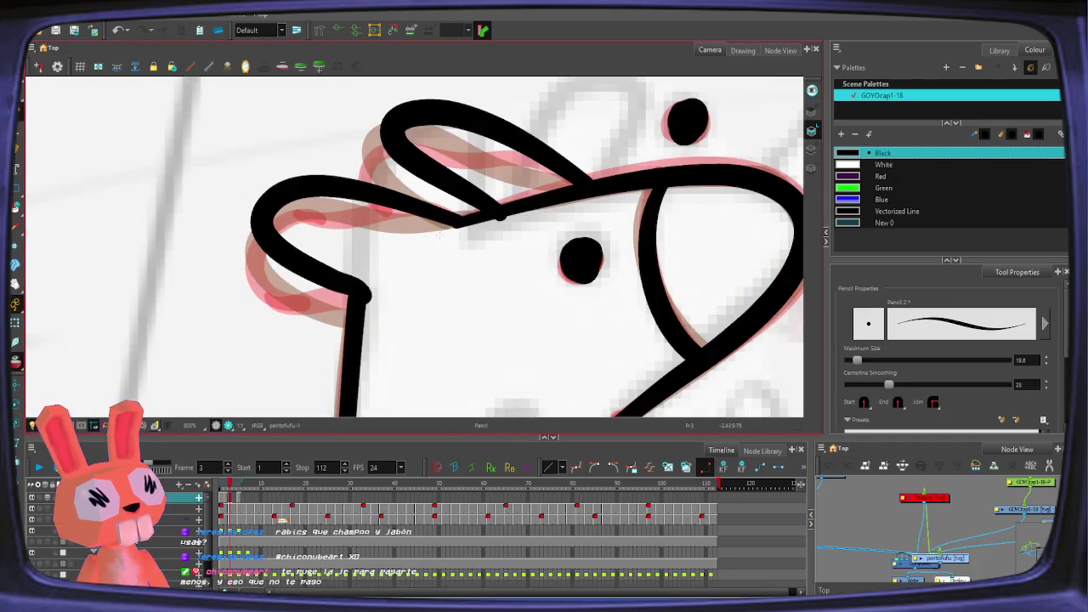
pyautogui.press('.')
pyautogui.press(',')
pyautogui.press(',')
pyautogui.press(',')
pyautogui.press('.')
pyautogui.press('.')
pyautogui.press('.')
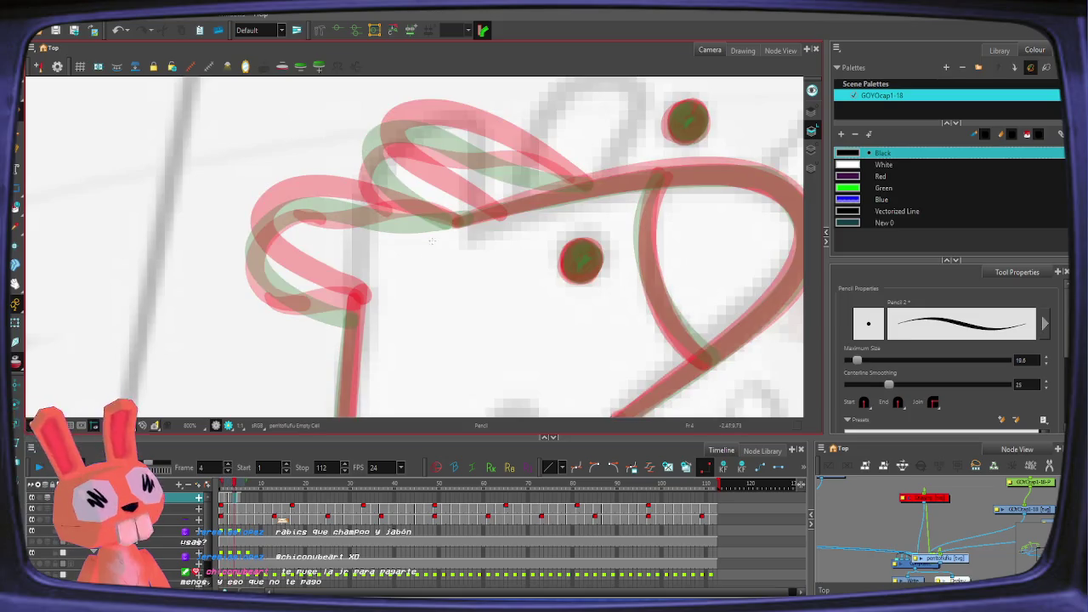
# Step: Draw the black top curve of the left ear, undoing several retries at its base
pyautogui.moveTo(380, 199); pyautogui.dragTo(470, 222)
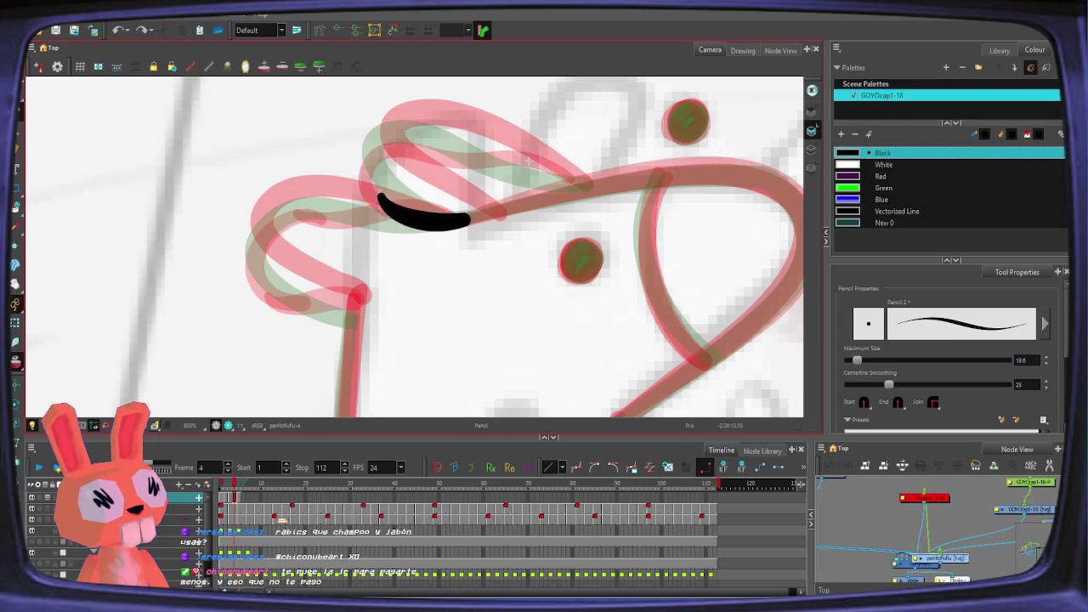
pyautogui.moveTo(381, 202); pyautogui.dragTo(273, 226)
pyautogui.hotkey('ctrl', 'z')
pyautogui.moveTo(384, 199); pyautogui.dragTo(279, 277)
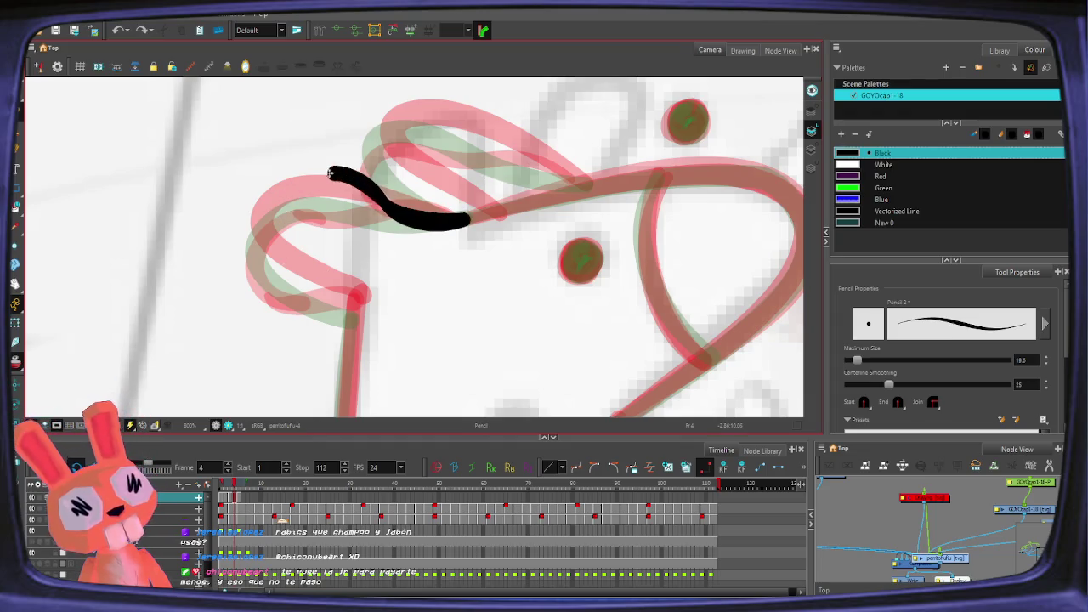
pyautogui.hotkey('ctrl', 'z')
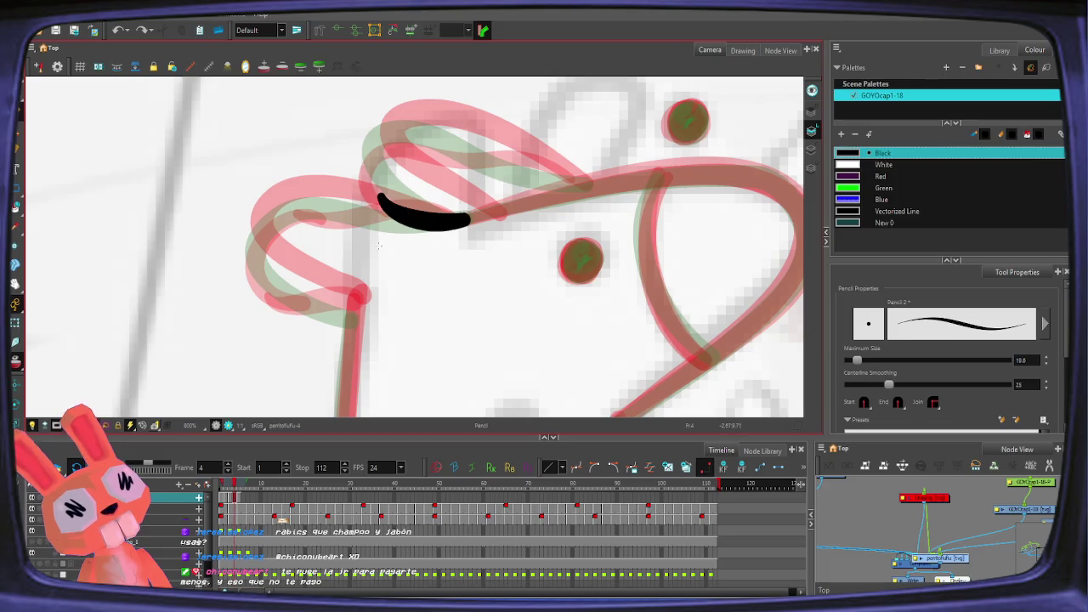
pyautogui.hotkey('ctrl', 'z')
pyautogui.moveTo(311, 263); pyautogui.dragTo(359, 312)
pyautogui.hotkey('ctrl', 'z')
pyautogui.hotkey('ctrl', 'z')
pyautogui.moveTo(308, 267); pyautogui.dragTo(364, 308)
pyautogui.hotkey('ctrl', 'z')
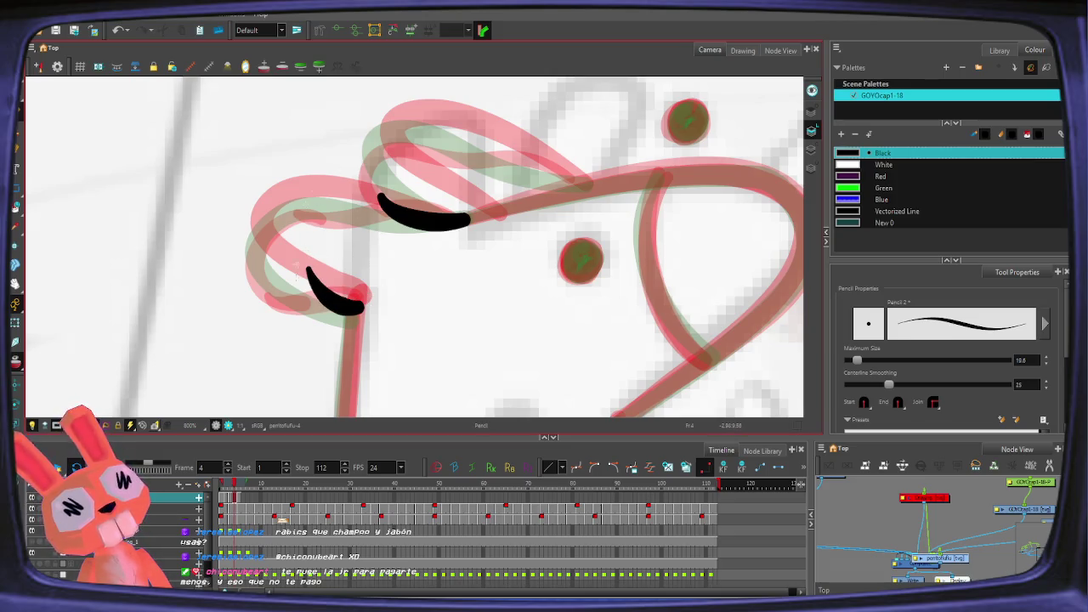
pyautogui.hotkey('ctrl', 'z')
pyautogui.moveTo(255, 242)
pyautogui.mouseDown()
pyautogui.moveTo(301, 255)
pyautogui.moveTo(383, 188)
pyautogui.moveTo(272, 202)
pyautogui.mouseUp()
pyautogui.hotkey('ctrl', 'z')
pyautogui.hotkey('ctrl', 'z')
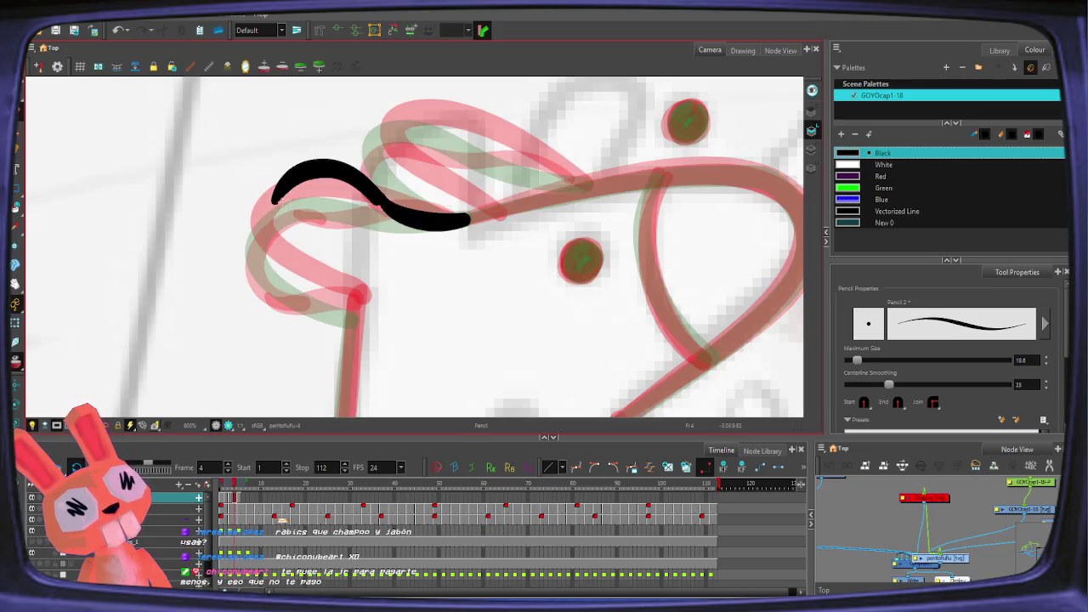
# Step: Retry extending the ear arc down the left side, undoing the rejected curves
pyautogui.moveTo(272, 202); pyautogui.dragTo(357, 339)
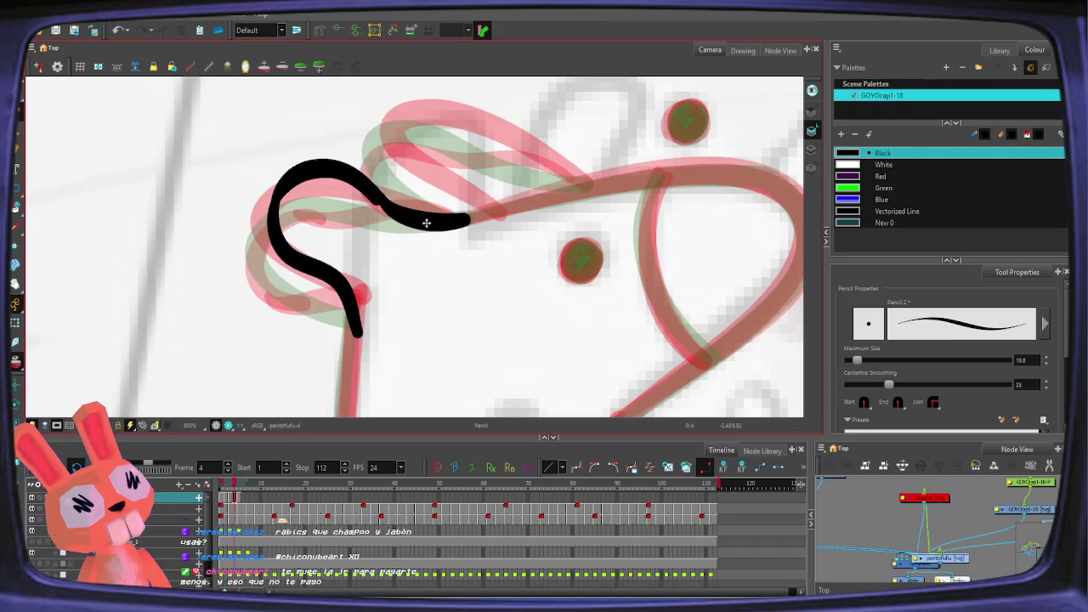
pyautogui.hotkey('ctrl', 'z')
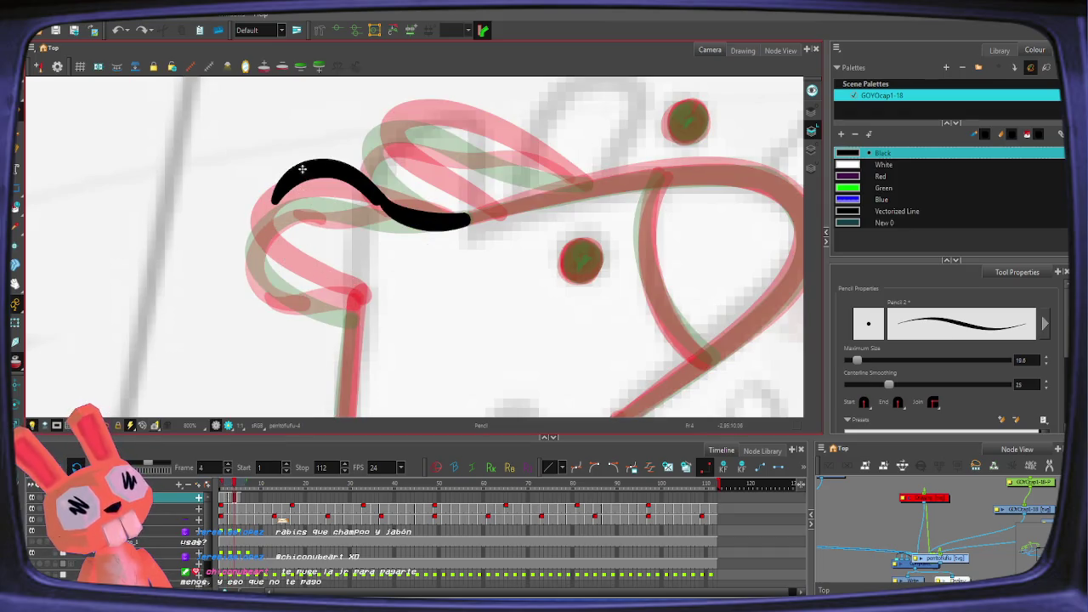
pyautogui.moveTo(288, 207); pyautogui.dragTo(285, 259)
pyautogui.hotkey('ctrl', 'z')
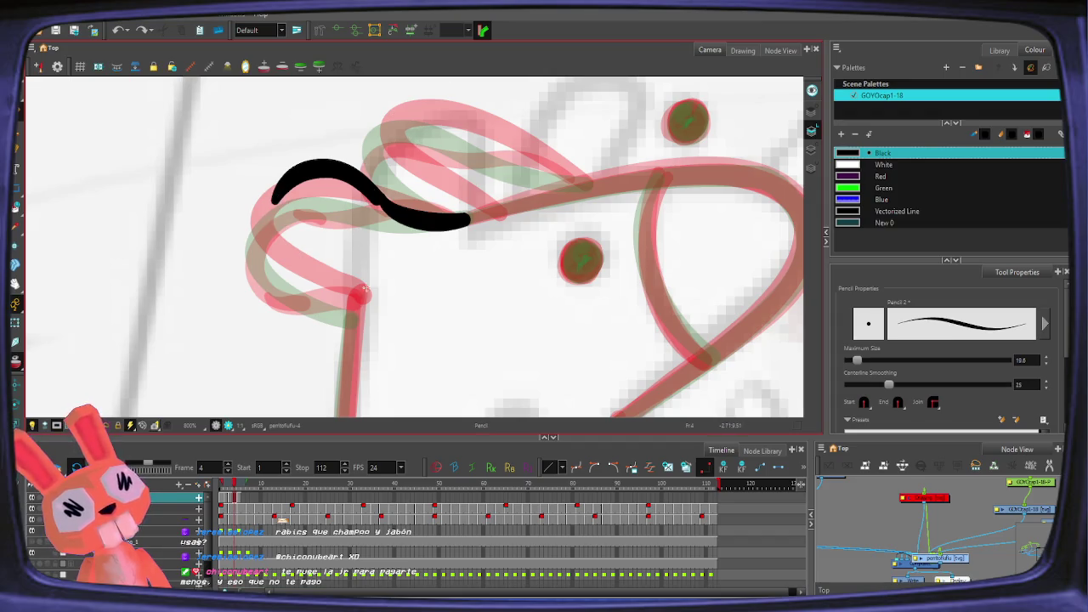
pyautogui.moveTo(363, 293); pyautogui.dragTo(326, 295)
pyautogui.hotkey('ctrl', 'z')
pyautogui.moveTo(274, 202)
pyautogui.mouseDown()
pyautogui.moveTo(306, 287)
pyautogui.moveTo(277, 212)
pyautogui.moveTo(365, 297)
pyautogui.mouseUp()
pyautogui.hotkey('ctrl', 'z')
pyautogui.press(',')
pyautogui.press('.')
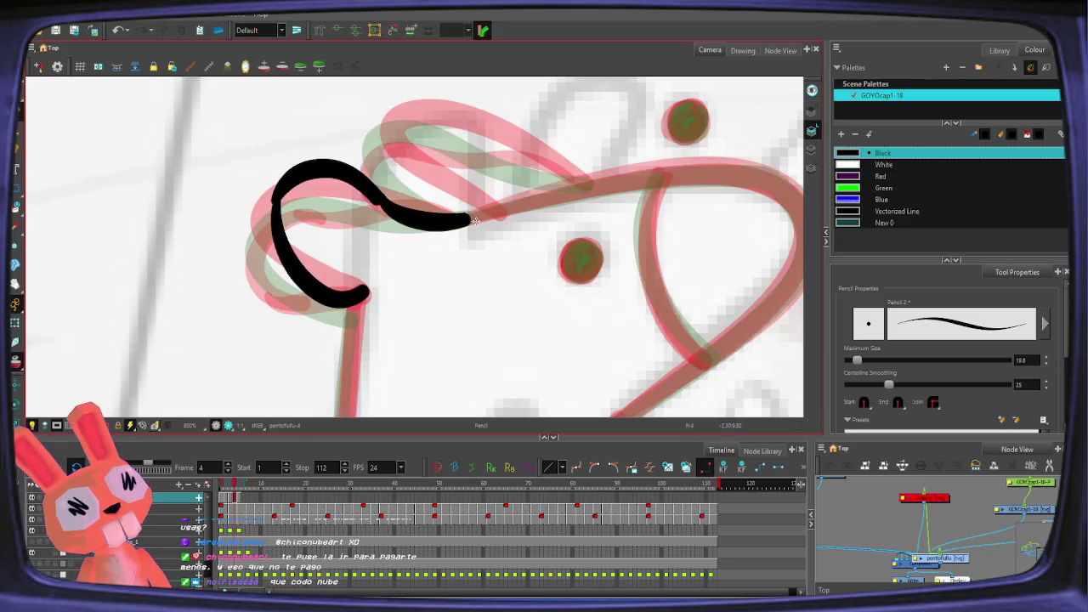
pyautogui.hotkey('ctrl', 'z')
pyautogui.moveTo(274, 198)
pyautogui.mouseDown()
pyautogui.moveTo(365, 298)
pyautogui.moveTo(274, 199)
pyautogui.mouseUp()
pyautogui.hotkey('ctrl', 'z')
# Step: Flip through the early frames to check the motion, ending on frame 4
pyautogui.press(',')
pyautogui.press(',')
pyautogui.press(',')
pyautogui.press('.')
pyautogui.press(',')
pyautogui.press('.')
pyautogui.press('.')
pyautogui.press('.')
pyautogui.press('.')
pyautogui.press(',')
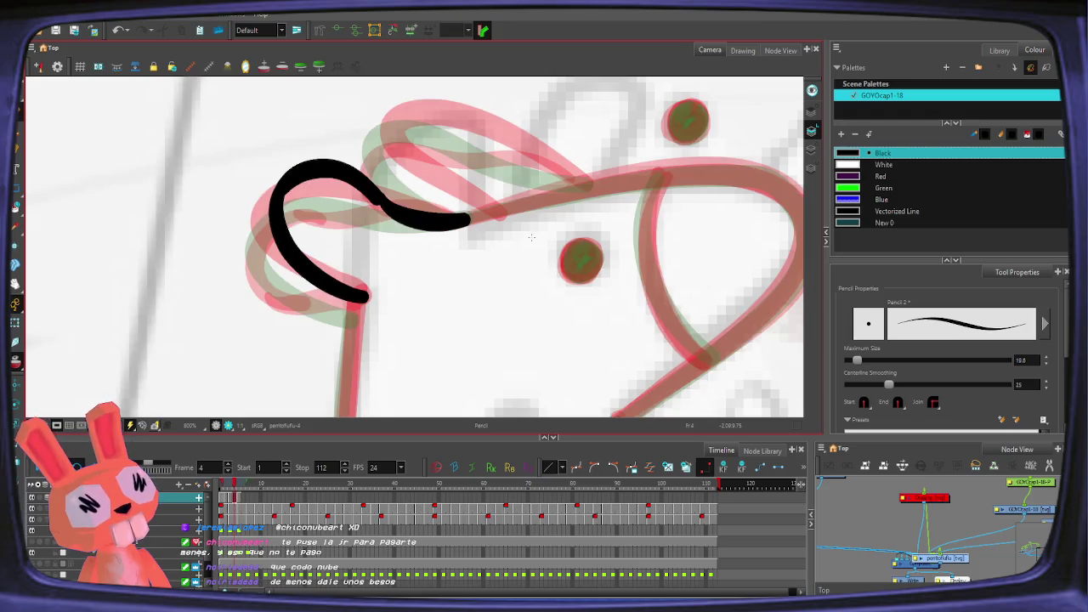
pyautogui.press(',')
pyautogui.press('.')
pyautogui.press('.')
pyautogui.press(',')
# Step: Reshape the upper ear arc with the Perspective tool, nudging its top-left corner
pyautogui.hotkey('alt', '0')
pyautogui.moveTo(396, 182); pyautogui.dragTo(384, 159)
pyautogui.moveTo(304, 182); pyautogui.dragTo(299, 184)
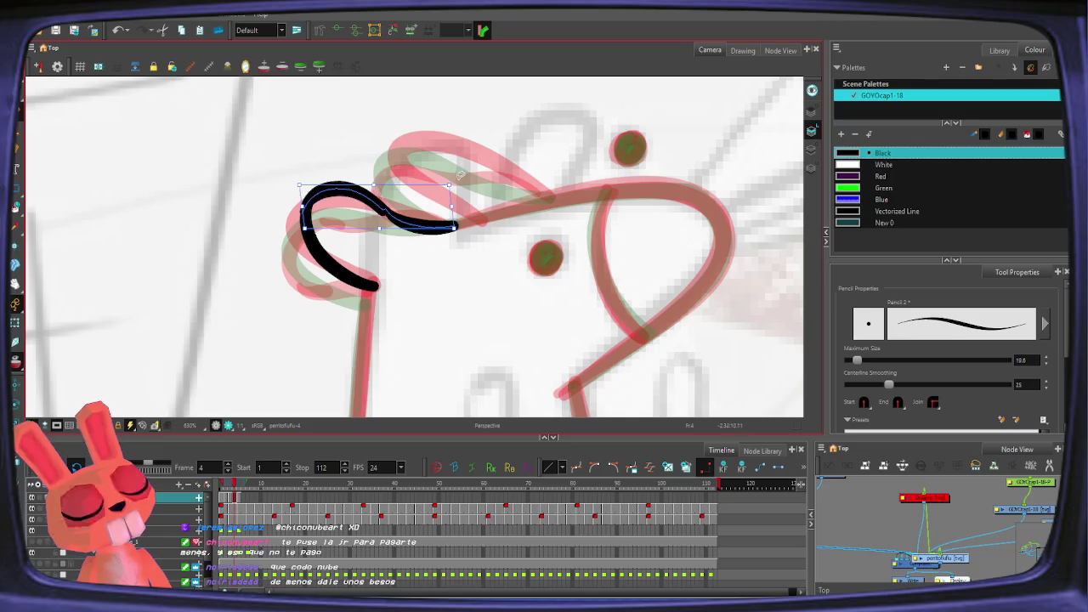
# Step: Tilt the canvas and try short strokes on the right ear, undoing them
pyautogui.hotkey('alt', '/')
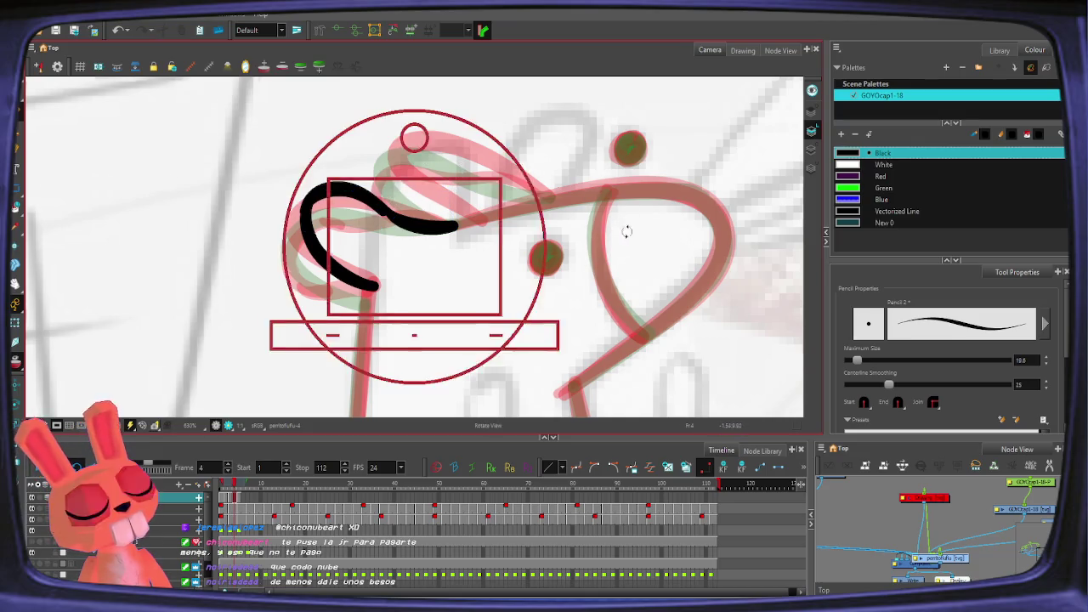
pyautogui.moveTo(626, 229); pyautogui.dragTo(510, 391)
pyautogui.moveTo(463, 289); pyautogui.dragTo(459, 242)
pyautogui.hotkey('ctrl', 'z')
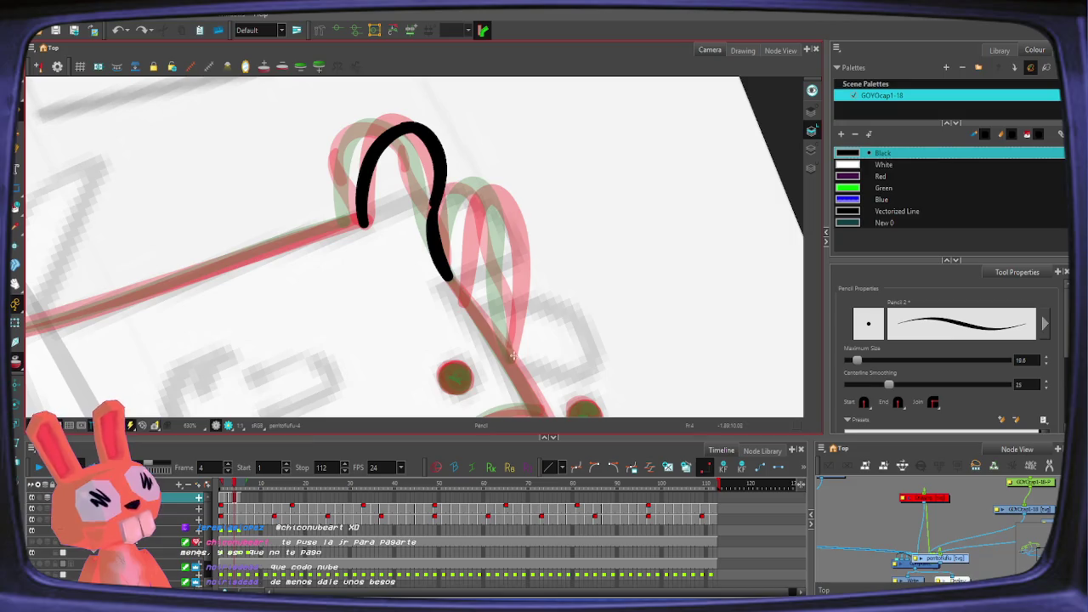
pyautogui.moveTo(513, 355); pyautogui.dragTo(507, 311)
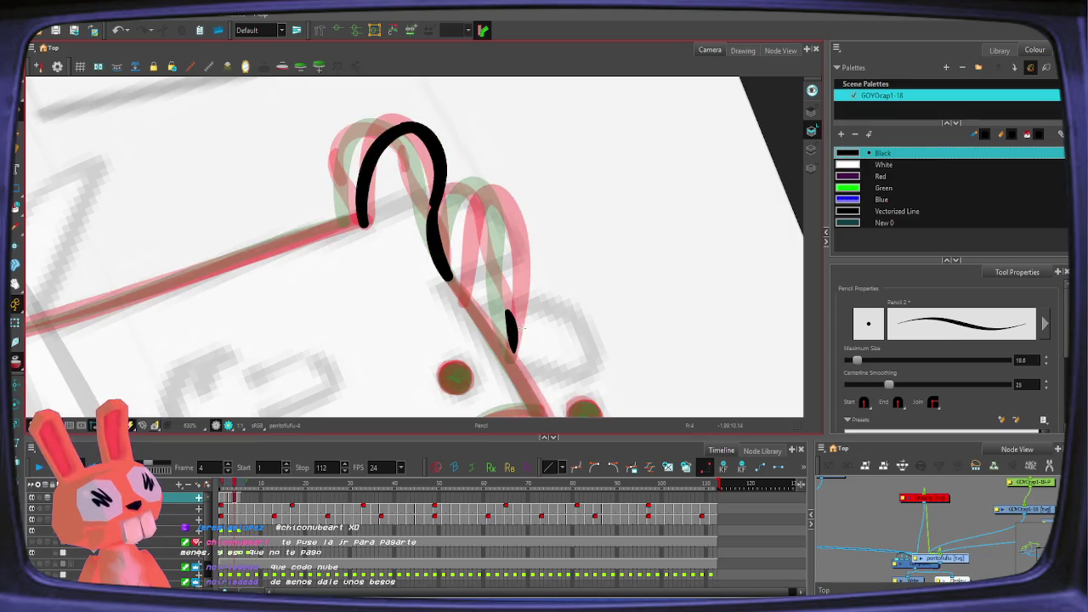
pyautogui.hotkey('ctrl', 'z')
# Step: Flip between frames 3, 4 and 5 to compare the poses, returning to frame 4
pyautogui.press(',')
pyautogui.press(',')
pyautogui.press('.')
pyautogui.press(',')
pyautogui.press('.')
pyautogui.press(',')
pyautogui.press('.')
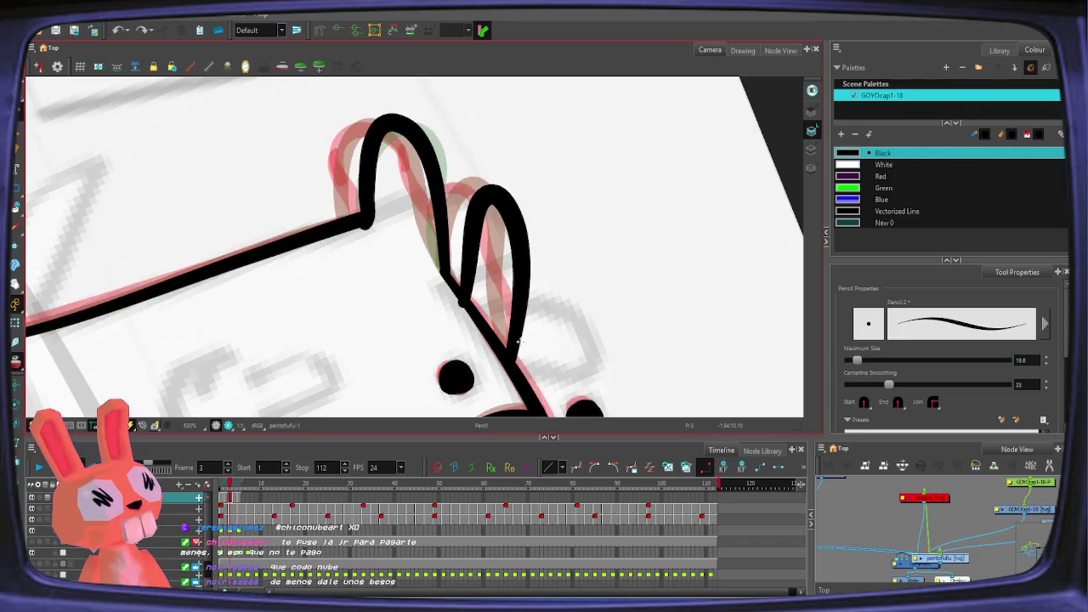
pyautogui.press('.')
pyautogui.press(',')
pyautogui.press('.')
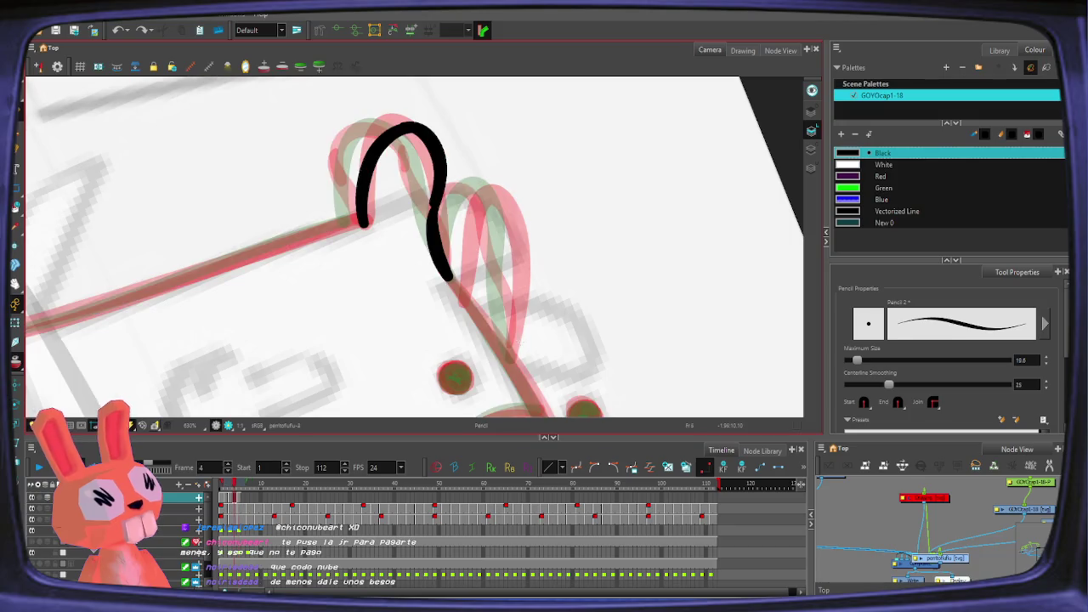
pyautogui.press('.')
pyautogui.press(',')
pyautogui.press('.')
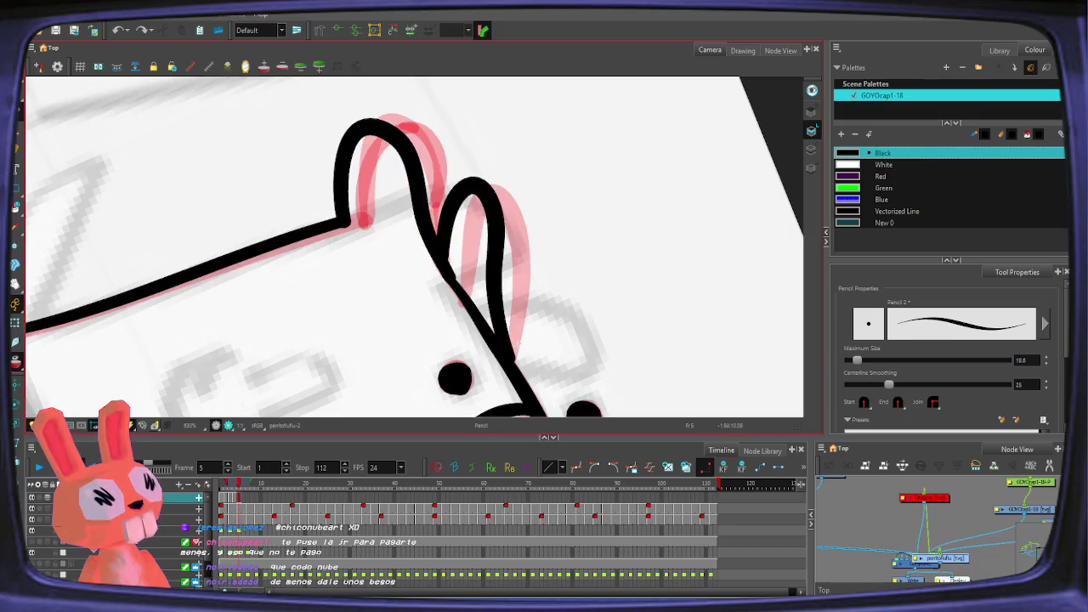
pyautogui.press(',')
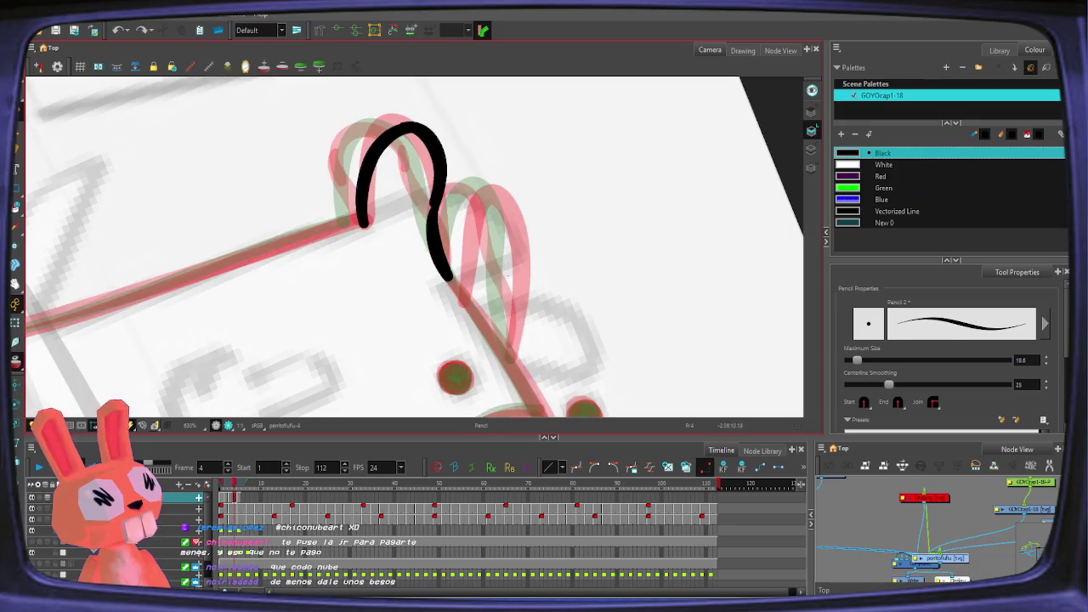
# Step: Ink the right ear's outer curve and inner line, redoing the rough strokes
pyautogui.moveTo(522, 196)
pyautogui.mouseDown()
pyautogui.moveTo(513, 283)
pyautogui.moveTo(524, 194)
pyautogui.mouseUp()
pyautogui.hotkey('ctrl', 'z')
pyautogui.moveTo(450, 219)
pyautogui.mouseDown()
pyautogui.moveTo(501, 183)
pyautogui.moveTo(456, 211)
pyautogui.moveTo(510, 188)
pyautogui.moveTo(529, 222)
pyautogui.moveTo(509, 356)
pyautogui.mouseUp()
pyautogui.hotkey('ctrl', 'z')
pyautogui.hotkey('ctrl', 'z')
pyautogui.moveTo(510, 274); pyautogui.dragTo(512, 363)
pyautogui.moveTo(454, 219); pyautogui.dragTo(450, 291)
pyautogui.hotkey('ctrl', 'z')
pyautogui.moveTo(454, 218); pyautogui.dragTo(459, 297)
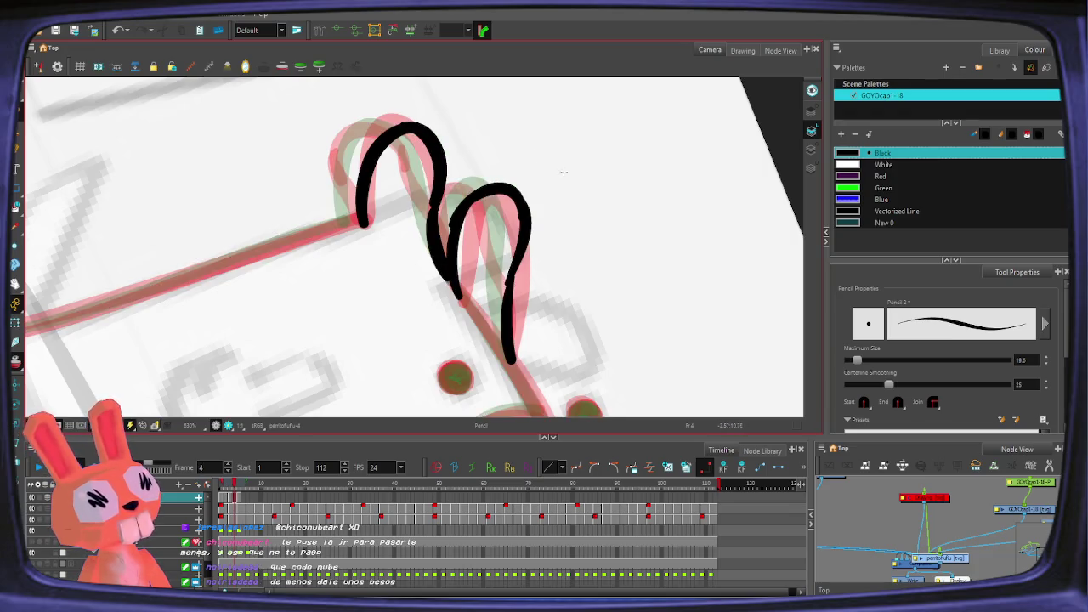
# Step: Inspect the right ear stroke's control points with the Contour Editor, then zoom out
pyautogui.hotkey('alt', 'q')
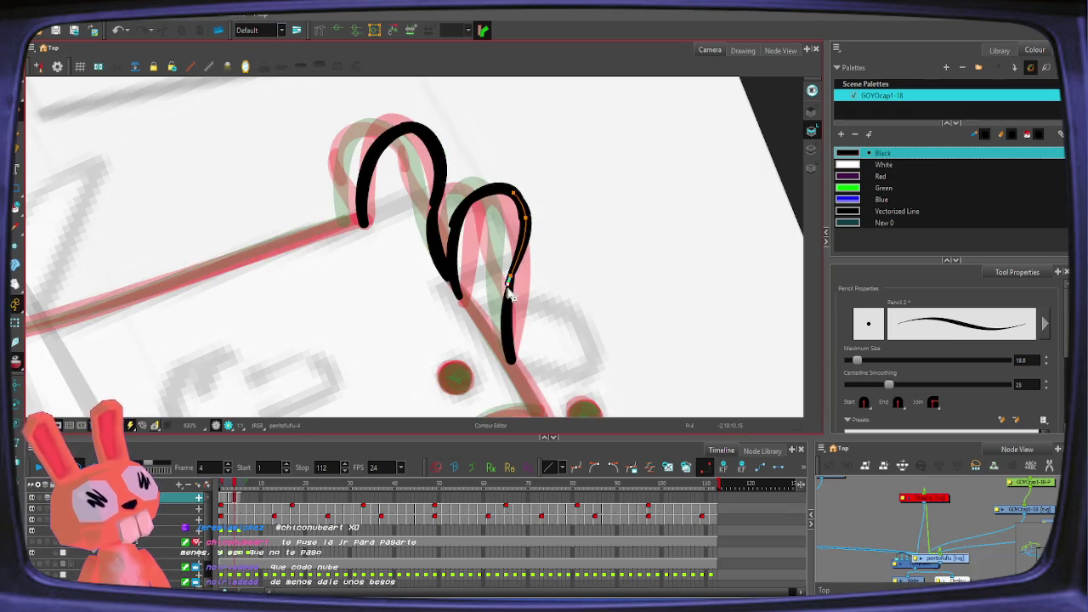
pyautogui.click(451, 234)
pyautogui.hotkey('alt', '/')
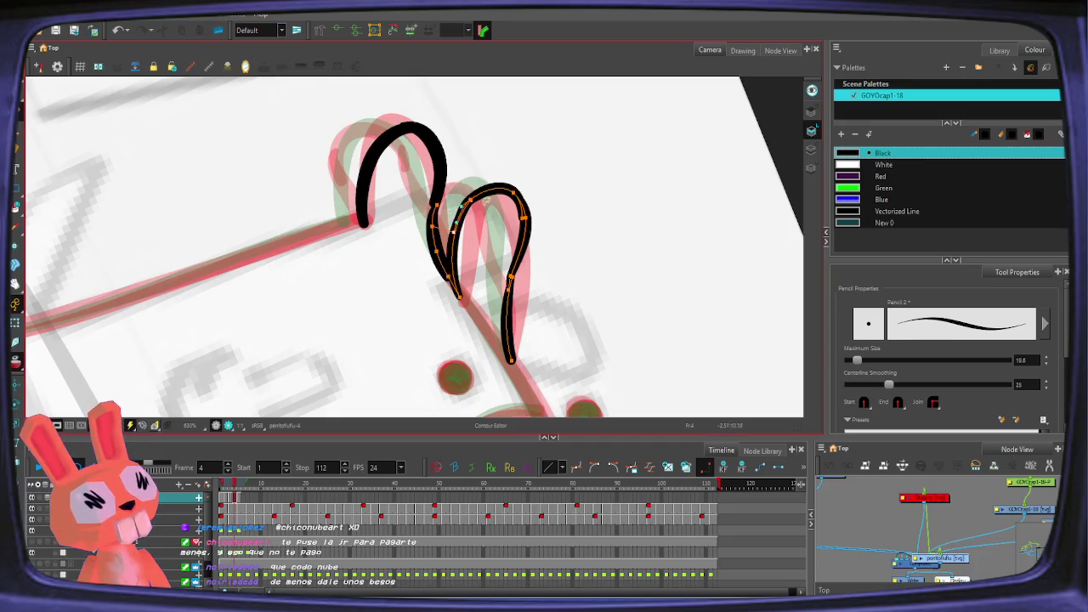
pyautogui.scroll(-3, 510, 213)
pyautogui.scroll(-5, 569, 146)
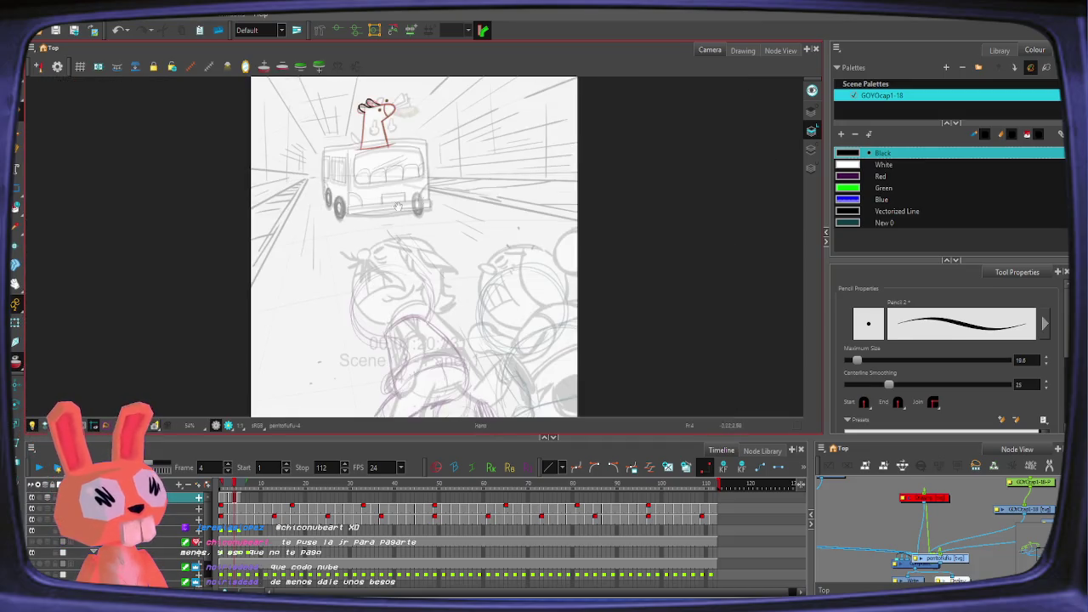
# Step: Zoom in and ink both sides of the rabbit's body in black lines
pyautogui.scroll(4, 374, 136)
pyautogui.scroll(2, 378, 196)
pyautogui.scroll(2, 374, 207)
pyautogui.scroll(-1, 375, 207)
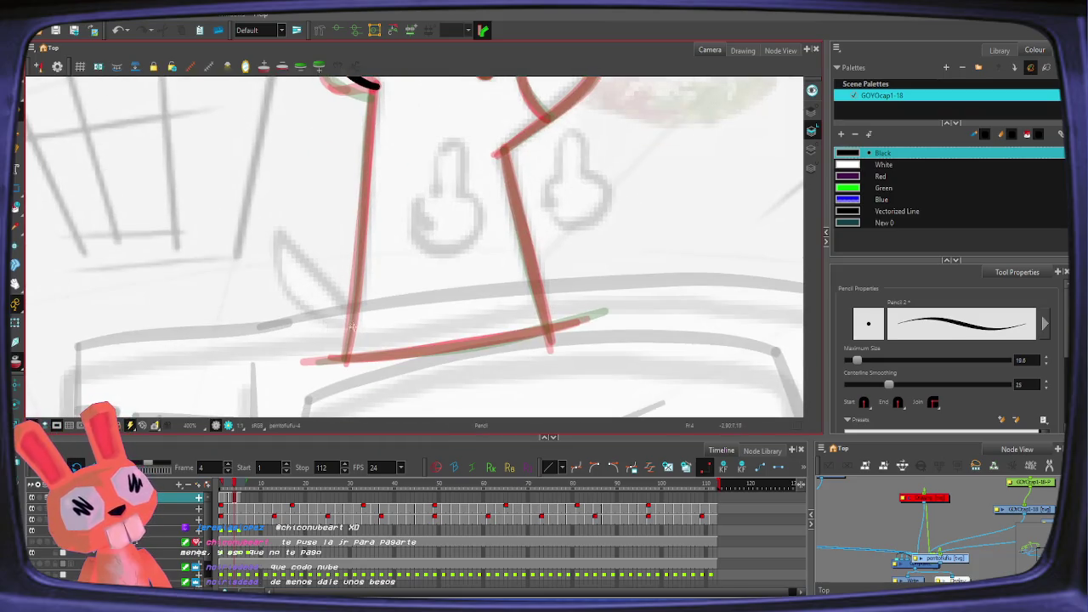
pyautogui.scroll(2, 383, 184)
pyautogui.moveTo(374, 122)
pyautogui.mouseDown()
pyautogui.moveTo(591, 352)
pyautogui.moveTo(442, 286)
pyautogui.mouseUp()
pyautogui.hotkey('ctrl', 'z')
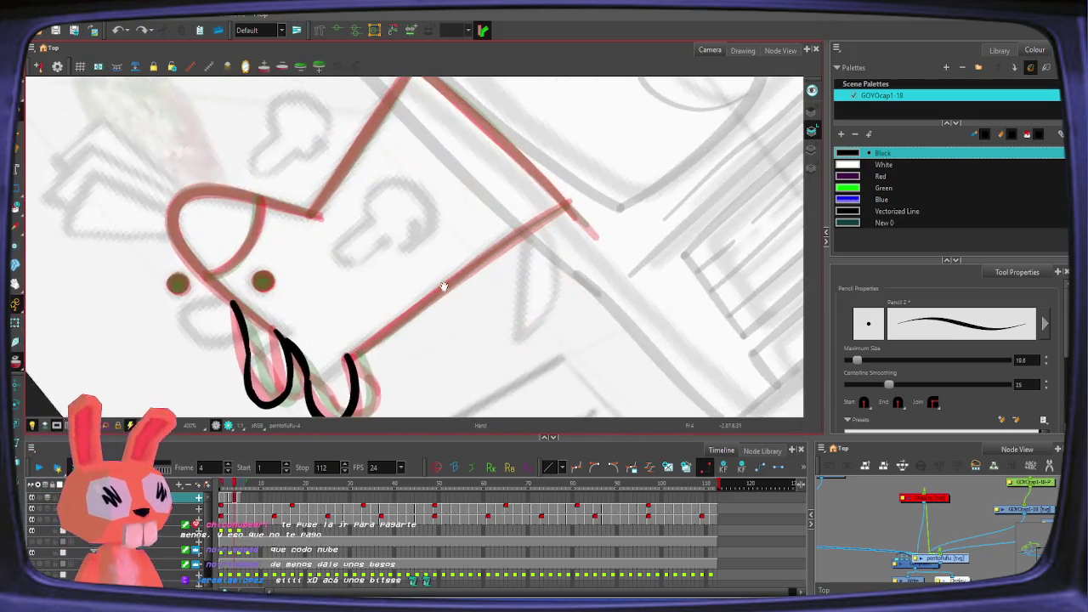
pyautogui.moveTo(347, 357); pyautogui.dragTo(607, 182)
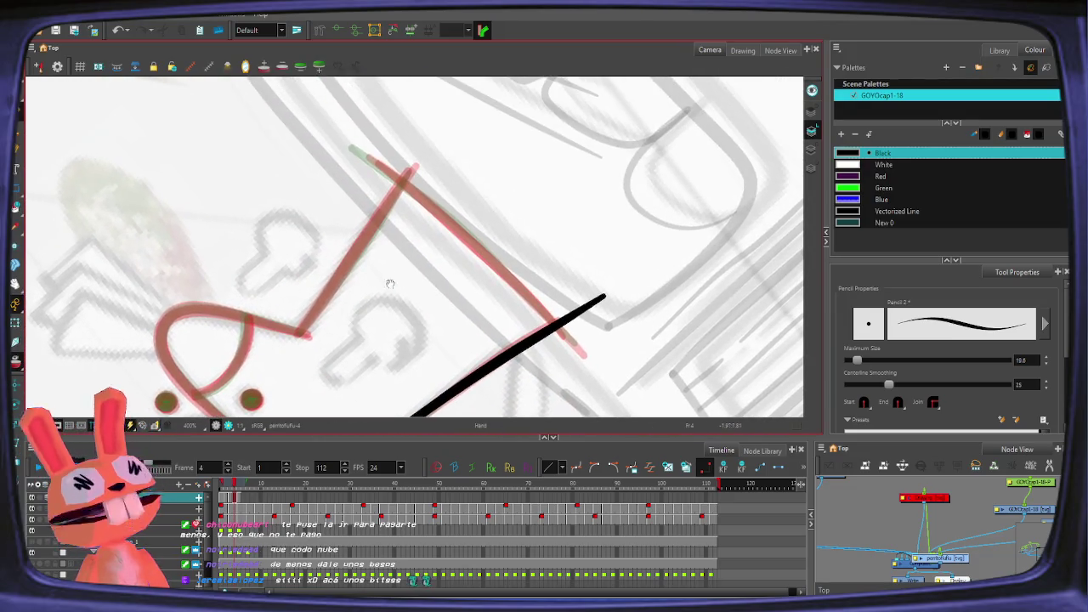
pyautogui.scroll(3, 391, 281)
pyautogui.moveTo(291, 344); pyautogui.dragTo(429, 146)
# Step: Rotate the view, add a long body line, and try the snout loop stroke
pyautogui.moveTo(589, 332); pyautogui.dragTo(510, 255)
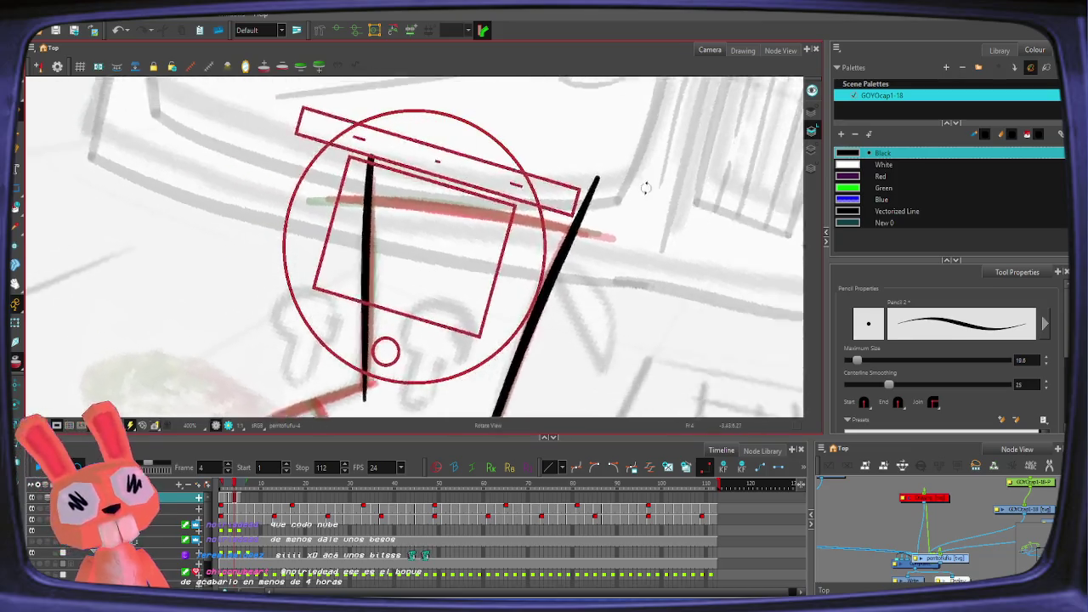
pyautogui.moveTo(323, 270); pyautogui.dragTo(557, 100)
pyautogui.moveTo(528, 325); pyautogui.dragTo(544, 225)
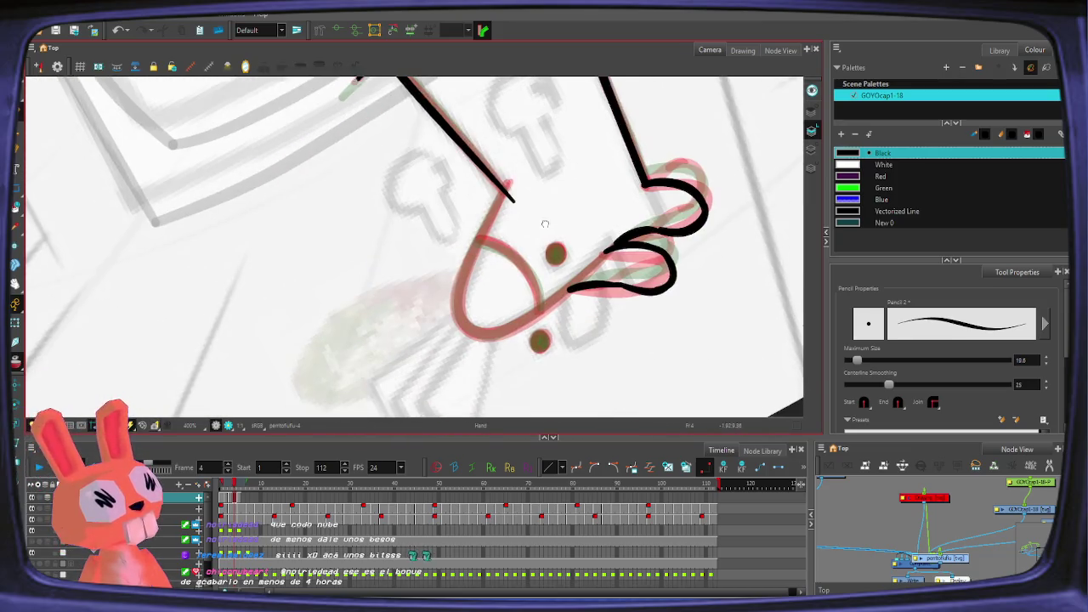
pyautogui.moveTo(520, 161)
pyautogui.mouseDown()
pyautogui.moveTo(487, 217)
pyautogui.moveTo(629, 223)
pyautogui.mouseUp()
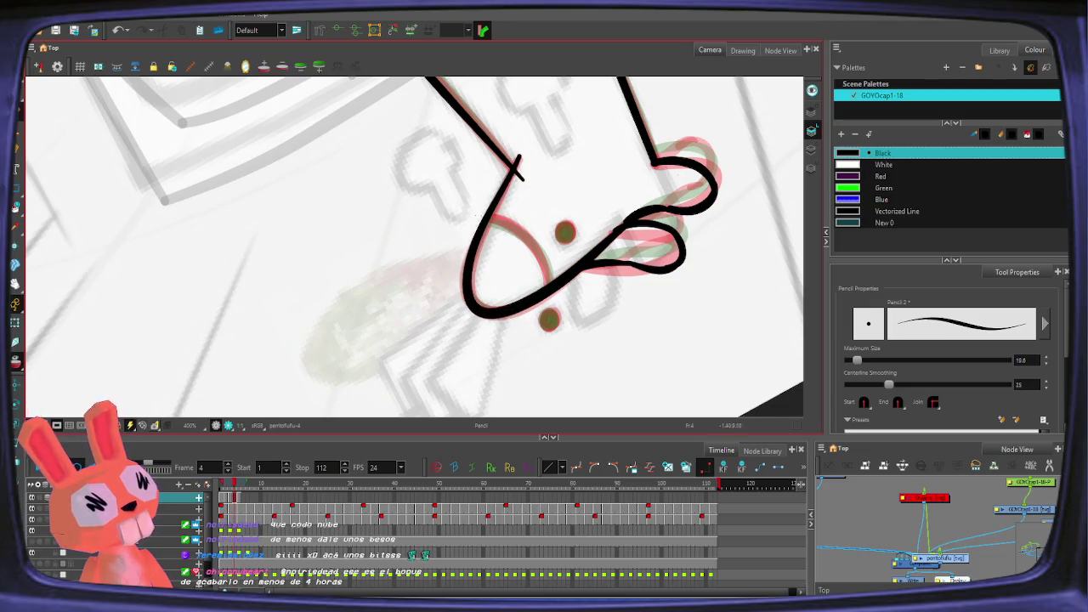
pyautogui.moveTo(472, 212); pyautogui.dragTo(548, 283)
pyautogui.hotkey('ctrl', 'z')
pyautogui.moveTo(473, 212); pyautogui.dragTo(551, 299)
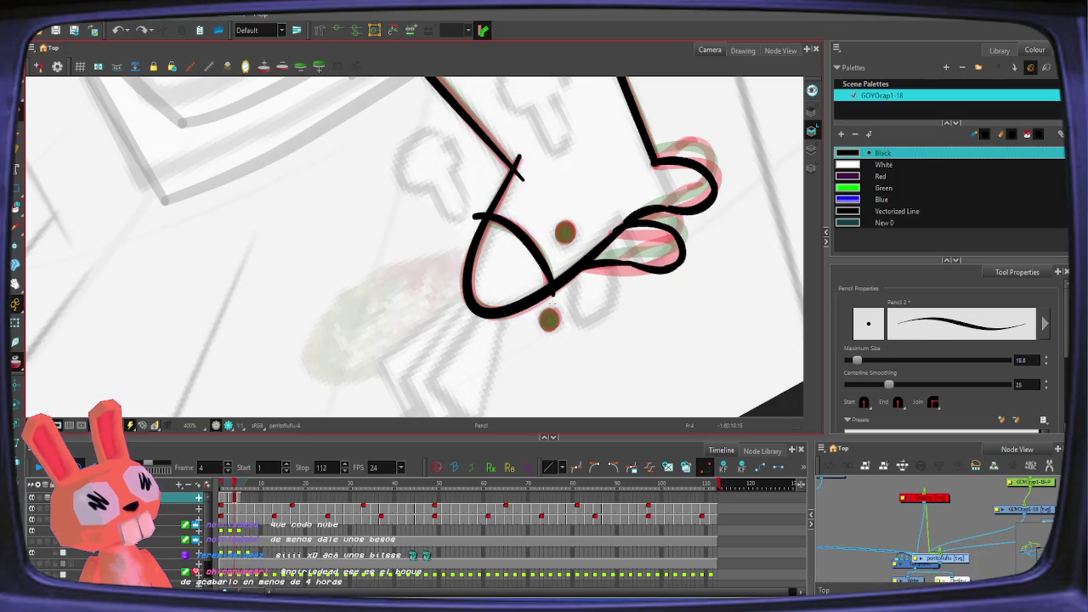
pyautogui.hotkey('ctrl', 'z')
pyautogui.hotkey('ctrl', 'shift', 'z')
pyautogui.hotkey('ctrl', 'z')
# Step: Rotate toward the snout, ink its left side, and fill the left eye solid black
pyautogui.hotkey('ctrl', 'alt')
pyautogui.moveTo(646, 349)
pyautogui.mouseDown()
pyautogui.moveTo(364, 348)
pyautogui.moveTo(476, 234)
pyautogui.mouseUp()
pyautogui.hotkey('ctrl', 'z')
pyautogui.moveTo(366, 348)
pyautogui.mouseDown()
pyautogui.moveTo(500, 231)
pyautogui.moveTo(527, 234)
pyautogui.mouseUp()
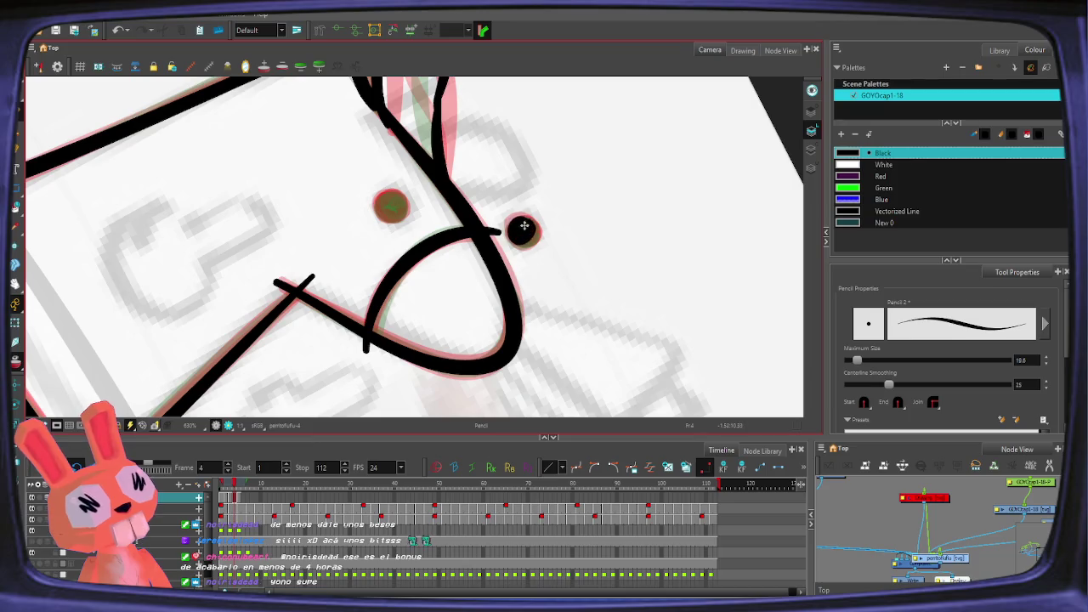
pyautogui.moveTo(391, 211); pyautogui.dragTo(392, 209)
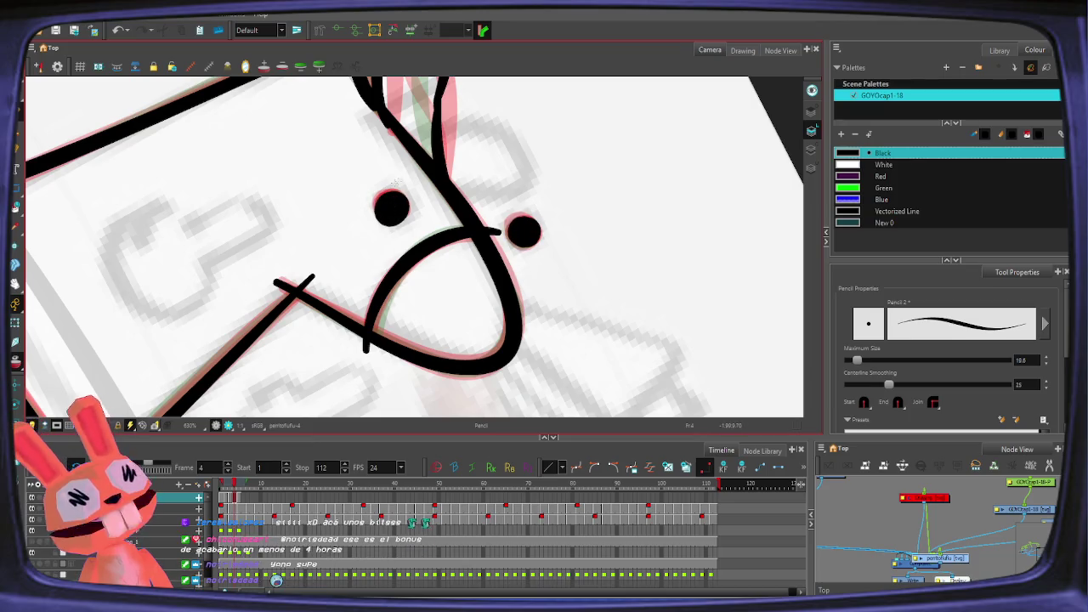
# Step: Trim the crossing overhangs at the stroke junction with the Cutter, then reset the view
pyautogui.hotkey('alt', 't')
pyautogui.click(367, 342)
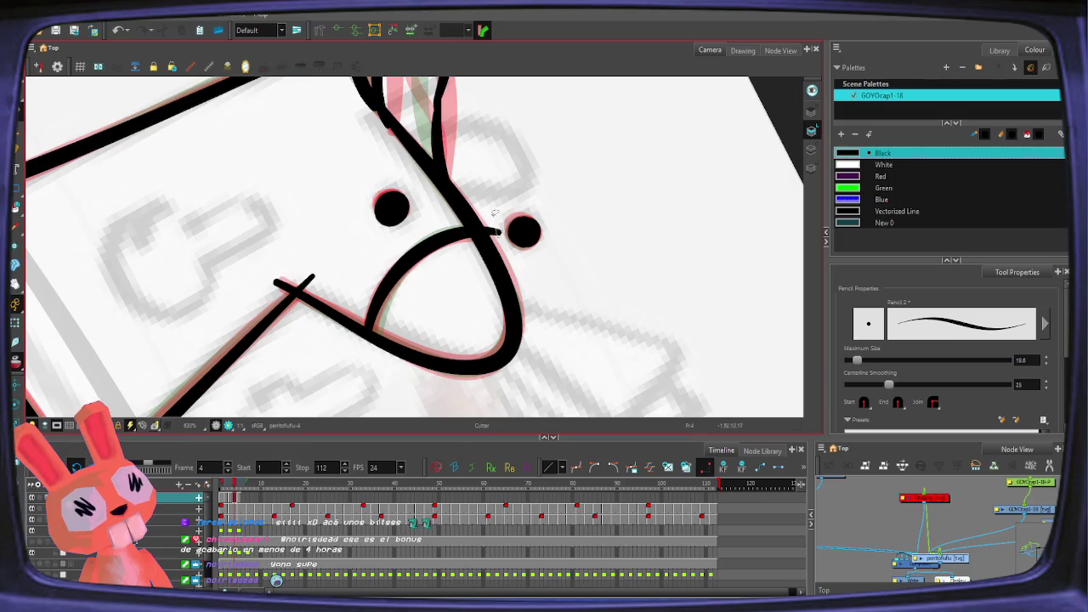
pyautogui.click(312, 279)
pyautogui.click(280, 284)
pyautogui.scroll(-1, 382, 243)
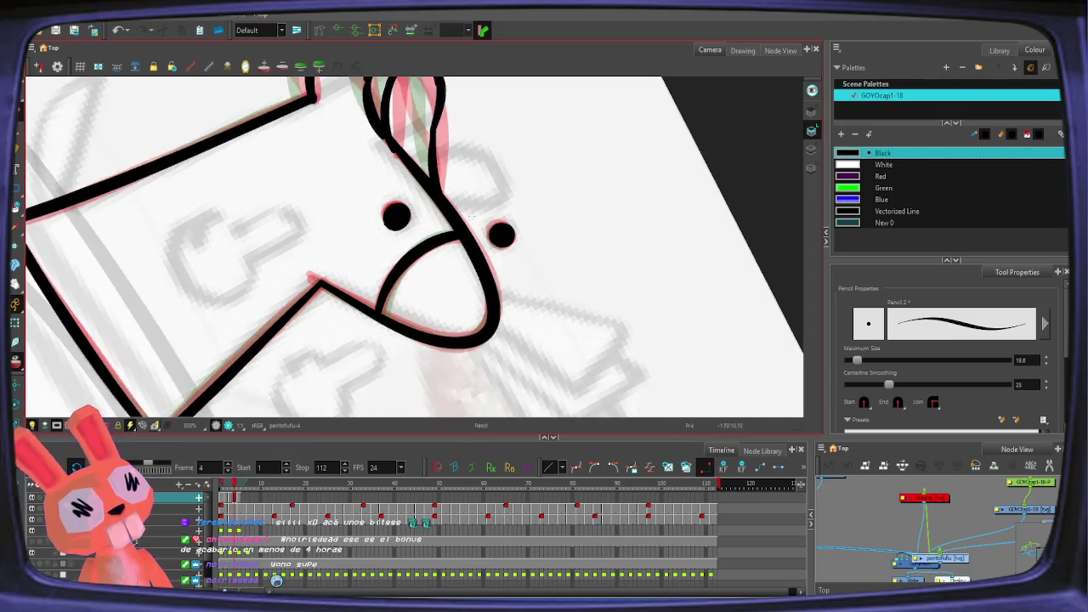
pyautogui.scroll(-1, 441, 234)
pyautogui.hotkey('alt', '/')
pyautogui.hotkey('shift', 'm')
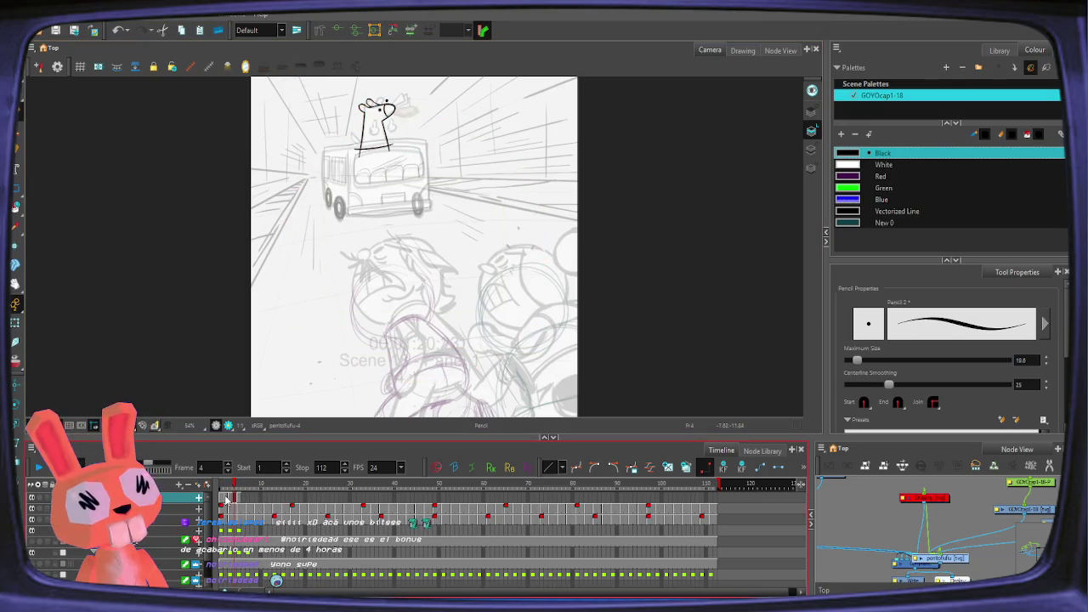
# Step: Go to frame 8 in the Timeline and set the playback Stop frame to 8
pyautogui.moveTo(225, 500); pyautogui.dragTo(238, 497)
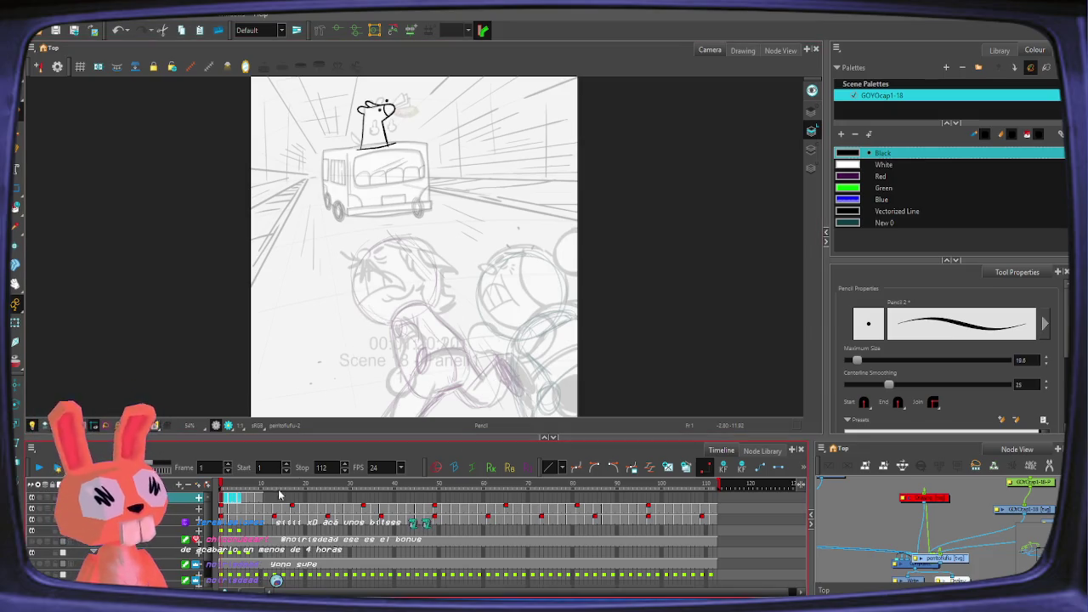
pyautogui.click(223, 508)
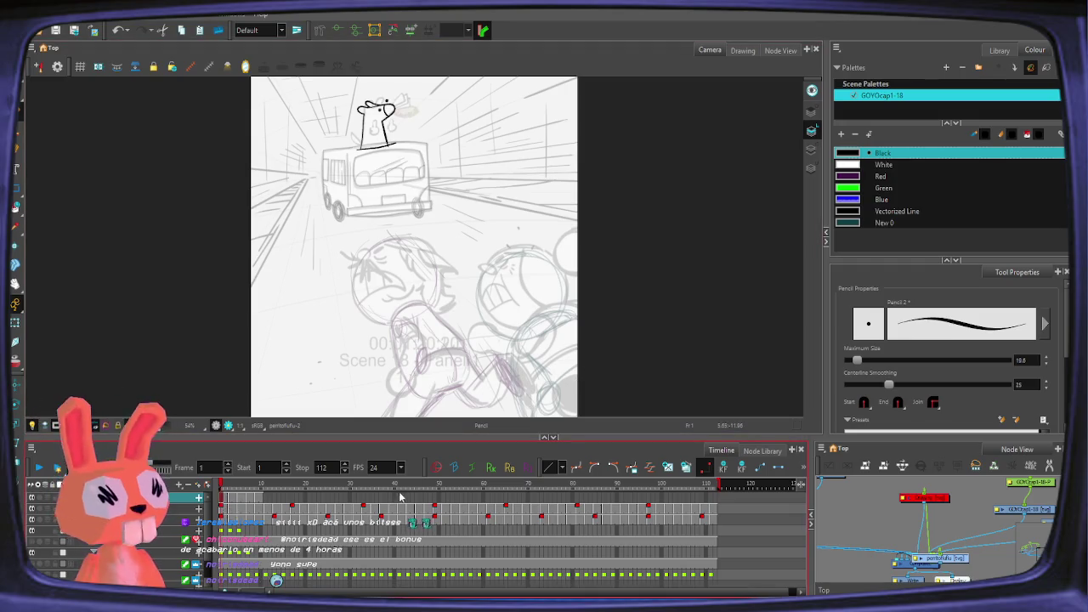
pyautogui.click(251, 500)
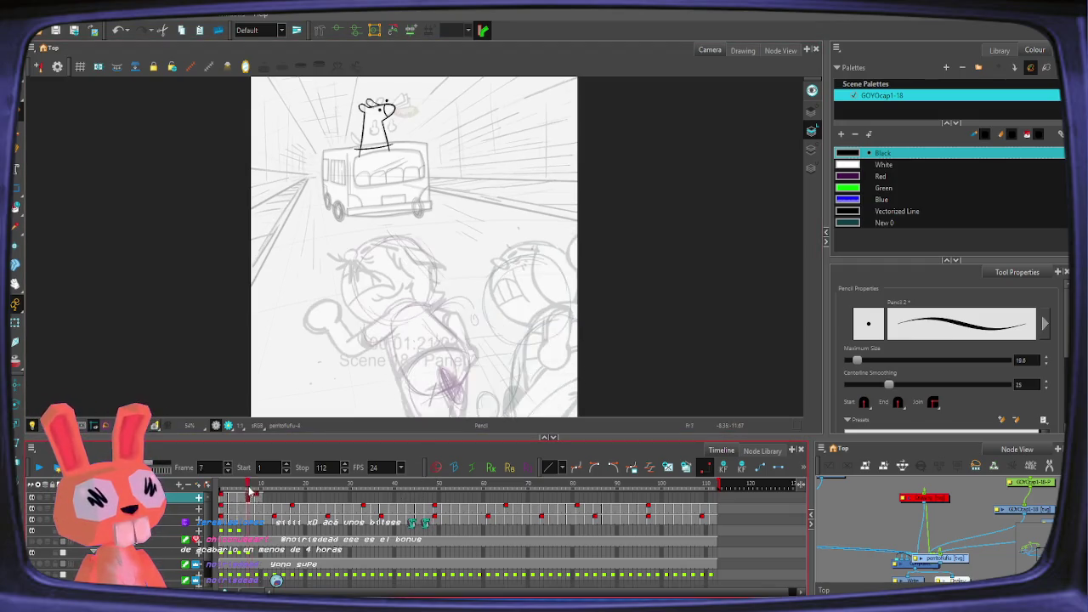
pyautogui.click(251, 499)
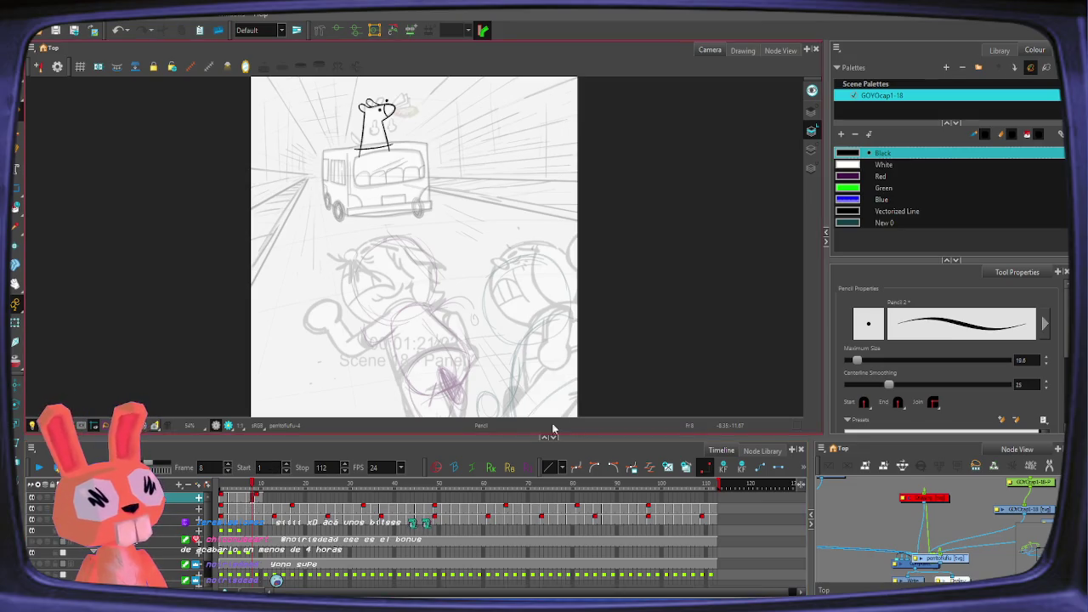
pyautogui.doubleClick(321, 468)
pyautogui.write('8')
pyautogui.press('Return')
pyautogui.press('Return')
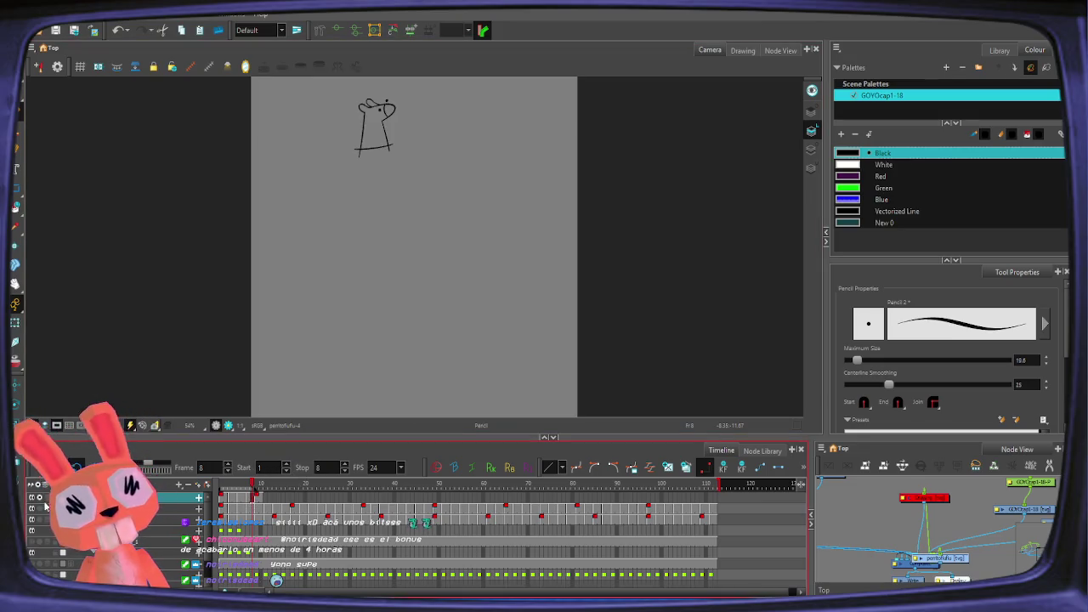
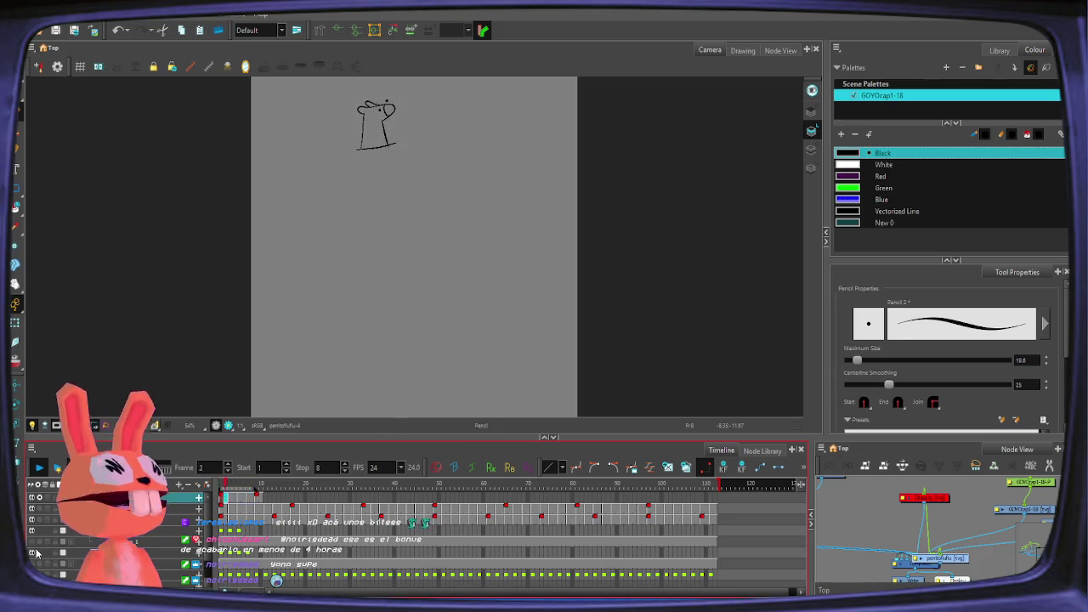
# Step: Zoom in on the dog sketch, switch to the empty perritoHands layer, and hide the dog's ghost
pyautogui.hotkey('alt', 'z')
pyautogui.moveTo(382, 111)
pyautogui.mouseDown()
pyautogui.moveTo(394, 123)
pyautogui.moveTo(400, 260)
pyautogui.mouseUp()
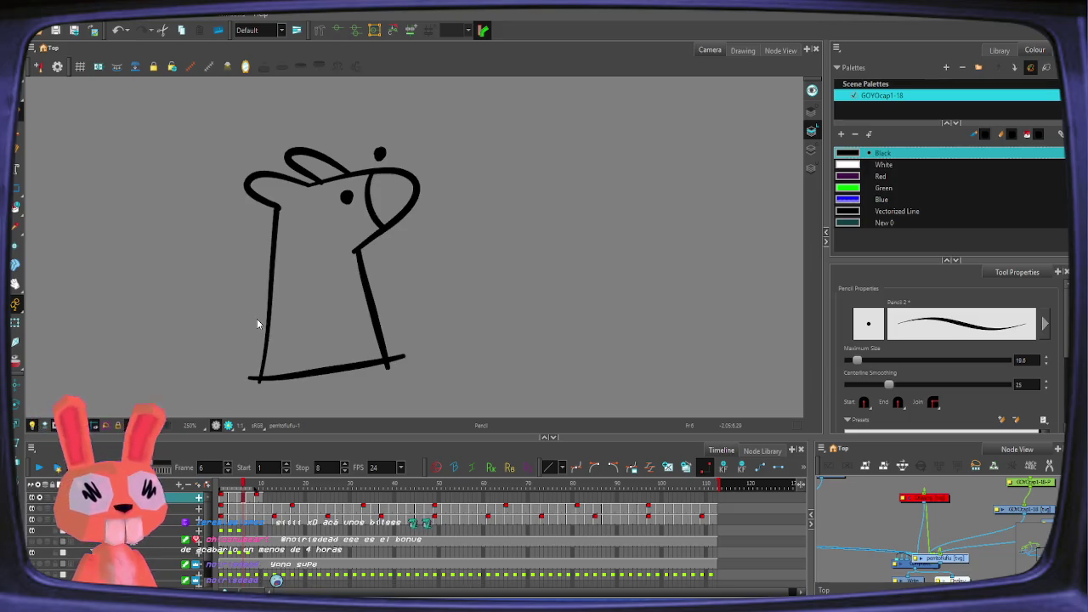
pyautogui.press('b')
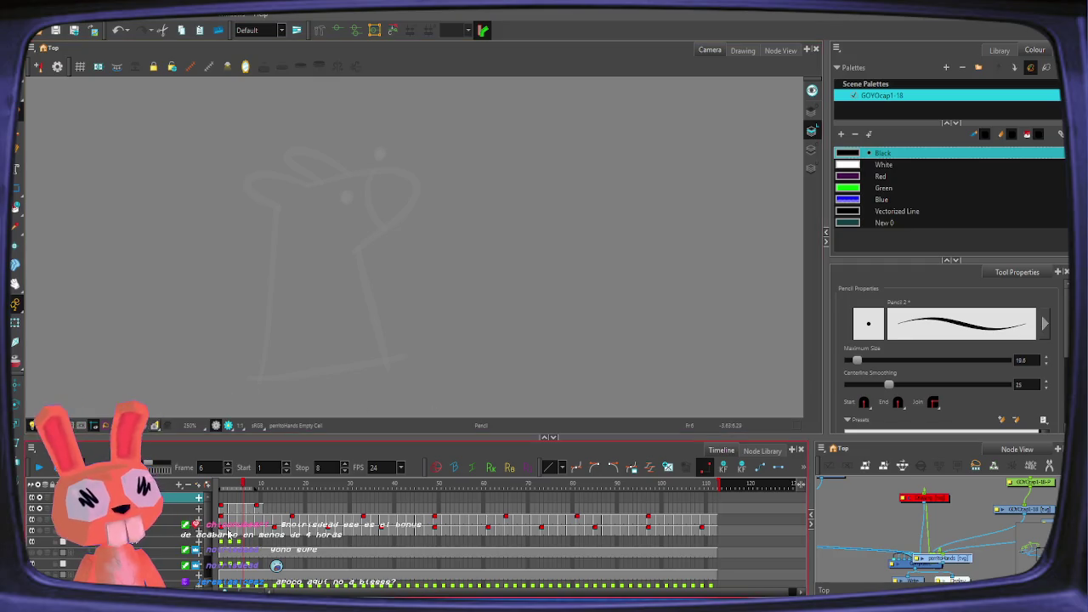
pyautogui.click(40, 509)
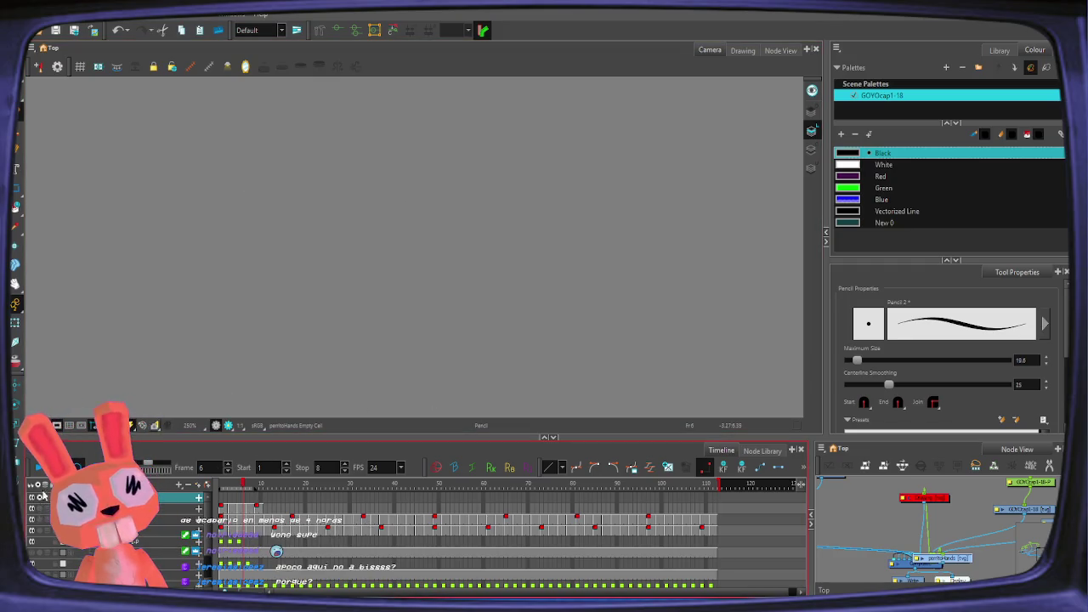
# Step: Show the sketch layers again and ink the left hand's finger and curl on frame 1
pyautogui.click(38, 501)
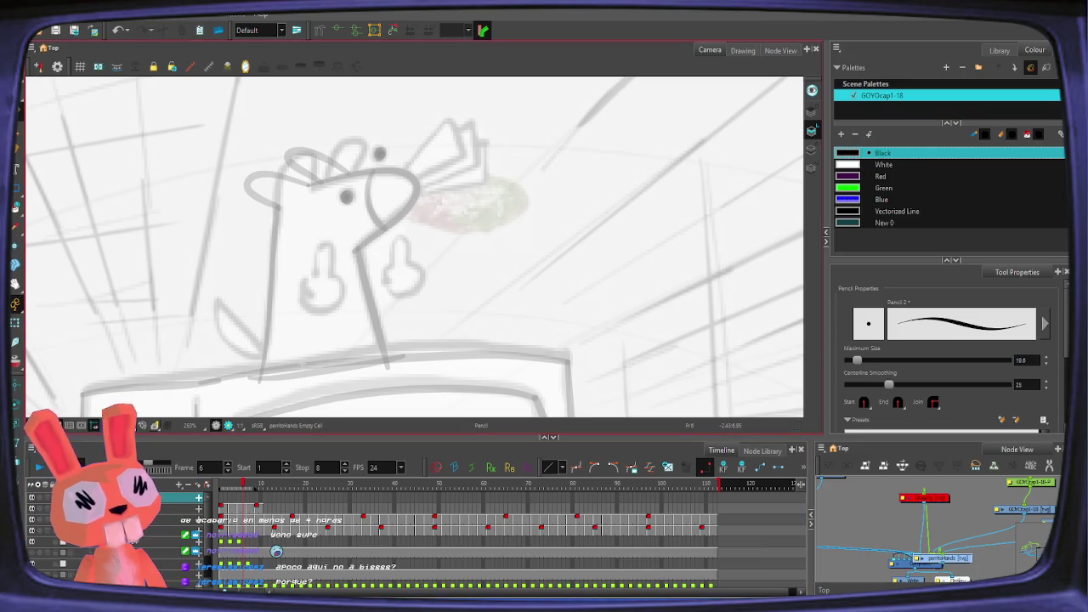
pyautogui.click(221, 497)
pyautogui.hotkey('alt', 'z')
pyautogui.click(320, 295)
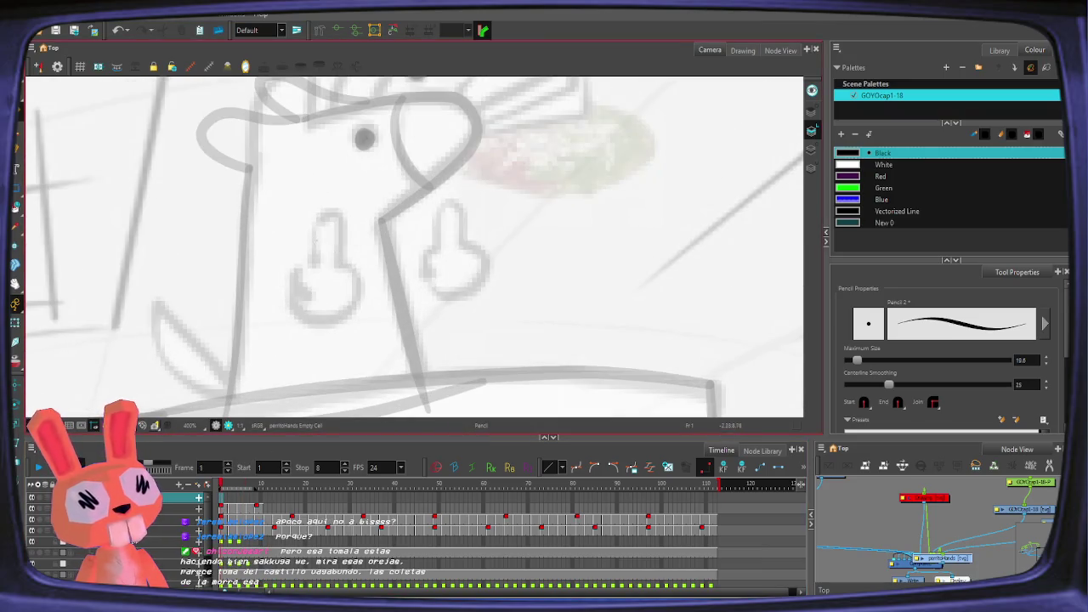
pyautogui.moveTo(313, 240)
pyautogui.mouseDown()
pyautogui.moveTo(343, 269)
pyautogui.moveTo(304, 306)
pyautogui.mouseUp()
pyautogui.hotkey('ctrl', 'z')
pyautogui.click(339, 267)
pyautogui.hotkey('ctrl', 'z')
pyautogui.moveTo(313, 263)
pyautogui.mouseDown()
pyautogui.moveTo(304, 304)
pyautogui.moveTo(347, 270)
pyautogui.mouseUp()
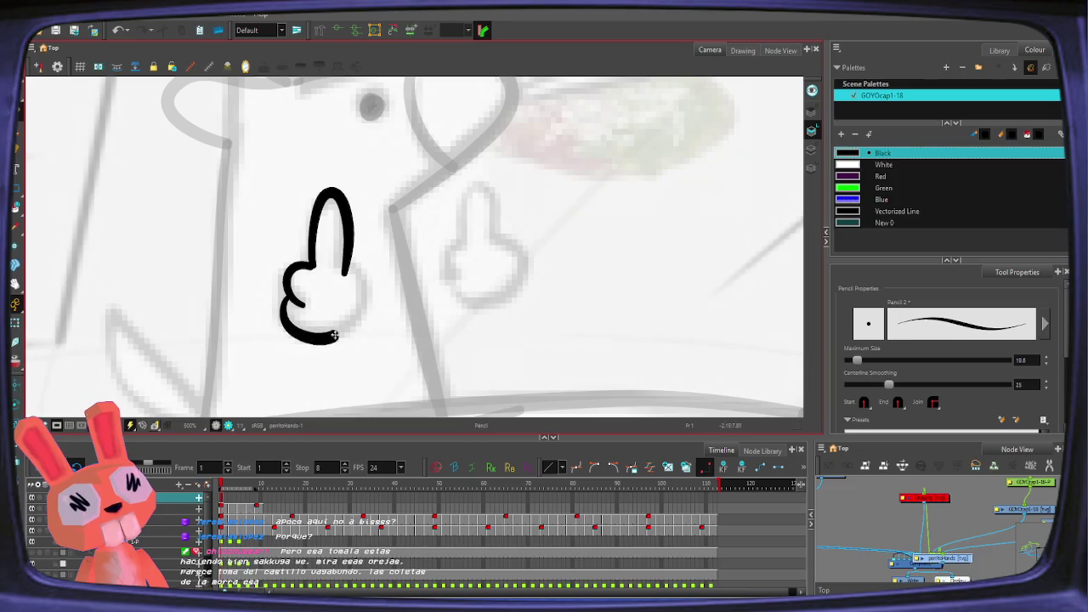
pyautogui.moveTo(457, 246)
pyautogui.mouseDown()
pyautogui.moveTo(458, 280)
pyautogui.moveTo(500, 302)
pyautogui.moveTo(508, 242)
pyautogui.moveTo(464, 255)
pyautogui.mouseUp()
pyautogui.hotkey('ctrl', 'z')
# Step: On frame 2, draw the left finger with its curl and outline the right hand
pyautogui.click(226, 504)
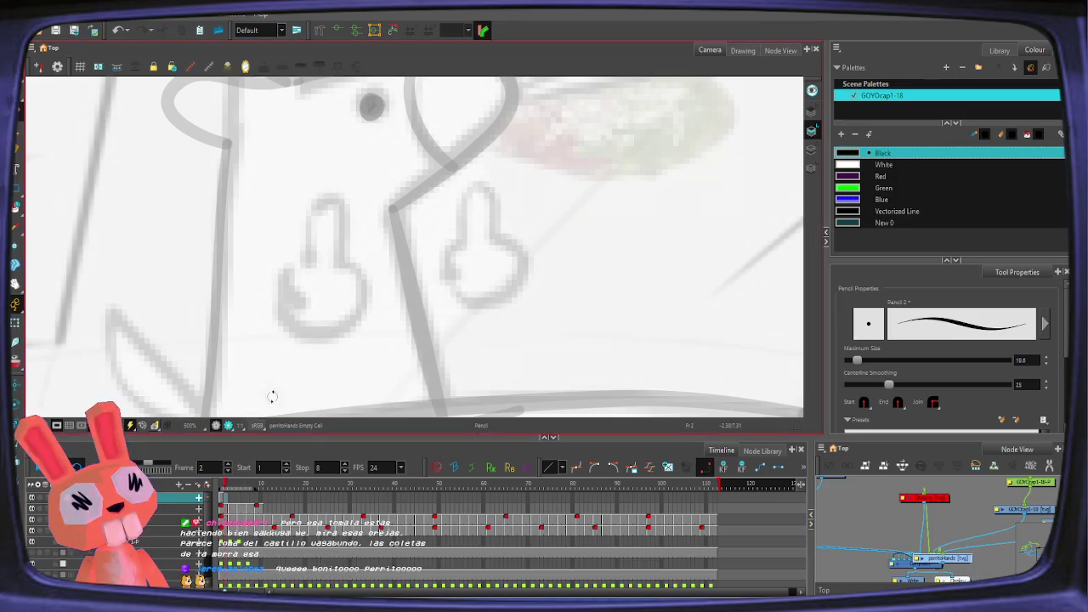
pyautogui.moveTo(311, 267)
pyautogui.mouseDown()
pyautogui.moveTo(311, 228)
pyautogui.moveTo(345, 236)
pyautogui.moveTo(341, 269)
pyautogui.moveTo(355, 284)
pyautogui.moveTo(294, 330)
pyautogui.moveTo(279, 306)
pyautogui.mouseUp()
pyautogui.hotkey('ctrl', 'z')
pyautogui.moveTo(309, 265)
pyautogui.mouseDown()
pyautogui.moveTo(305, 307)
pyautogui.moveTo(328, 343)
pyautogui.moveTo(364, 293)
pyautogui.moveTo(341, 269)
pyautogui.mouseUp()
pyautogui.moveTo(464, 252)
pyautogui.mouseDown()
pyautogui.moveTo(488, 204)
pyautogui.moveTo(500, 242)
pyautogui.moveTo(520, 255)
pyautogui.moveTo(480, 304)
pyautogui.moveTo(443, 266)
pyautogui.mouseUp()
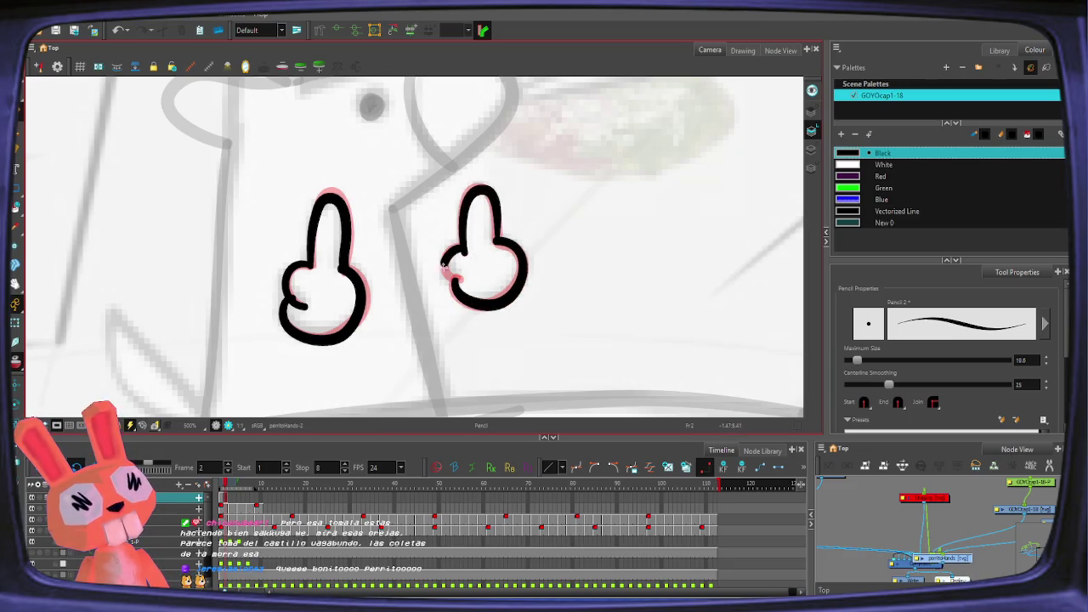
# Step: On frame 3, redraw the left finger and curl, and outline the right hand's bottom and side
pyautogui.press('.')
pyautogui.moveTo(344, 269)
pyautogui.mouseDown()
pyautogui.moveTo(347, 231)
pyautogui.moveTo(316, 217)
pyautogui.moveTo(311, 257)
pyautogui.mouseUp()
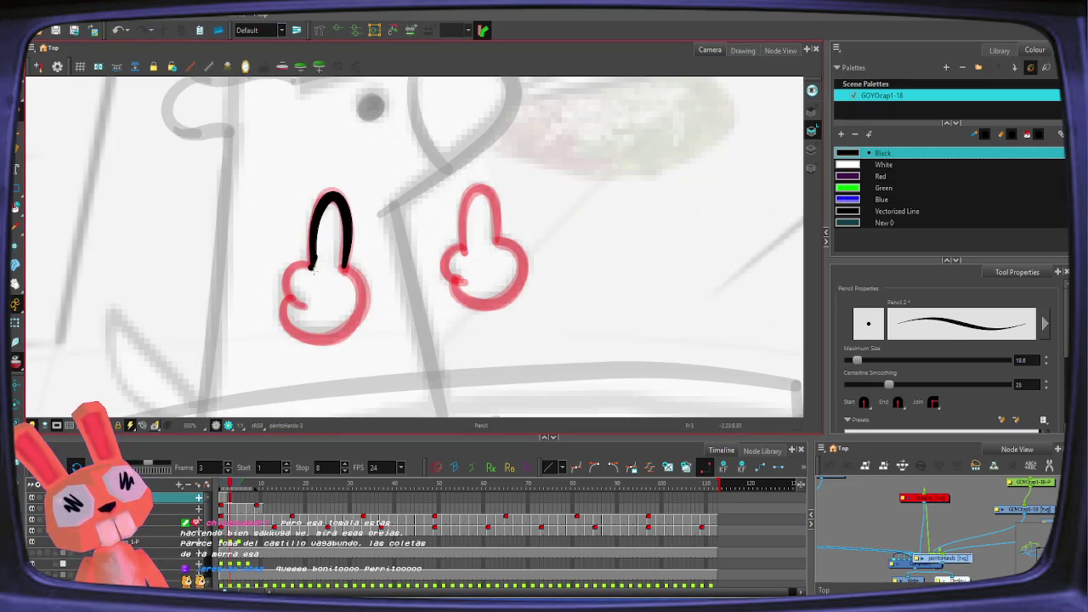
pyautogui.hotkey('alt', 'q')
pyautogui.click(313, 258)
pyautogui.hotkey('alt', '/')
pyautogui.moveTo(287, 274); pyautogui.dragTo(305, 307)
pyautogui.hotkey('ctrl', 'z')
pyautogui.hotkey('ctrl', 'z')
pyautogui.moveTo(312, 259)
pyautogui.mouseDown()
pyautogui.moveTo(289, 296)
pyautogui.moveTo(357, 333)
pyautogui.moveTo(340, 265)
pyautogui.mouseUp()
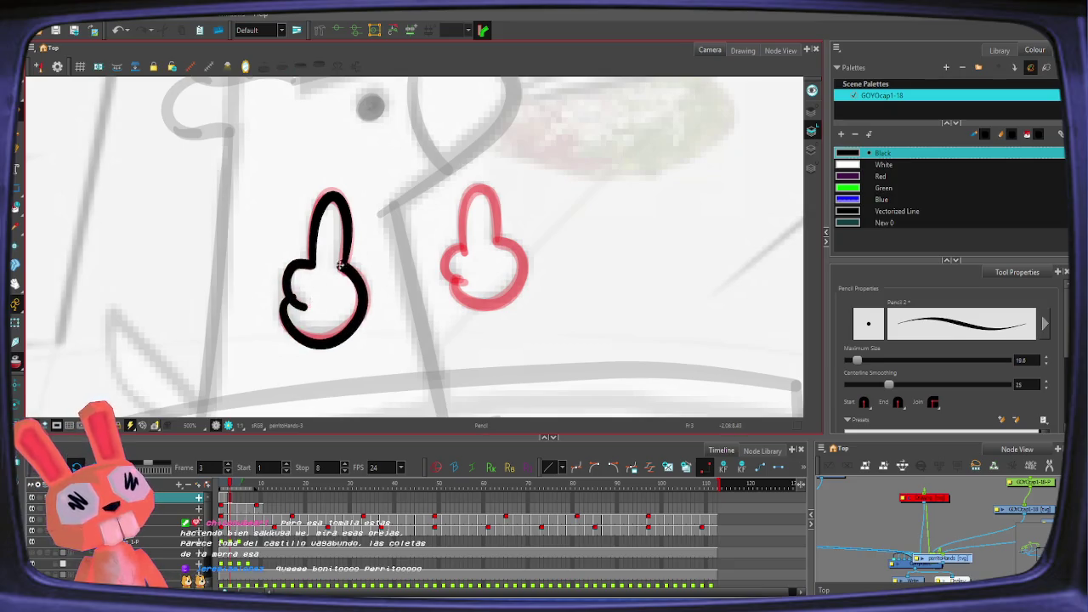
pyautogui.moveTo(498, 244)
pyautogui.mouseDown()
pyautogui.moveTo(461, 255)
pyautogui.moveTo(475, 182)
pyautogui.moveTo(459, 255)
pyautogui.moveTo(488, 198)
pyautogui.moveTo(459, 250)
pyautogui.moveTo(480, 186)
pyautogui.moveTo(462, 231)
pyautogui.moveTo(466, 281)
pyautogui.moveTo(520, 270)
pyautogui.mouseUp()
pyautogui.hotkey('ctrl', 'z')
pyautogui.hotkey('ctrl', 'z')
pyautogui.hotkey('ctrl', 'z')
pyautogui.hotkey('ctrl', 'z')
pyautogui.moveTo(457, 281)
pyautogui.mouseDown()
pyautogui.moveTo(492, 310)
pyautogui.moveTo(520, 255)
pyautogui.mouseUp()
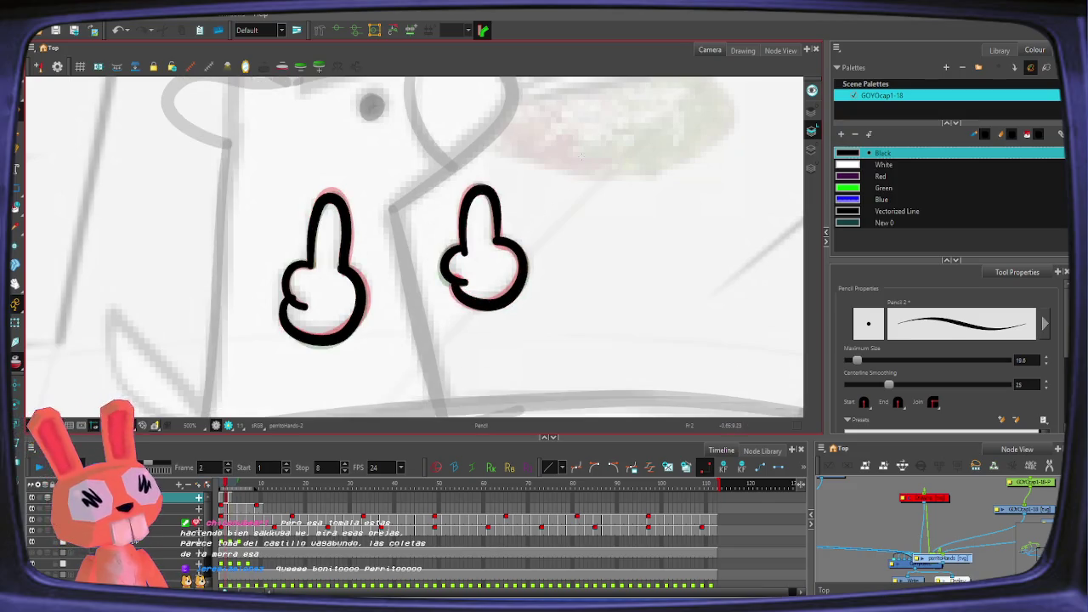
# Step: Clear the stroke selection and step through frames 1 to 9 to review the hands
pyautogui.press('2')
pyautogui.hotkey('alt', 's')
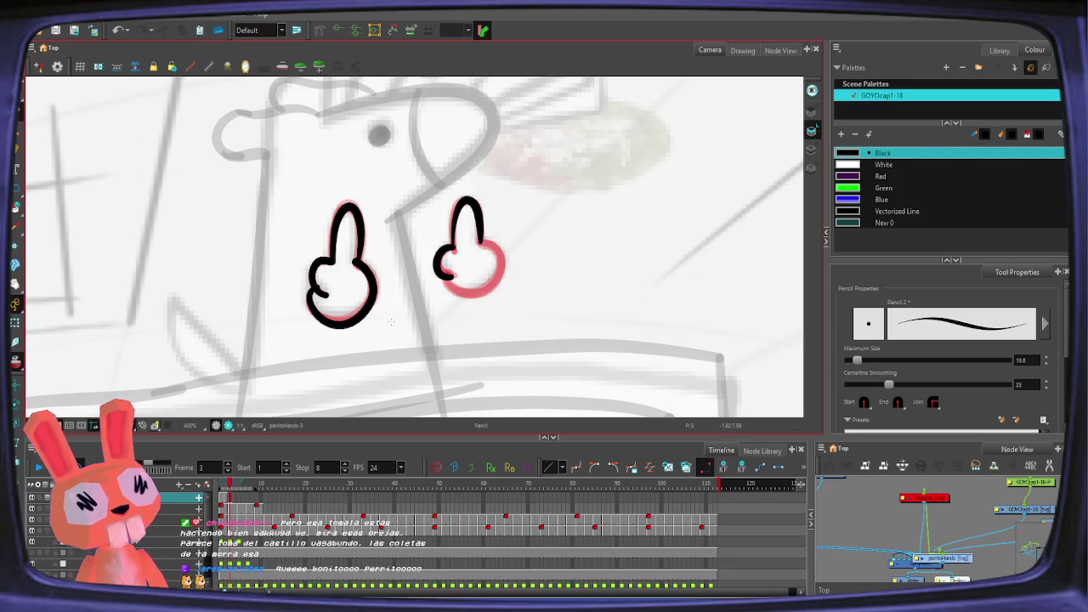
pyautogui.hotkey('ctrl', 'z')
pyautogui.click(225, 495)
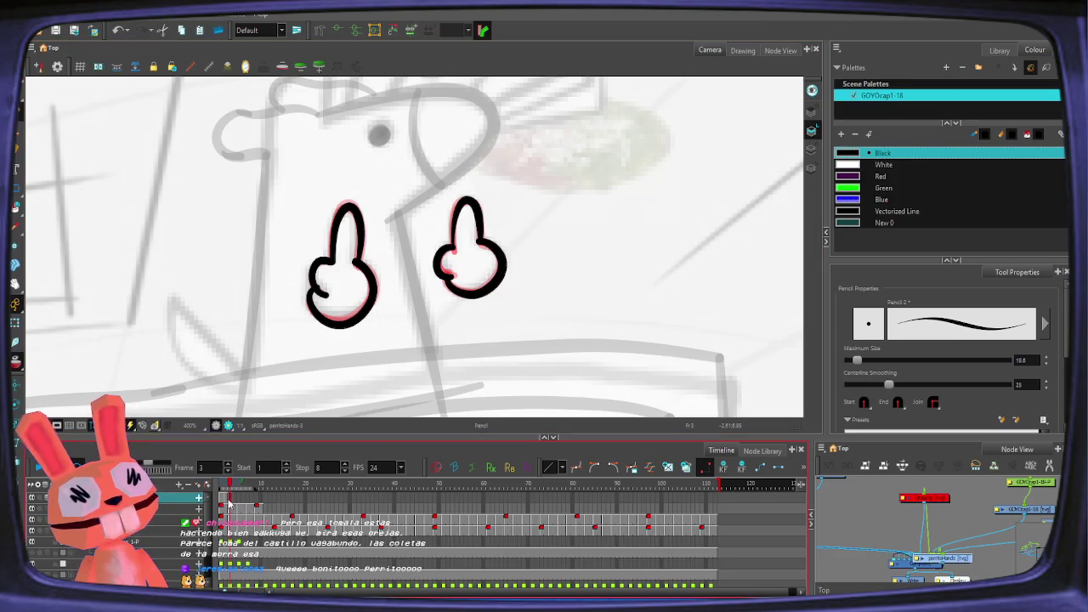
pyautogui.press(',')
pyautogui.press('.')
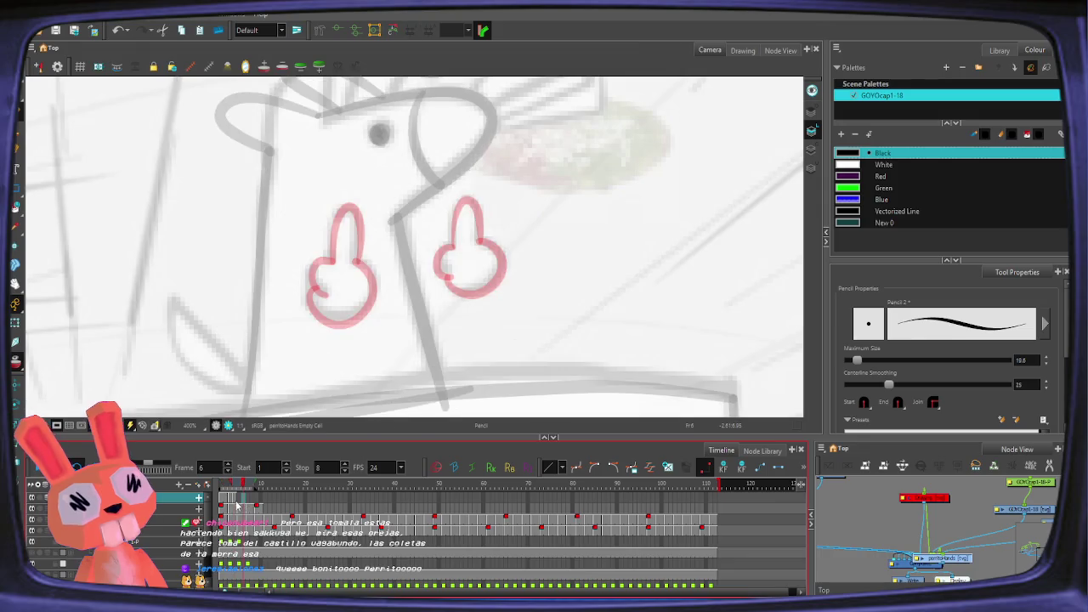
pyautogui.press('.')
pyautogui.press('.')
pyautogui.press('.')
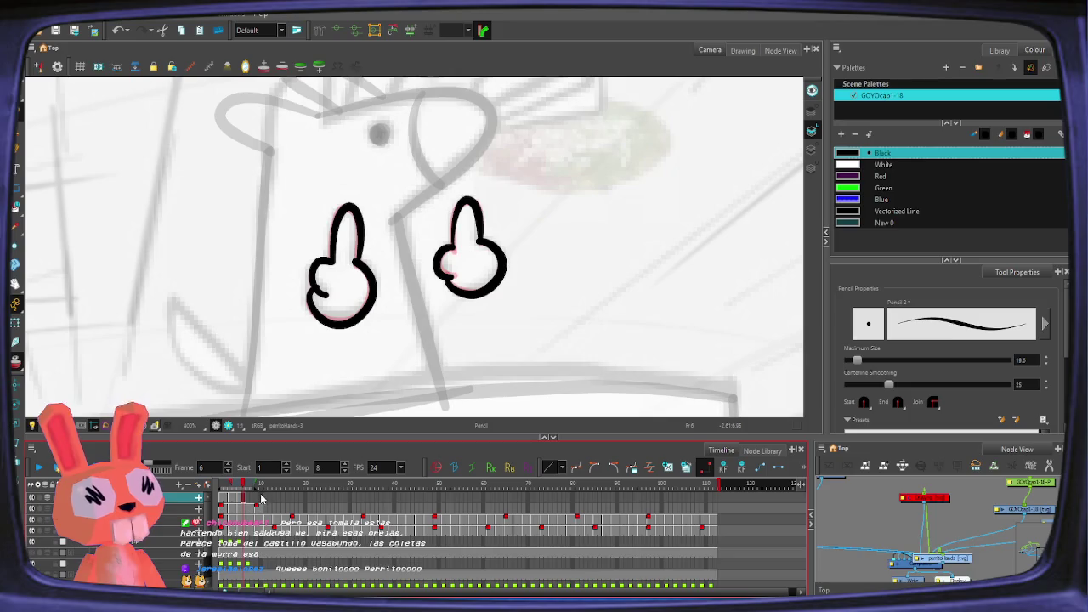
pyautogui.click(234, 500)
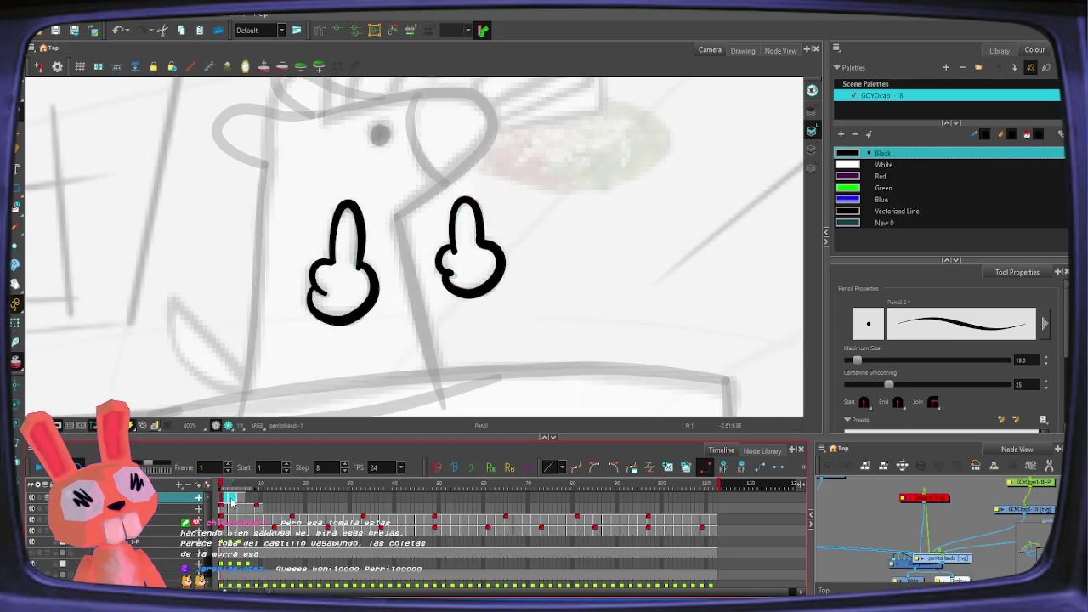
pyautogui.click(259, 500)
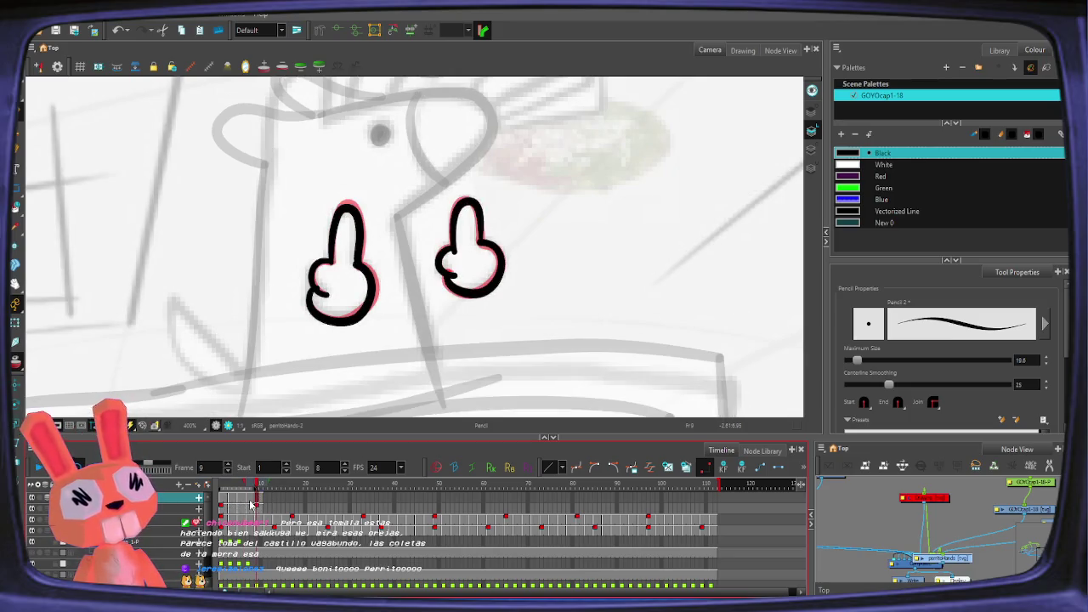
pyautogui.click(224, 499)
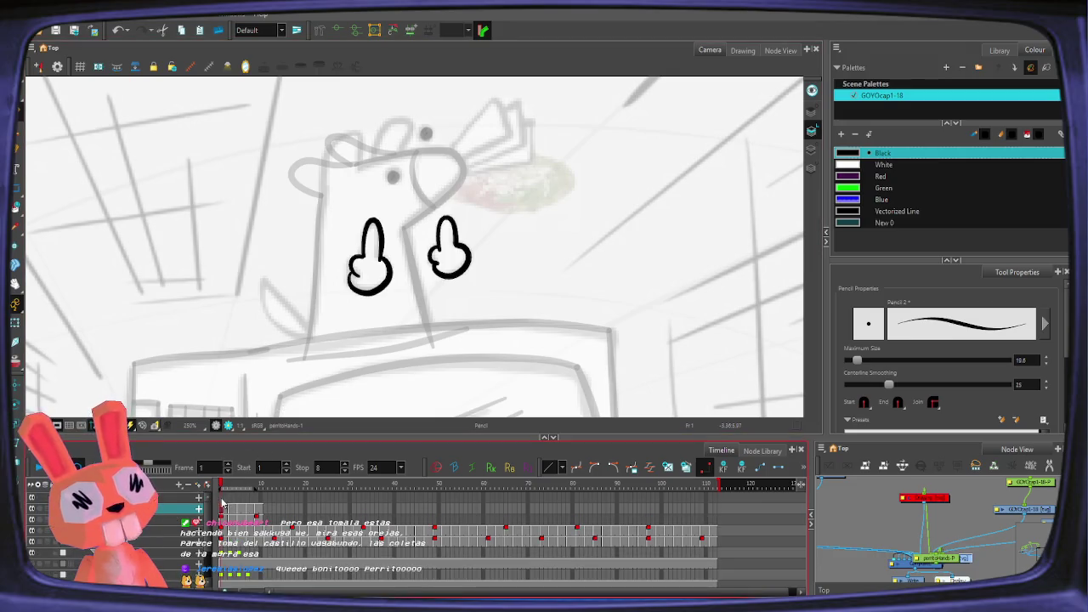
# Step: Check both hand drawings with the Transform tool, then move to frame 7 and pan onto the fingers
pyautogui.hotkey('shift', 't')
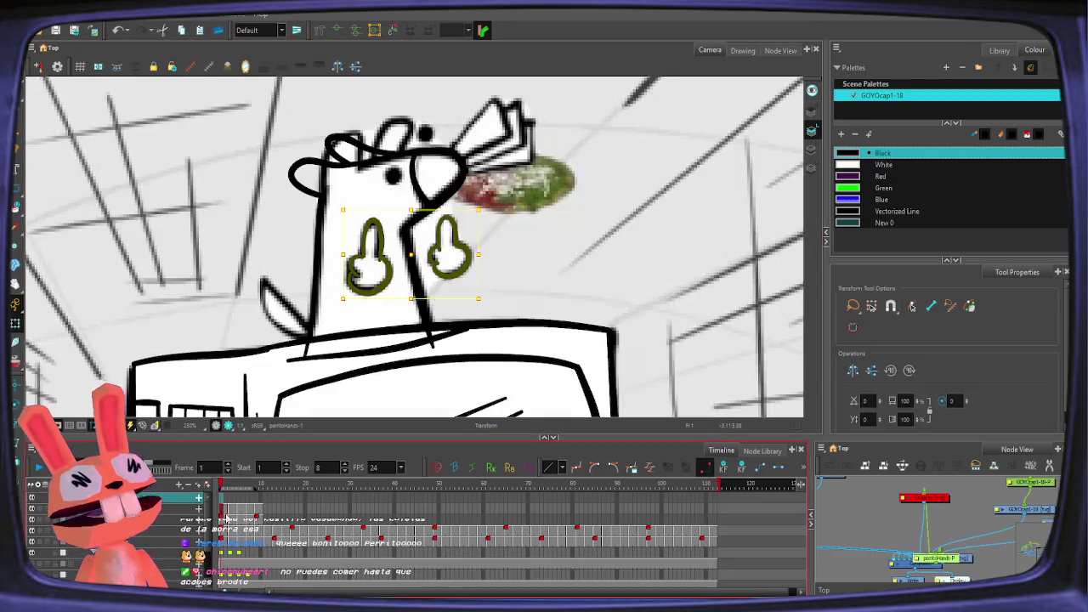
pyautogui.press('.')
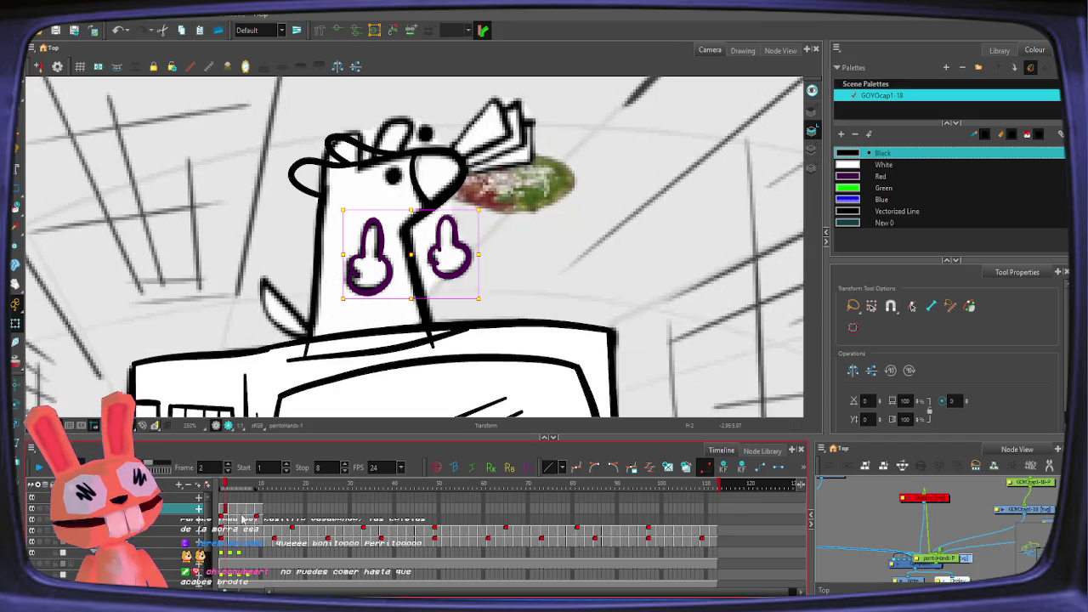
pyautogui.scroll(-1, 242, 516)
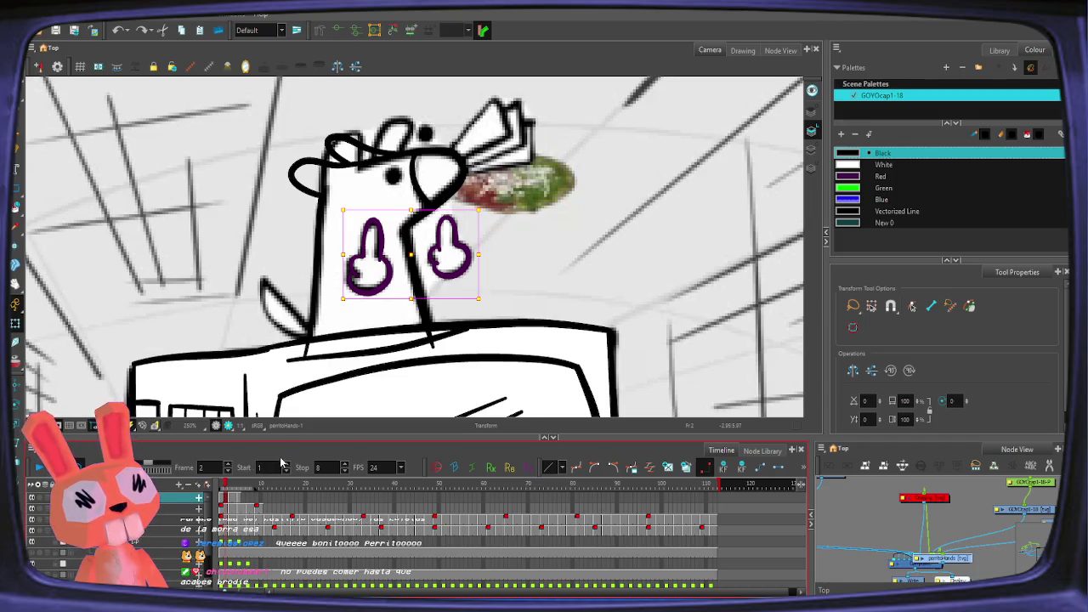
pyautogui.press('.')
pyautogui.press('.')
pyautogui.press('.')
pyautogui.press('.')
pyautogui.press('.')
pyautogui.scroll(3, 393, 268)
pyautogui.moveTo(393, 268)
pyautogui.mouseDown()
pyautogui.moveTo(401, 295)
pyautogui.moveTo(323, 210)
pyautogui.moveTo(314, 319)
pyautogui.moveTo(364, 263)
pyautogui.mouseUp()
pyautogui.hotkey('alt', '/')
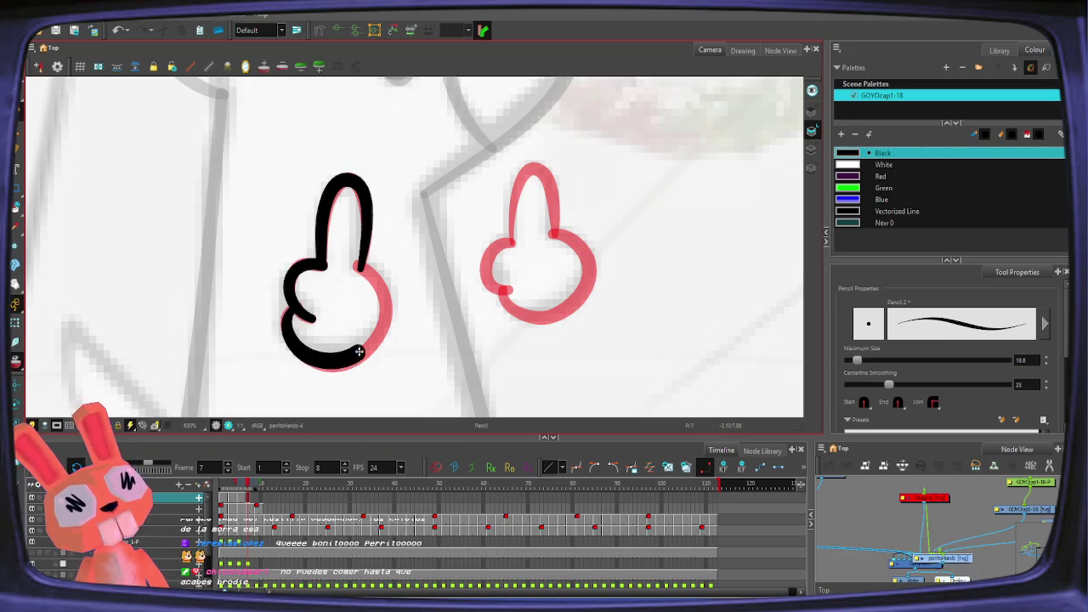
# Step: Outline the right hand's bottom and side on frame 7
pyautogui.moveTo(552, 233)
pyautogui.mouseDown()
pyautogui.moveTo(548, 179)
pyautogui.moveTo(510, 239)
pyautogui.moveTo(508, 309)
pyautogui.moveTo(580, 293)
pyautogui.moveTo(581, 235)
pyautogui.mouseUp()
pyautogui.hotkey('ctrl', 'z')
pyautogui.moveTo(503, 287)
pyautogui.mouseDown()
pyautogui.moveTo(580, 299)
pyautogui.moveTo(595, 255)
pyautogui.moveTo(544, 231)
pyautogui.mouseUp()
# Step: Return to frame 1 and lasso the left hand to move it lower
pyautogui.moveTo(254, 504); pyautogui.dragTo(223, 502)
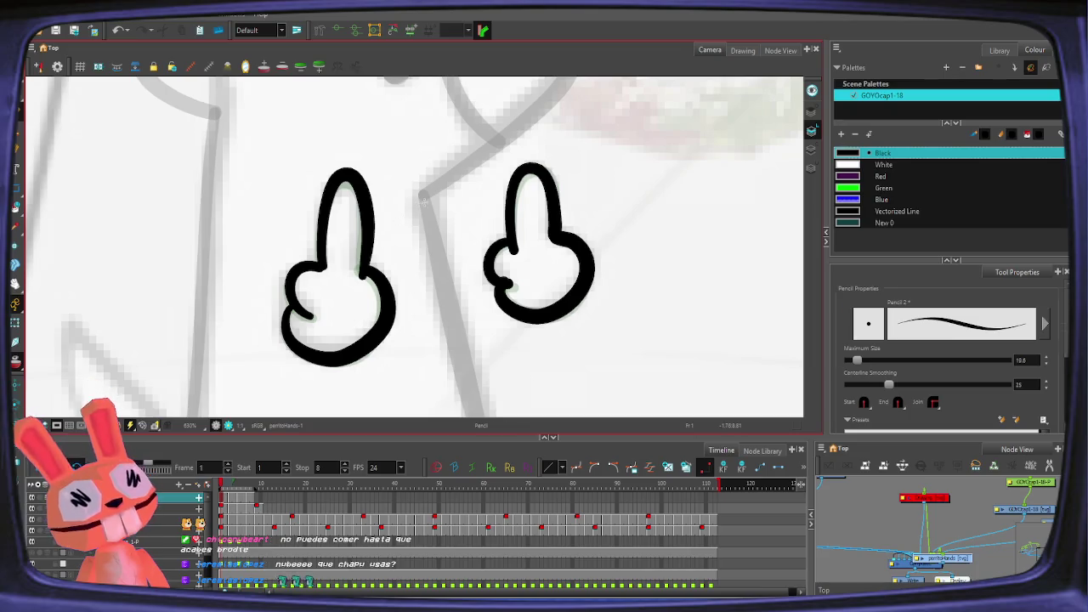
pyautogui.hotkey('alt', 's')
pyautogui.scroll(-3, 365, 246)
pyautogui.moveTo(410, 252)
pyautogui.mouseDown()
pyautogui.moveTo(316, 244)
pyautogui.moveTo(408, 281)
pyautogui.moveTo(366, 290)
pyautogui.mouseUp()
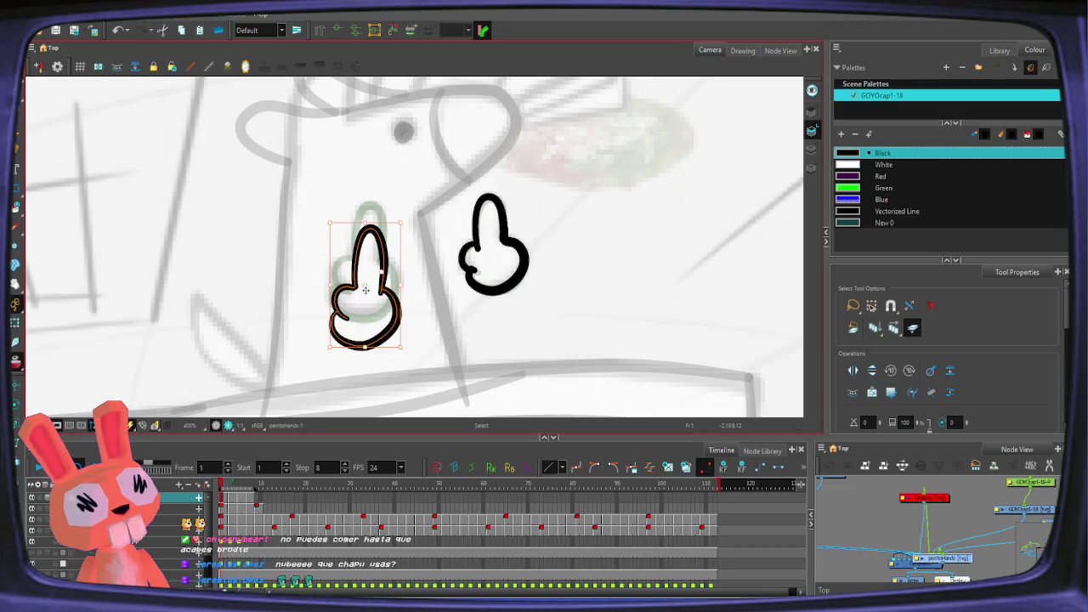
# Step: Nudge the right hand up on frame 1, then realign both hands on frame 3
pyautogui.moveTo(480, 181)
pyautogui.mouseDown()
pyautogui.moveTo(466, 277)
pyautogui.moveTo(494, 222)
pyautogui.moveTo(480, 183)
pyautogui.mouseUp()
pyautogui.moveTo(497, 246); pyautogui.dragTo(501, 230)
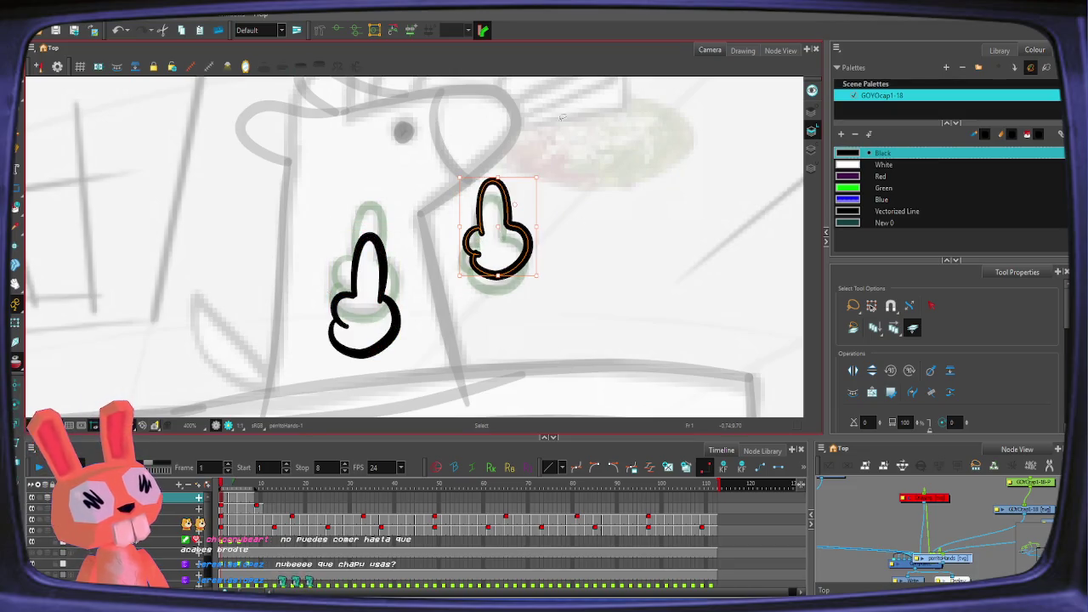
pyautogui.click(229, 507)
pyautogui.click(389, 254)
pyautogui.moveTo(368, 264); pyautogui.dragTo(363, 287)
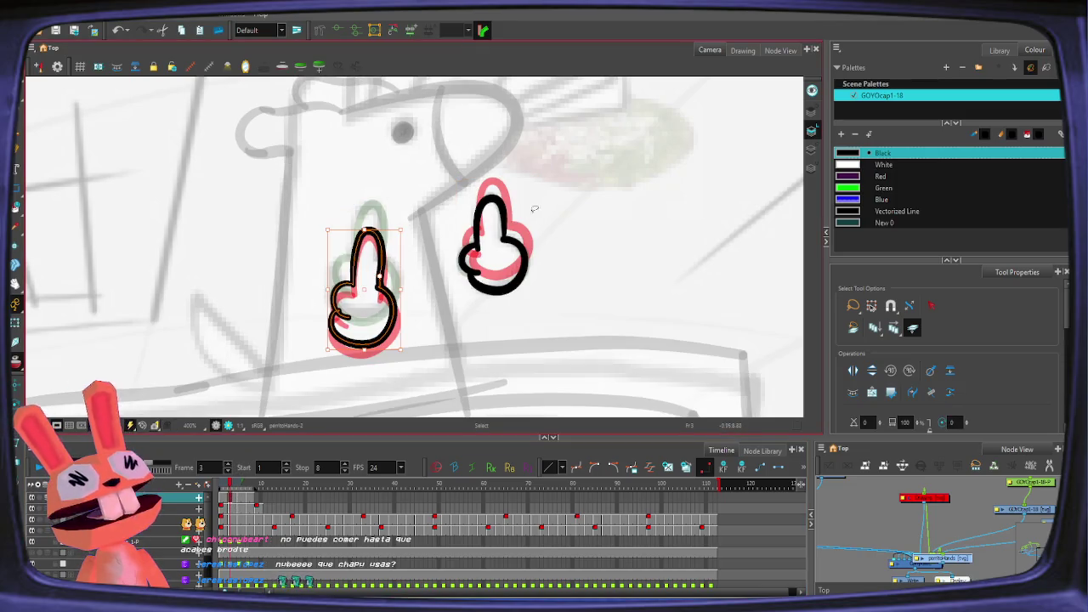
pyautogui.moveTo(544, 193); pyautogui.dragTo(510, 297)
pyautogui.moveTo(497, 240); pyautogui.dragTo(501, 230)
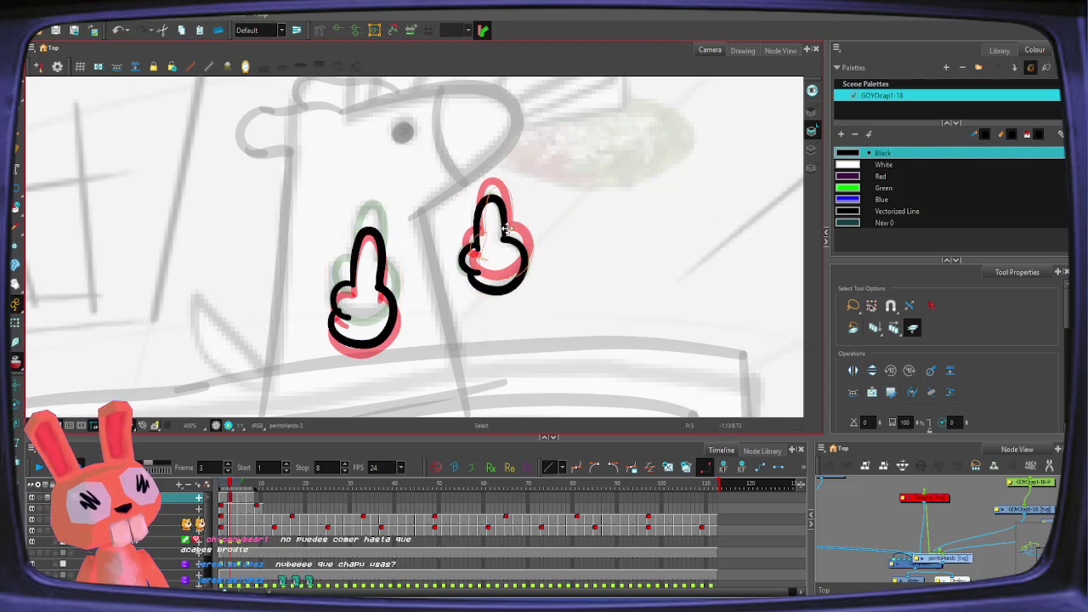
pyautogui.click(368, 295)
pyautogui.moveTo(368, 295); pyautogui.dragTo(375, 295)
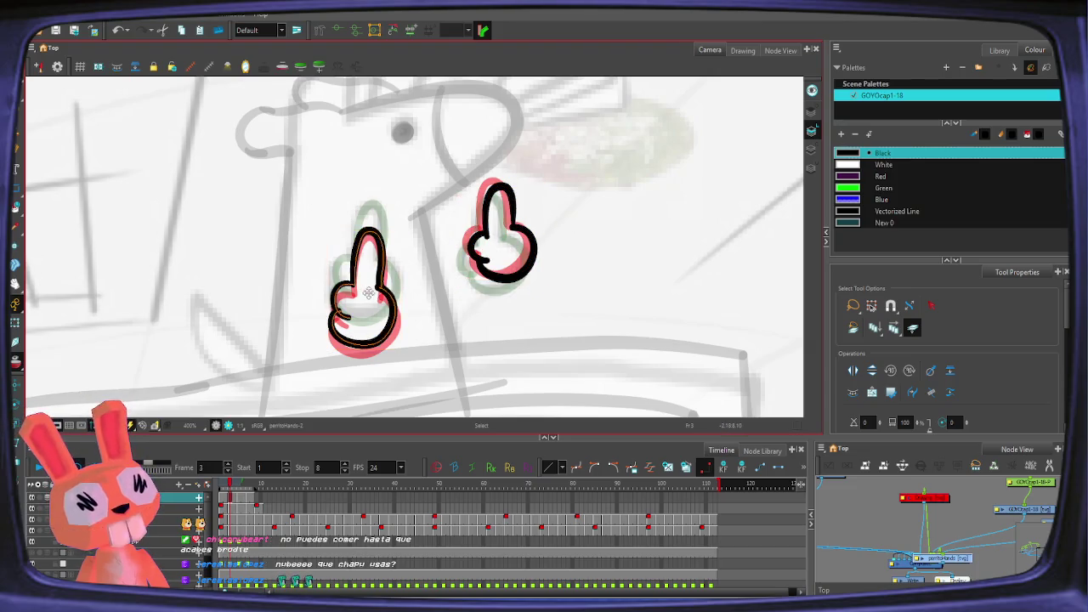
# Step: Move the left hand up slightly on frame 5 and reselect the right hand
pyautogui.click(239, 502)
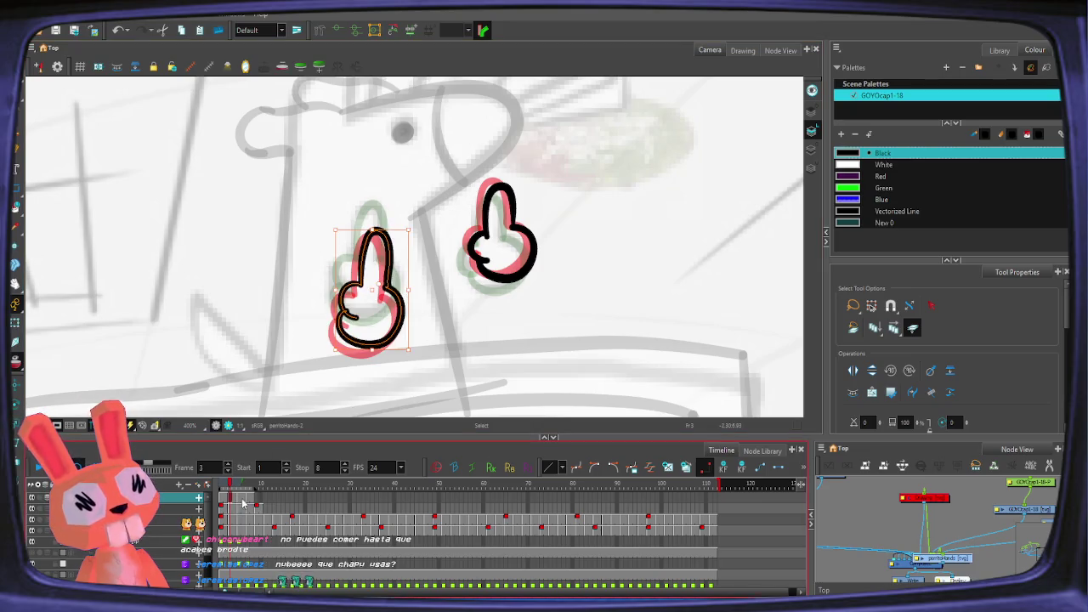
pyautogui.moveTo(374, 282); pyautogui.dragTo(372, 265)
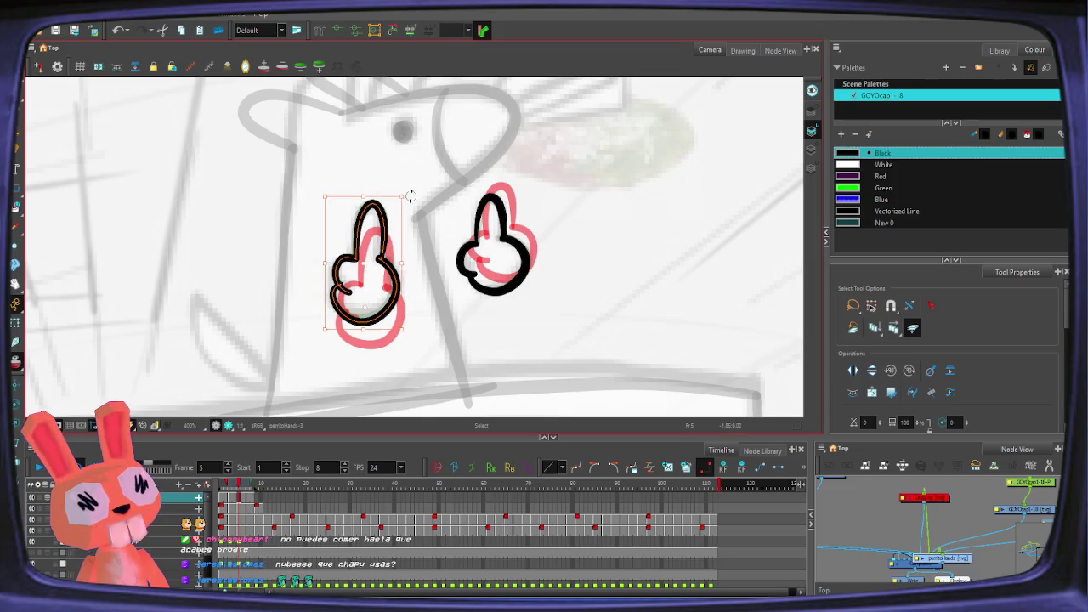
pyautogui.moveTo(520, 176); pyautogui.dragTo(552, 278)
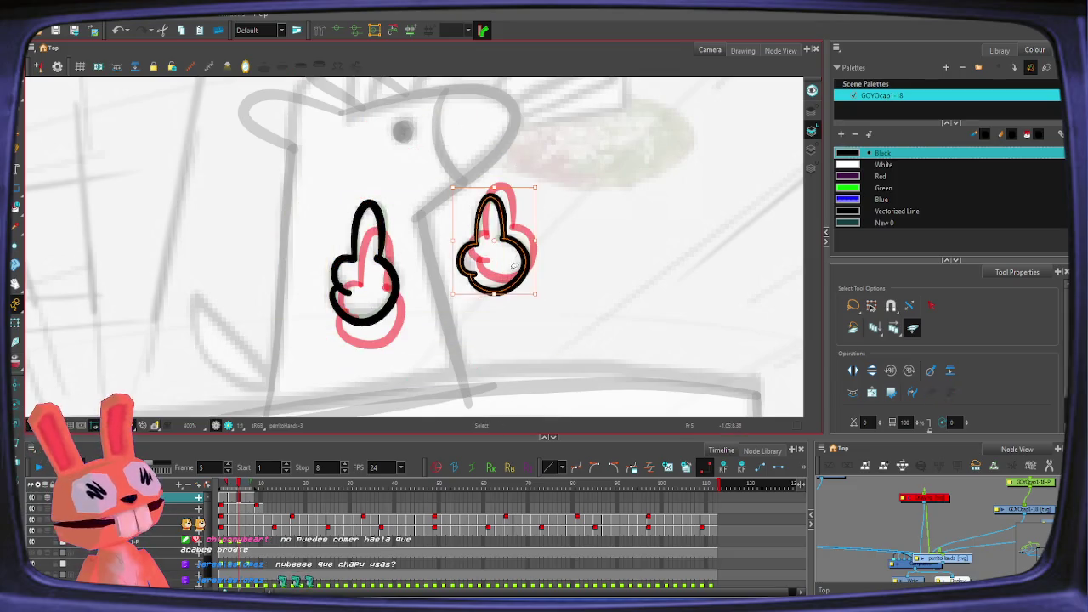
pyautogui.click(368, 394)
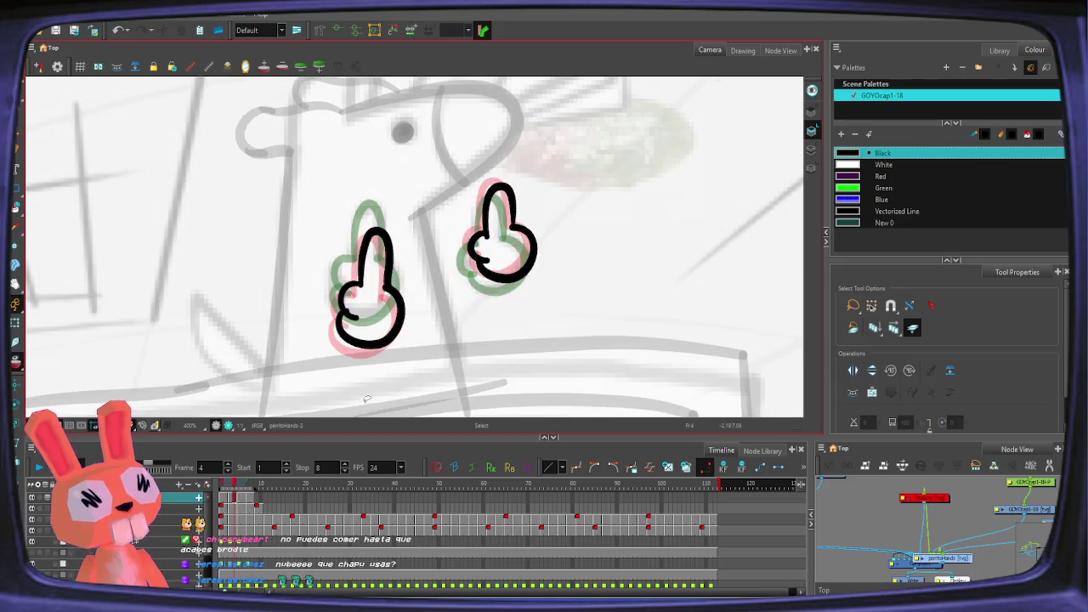
pyautogui.moveTo(550, 195)
pyautogui.mouseDown()
pyautogui.moveTo(531, 306)
pyautogui.moveTo(529, 293)
pyautogui.mouseUp()
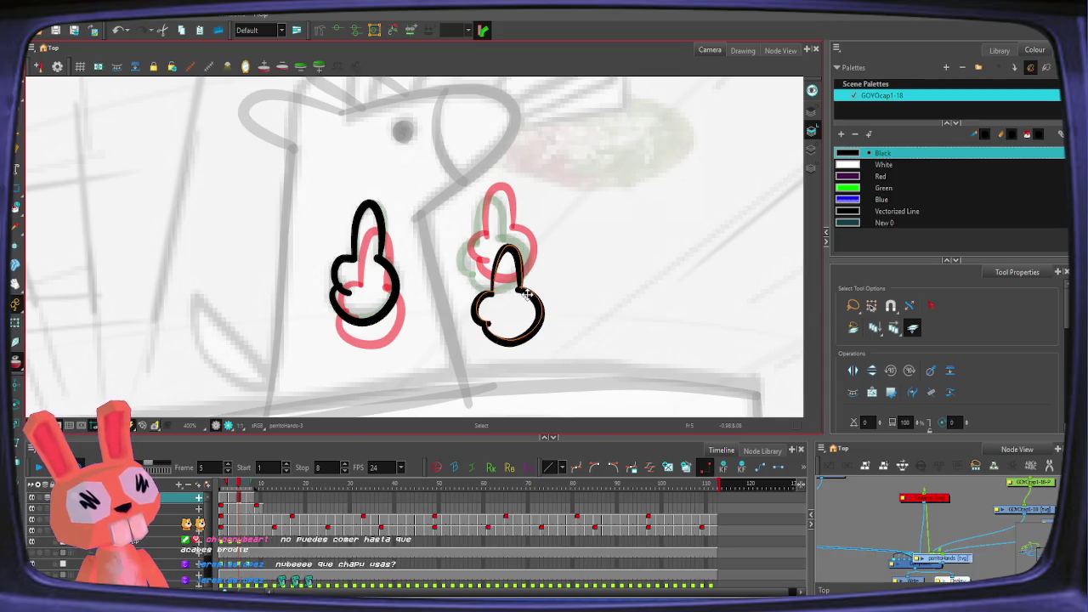
# Step: On frame 7, lower the right hand onto its onion skin and rotate the left hand upright
pyautogui.press('.')
pyautogui.press('.')
pyautogui.click(523, 254)
pyautogui.moveTo(523, 253); pyautogui.dragTo(537, 302)
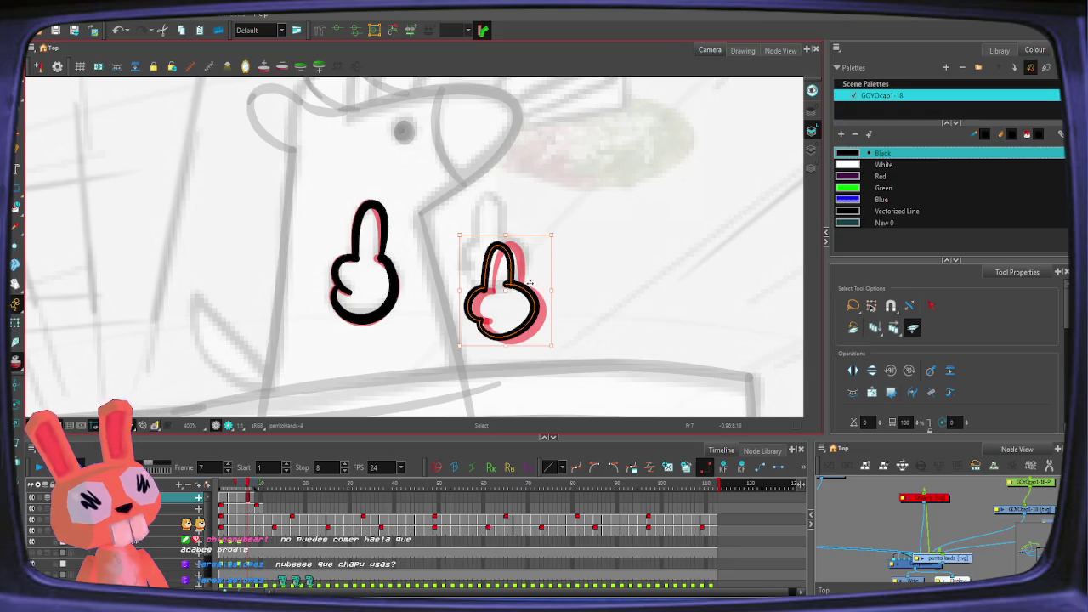
pyautogui.click(367, 206)
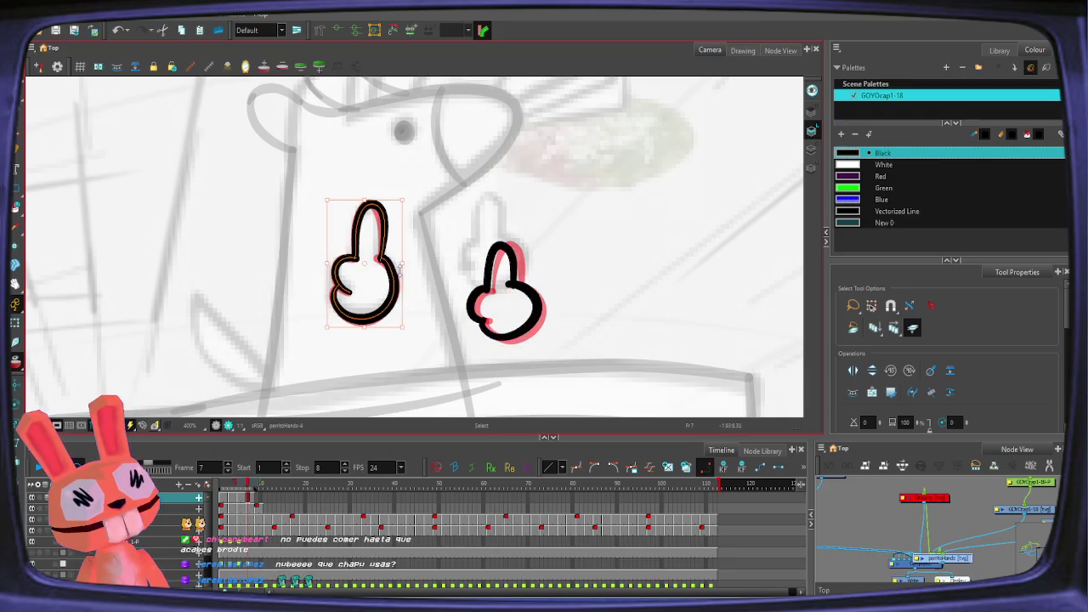
pyautogui.press(',')
pyautogui.press(',')
pyautogui.press('.')
pyautogui.press('.')
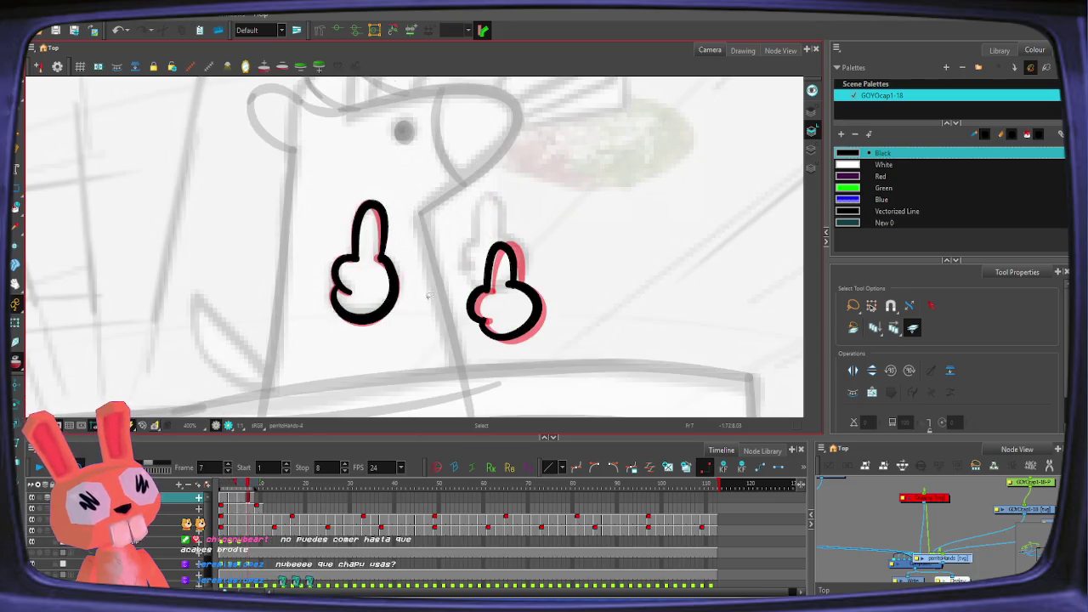
pyautogui.click(396, 222)
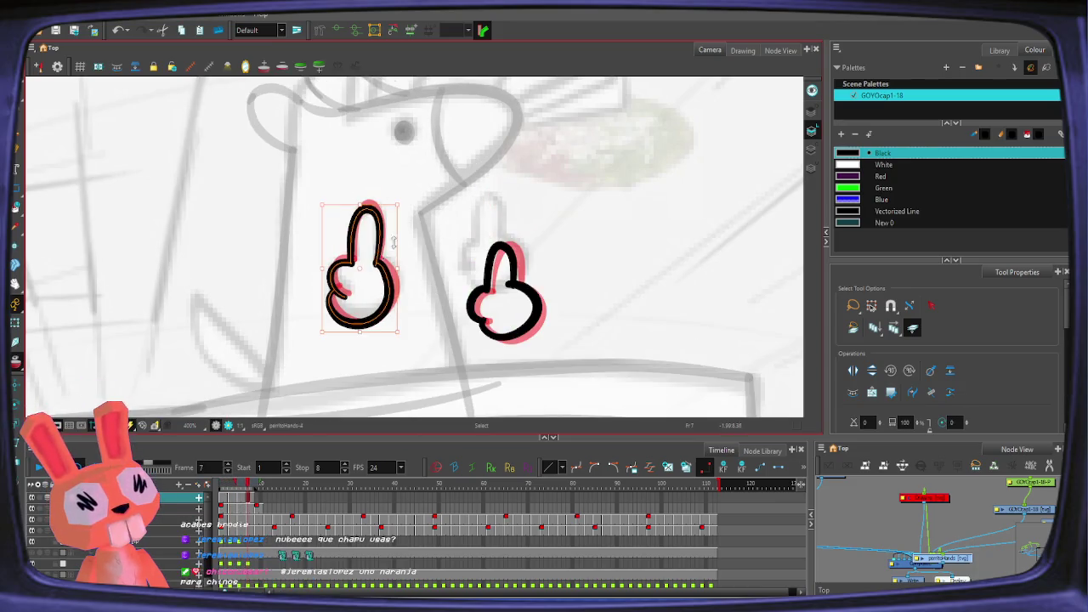
pyautogui.moveTo(406, 205); pyautogui.dragTo(399, 242)
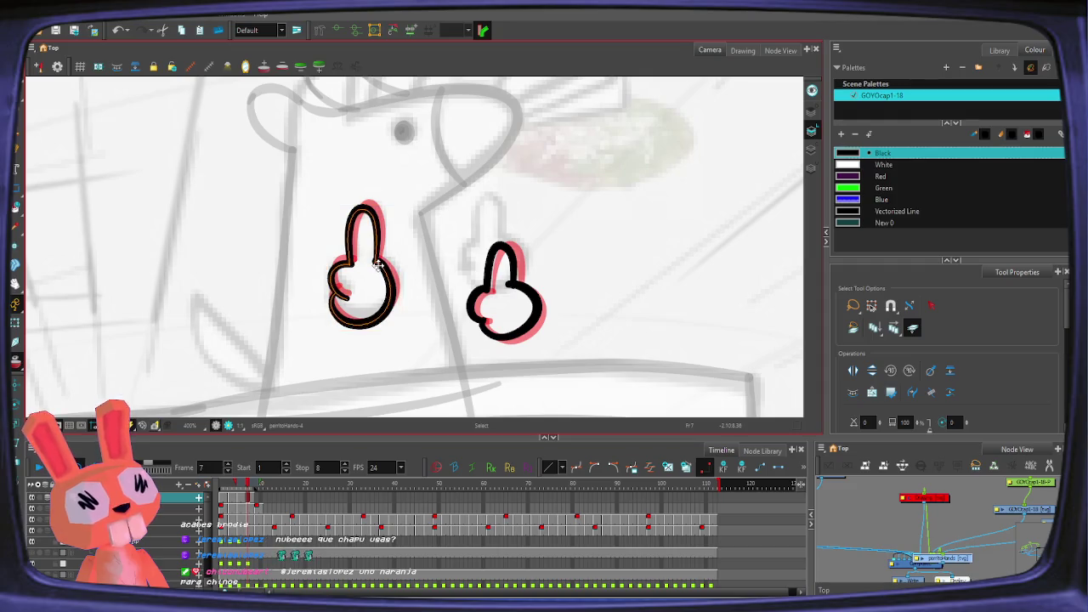
# Step: Hide the background sketch layer and play back the hand animation
pyautogui.scroll(-2, 400, 246)
pyautogui.scroll(-2, 408, 272)
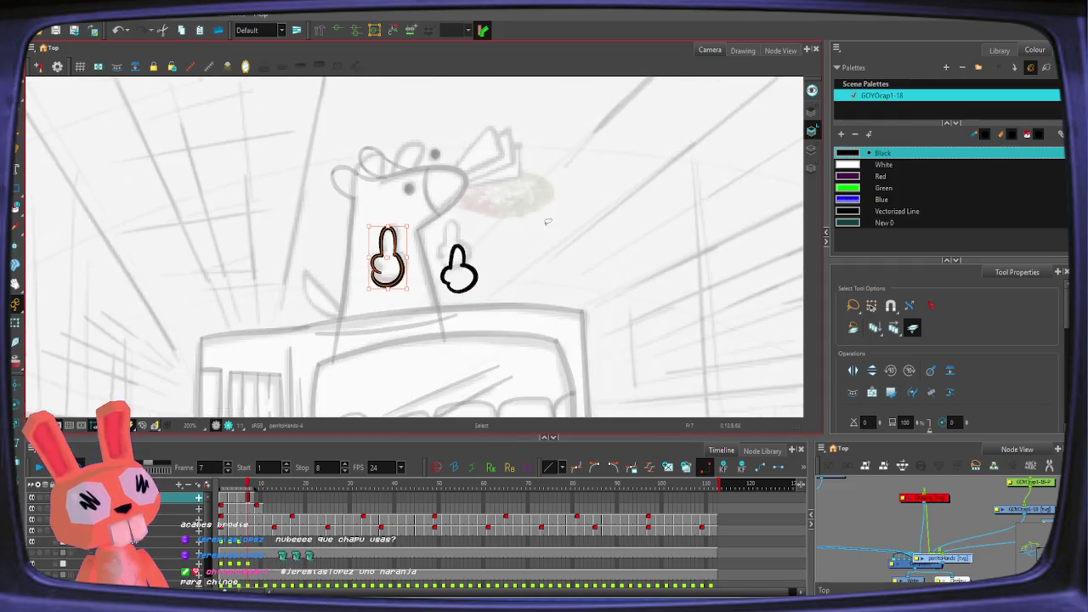
pyautogui.scroll(-2, 419, 311)
pyautogui.click(45, 481)
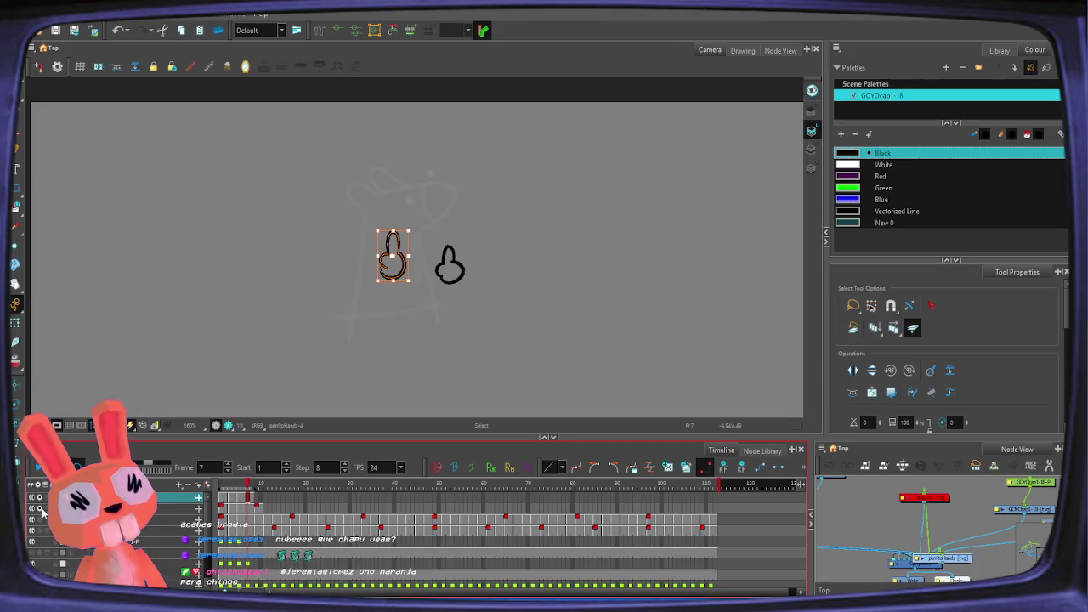
pyautogui.click(38, 469)
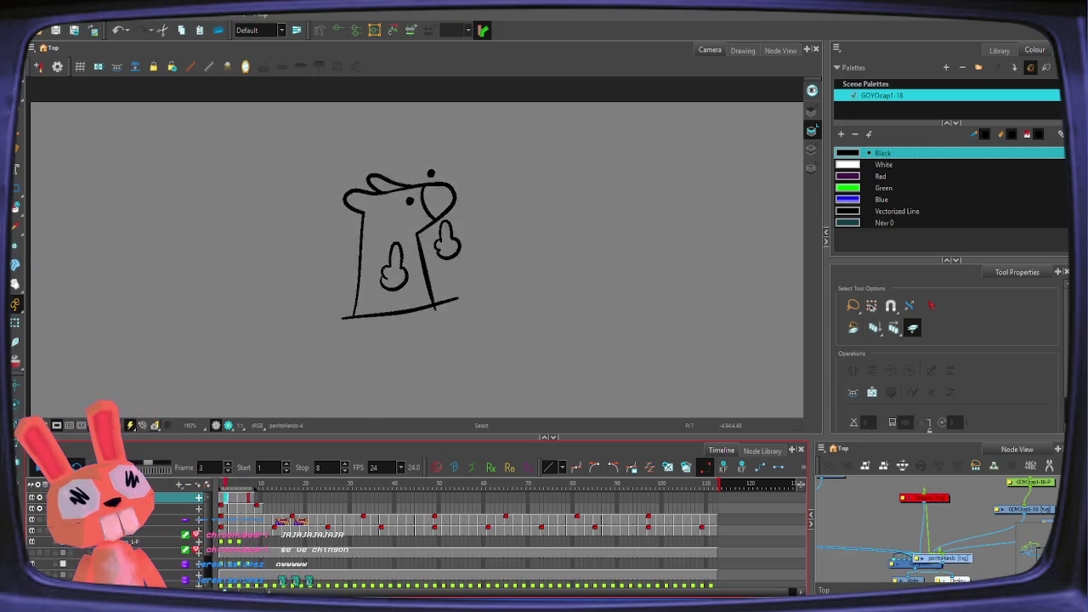
pyautogui.write('8')
pyautogui.press('Return')
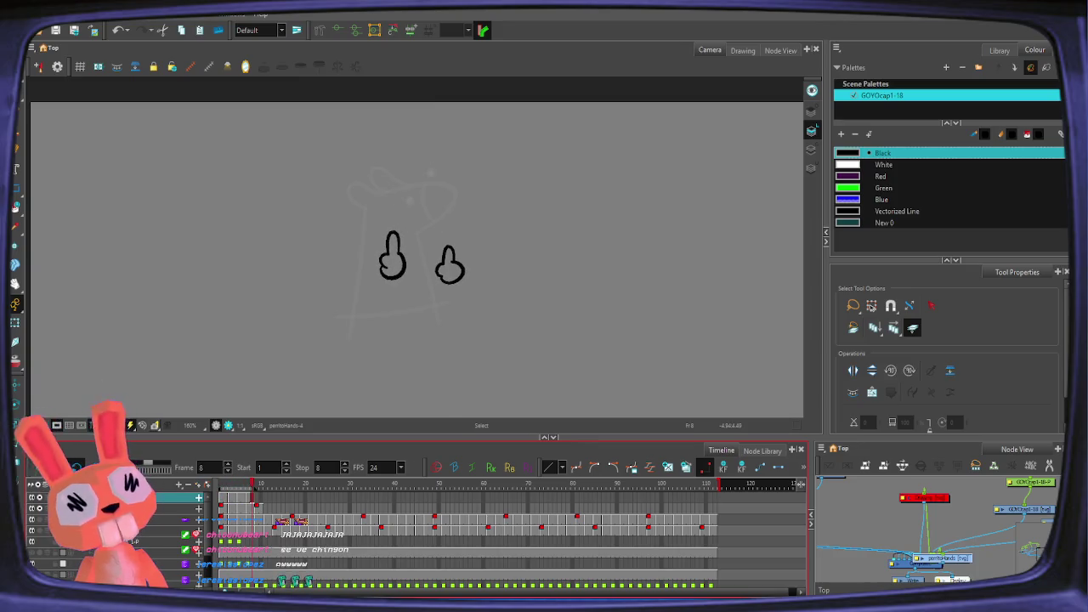
# Step: Show the rough background sketch again, return to frame 1, and reframe the full shot around the hands
pyautogui.press('2')
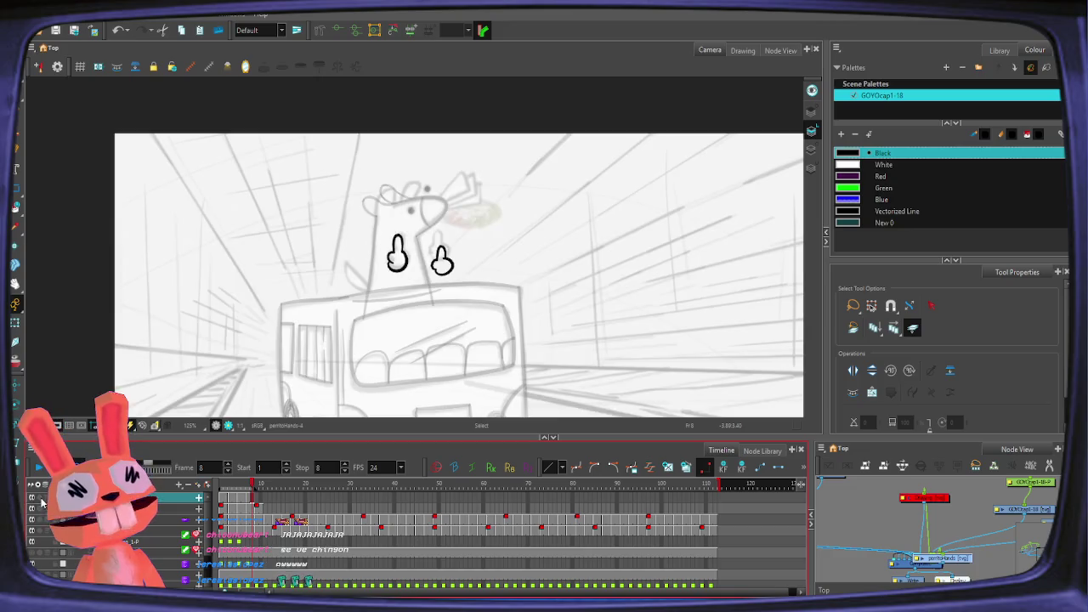
pyautogui.click(34, 553)
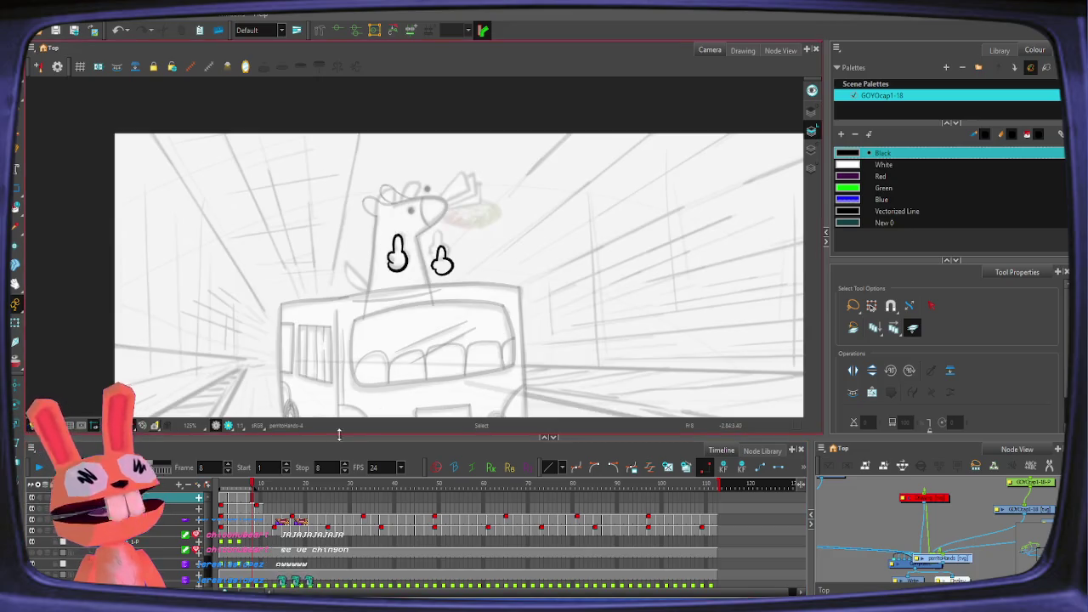
pyautogui.scroll(-1, 264, 510)
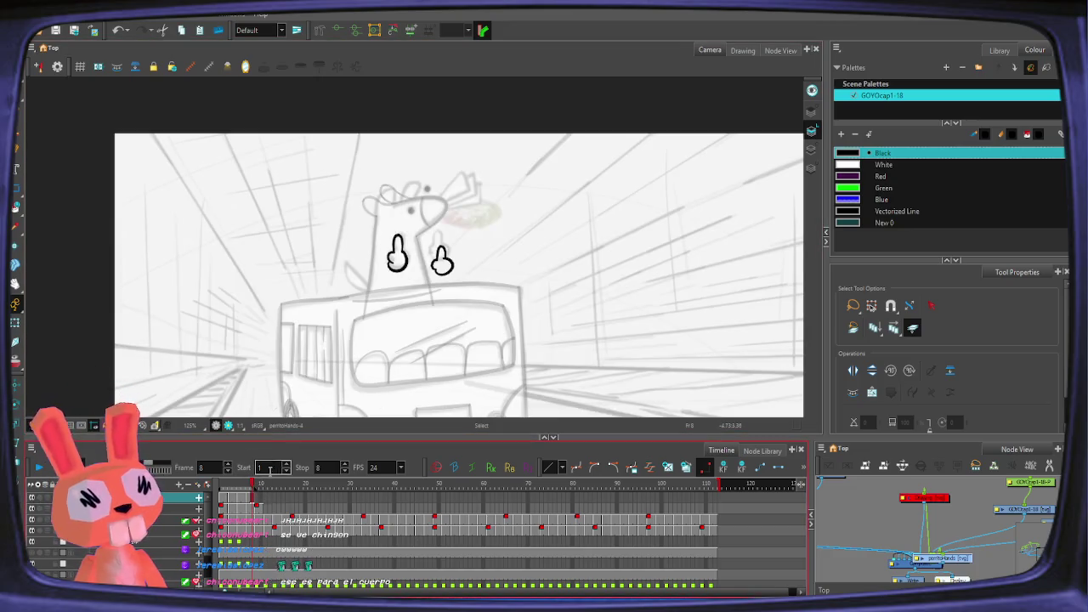
pyautogui.click(221, 483)
pyautogui.scroll(4, 485, 247)
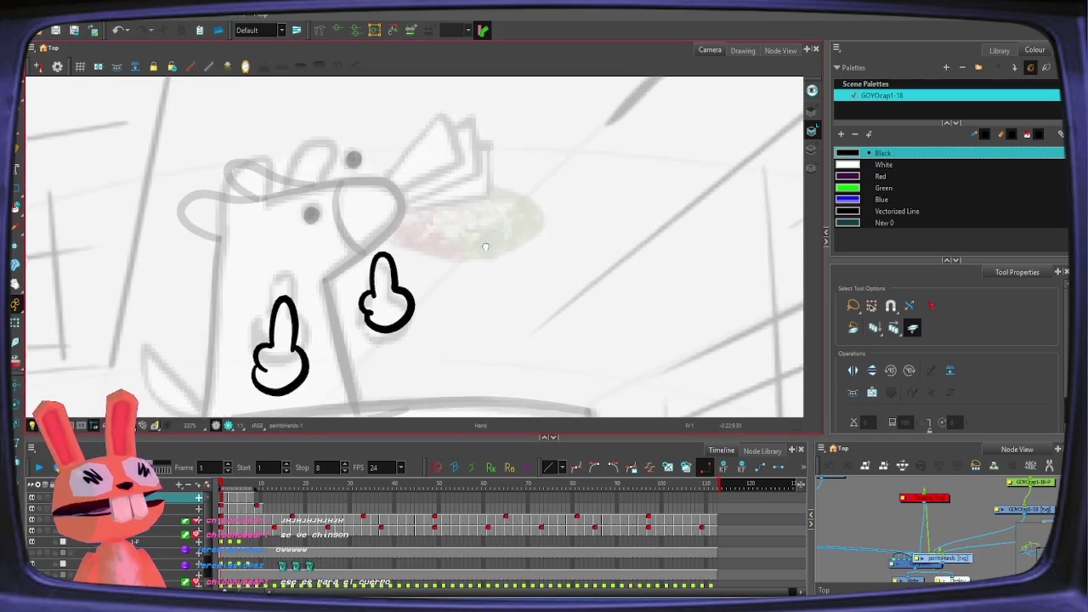
pyautogui.moveTo(485, 246); pyautogui.dragTo(447, 272)
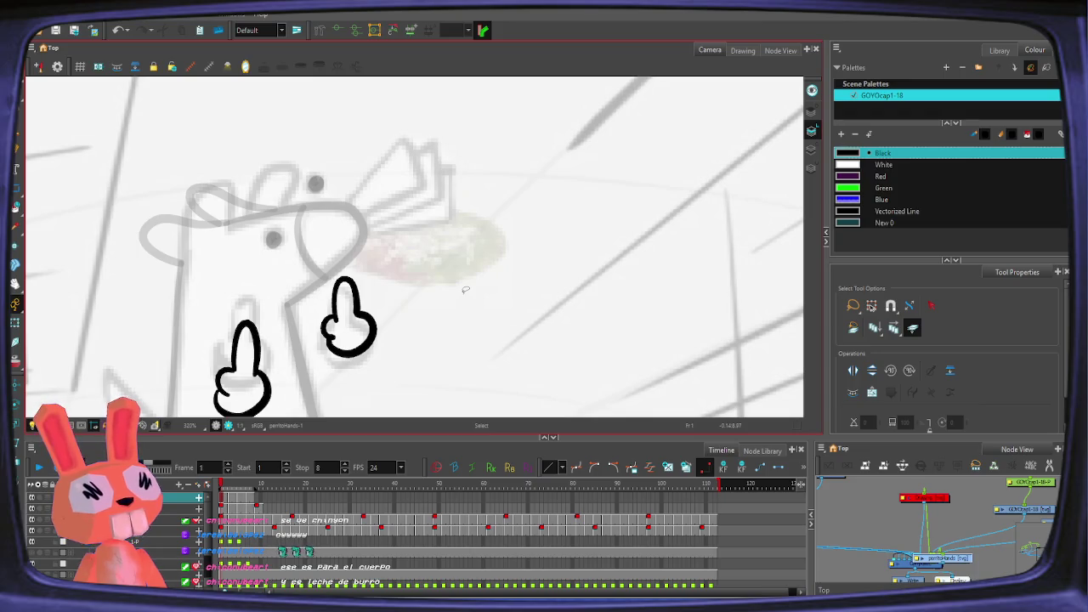
pyautogui.scroll(-2, 464, 289)
pyautogui.moveTo(356, 484)
pyautogui.mouseDown()
pyautogui.moveTo(446, 495)
pyautogui.moveTo(207, 537)
pyautogui.mouseUp()
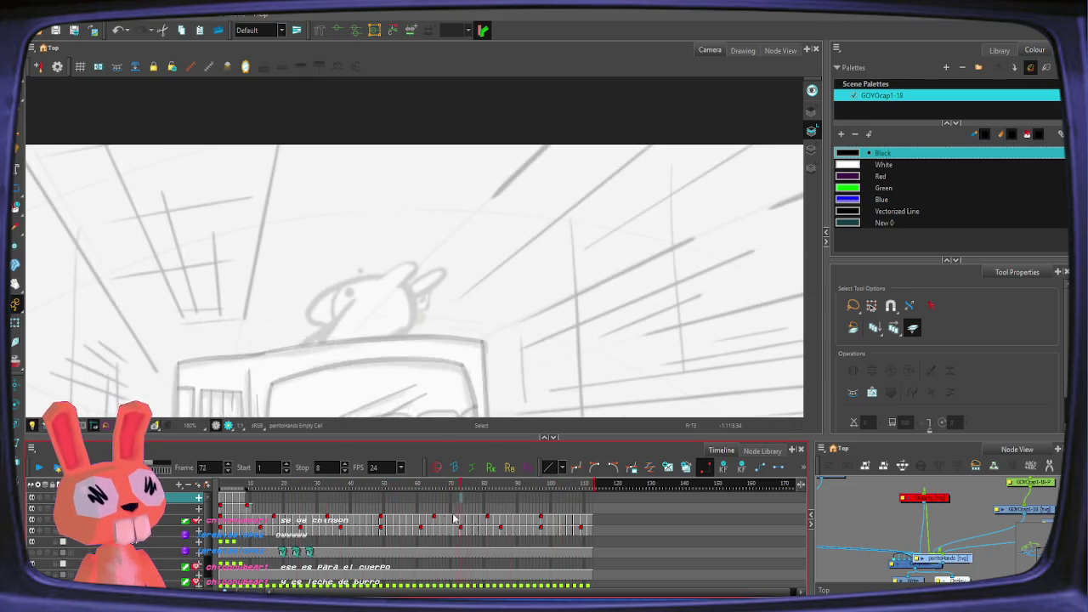
pyautogui.press('2')
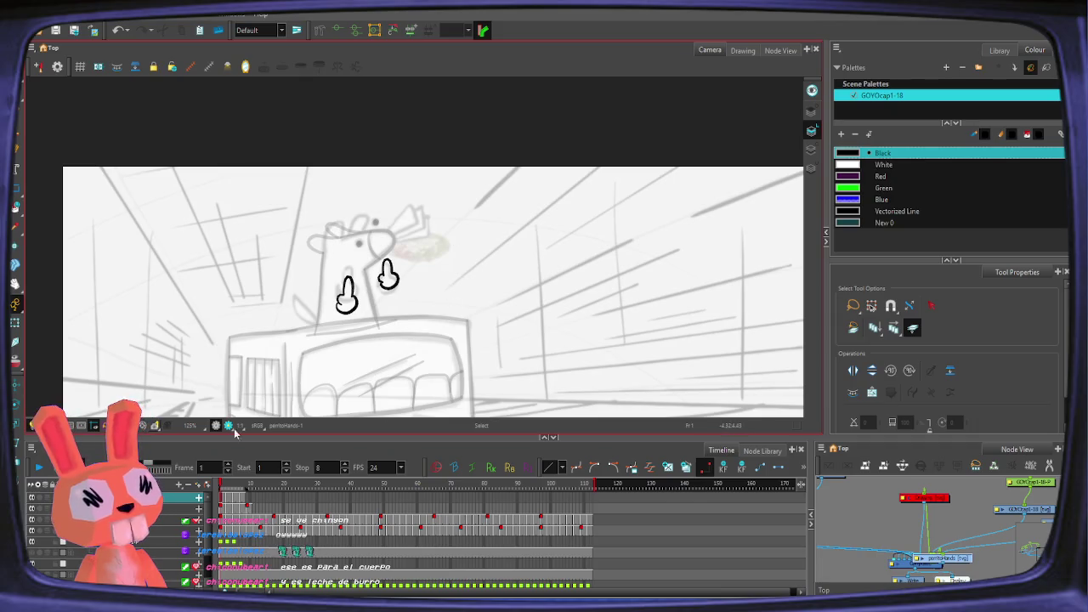
pyautogui.click(39, 508)
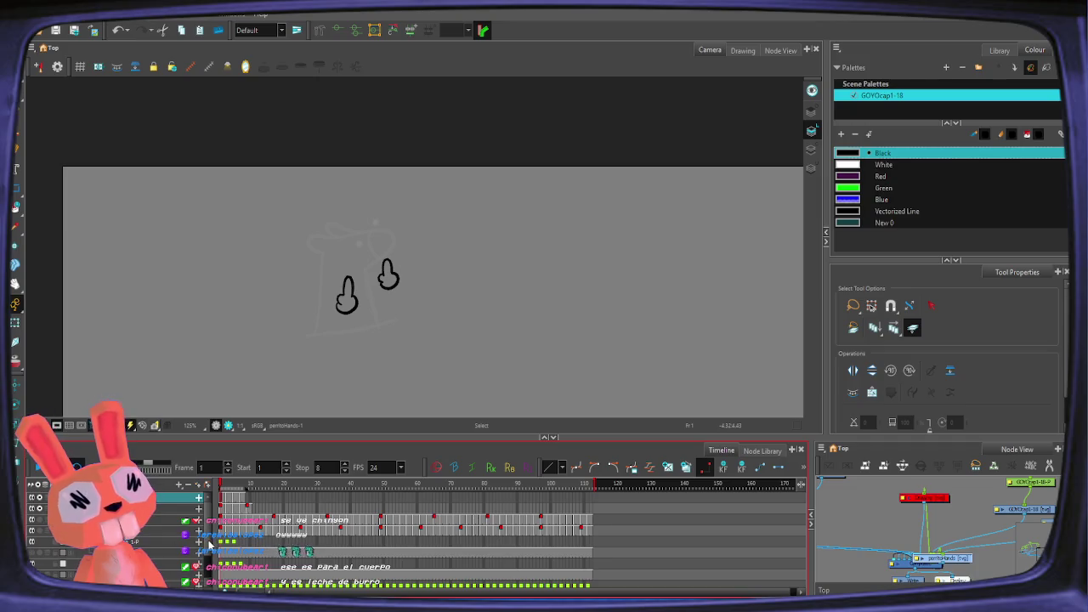
pyautogui.click(208, 578)
pyautogui.click(31, 563)
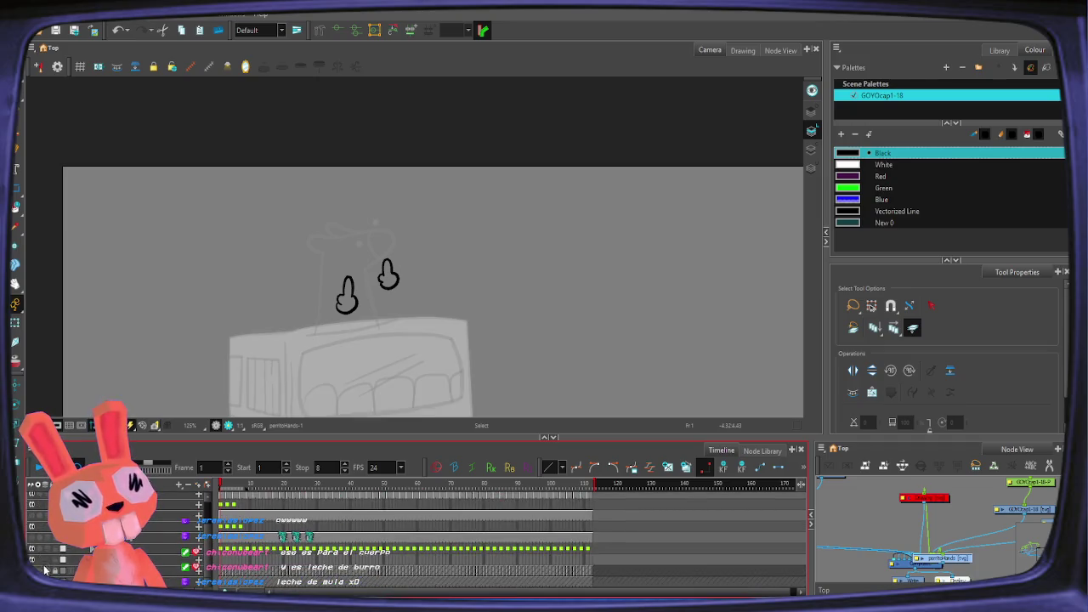
pyautogui.press('Return')
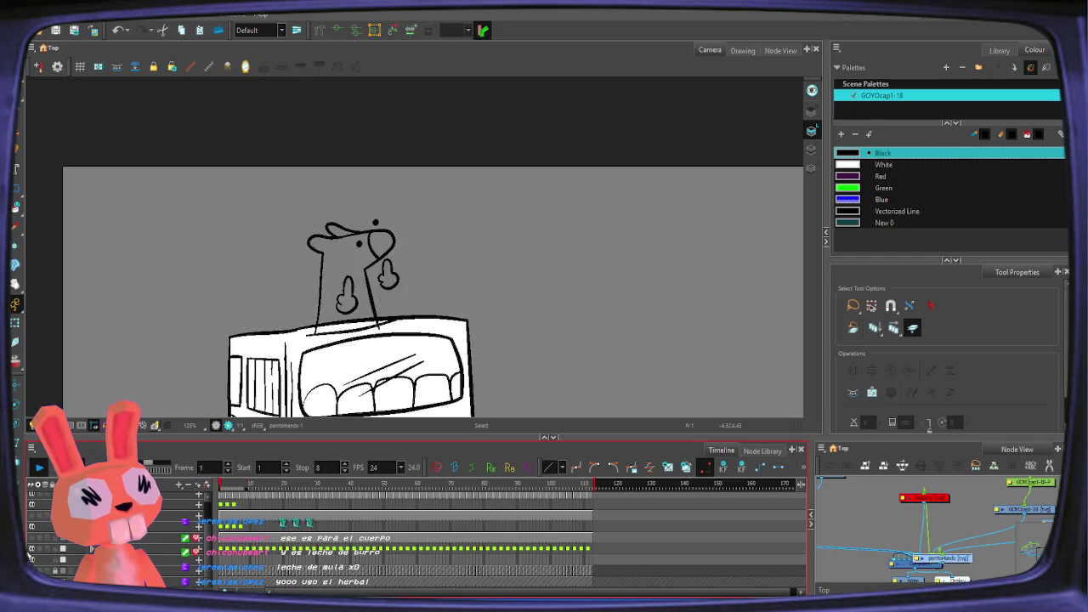
pyautogui.press('Return')
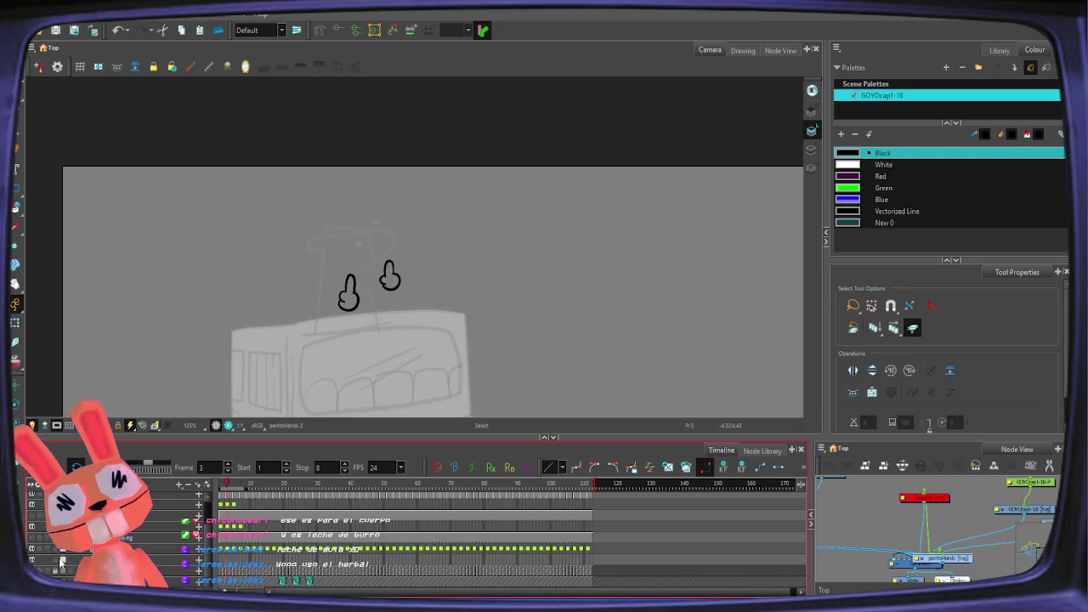
pyautogui.hotkey('ctrl', 'a')
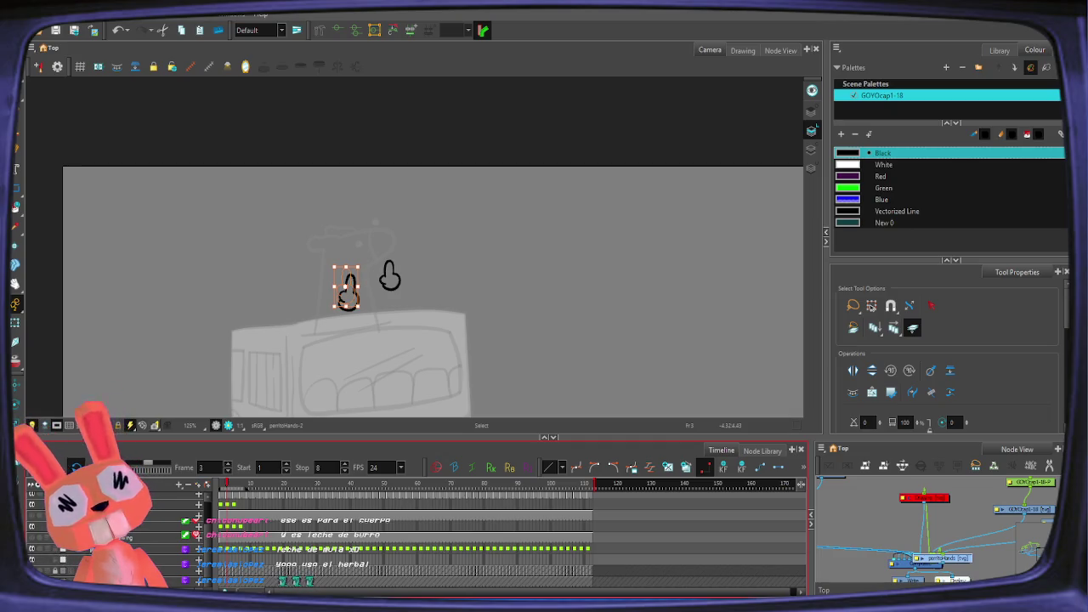
pyautogui.click(38, 487)
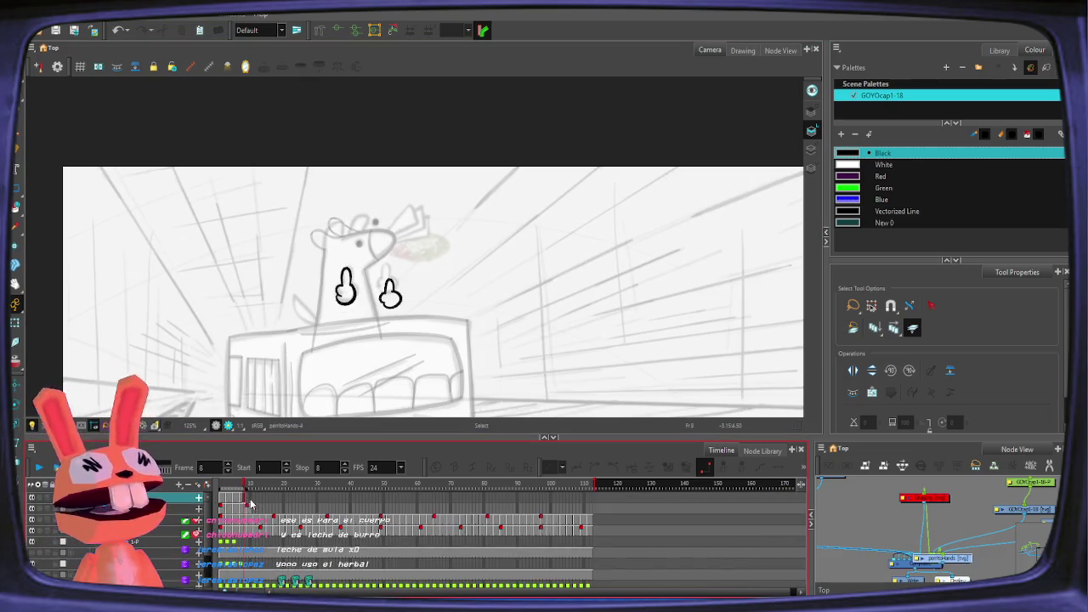
pyautogui.scroll(1, 265, 526)
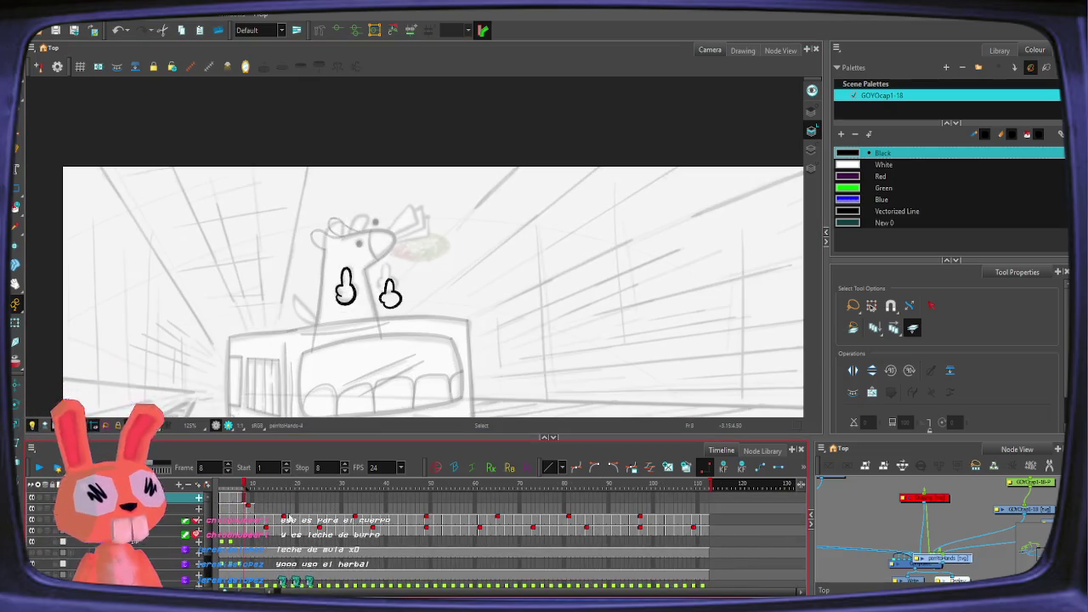
pyautogui.click(221, 503)
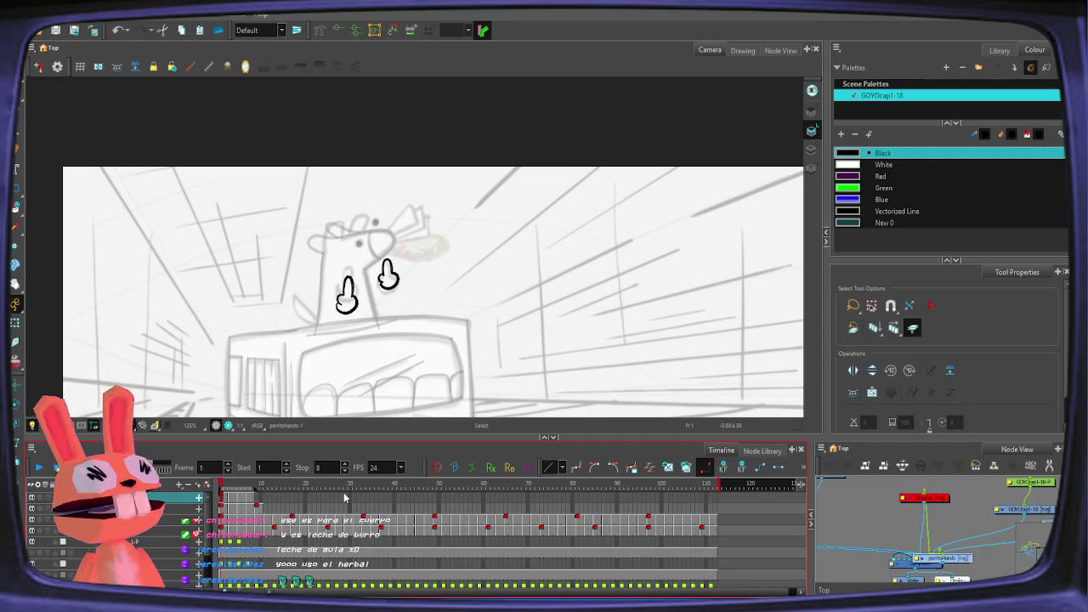
pyautogui.scroll(-1, 345, 499)
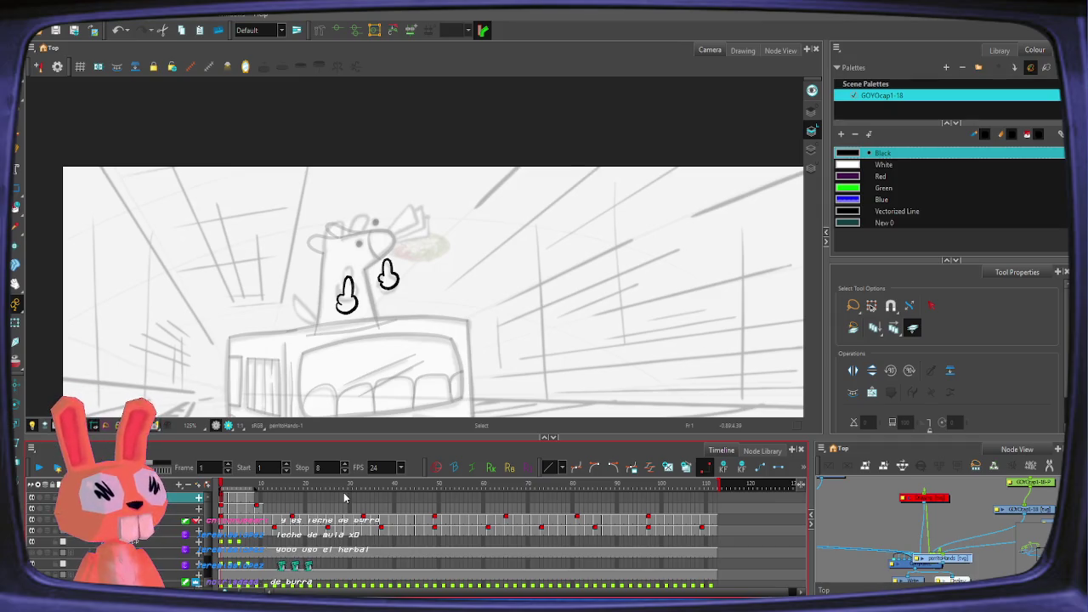
pyautogui.scroll(-2, 345, 498)
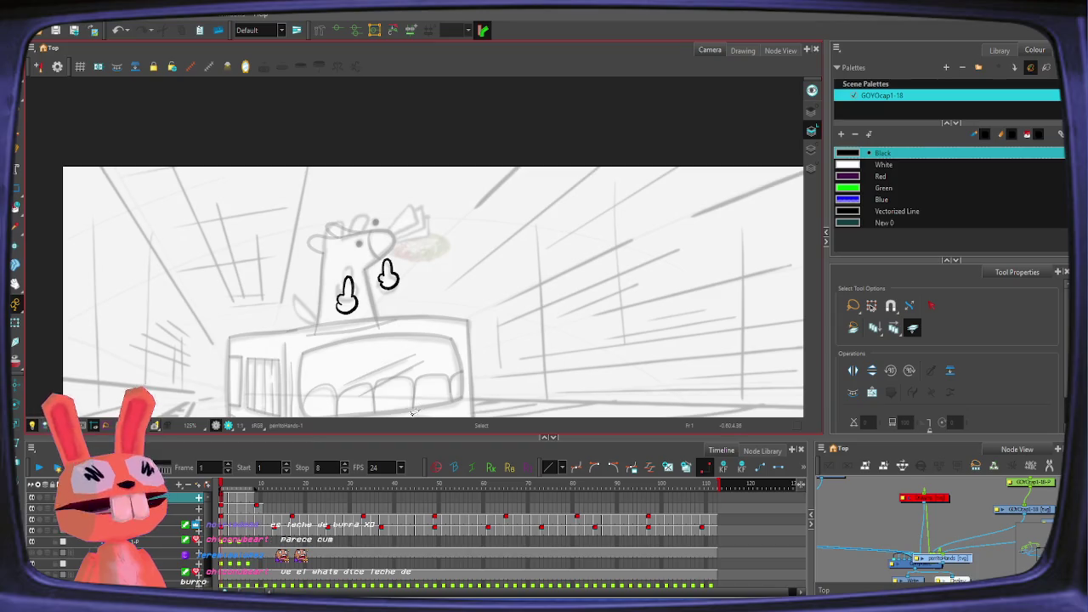
pyautogui.click(436, 513)
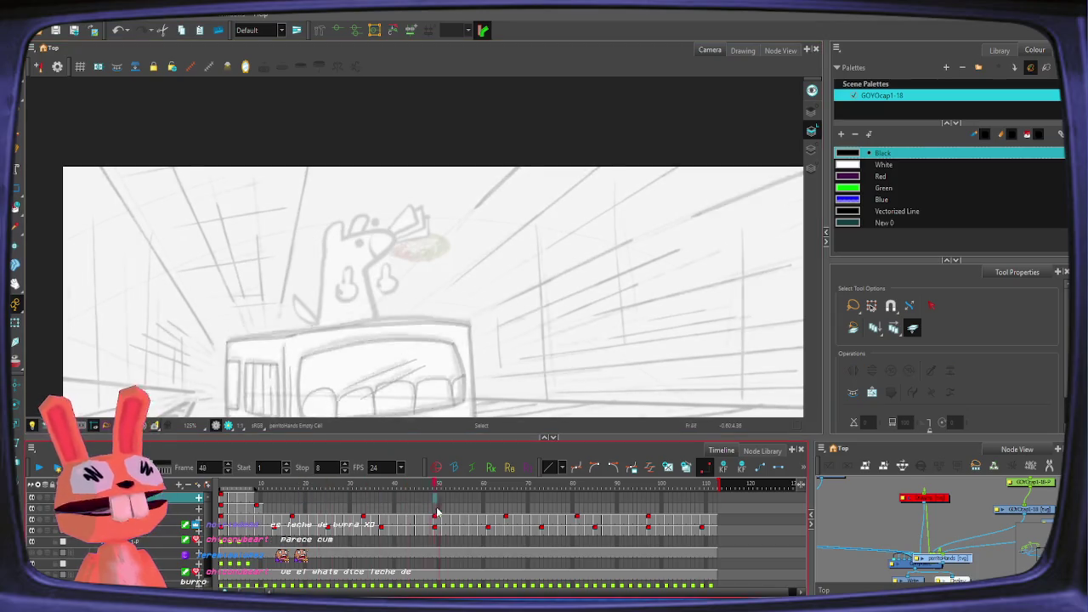
# Step: Move the playhead to frame 87, zoom the Camera view out, and switch to the Pencil
pyautogui.moveTo(436, 513); pyautogui.dragTo(603, 502)
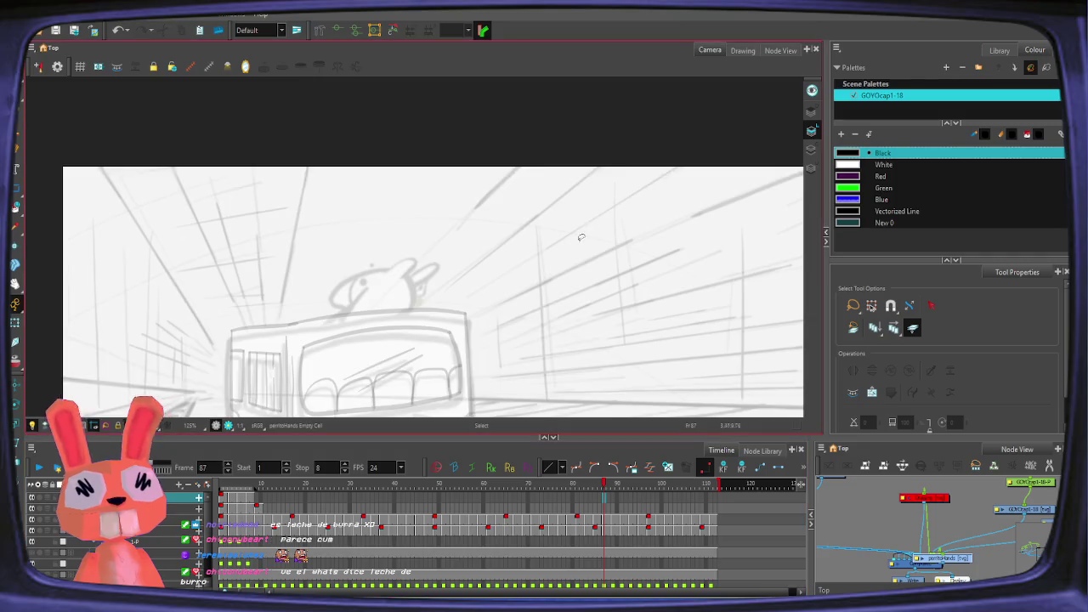
pyautogui.scroll(-1, 581, 237)
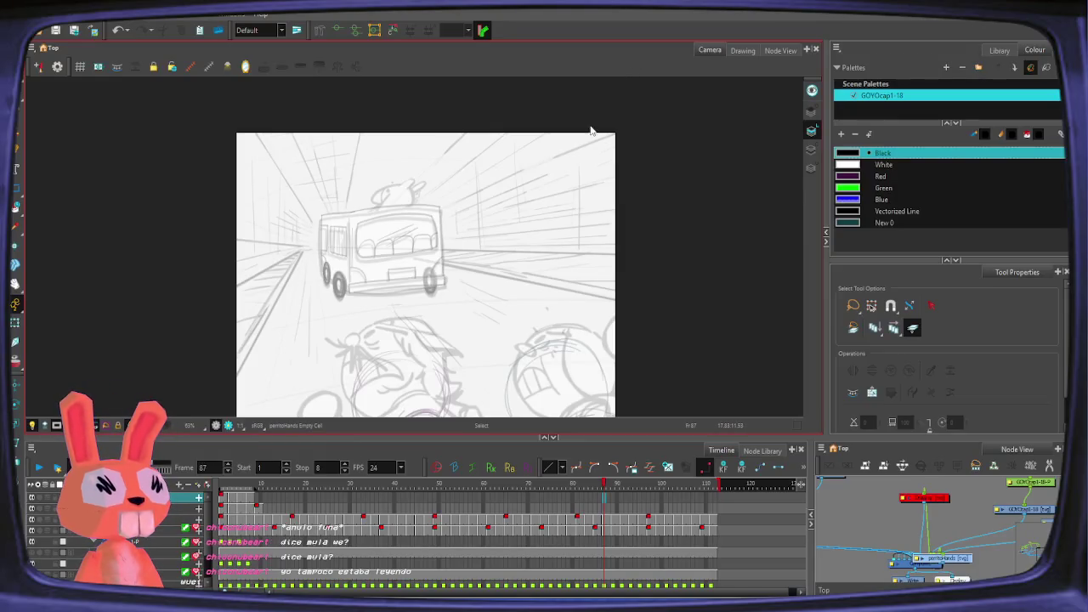
pyautogui.hotkey('alt', 'x')
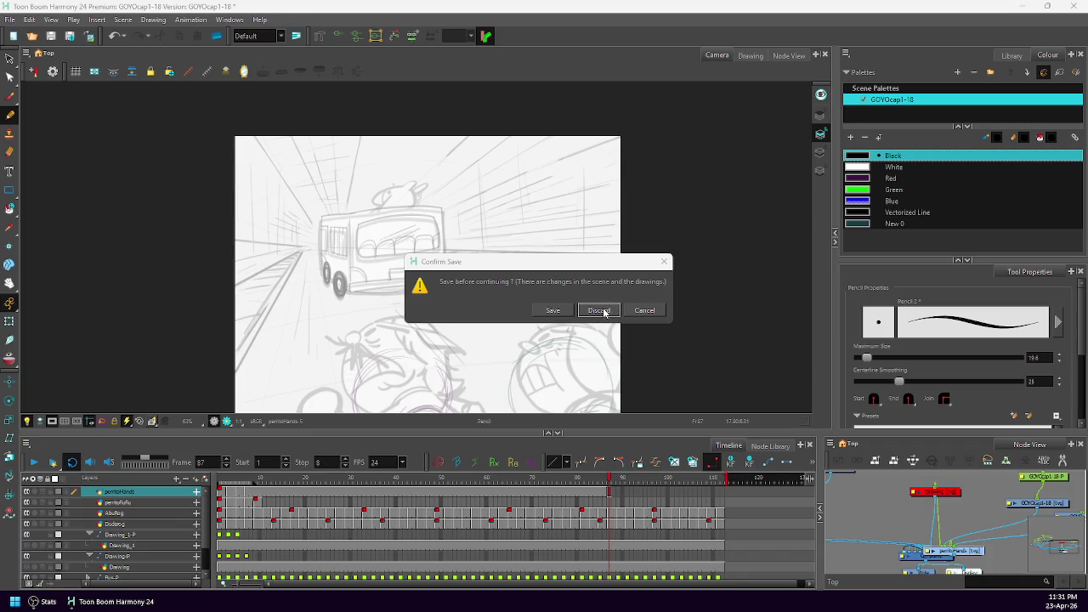
# Step: Discard the unsaved scene changes in the Confirm Save prompt
pyautogui.click(600, 311)
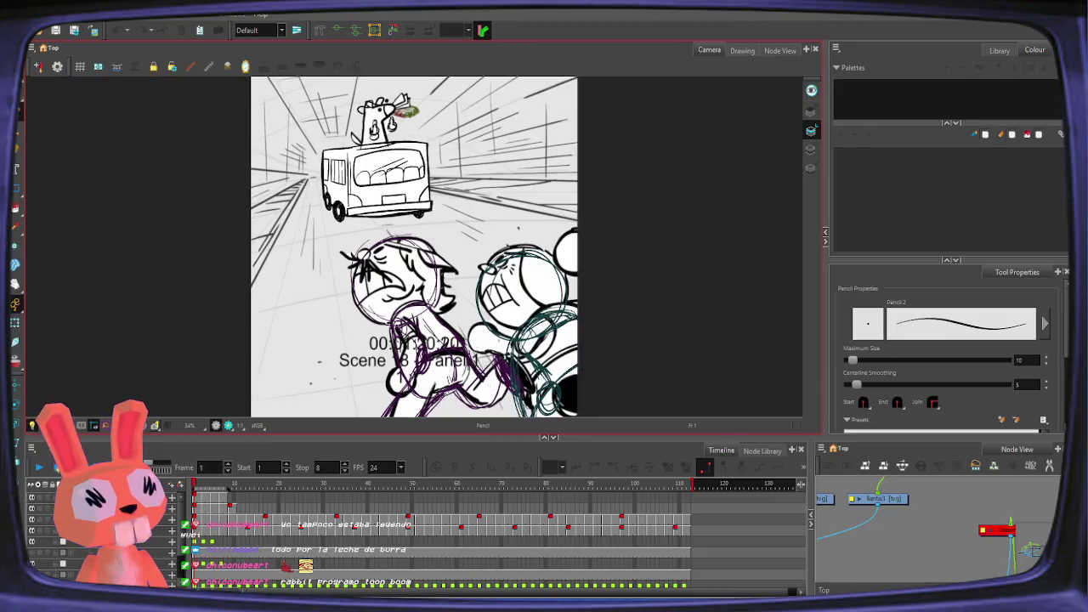
pyautogui.click(43, 503)
pyautogui.click(37, 467)
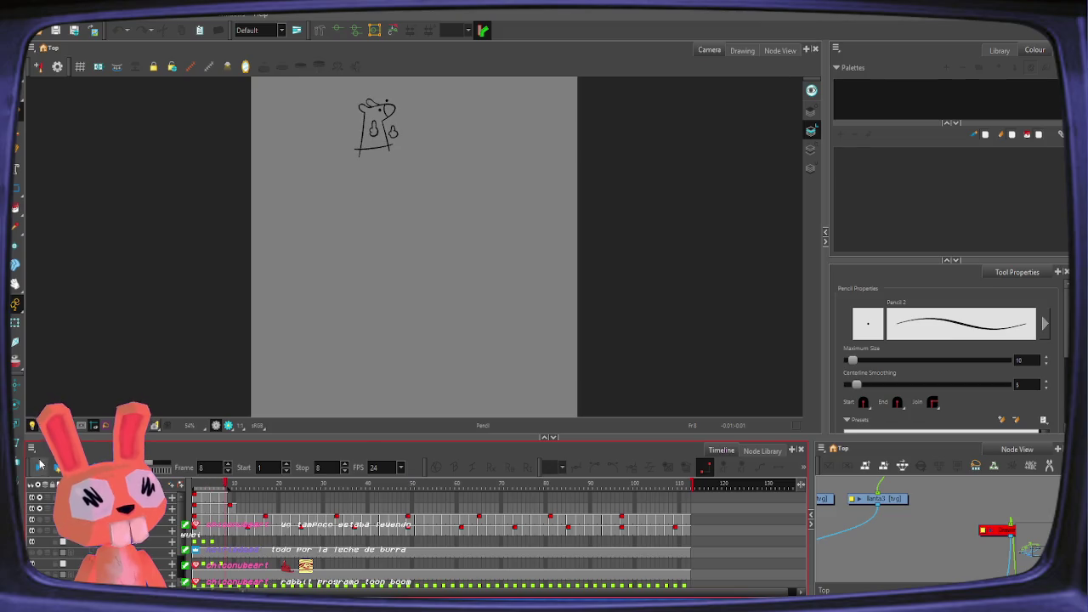
pyautogui.click(41, 468)
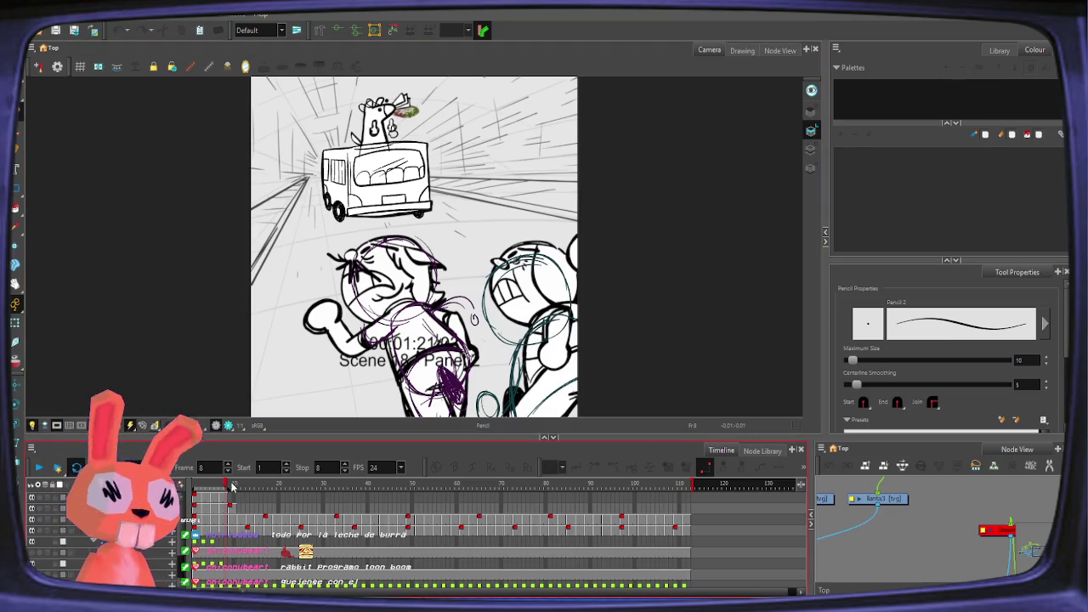
pyautogui.click(194, 496)
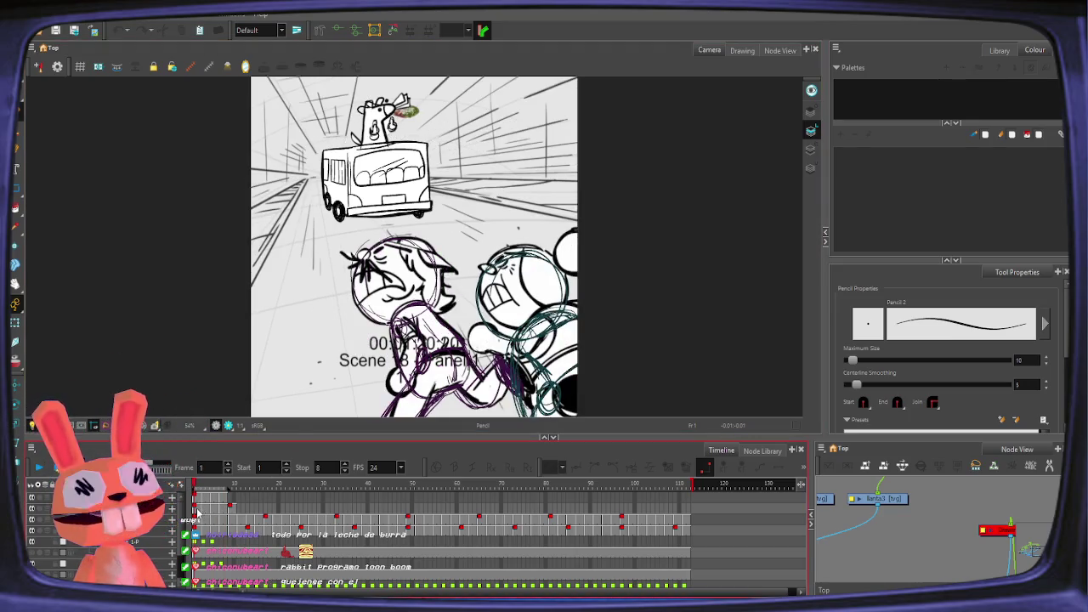
pyautogui.click(199, 508)
# Step: Zoom in on the snout and draw an upward antler and a right-running curve from the nose
pyautogui.scroll(2, 402, 114)
pyautogui.scroll(2, 402, 114)
pyautogui.scroll(3, 402, 114)
pyautogui.scroll(2, 402, 114)
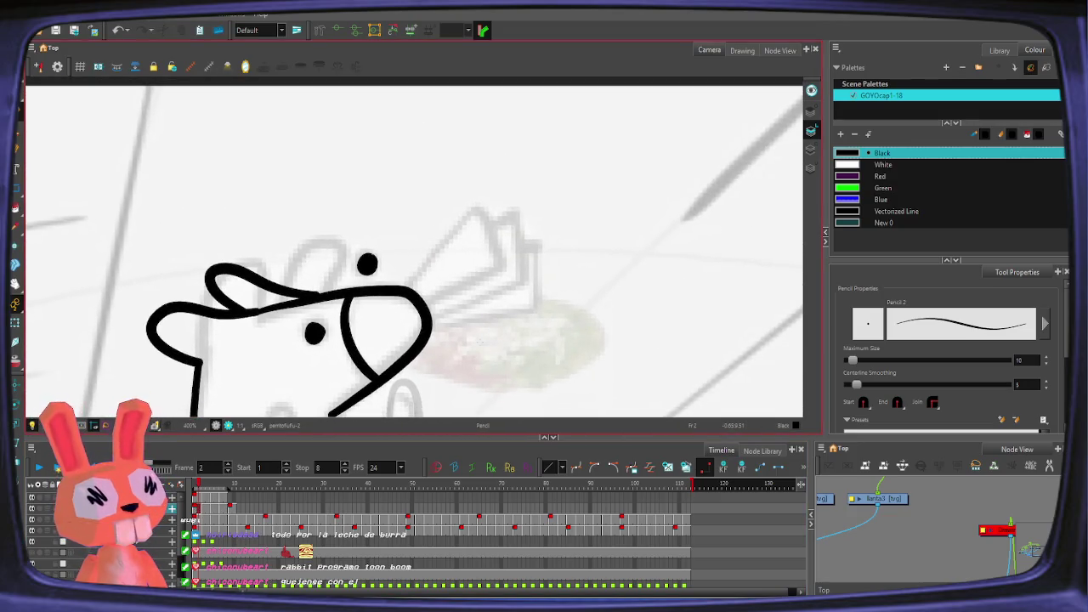
pyautogui.moveTo(438, 198); pyautogui.dragTo(415, 145)
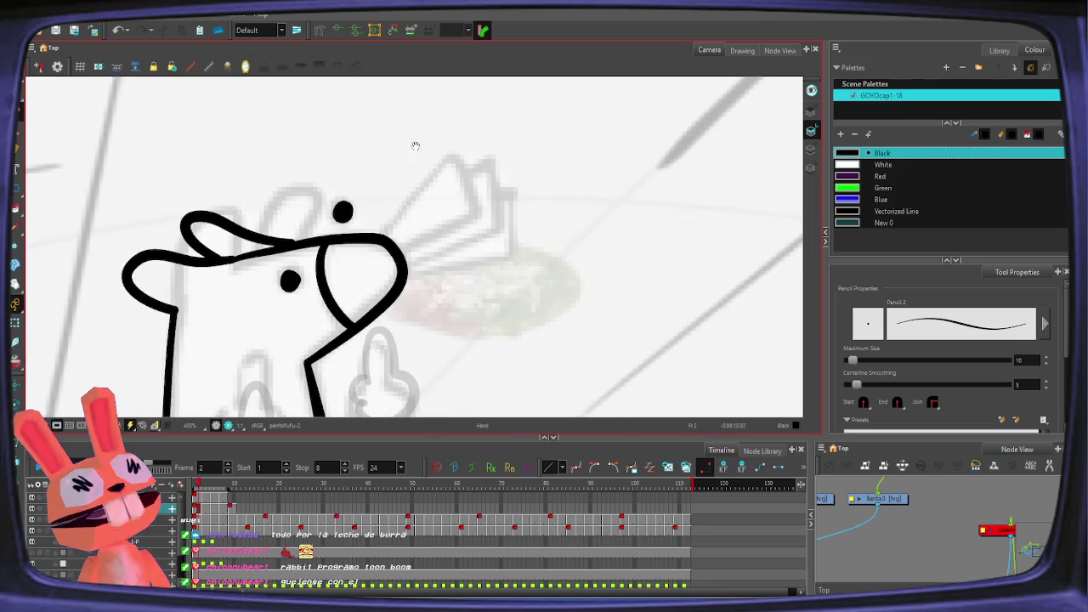
pyautogui.moveTo(382, 245); pyautogui.dragTo(458, 189)
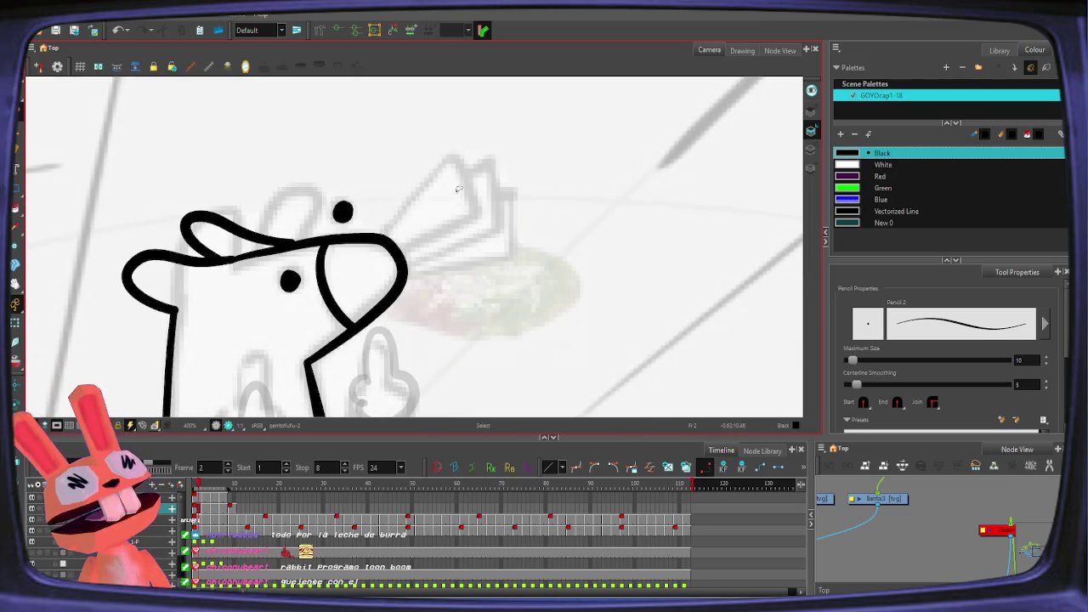
pyautogui.moveTo(382, 239); pyautogui.dragTo(434, 149)
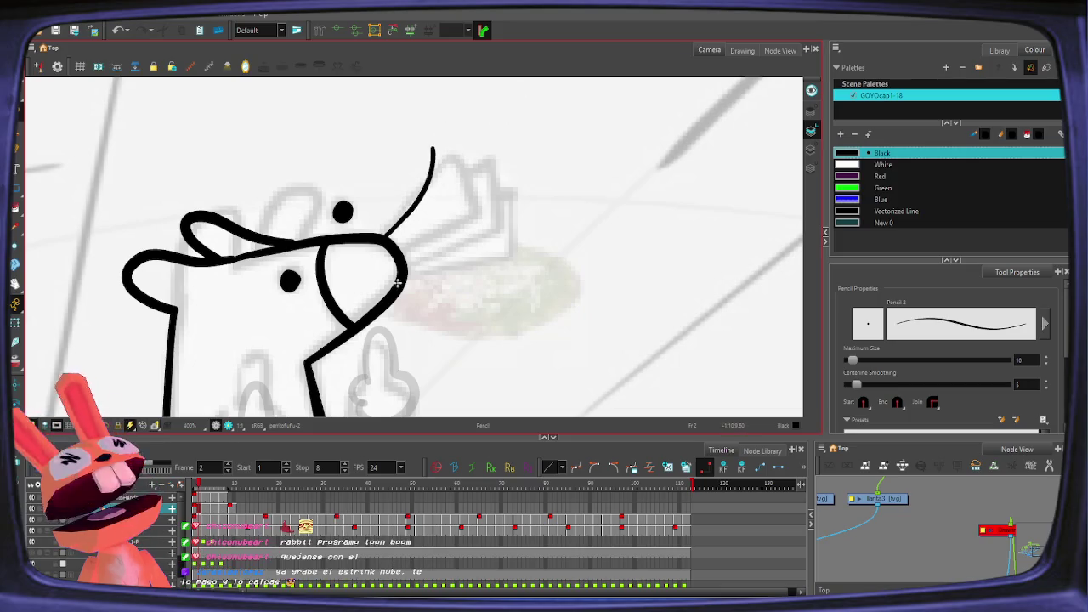
pyautogui.moveTo(407, 277); pyautogui.dragTo(503, 217)
pyautogui.hotkey('ctrl', 'z')
pyautogui.moveTo(406, 273); pyautogui.dragTo(507, 220)
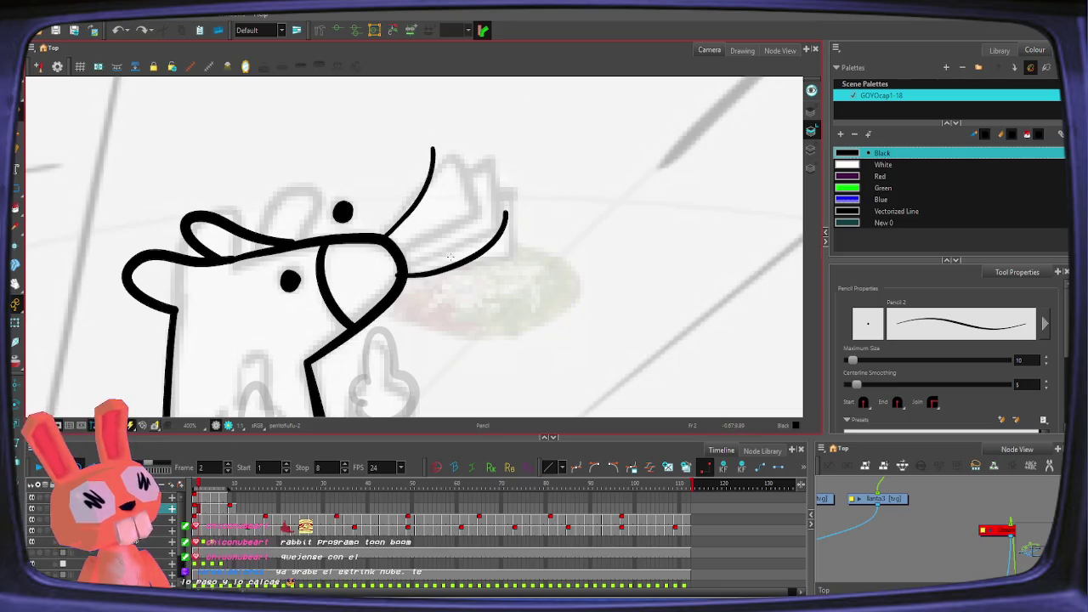
# Step: Turn on onion skin and draw the upper antler and snout curve on frame 5
pyautogui.press('.')
pyautogui.press(',')
pyautogui.press('.')
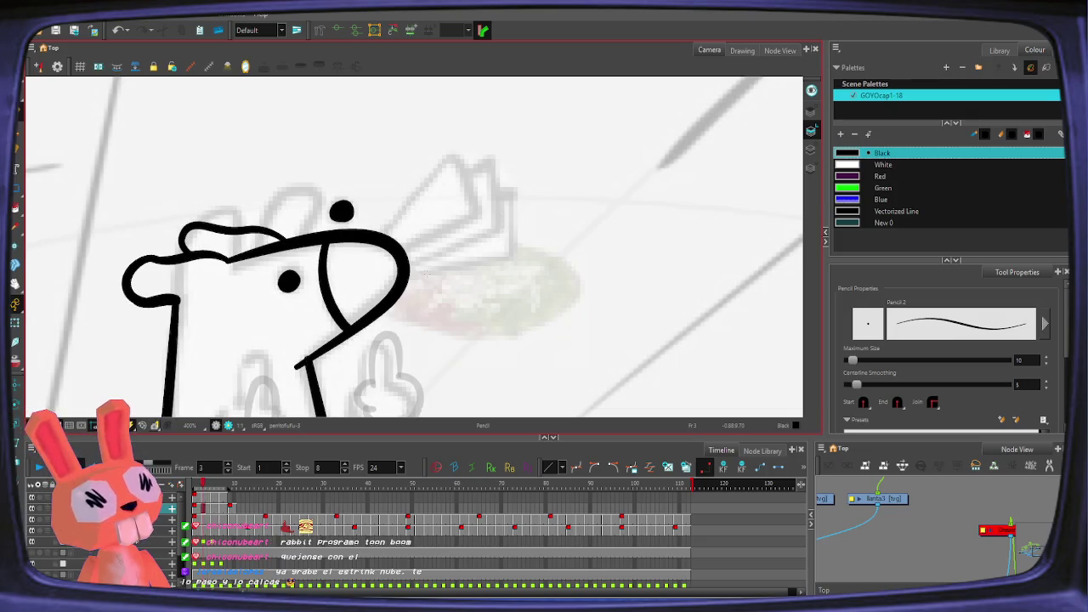
pyautogui.hotkey('alt', 'o')
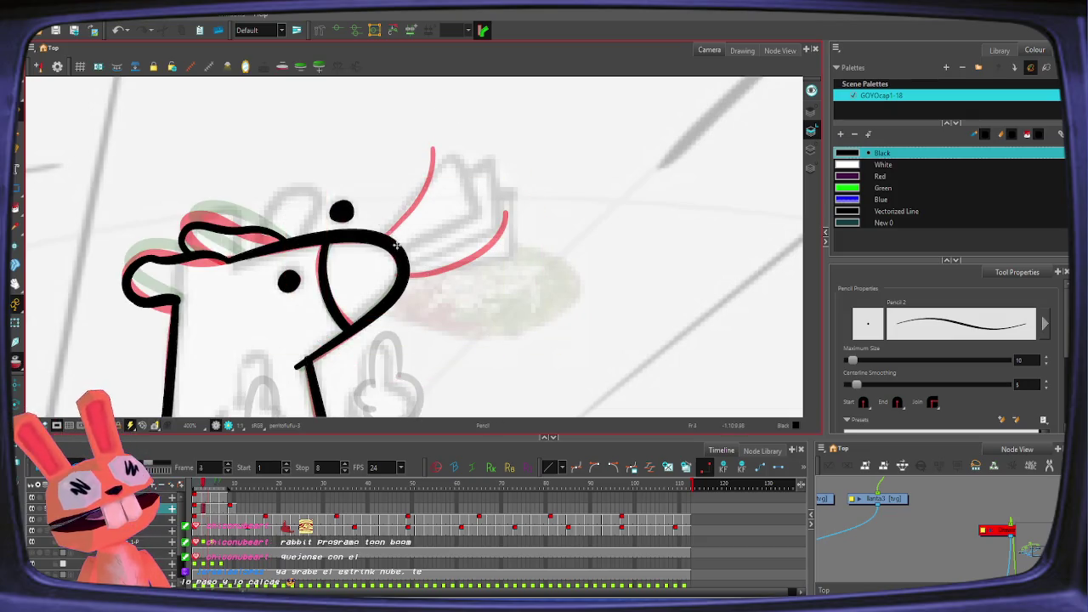
pyautogui.press('.')
pyautogui.press('.')
pyautogui.moveTo(381, 236)
pyautogui.mouseDown()
pyautogui.moveTo(415, 166)
pyautogui.moveTo(465, 144)
pyautogui.mouseUp()
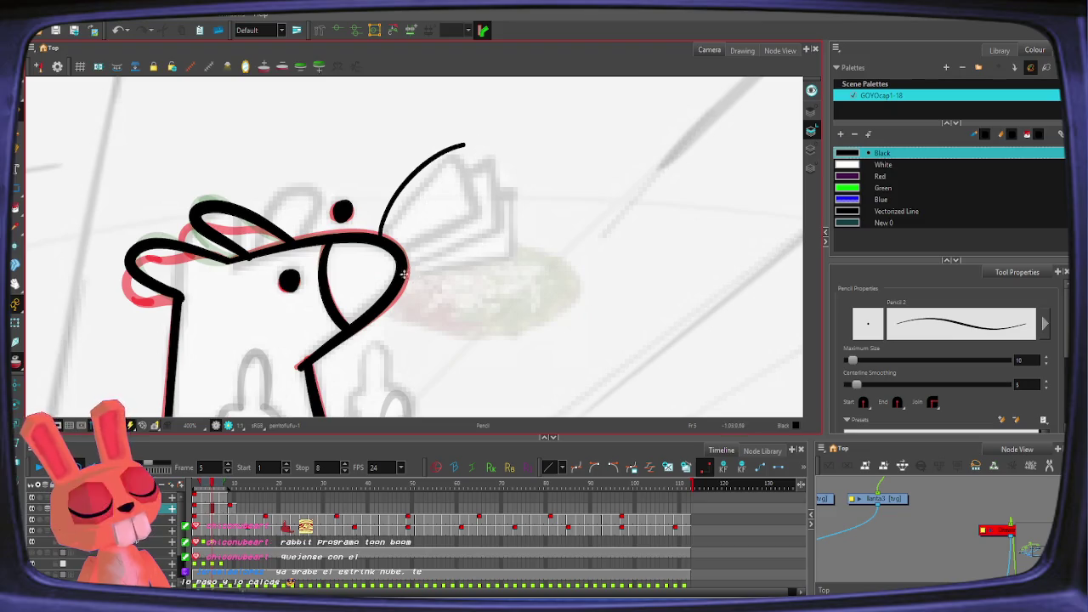
pyautogui.moveTo(408, 271); pyautogui.dragTo(500, 265)
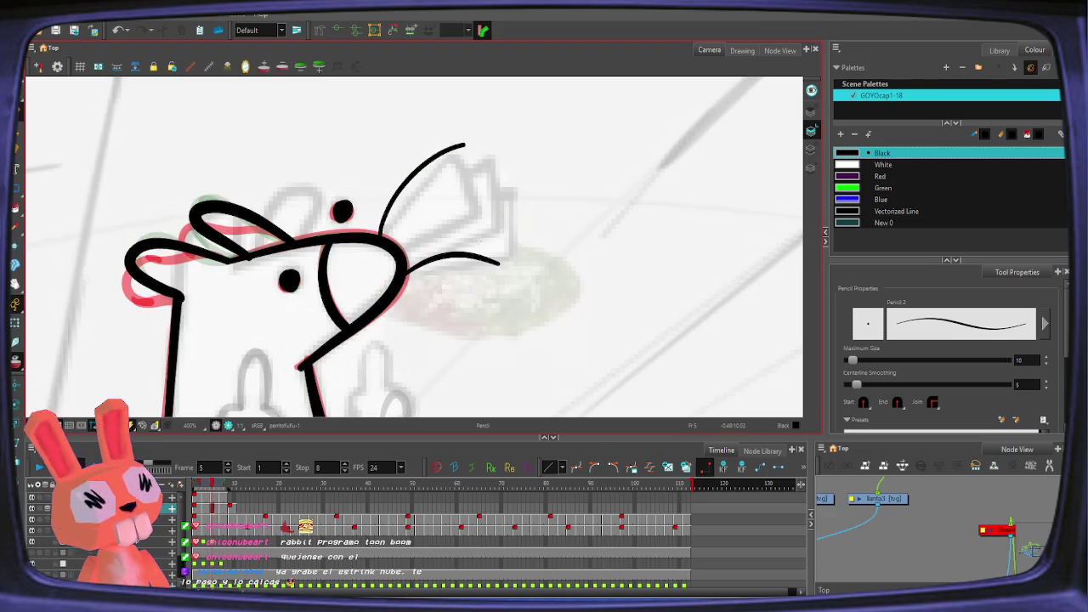
# Step: On frame 4, draw the upper antler and the right snout curve, redoing misdrawn strokes
pyautogui.press(',')
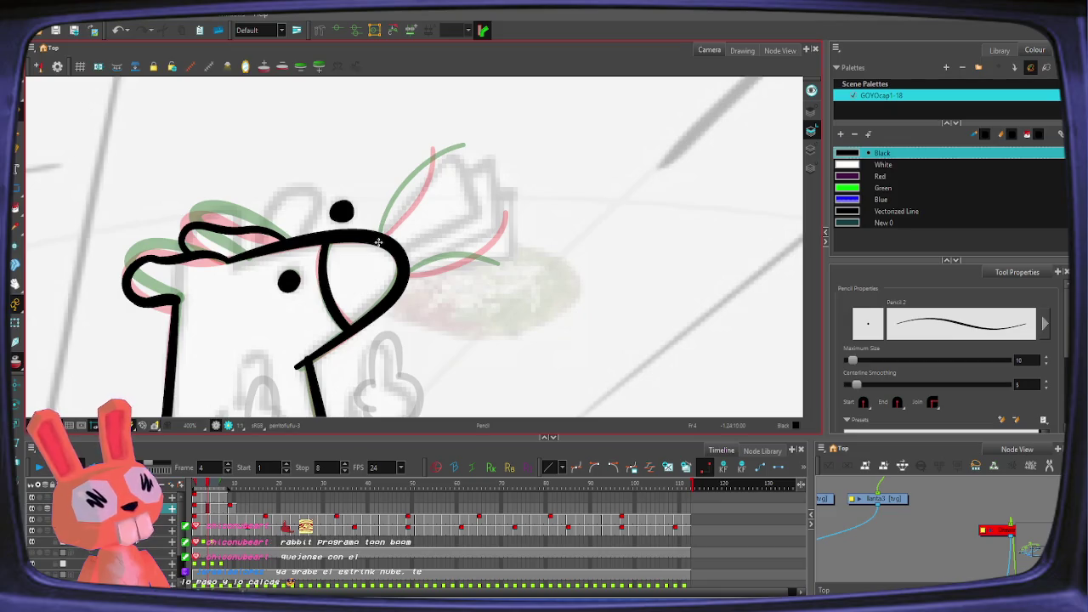
pyautogui.moveTo(448, 140); pyautogui.dragTo(433, 182)
pyautogui.hotkey('ctrl', 'z')
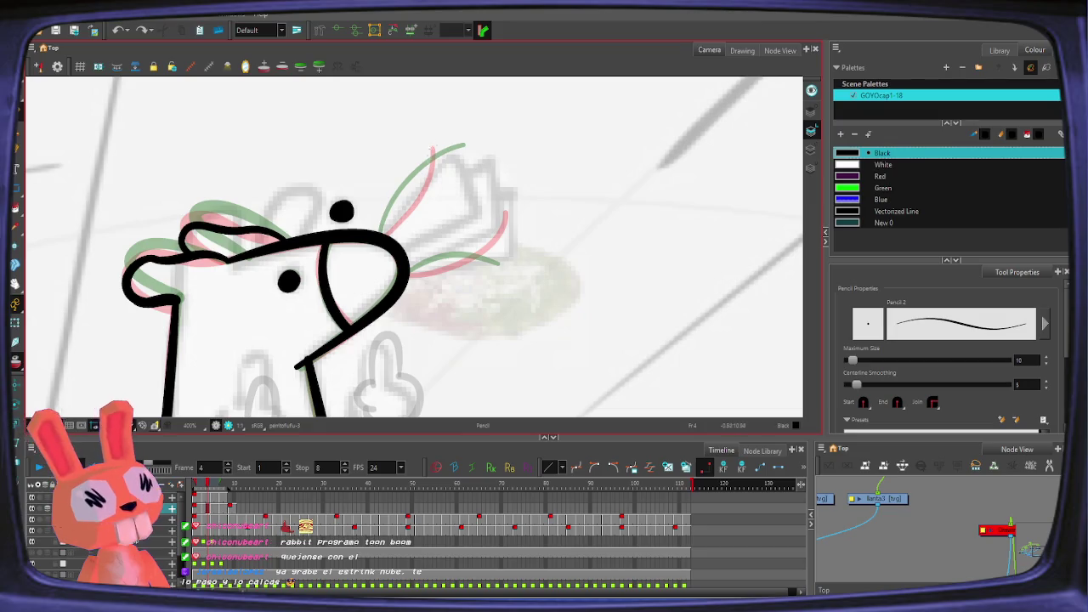
pyautogui.moveTo(379, 244); pyautogui.dragTo(442, 132)
pyautogui.hotkey('ctrl', 'z')
pyautogui.moveTo(381, 236); pyautogui.dragTo(447, 128)
pyautogui.moveTo(403, 274); pyautogui.dragTo(497, 206)
pyautogui.hotkey('ctrl', 'z')
pyautogui.moveTo(408, 274); pyautogui.dragTo(527, 222)
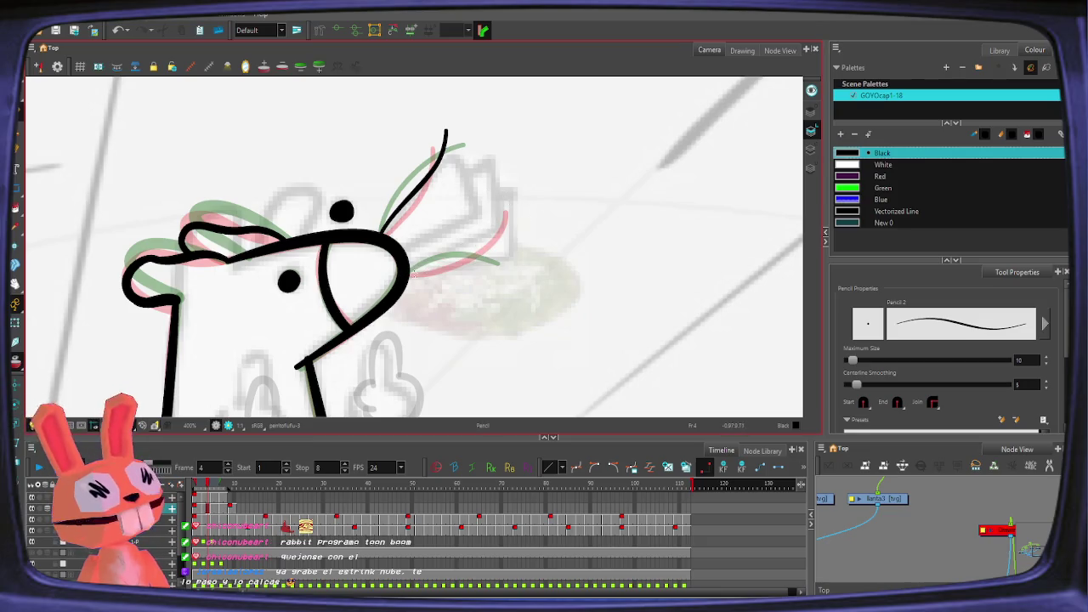
# Step: Return to frame 3 with onion skin on and undo the earlier antler strokes
pyautogui.hotkey('ctrl', 'alt')
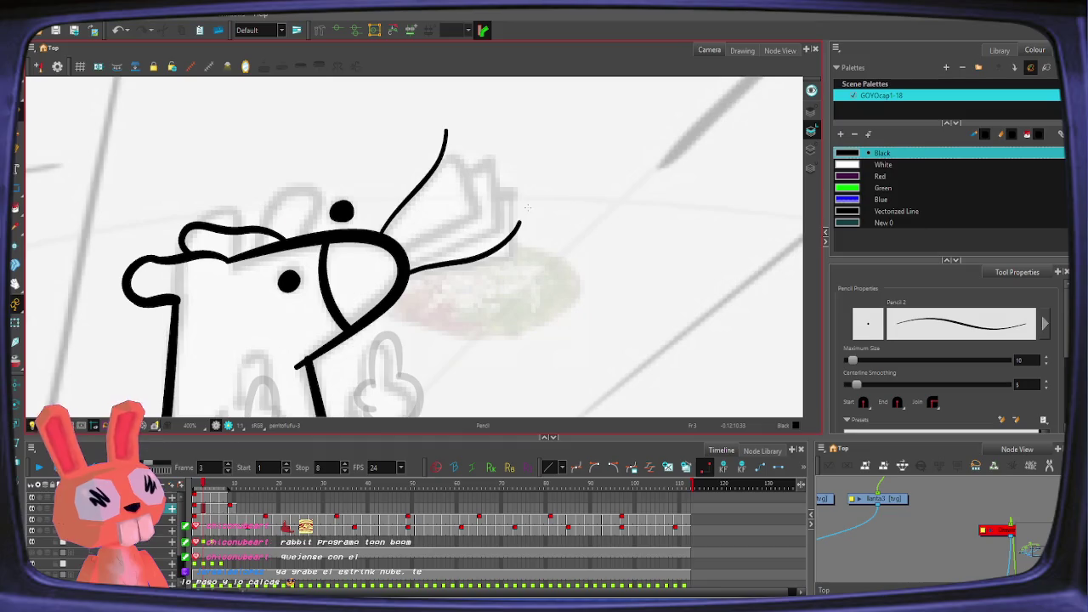
pyautogui.press('.')
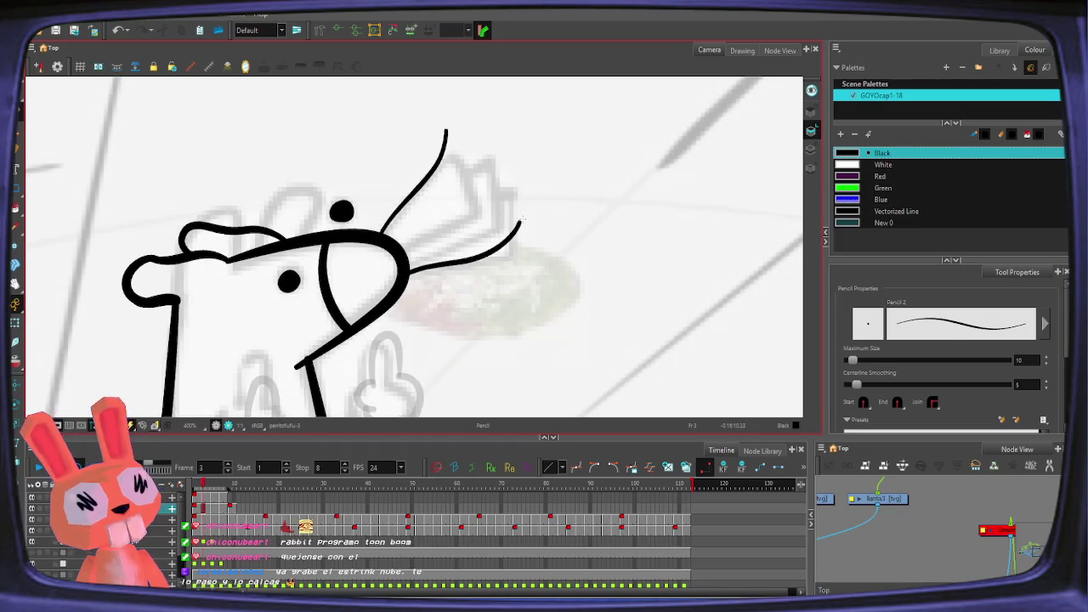
pyautogui.press(',')
pyautogui.press(',')
pyautogui.press('.')
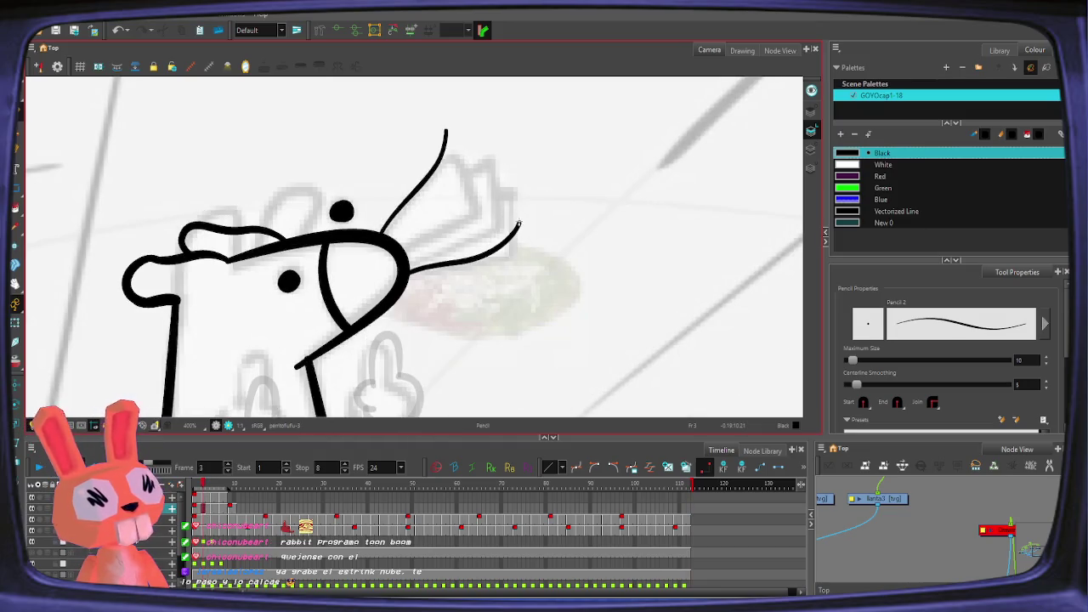
pyautogui.hotkey('alt', 'o')
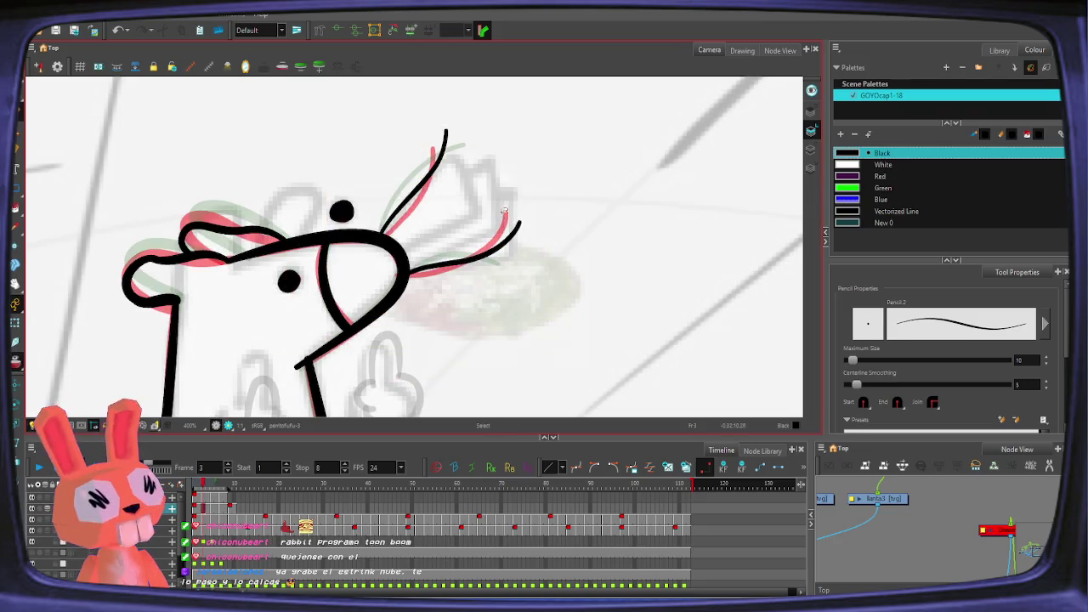
pyautogui.hotkey('ctrl', 'z')
pyautogui.hotkey('ctrl', 'z')
pyautogui.hotkey('alt', '/')
# Step: Try a short antler stroke rising from the head on frame 3, undoing the attempts
pyautogui.moveTo(456, 140)
pyautogui.mouseDown()
pyautogui.moveTo(434, 191)
pyautogui.moveTo(376, 237)
pyautogui.mouseUp()
pyautogui.hotkey('ctrl', 'z')
pyautogui.hotkey('ctrl', 'z')
pyautogui.moveTo(455, 136)
pyautogui.mouseDown()
pyautogui.moveTo(428, 197)
pyautogui.moveTo(435, 189)
pyautogui.moveTo(389, 231)
pyautogui.moveTo(453, 149)
pyautogui.mouseUp()
pyautogui.hotkey('ctrl', 'z')
pyautogui.hotkey('ctrl', 'z')
pyautogui.hotkey('ctrl', 'z')
pyautogui.hotkey('alt', 's')
pyautogui.hotkey('alt', '/')
pyautogui.hotkey('ctrl', 'z')
pyautogui.hotkey('ctrl', 'z')
pyautogui.hotkey('ctrl', 'z')
pyautogui.hotkey('ctrl', 'z')
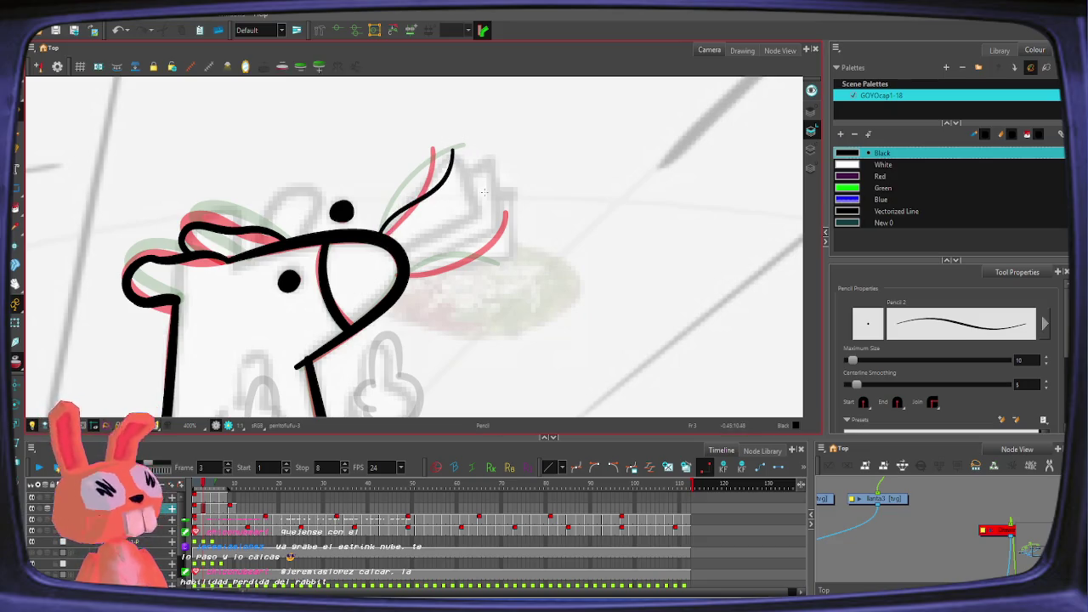
# Step: Flip between frame 3 and its neighbouring frames to compare the drawings
pyautogui.press('.')
pyautogui.press('.')
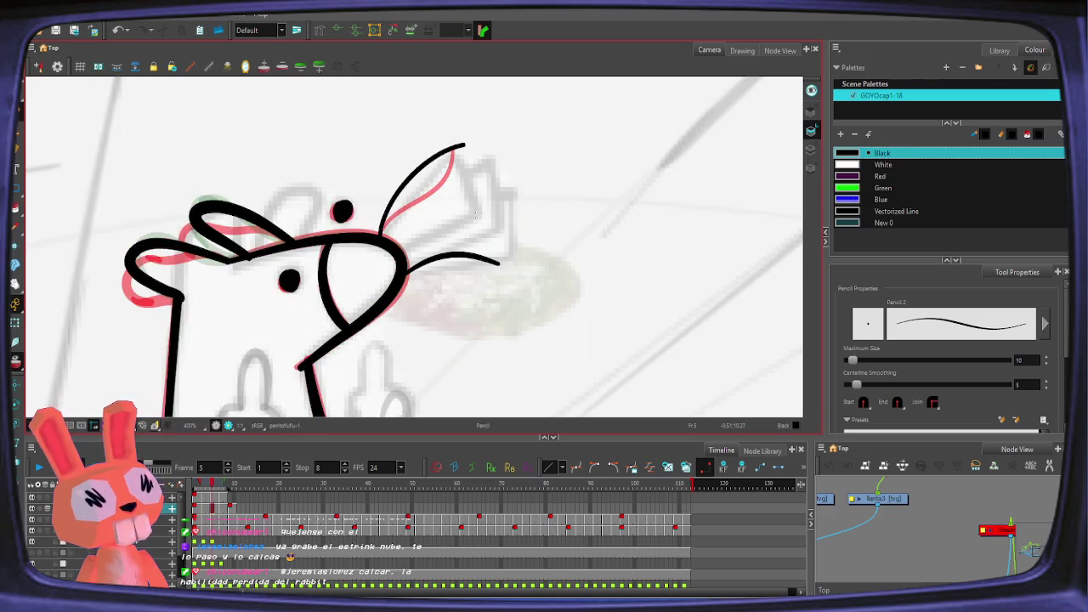
pyautogui.press(',')
pyautogui.press(',')
pyautogui.press('.')
pyautogui.press(',')
pyautogui.press('.')
pyautogui.press(',')
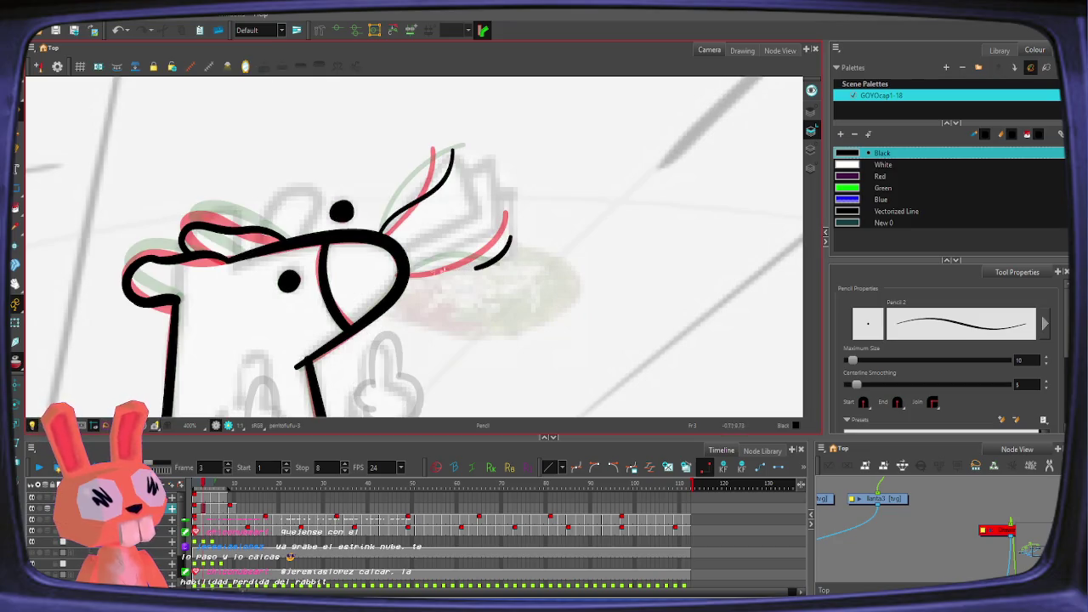
# Step: Redraw the curve running right from the snout on frame 3
pyautogui.hotkey('alt', 's')
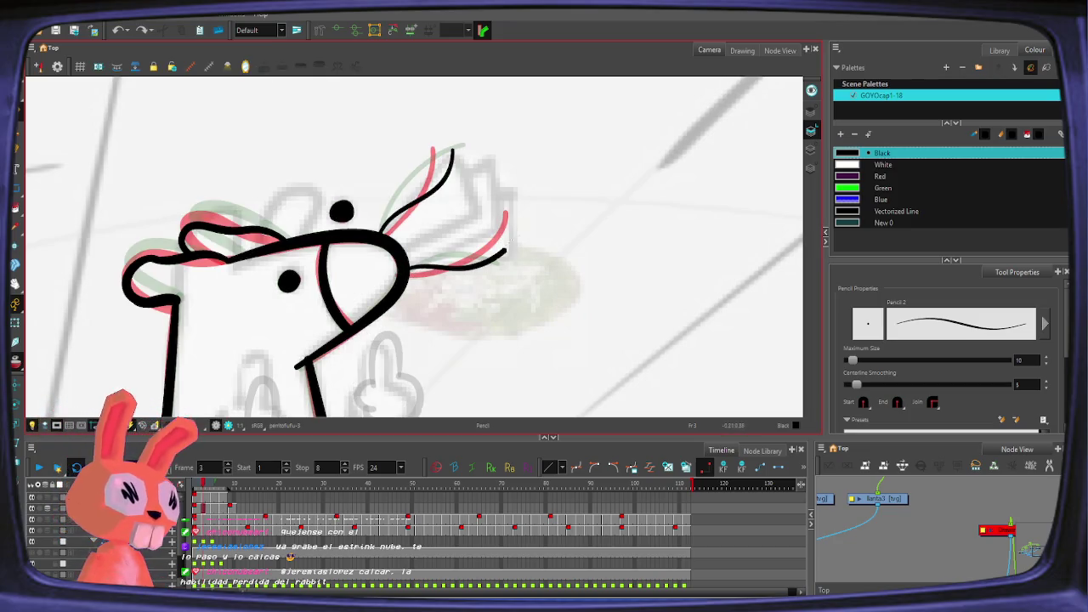
pyautogui.hotkey('ctrl', 'z')
pyautogui.hotkey('alt', '/')
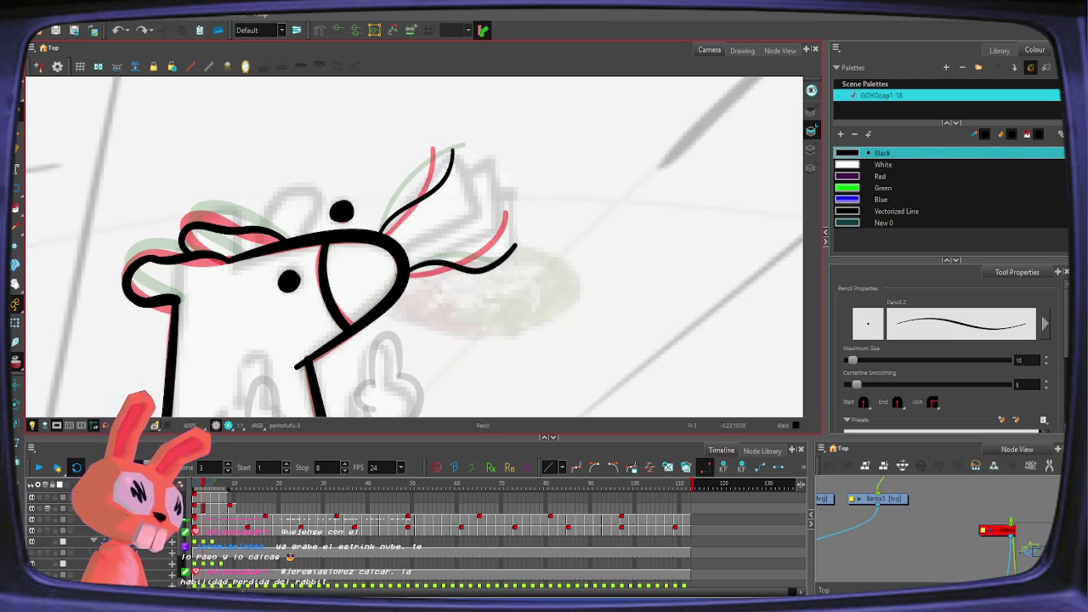
pyautogui.moveTo(410, 274); pyautogui.dragTo(495, 264)
pyautogui.hotkey('ctrl', 'z')
pyautogui.hotkey('ctrl', 'z')
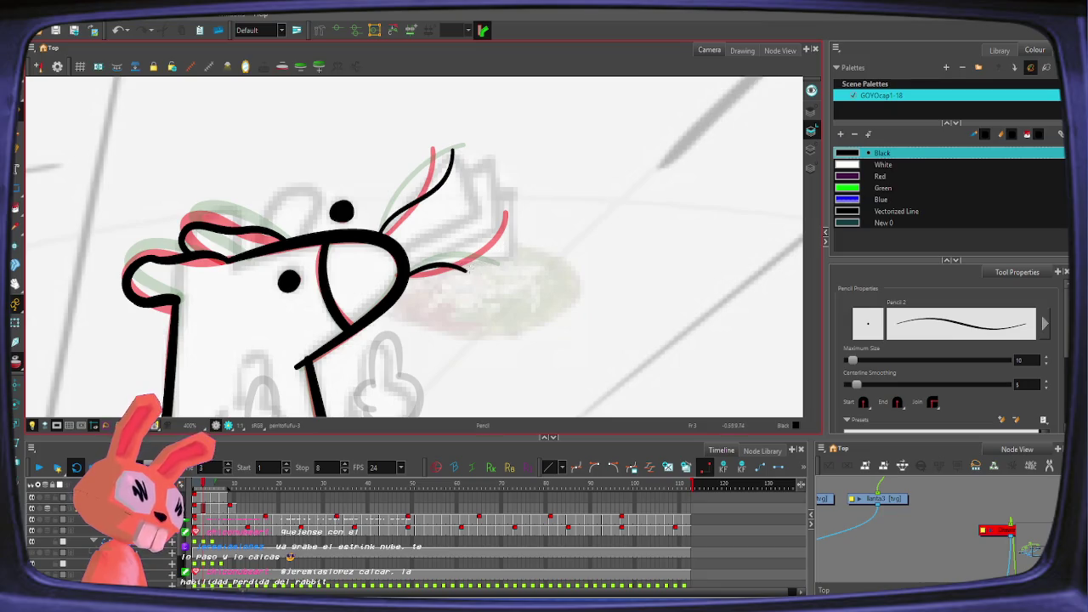
pyautogui.moveTo(409, 273)
pyautogui.mouseDown()
pyautogui.moveTo(477, 269)
pyautogui.moveTo(509, 245)
pyautogui.mouseUp()
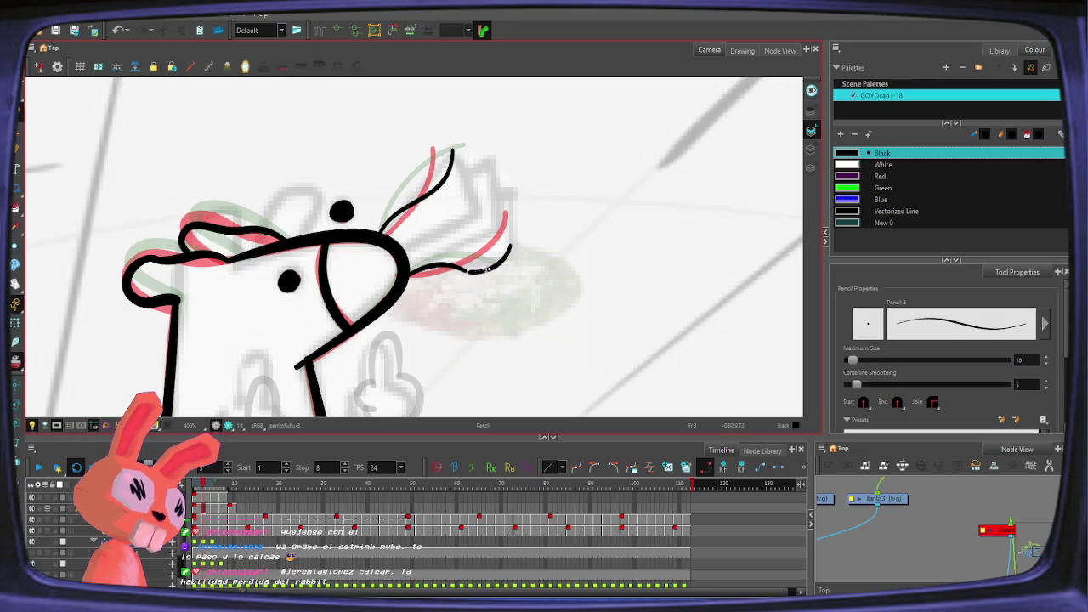
pyautogui.press('.')
# Step: Flip through the drawings from frame 3 to frame 7 to compare them
pyautogui.press('End')
pyautogui.press('Home')
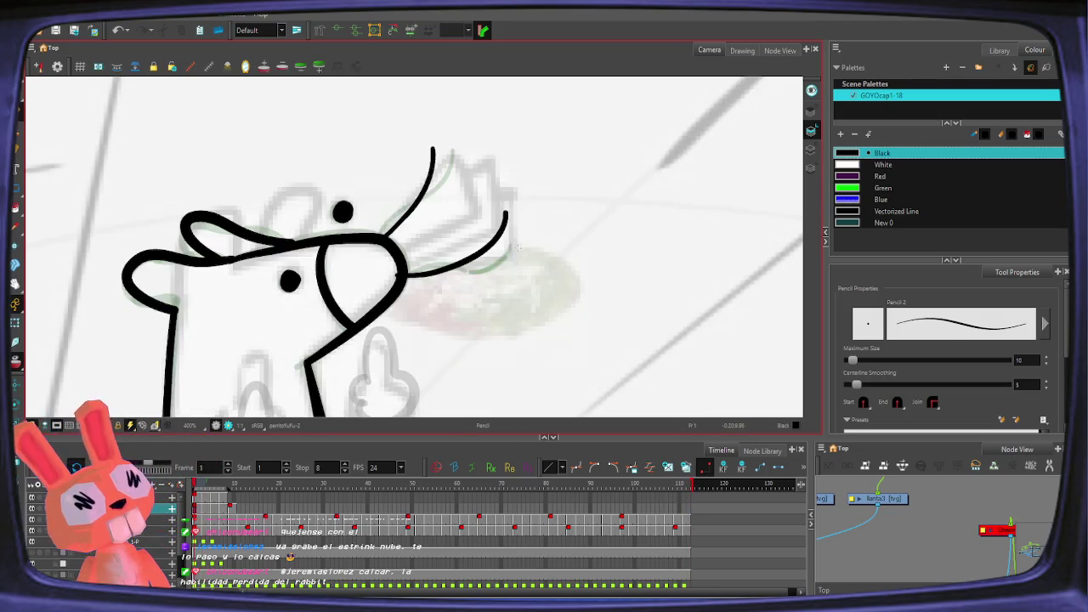
pyautogui.press('.')
pyautogui.press('.')
pyautogui.press(',')
pyautogui.press('.')
pyautogui.press('.')
pyautogui.press('.')
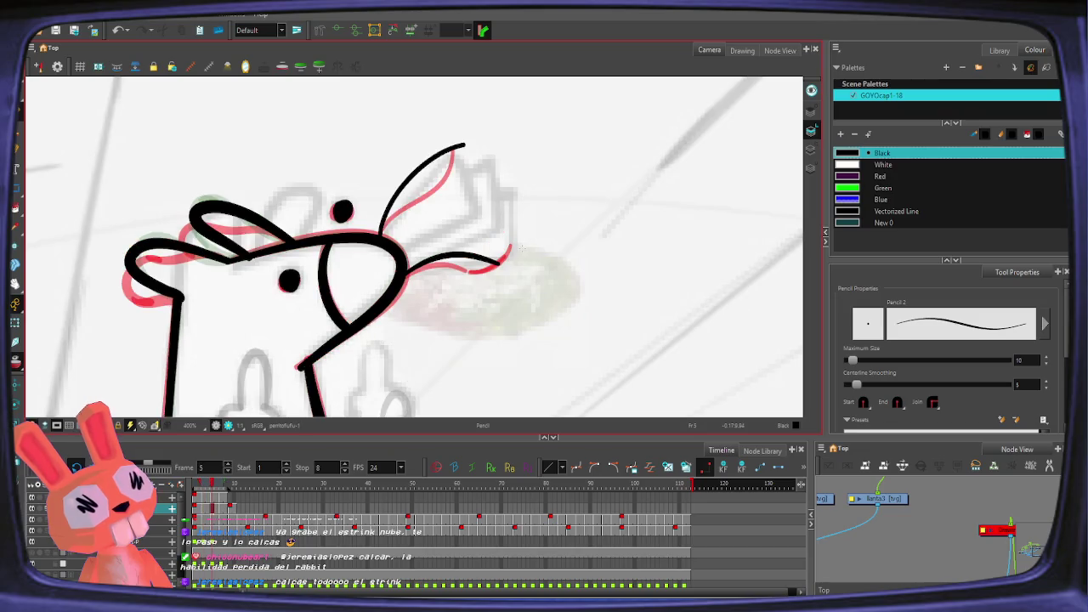
pyautogui.press('.')
pyautogui.press('.')
pyautogui.press('.')
pyautogui.press('End')
pyautogui.press('Home')
pyautogui.press('.')
pyautogui.press('.')
pyautogui.press('.')
pyautogui.press(',')
pyautogui.press('.')
pyautogui.press(',')
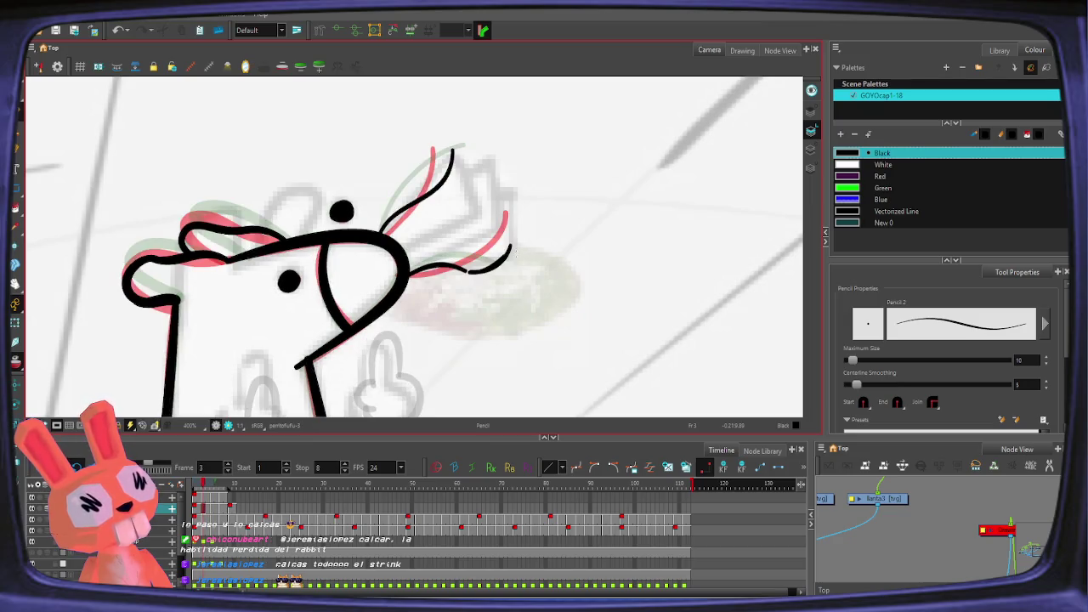
pyautogui.press('.')
pyautogui.press('.')
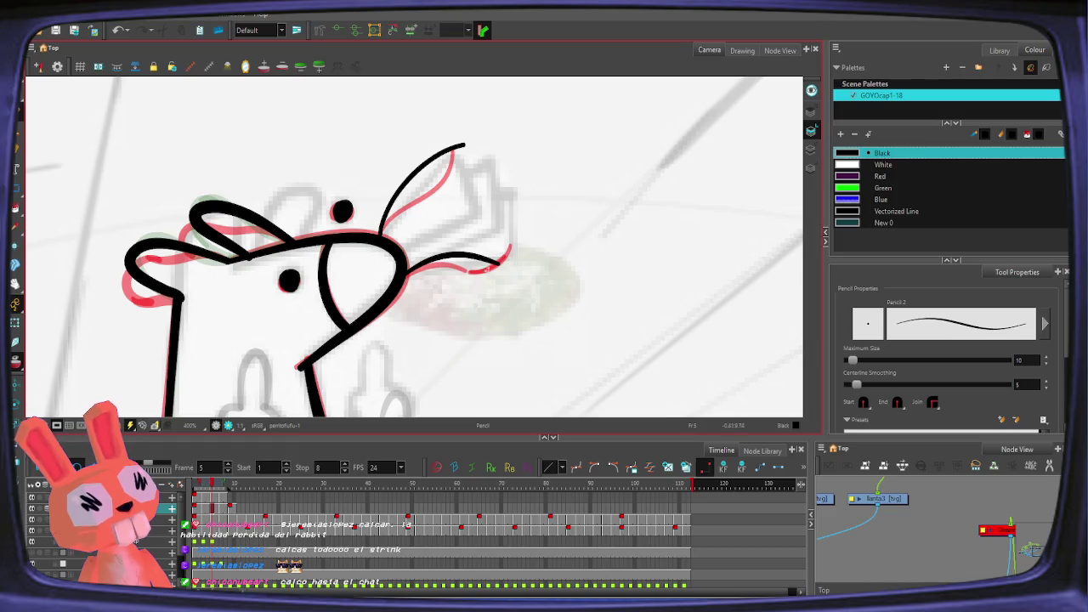
pyautogui.press('.')
pyautogui.press('.')
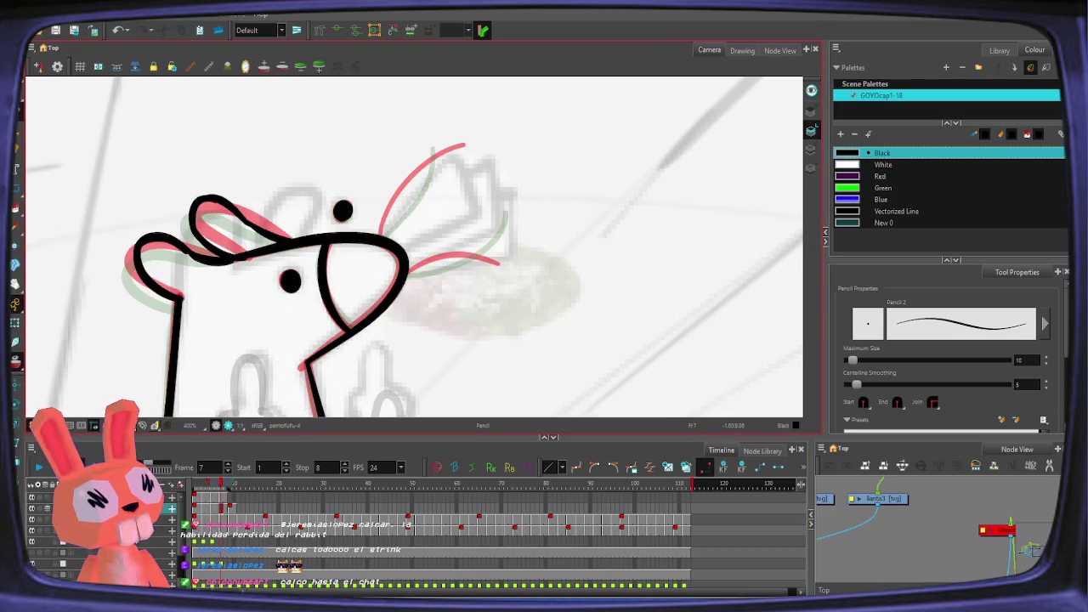
pyautogui.press('.')
pyautogui.press(',')
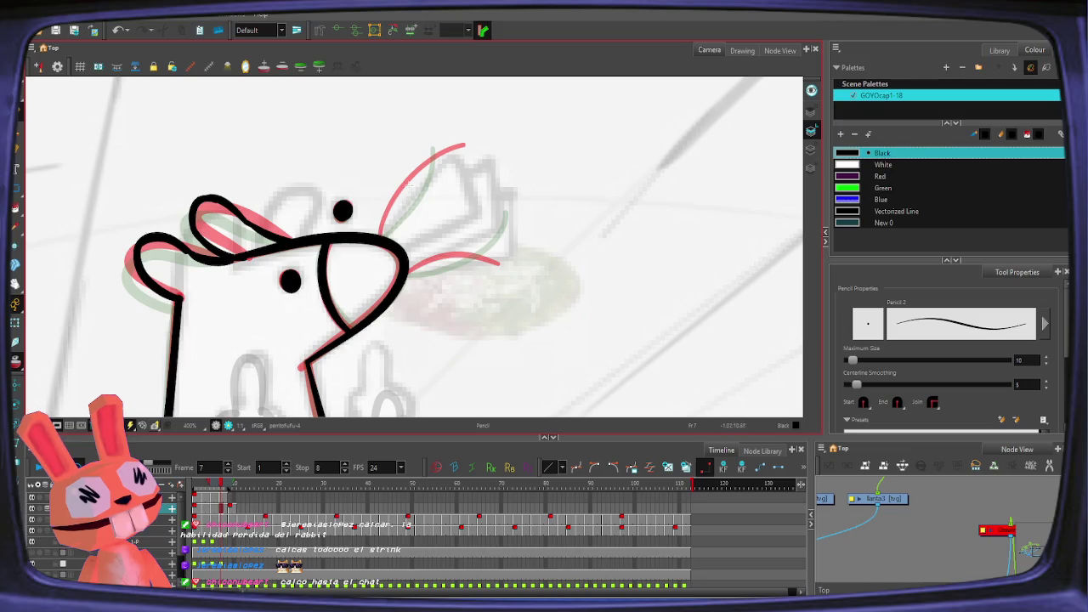
pyautogui.press(',')
pyautogui.press(',')
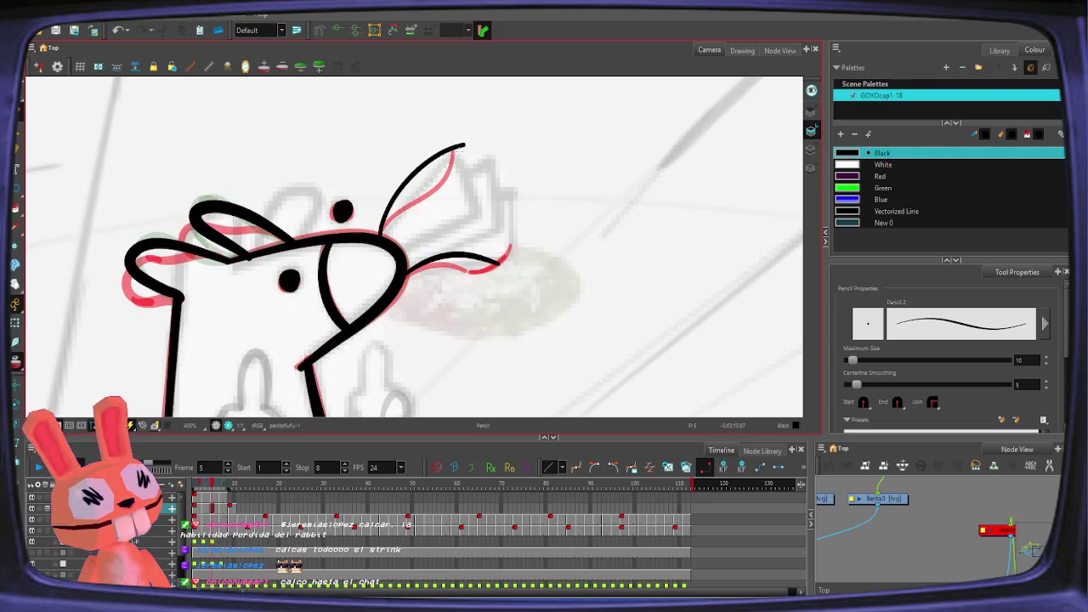
pyautogui.press('.')
# Step: Move ahead to the frame 9 drawing
pyautogui.press(',')
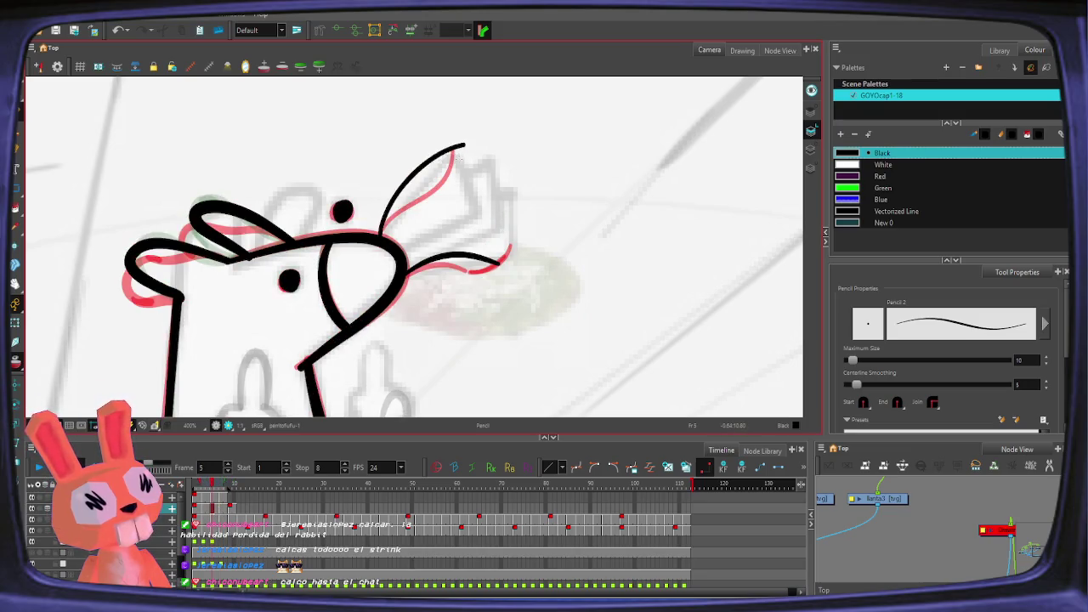
pyautogui.press('.')
pyautogui.press('.')
# Step: Draw the ear outline over the onion skin on frame 7, redoing the long stroke
pyautogui.moveTo(462, 151); pyautogui.dragTo(429, 160)
pyautogui.moveTo(398, 195)
pyautogui.mouseDown()
pyautogui.moveTo(431, 158)
pyautogui.moveTo(408, 175)
pyautogui.mouseUp()
pyautogui.hotkey('ctrl', 'z')
pyautogui.hotkey('ctrl', 'z')
pyautogui.hotkey('ctrl', 'z')
# Step: Trace the whisker along the red onion-skin line, redrawing it until it fits
pyautogui.hotkey('ctrl', 'z')
pyautogui.moveTo(449, 135)
pyautogui.mouseDown()
pyautogui.moveTo(385, 238)
pyautogui.moveTo(452, 136)
pyautogui.mouseUp()
pyautogui.hotkey('ctrl', 'z')
pyautogui.hotkey('ctrl', 'z')
pyautogui.moveTo(396, 279)
pyautogui.mouseDown()
pyautogui.moveTo(459, 254)
pyautogui.moveTo(507, 213)
pyautogui.mouseUp()
pyautogui.hotkey('ctrl', 'z')
pyautogui.hotkey('ctrl', 'z')
pyautogui.moveTo(396, 285); pyautogui.dragTo(514, 246)
pyautogui.hotkey('ctrl', 'z')
pyautogui.moveTo(407, 279); pyautogui.dragTo(524, 235)
pyautogui.hotkey('ctrl', 'z')
pyautogui.moveTo(400, 283); pyautogui.dragTo(501, 247)
pyautogui.hotkey('ctrl', 'z')
pyautogui.moveTo(406, 279); pyautogui.dragTo(527, 228)
pyautogui.hotkey('ctrl', 'z')
pyautogui.moveTo(408, 277); pyautogui.dragTo(525, 242)
pyautogui.press(',')
pyautogui.press(',')
pyautogui.press(',')
pyautogui.press(',')
pyautogui.press('.')
pyautogui.press('.')
pyautogui.press('.')
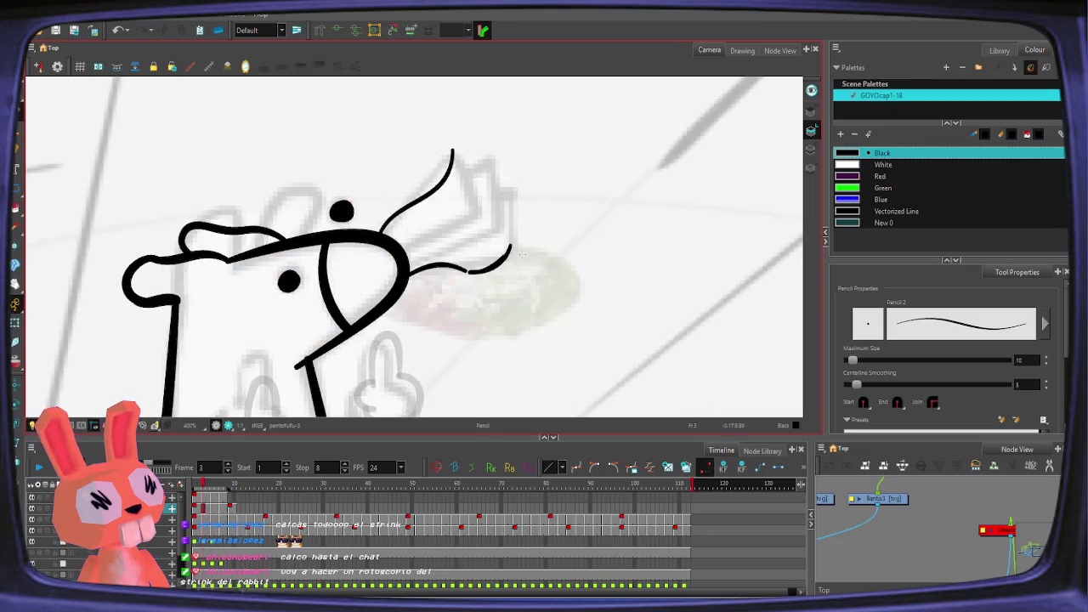
pyautogui.press('.')
pyautogui.press('.')
pyautogui.press('.')
# Step: Hide the background sketch and play back the line animation, then stop it
pyautogui.press('2')
pyautogui.press('2')
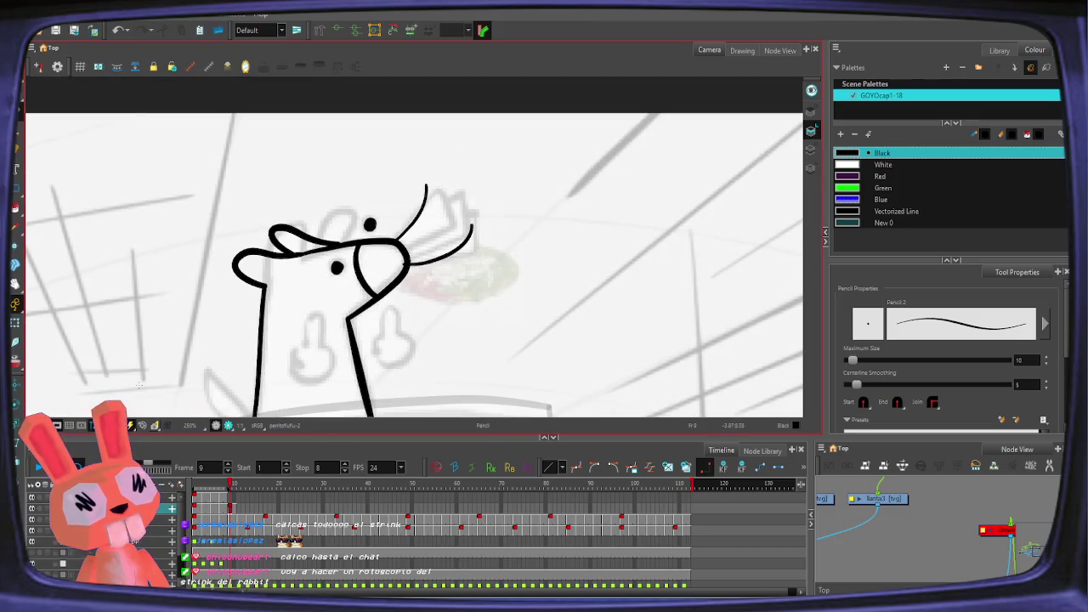
pyautogui.click(38, 521)
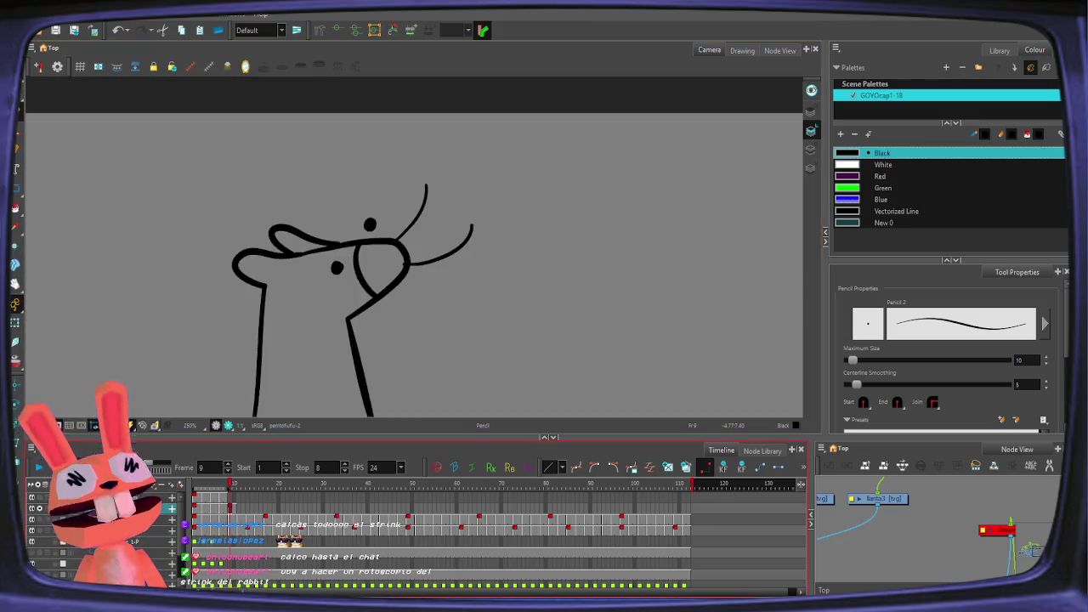
pyautogui.click(40, 467)
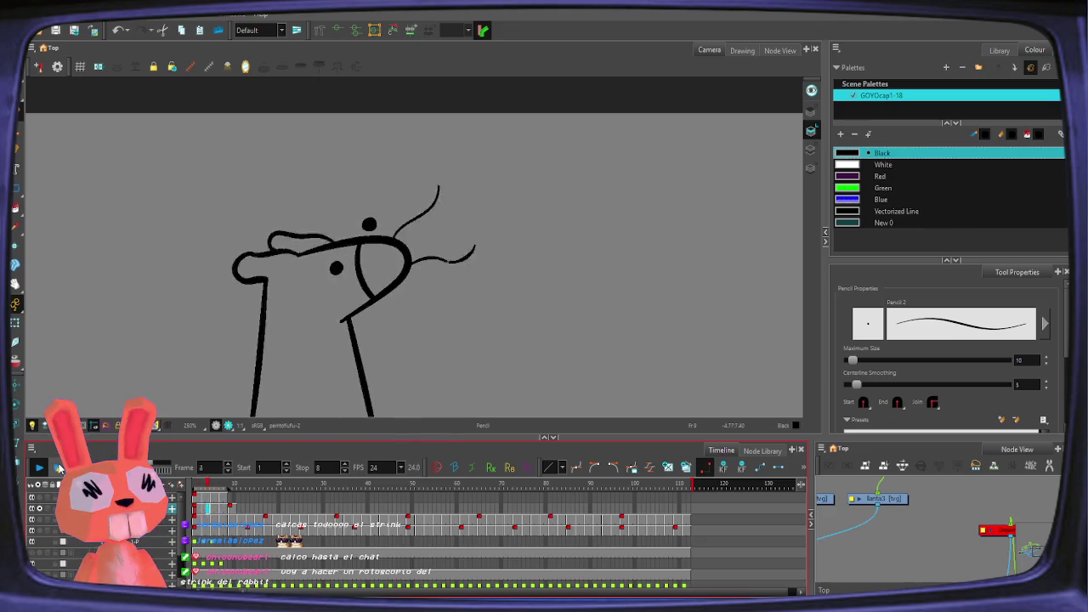
pyautogui.click(40, 468)
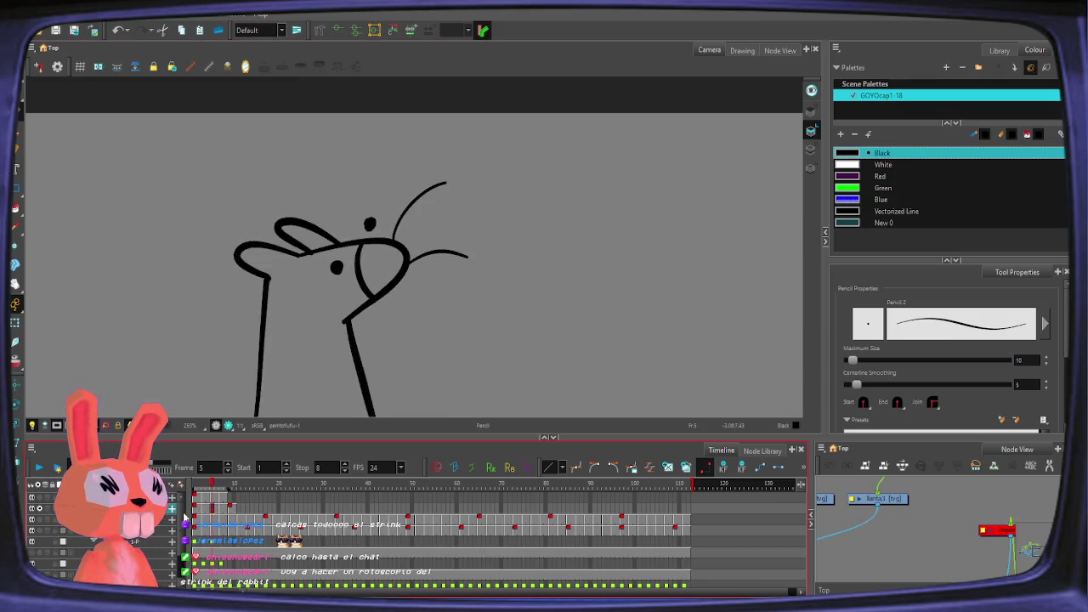
# Step: Return to frame 5 with the reference sketch showing and zoom in on the head
pyautogui.click(51, 502)
pyautogui.scroll(3, 501, 168)
pyautogui.press(',')
pyautogui.press(',')
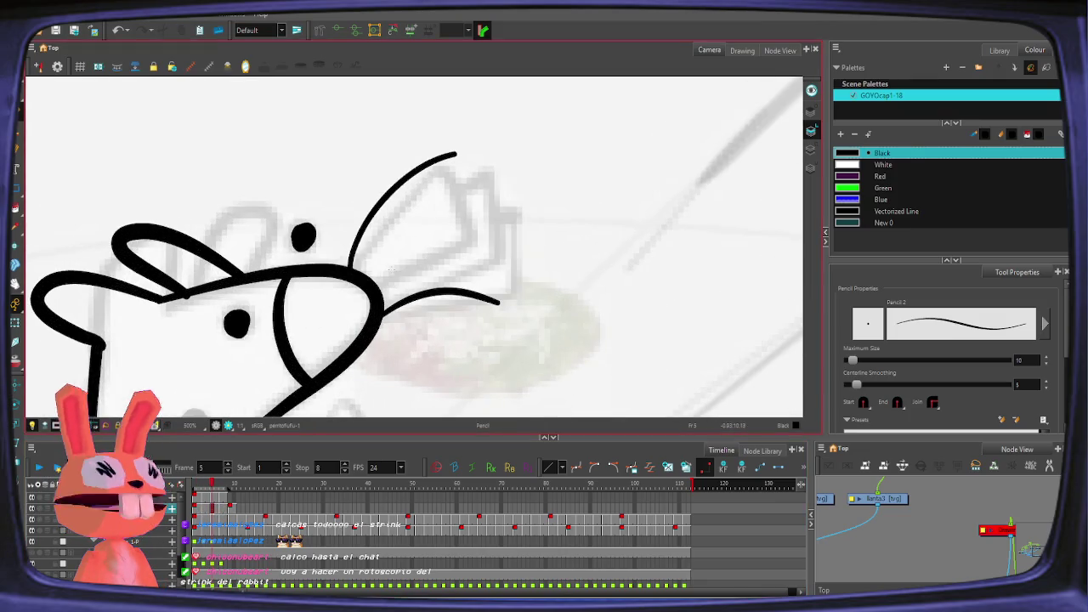
# Step: Lengthen the middle whisker on frame 5 and add two more whisker strokes
pyautogui.press('.')
pyautogui.press('.')
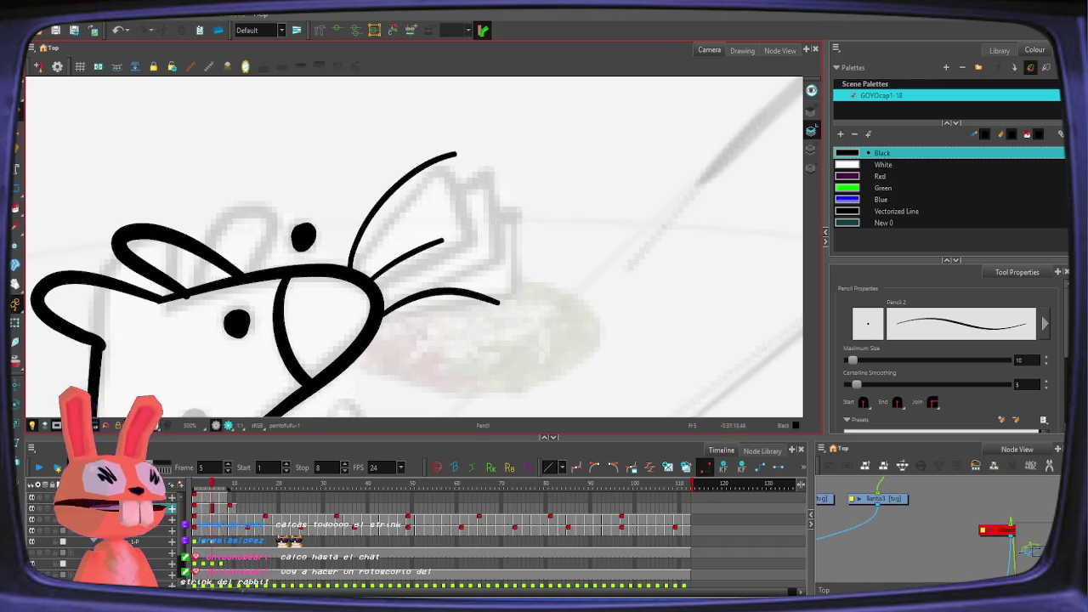
pyautogui.moveTo(374, 277); pyautogui.dragTo(469, 228)
pyautogui.hotkey('ctrl', 'z')
pyautogui.moveTo(374, 277); pyautogui.dragTo(487, 227)
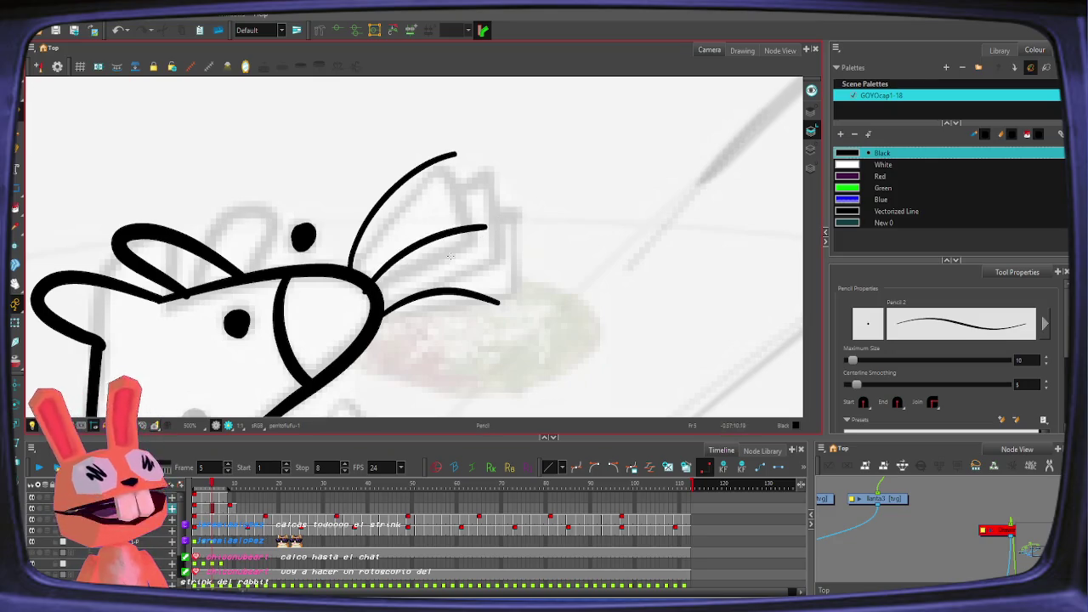
pyautogui.hotkey('ctrl', 'z')
pyautogui.moveTo(374, 277); pyautogui.dragTo(499, 216)
pyautogui.moveTo(373, 274); pyautogui.dragTo(483, 214)
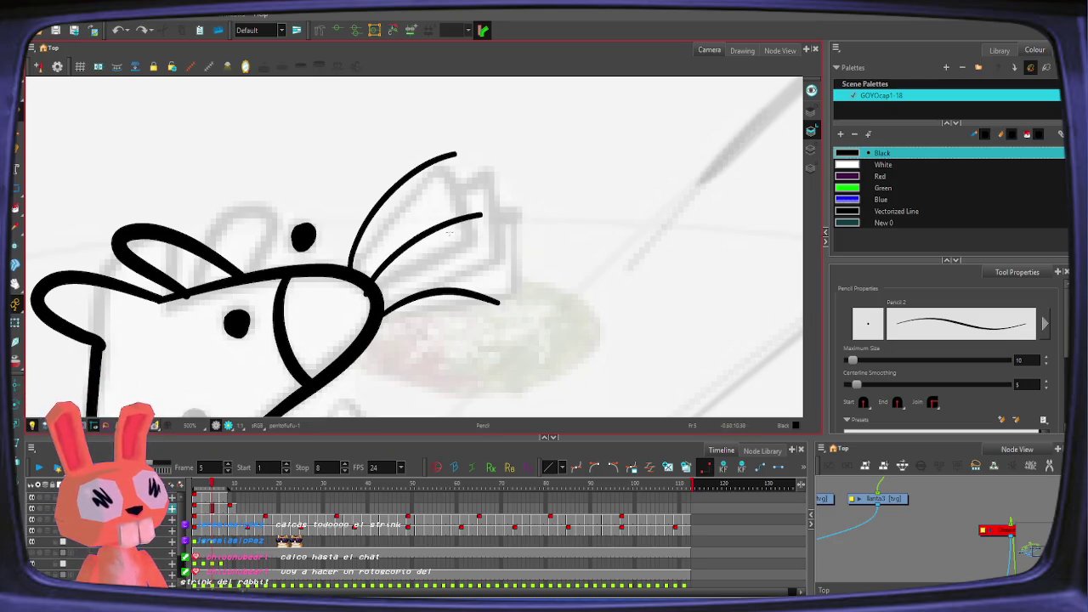
pyautogui.moveTo(379, 286); pyautogui.dragTo(500, 259)
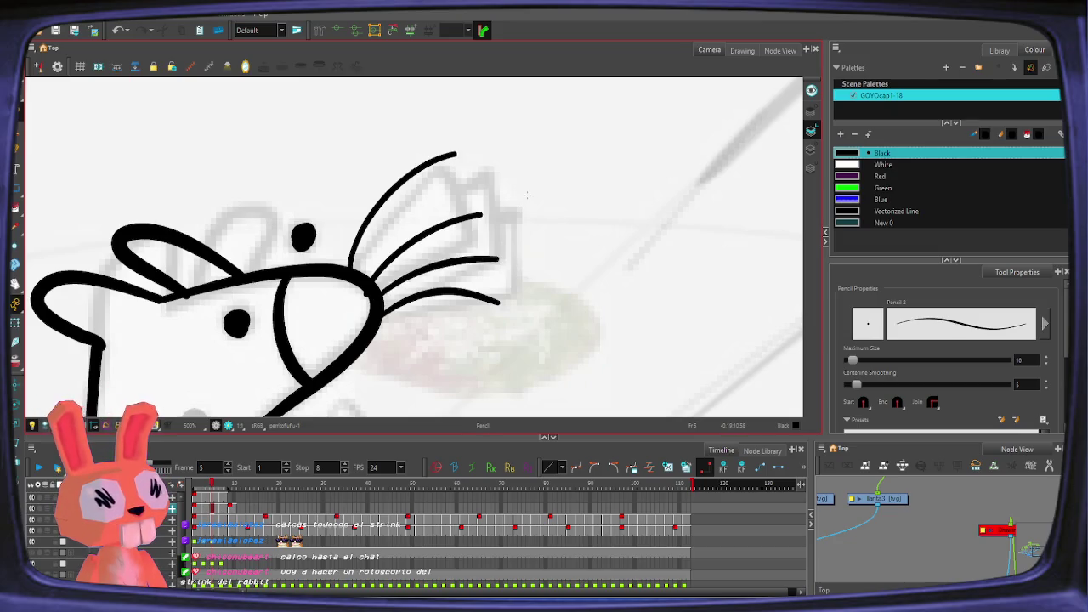
# Step: Select and delete the stray strokes at the top whisker tip
pyautogui.moveTo(451, 158)
pyautogui.mouseDown()
pyautogui.moveTo(456, 213)
pyautogui.moveTo(463, 207)
pyautogui.mouseUp()
pyautogui.hotkey('ctrl', 'z')
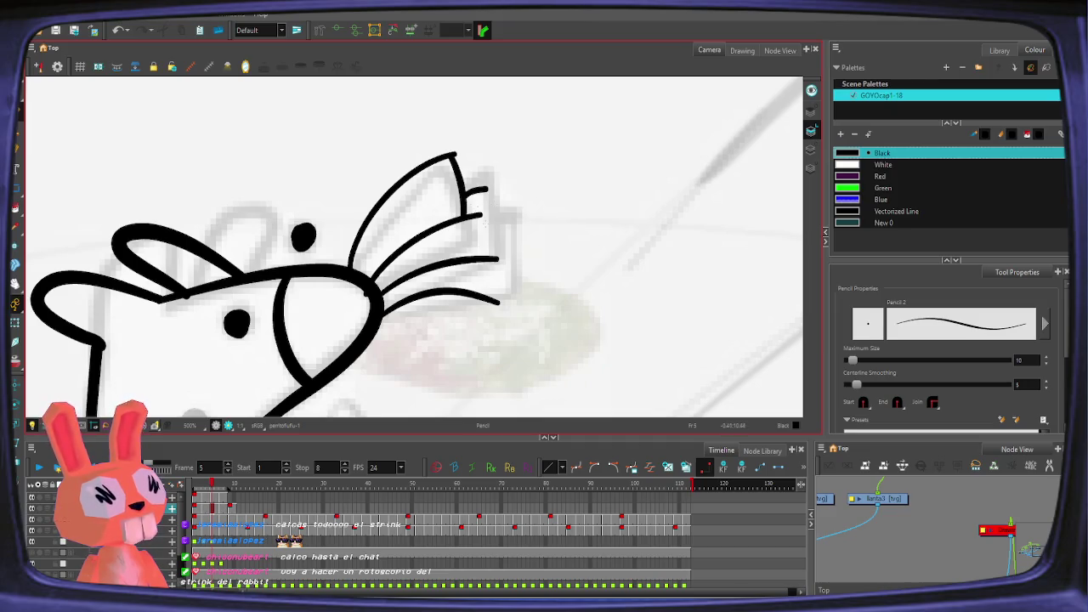
pyautogui.hotkey('alt', 's')
pyautogui.moveTo(480, 188); pyautogui.dragTo(479, 160)
pyautogui.press('Delete')
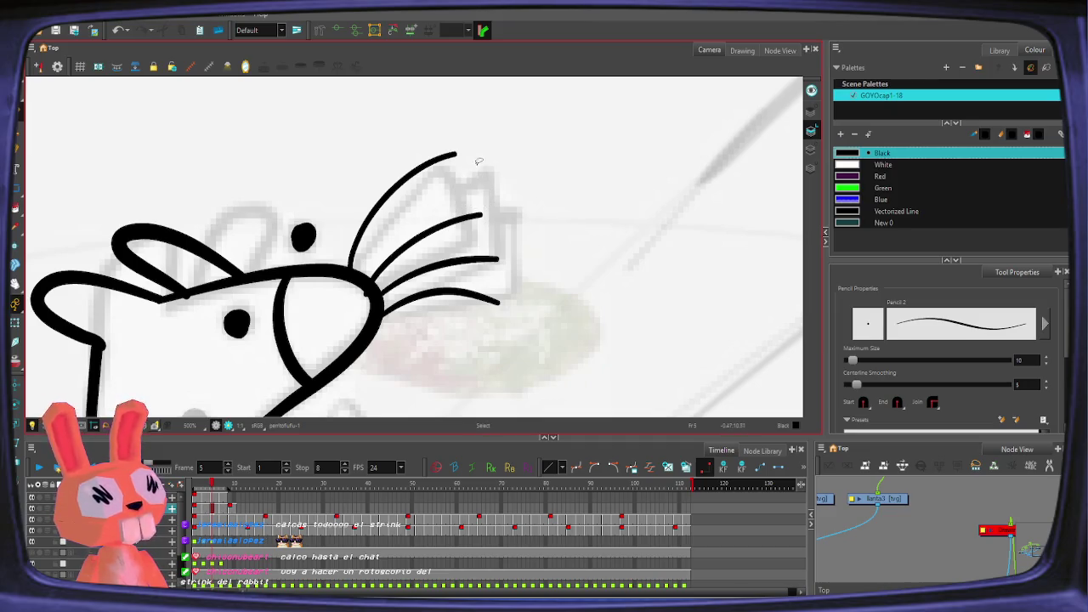
pyautogui.click(480, 218)
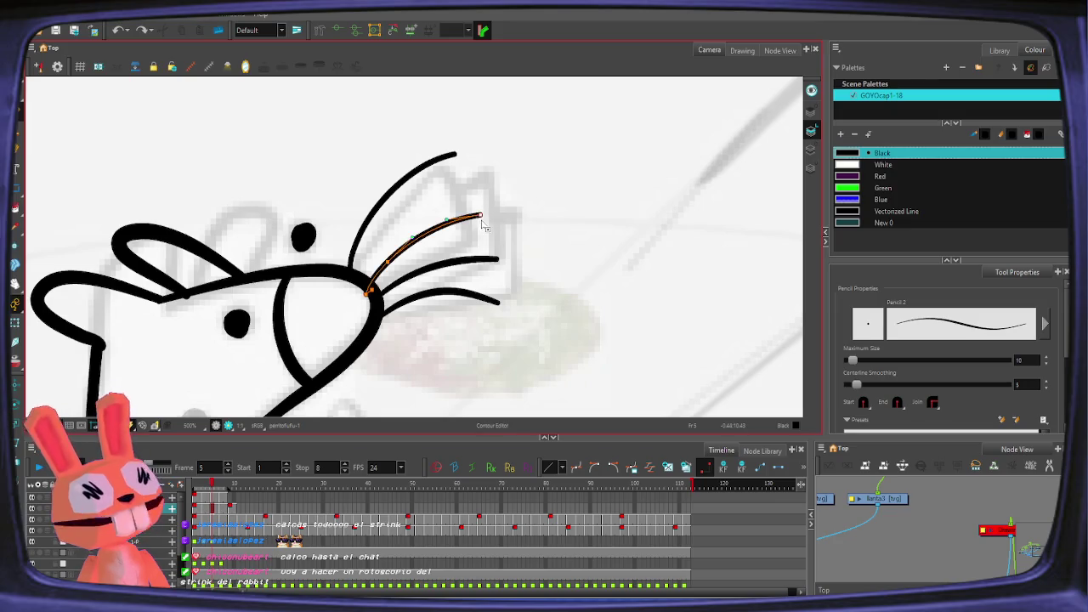
pyautogui.click(449, 232)
pyautogui.hotkey('alt', '/')
# Step: Draw a stroke down from the top whisker tip, retrying until it fits
pyautogui.moveTo(453, 154); pyautogui.dragTo(480, 221)
pyautogui.hotkey('ctrl', 'z')
pyautogui.hotkey('ctrl', 'z')
pyautogui.moveTo(440, 136); pyautogui.dragTo(480, 228)
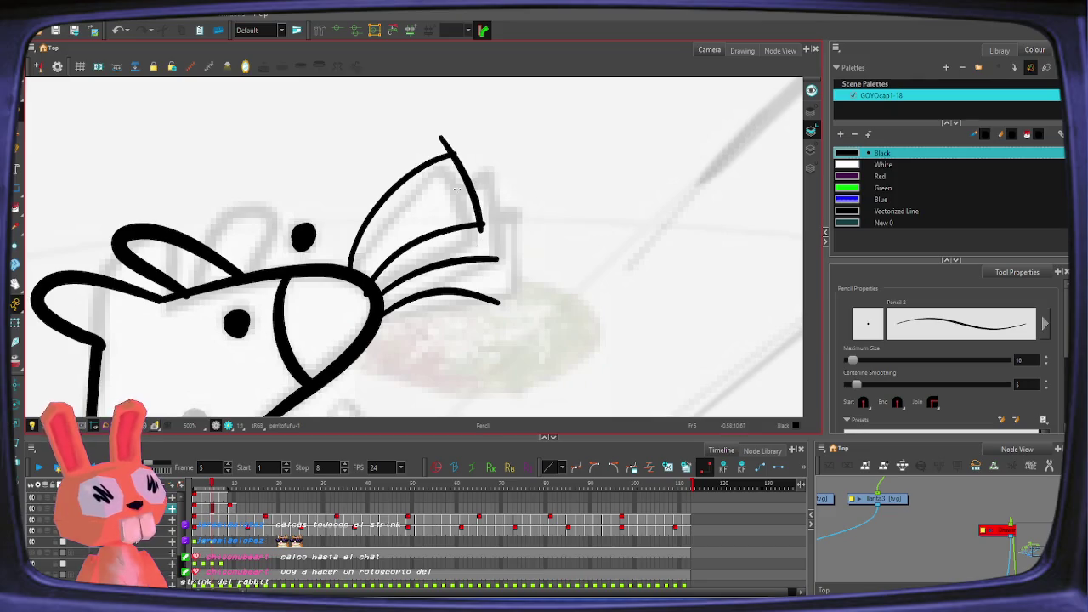
pyautogui.hotkey('alt', '/')
pyautogui.moveTo(449, 193)
pyautogui.mouseDown()
pyautogui.moveTo(488, 188)
pyautogui.moveTo(453, 198)
pyautogui.moveTo(497, 259)
pyautogui.mouseUp()
# Step: Redraw the curved stroke and add a short stroke at the whisker tip
pyautogui.hotkey('ctrl', 'z')
pyautogui.hotkey('alt', '/')
pyautogui.hotkey('ctrl', 'z')
pyautogui.hotkey('alt', '/')
pyautogui.hotkey('ctrl', 'z')
pyautogui.moveTo(486, 174); pyautogui.dragTo(497, 259)
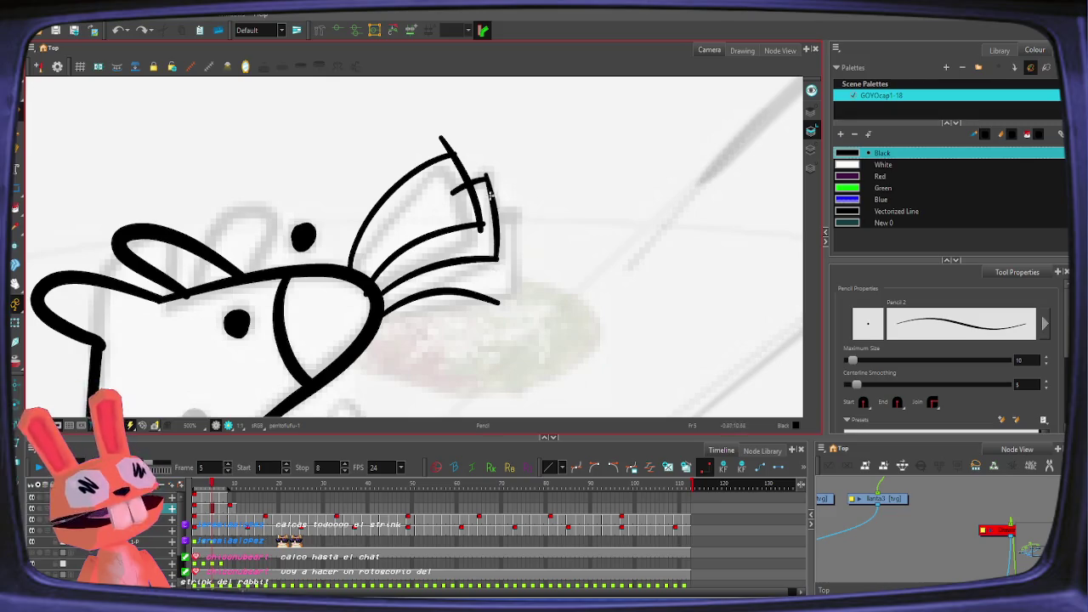
pyautogui.moveTo(492, 217)
pyautogui.mouseDown()
pyautogui.moveTo(519, 222)
pyautogui.moveTo(492, 318)
pyautogui.mouseUp()
pyautogui.hotkey('ctrl', 'z')
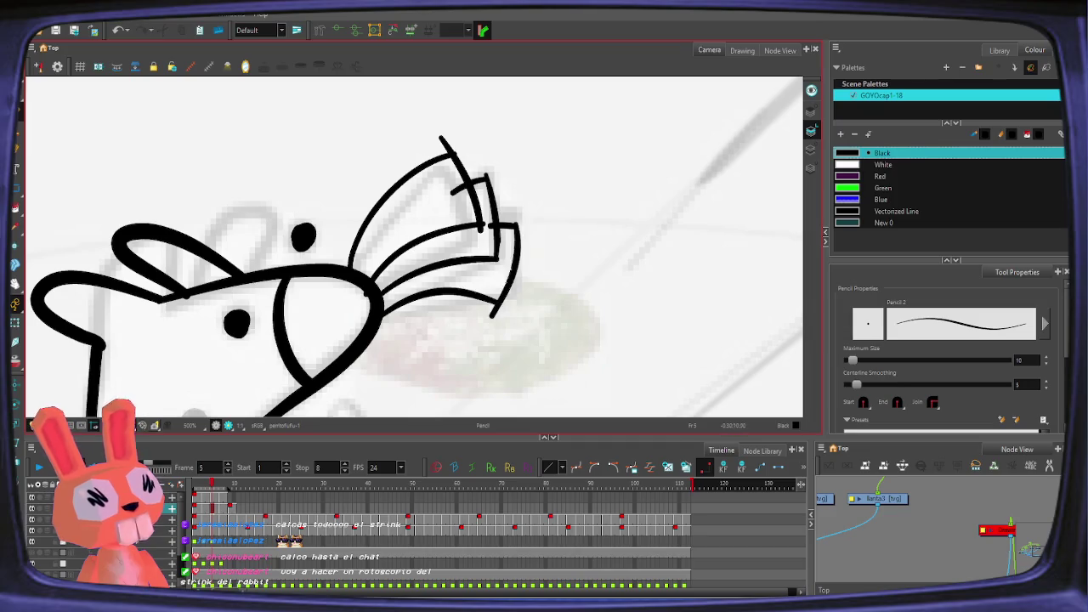
# Step: Return to the frame 1 drawing and draw a whisker from the muzzle up and right
pyautogui.press(',')
pyautogui.press(',')
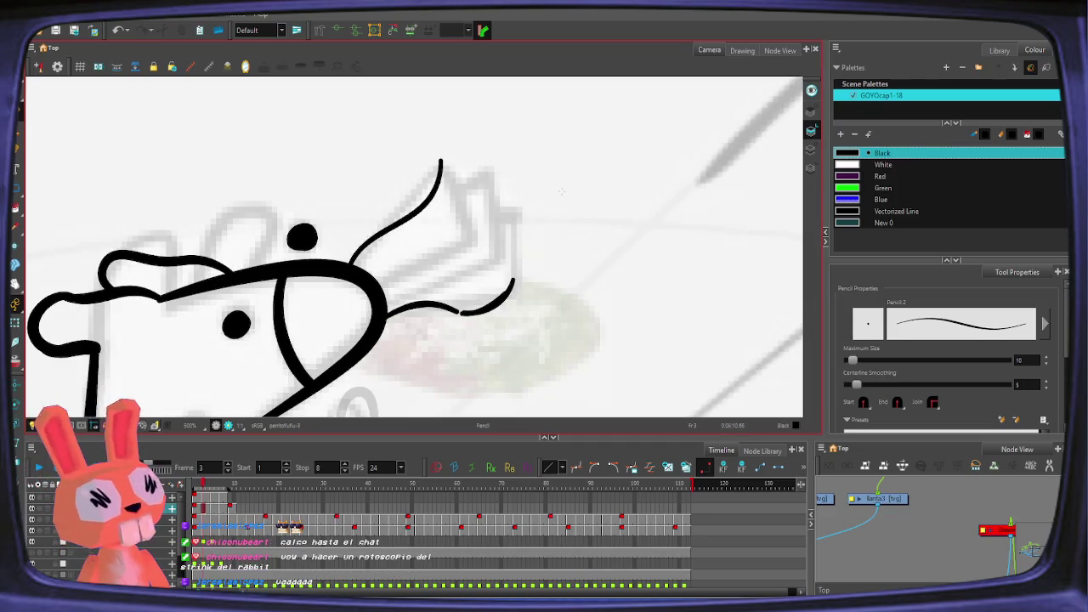
pyautogui.press(',')
pyautogui.press(',')
pyautogui.press('.')
pyautogui.press(',')
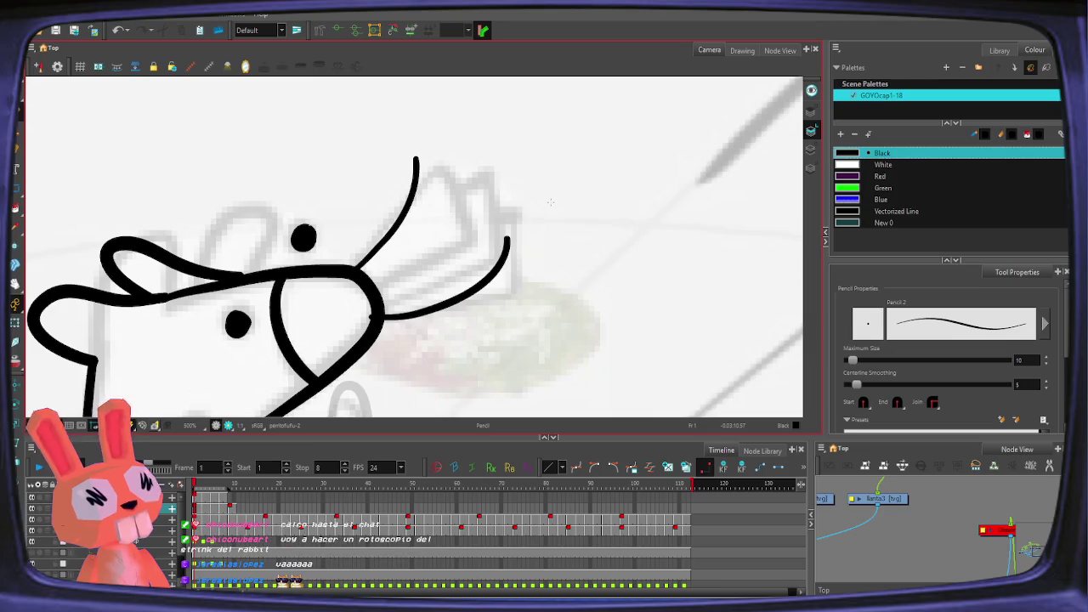
pyautogui.moveTo(369, 290)
pyautogui.mouseDown()
pyautogui.moveTo(451, 257)
pyautogui.moveTo(487, 226)
pyautogui.mouseUp()
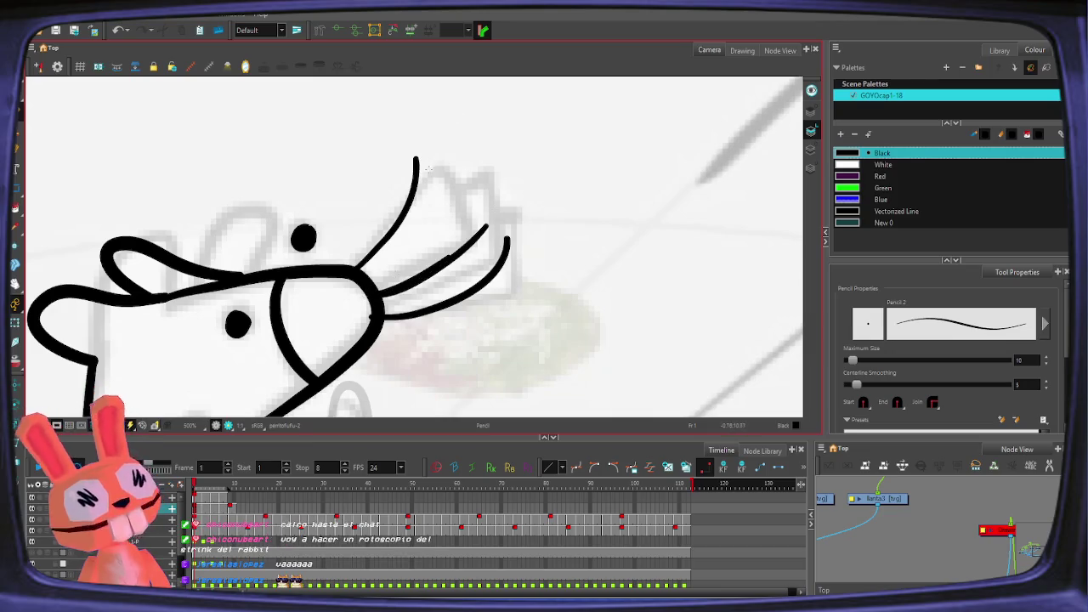
pyautogui.moveTo(414, 140)
pyautogui.mouseDown()
pyautogui.moveTo(530, 117)
pyautogui.moveTo(561, 136)
pyautogui.mouseUp()
pyautogui.moveTo(476, 257); pyautogui.dragTo(323, 212)
# Step: Redraw the middle whisker shorter and higher on the snout
pyautogui.hotkey('ctrl', 'z')
pyautogui.moveTo(476, 258); pyautogui.dragTo(324, 213)
pyautogui.hotkey('ctrl', 'z')
pyautogui.moveTo(476, 248)
pyautogui.mouseDown()
pyautogui.moveTo(365, 195)
pyautogui.moveTo(337, 293)
pyautogui.mouseUp()
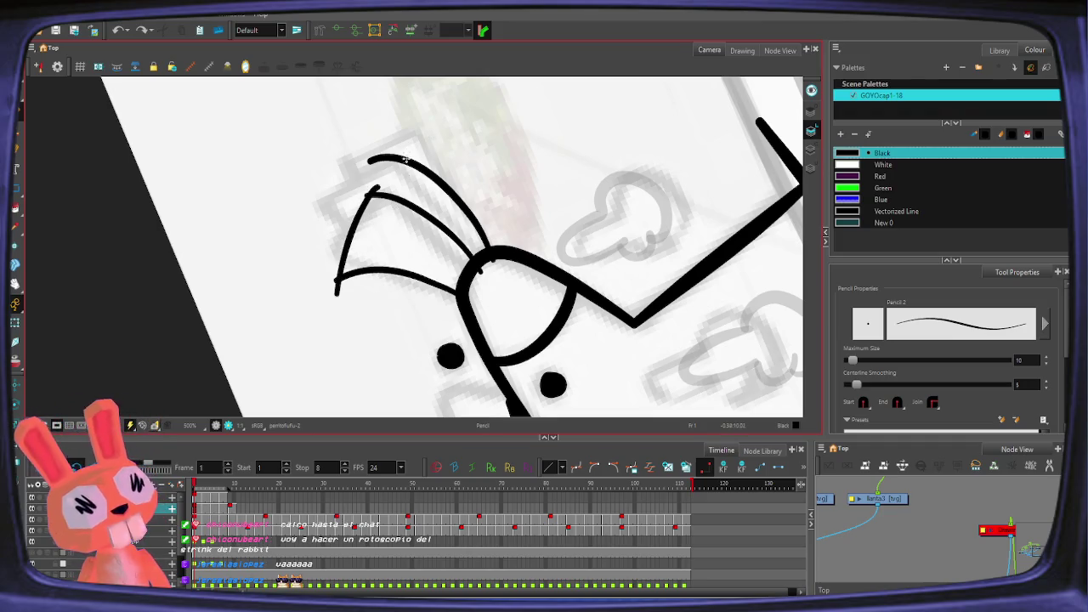
# Step: Replace the upper whisker stroke with one drawn slightly higher, undoing a stray stroke
pyautogui.click(431, 167)
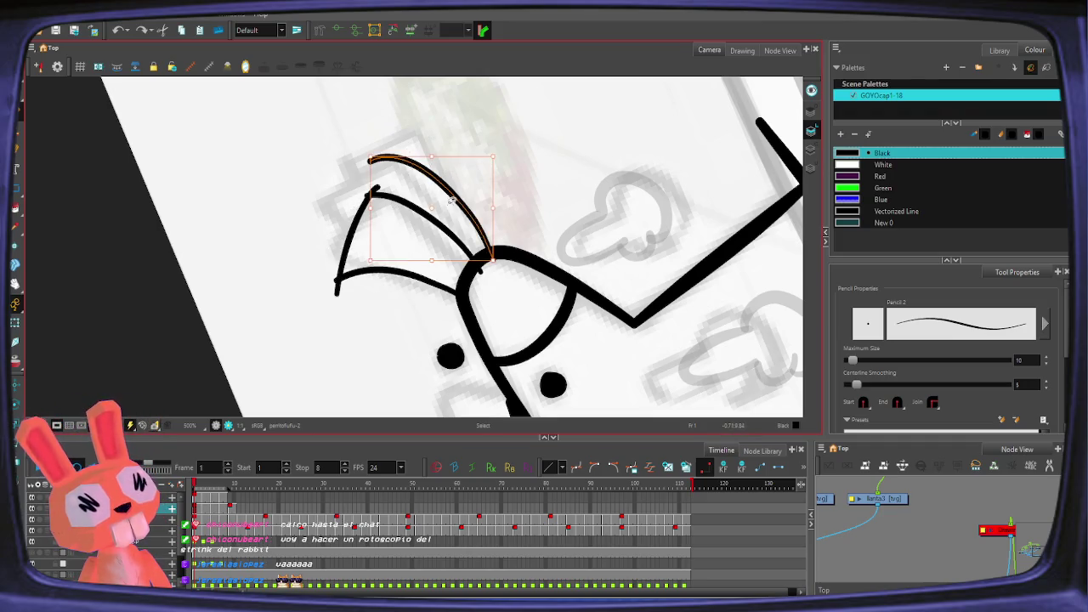
pyautogui.press('Delete')
pyautogui.hotkey('alt', 'b')
pyautogui.moveTo(377, 151); pyautogui.dragTo(489, 248)
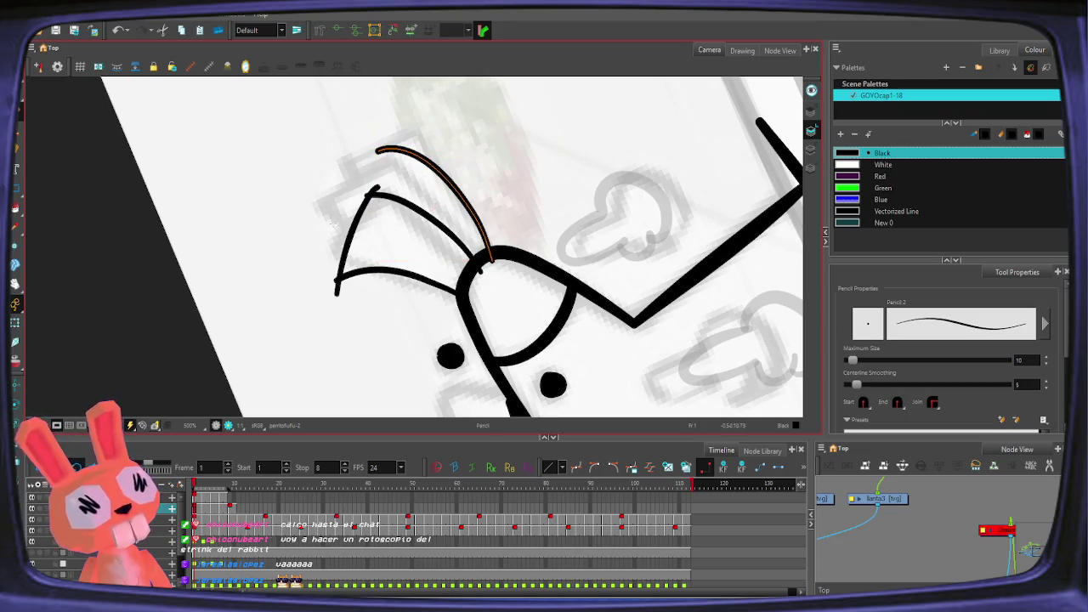
pyautogui.moveTo(364, 165)
pyautogui.mouseDown()
pyautogui.moveTo(464, 243)
pyautogui.moveTo(362, 161)
pyautogui.moveTo(340, 225)
pyautogui.moveTo(353, 224)
pyautogui.mouseUp()
pyautogui.hotkey('ctrl', 'z')
pyautogui.hotkey('ctrl', 'z')
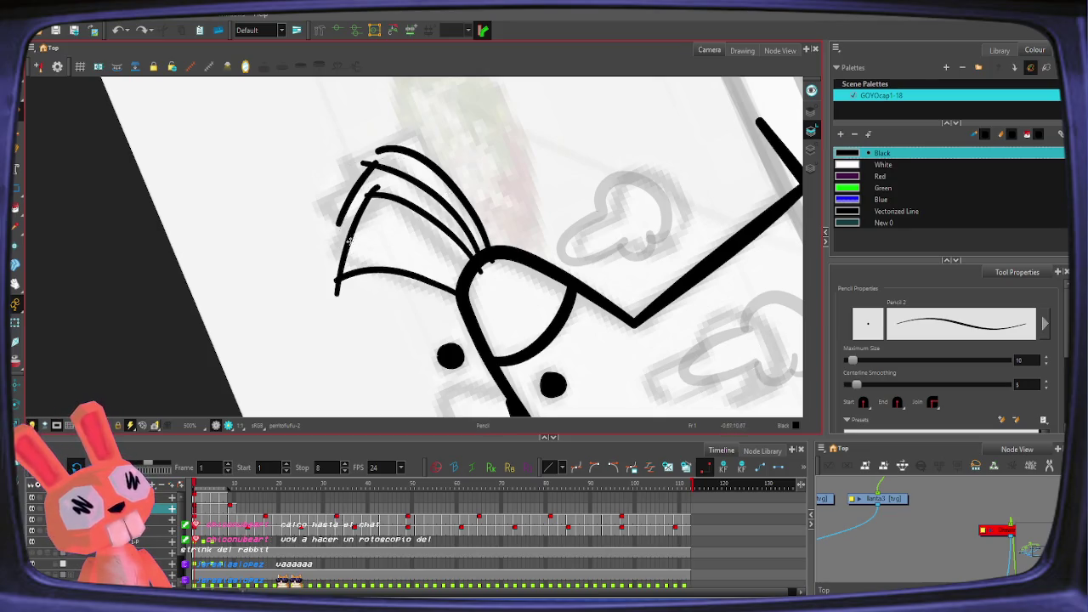
# Step: Add short strokes below and atop the curved snout lines
pyautogui.hotkey('alt', 'q')
pyautogui.click(340, 223)
pyautogui.hotkey('alt', '/')
pyautogui.moveTo(327, 236); pyautogui.dragTo(380, 247)
pyautogui.moveTo(549, 295); pyautogui.dragTo(352, 214)
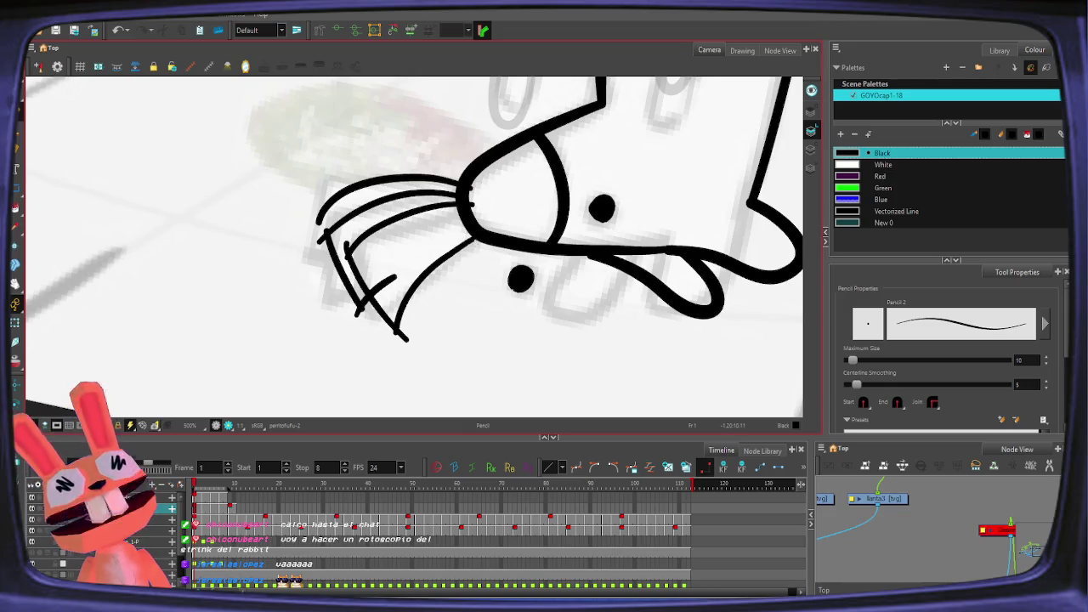
pyautogui.hotkey('shift', 'm')
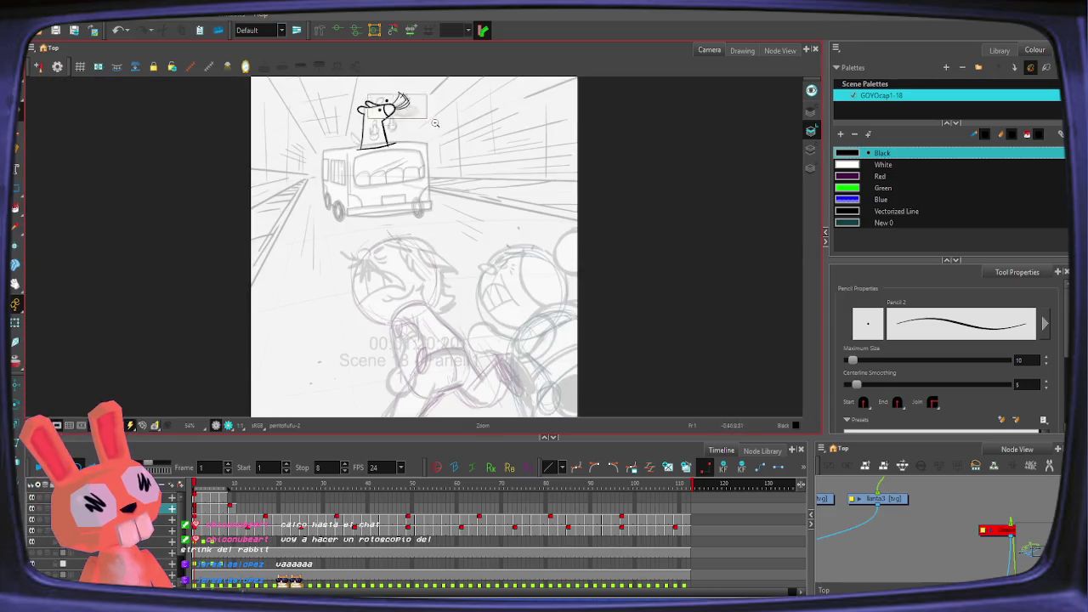
pyautogui.scroll(10, 434, 124)
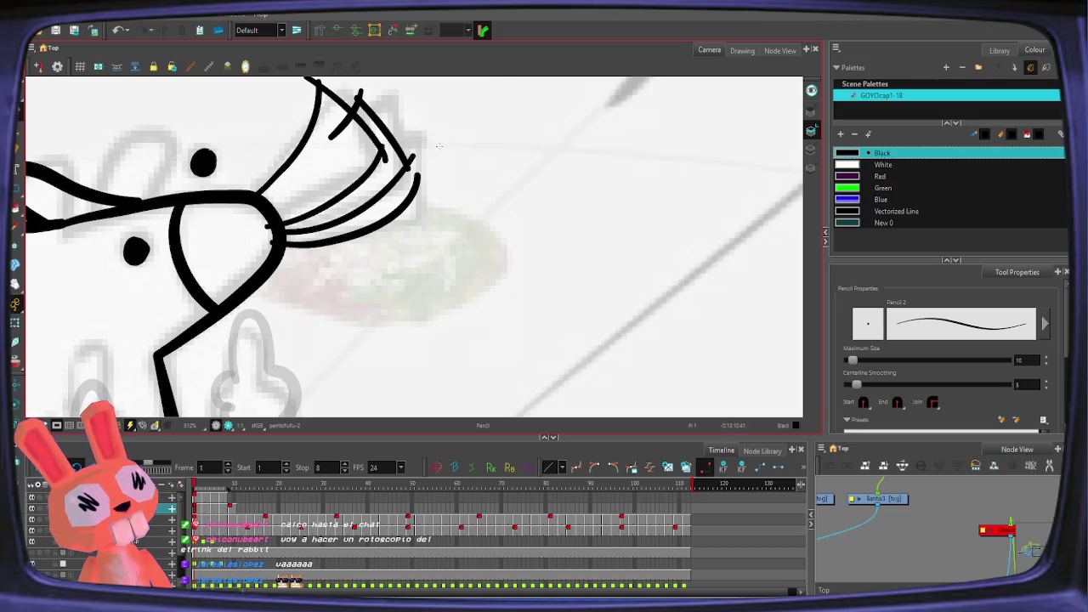
pyautogui.click(31, 510)
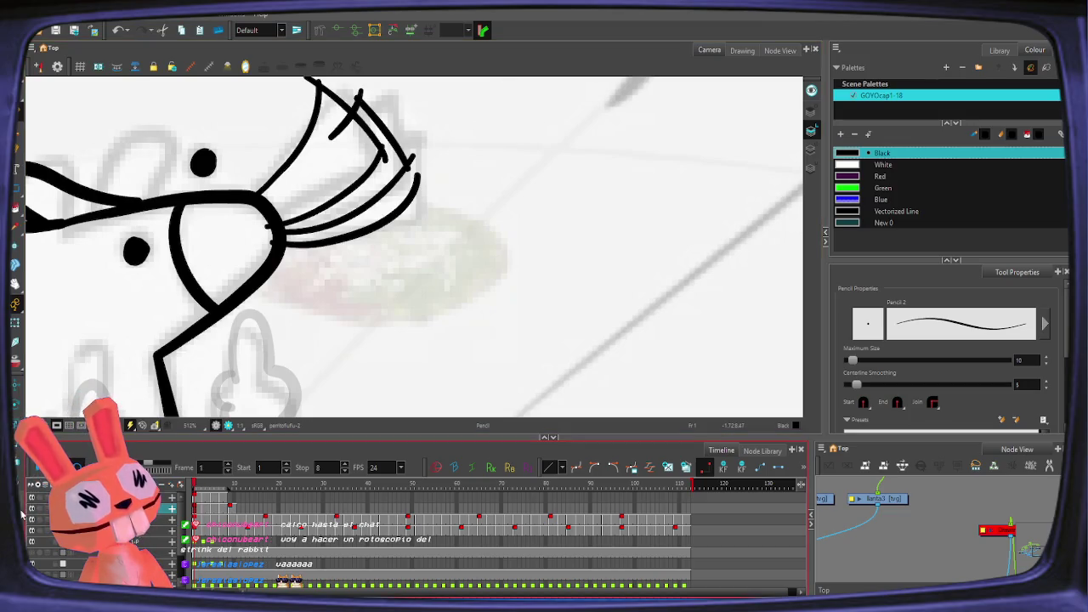
pyautogui.moveTo(383, 119); pyautogui.dragTo(395, 131)
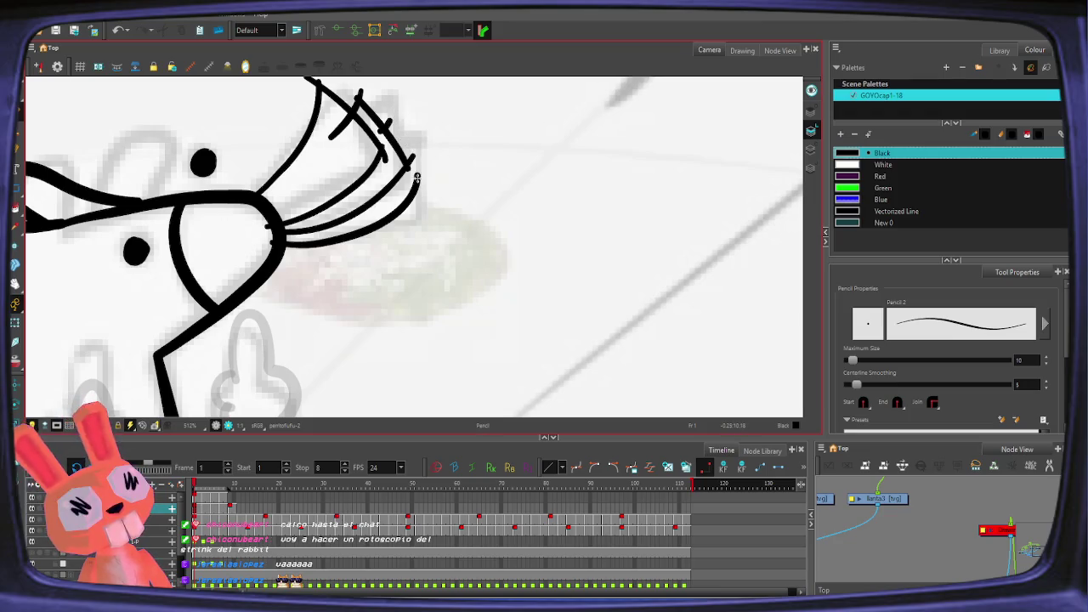
# Step: Bend the lowest curve's end up-right, add a curve along the fan's tip, and jump to the last frame
pyautogui.click(417, 178)
pyautogui.click(427, 170)
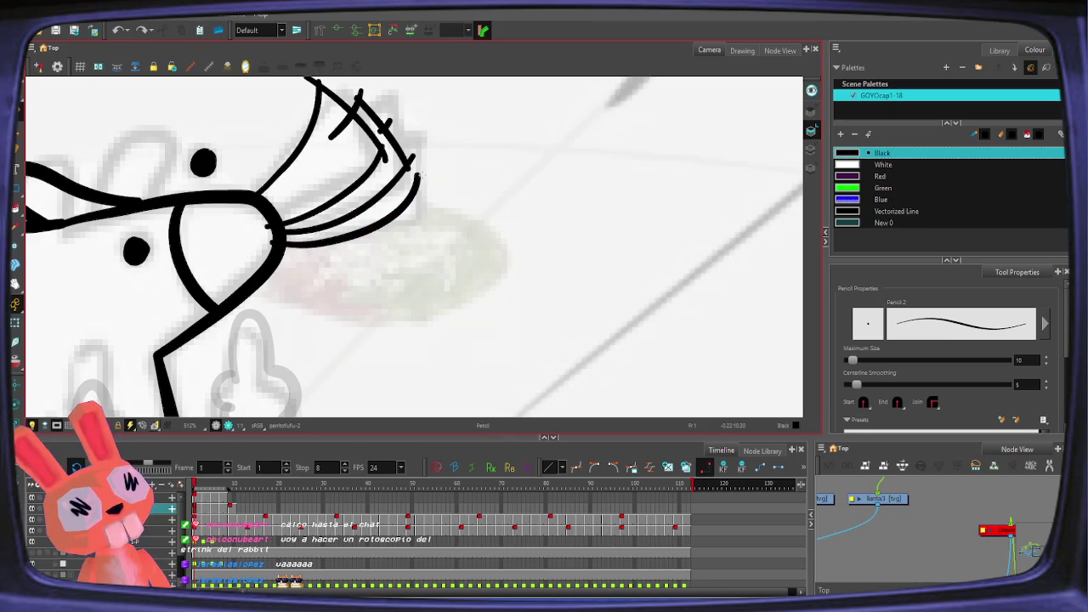
pyautogui.moveTo(417, 176); pyautogui.dragTo(425, 163)
pyautogui.hotkey('alt', 's')
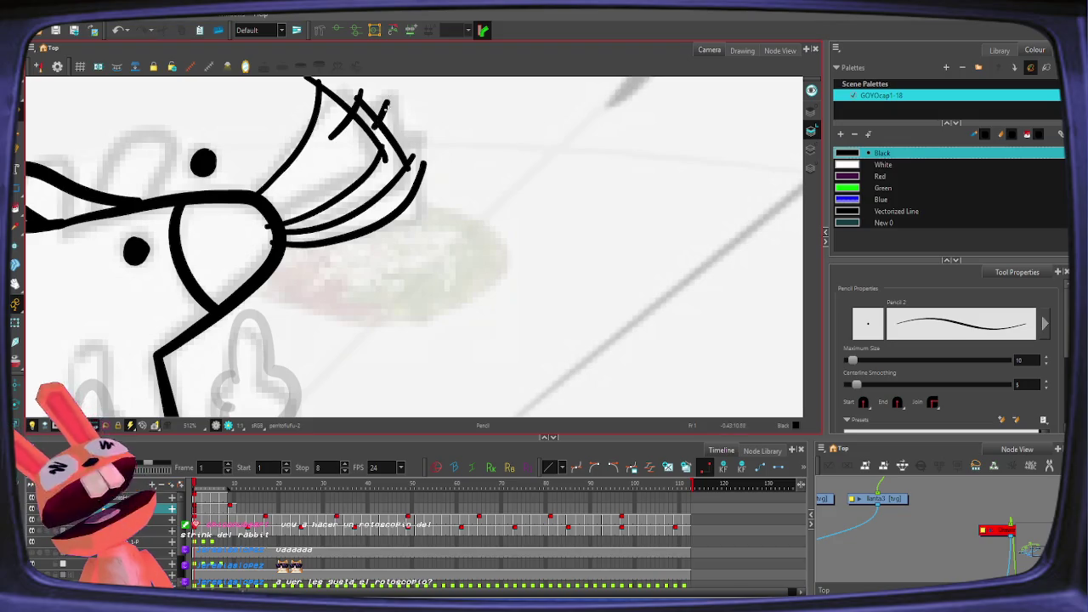
pyautogui.moveTo(379, 100); pyautogui.dragTo(425, 172)
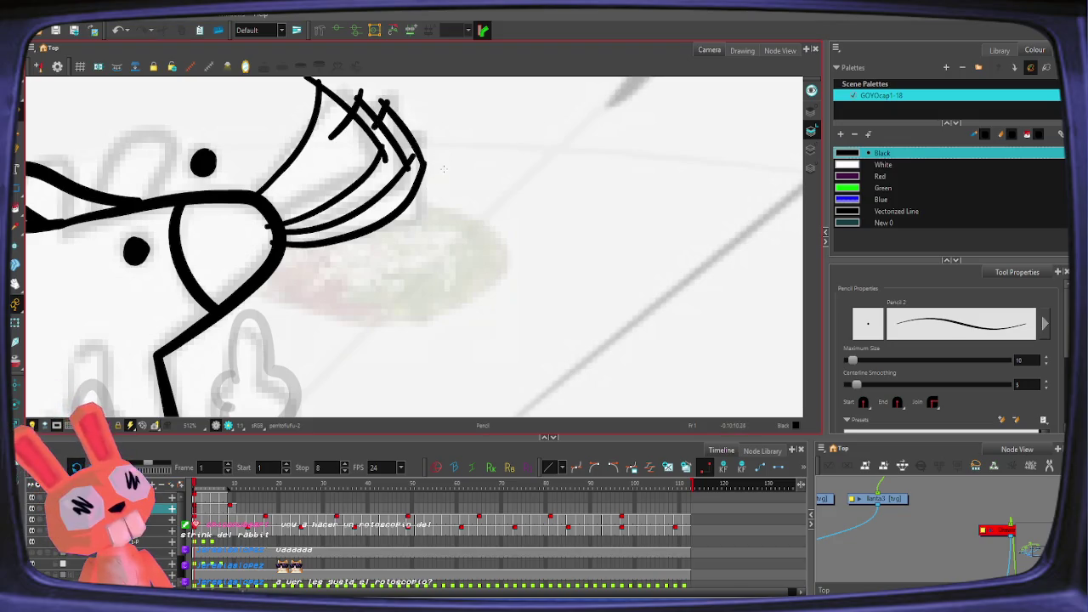
pyautogui.hotkey('shift', '.')
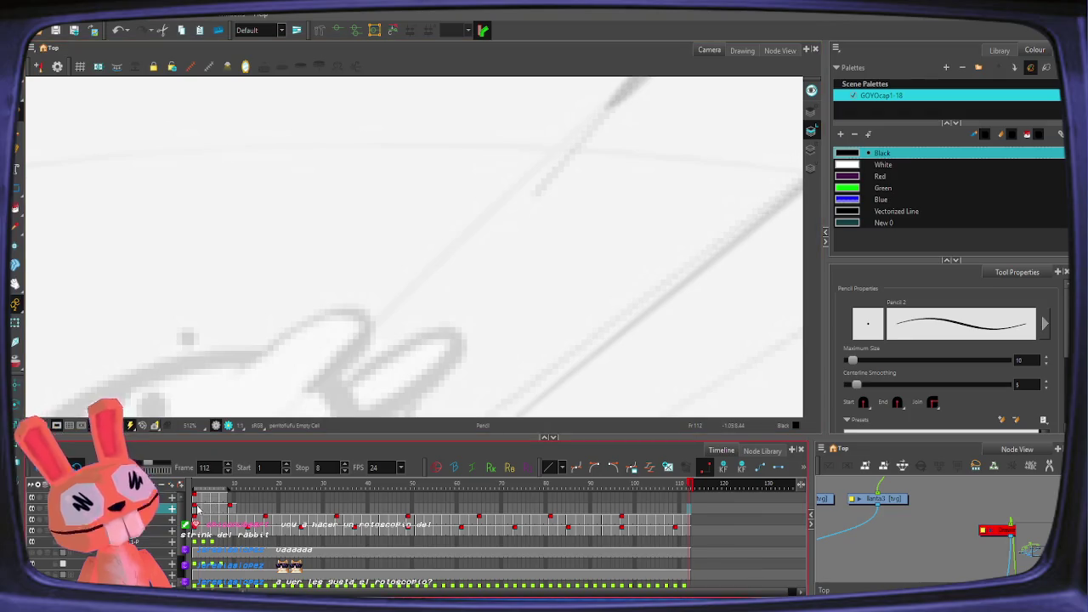
# Step: Move to frame 3 and try curved snout strokes, undoing them to redraw
pyautogui.hotkey('shift', ',')
pyautogui.press('.')
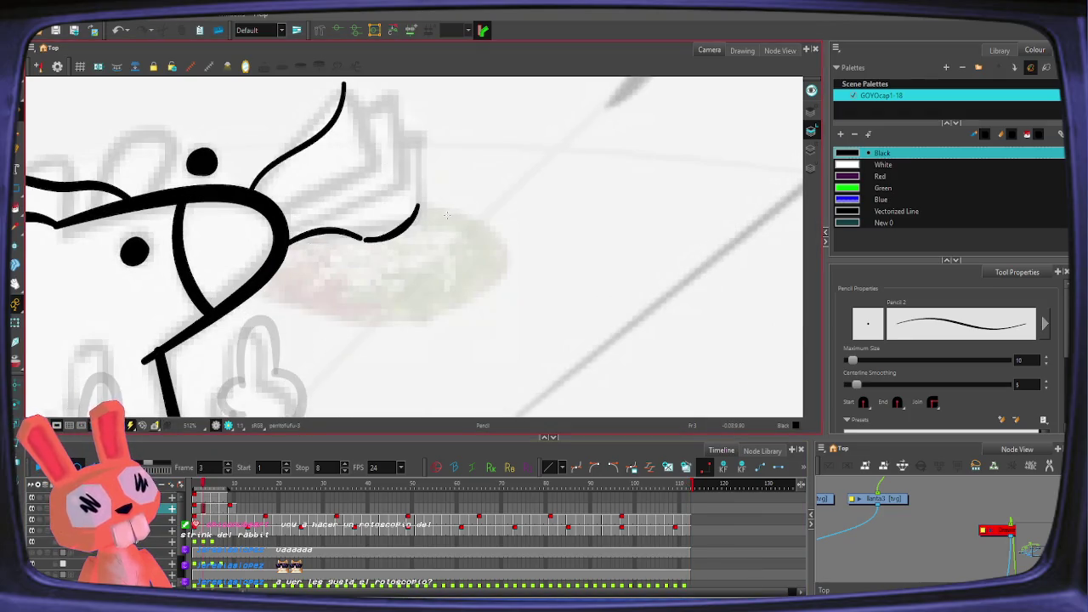
pyautogui.press('.')
pyautogui.moveTo(351, 180)
pyautogui.mouseDown()
pyautogui.moveTo(277, 211)
pyautogui.moveTo(393, 115)
pyautogui.mouseUp()
pyautogui.hotkey('ctrl', 'z')
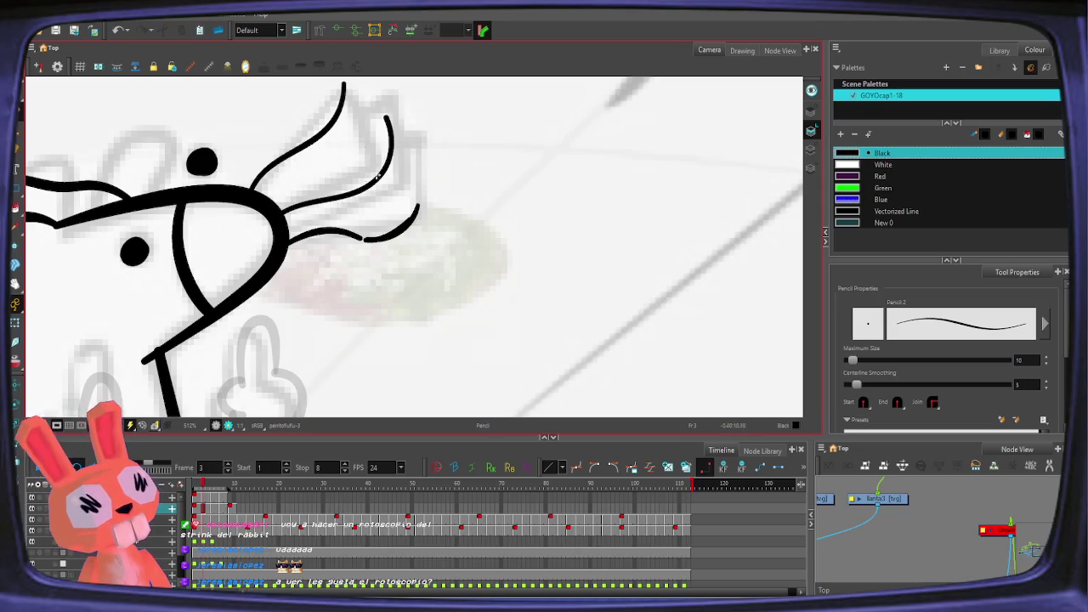
pyautogui.moveTo(286, 228); pyautogui.dragTo(417, 175)
pyautogui.hotkey('ctrl', 'z')
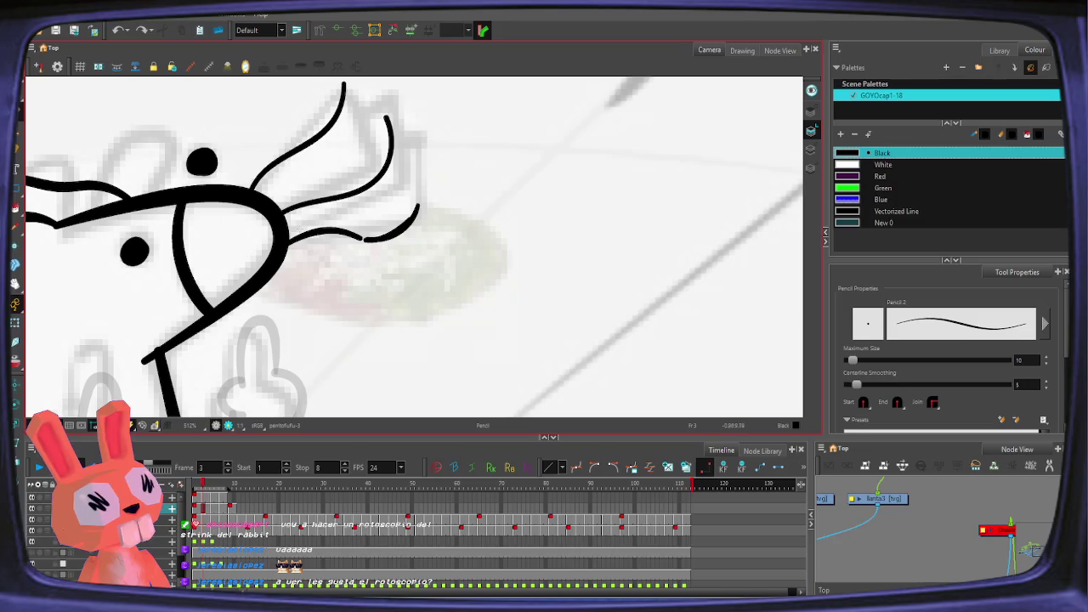
# Step: Compare frames 2 and 3 while toggling the lower snout stroke with undo and redo
pyautogui.press(',')
pyautogui.press('.')
pyautogui.press(',')
pyautogui.press('.')
pyautogui.press(',')
pyautogui.press('.')
pyautogui.hotkey('ctrl', 'shift', 'z')
pyautogui.hotkey('ctrl', 'z')
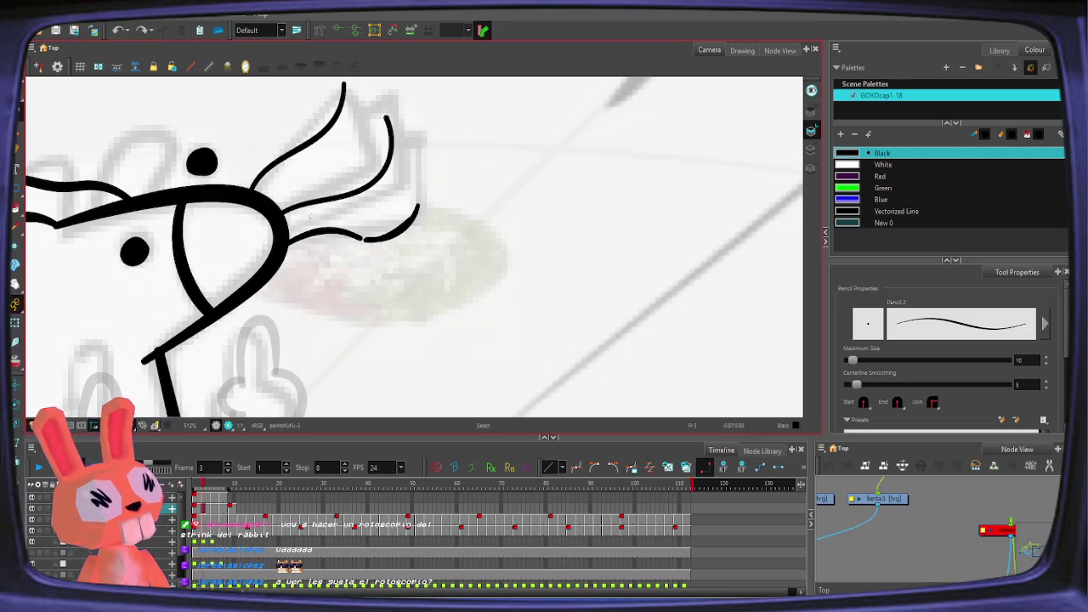
pyautogui.hotkey('ctrl', 'shift', 'z')
pyautogui.hotkey('ctrl', 'z')
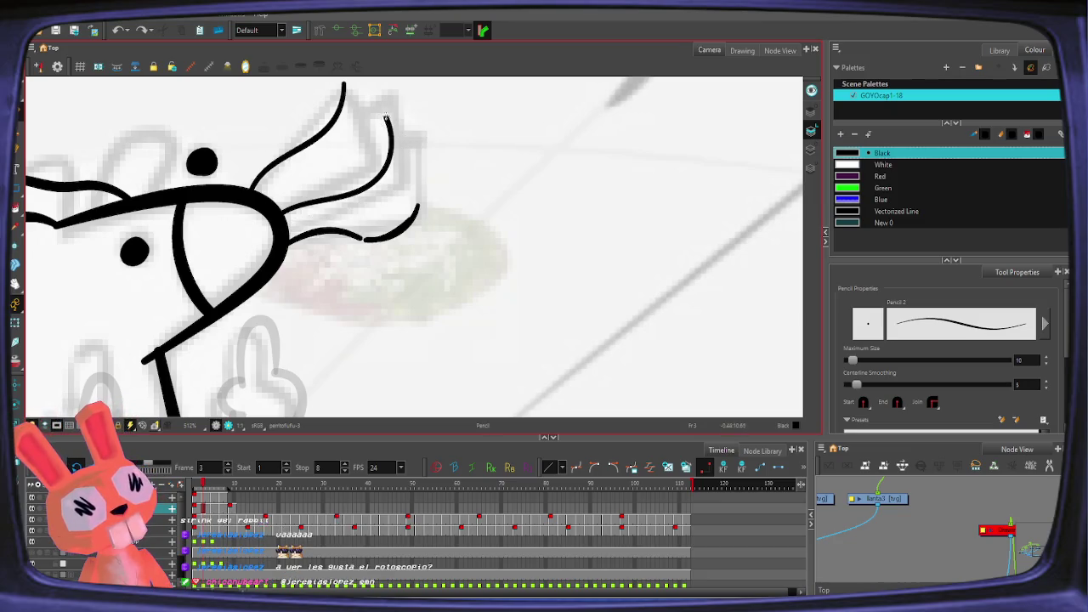
# Step: Draw a new lower curve from the snout on frame 3, discarding extra strokes
pyautogui.moveTo(387, 129); pyautogui.dragTo(391, 163)
pyautogui.hotkey('ctrl', 'shift', 'z')
pyautogui.hotkey('ctrl', 'z')
pyautogui.moveTo(282, 227); pyautogui.dragTo(417, 163)
pyautogui.moveTo(372, 119); pyautogui.dragTo(418, 170)
pyautogui.hotkey('ctrl', 'z')
pyautogui.moveTo(344, 86); pyautogui.dragTo(395, 130)
pyautogui.hotkey('ctrl', 'z')
# Step: Redraw the top curved stroke reaching further down and add a short stroke at the fan's tip
pyautogui.moveTo(350, 88)
pyautogui.mouseDown()
pyautogui.moveTo(371, 142)
pyautogui.moveTo(419, 177)
pyautogui.mouseUp()
pyautogui.click(371, 142)
pyautogui.hotkey('alt', '/')
pyautogui.hotkey('ctrl', 'z')
pyautogui.moveTo(336, 125)
pyautogui.mouseDown()
pyautogui.moveTo(418, 170)
pyautogui.moveTo(425, 192)
pyautogui.mouseUp()
pyautogui.hotkey('ctrl', 'z')
pyautogui.hotkey('ctrl', 'z')
pyautogui.moveTo(340, 128); pyautogui.dragTo(423, 187)
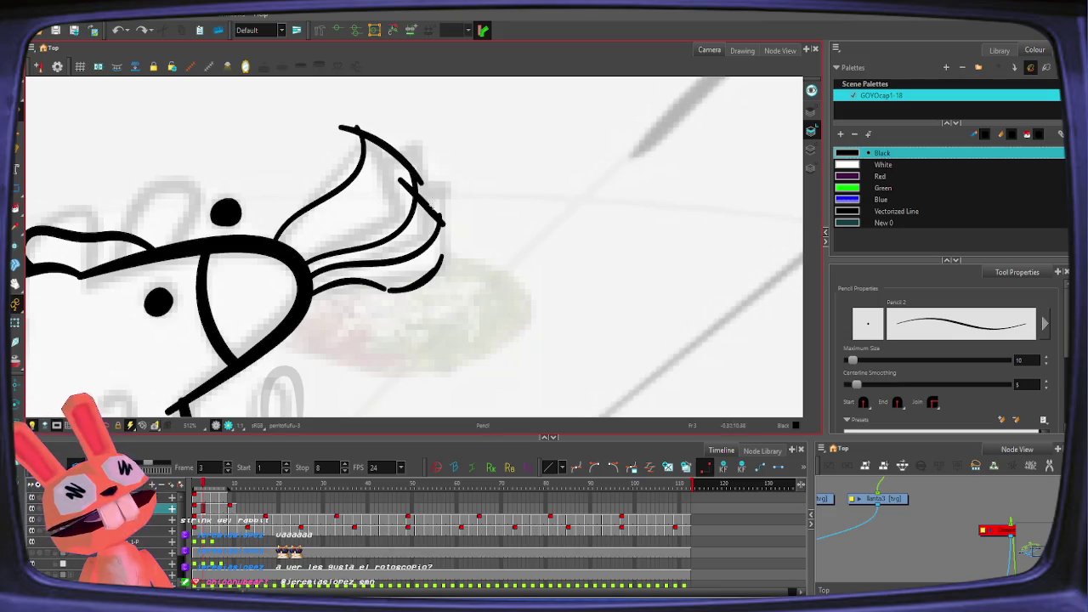
pyautogui.moveTo(425, 226); pyautogui.dragTo(439, 261)
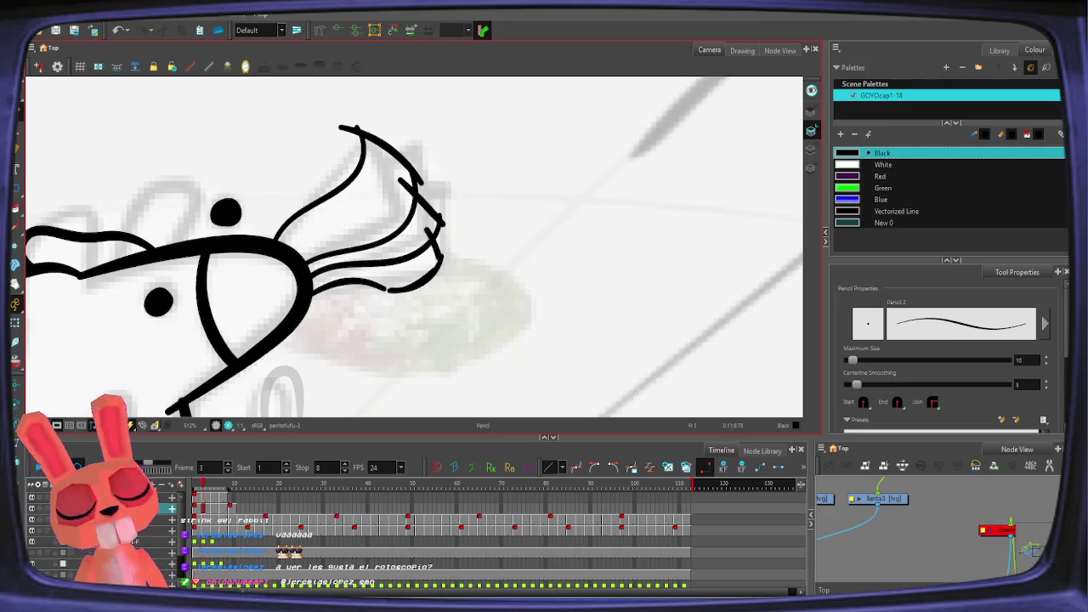
# Step: On frame 7, draw the inner snout curves plus short and long strokes at the tip
pyautogui.press('g')
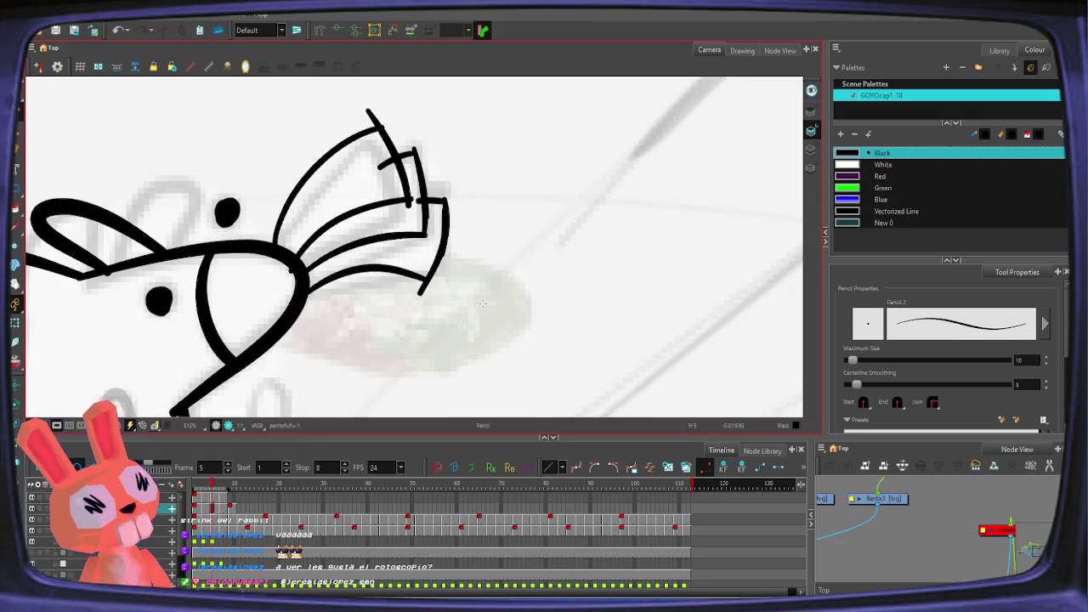
pyautogui.press('g')
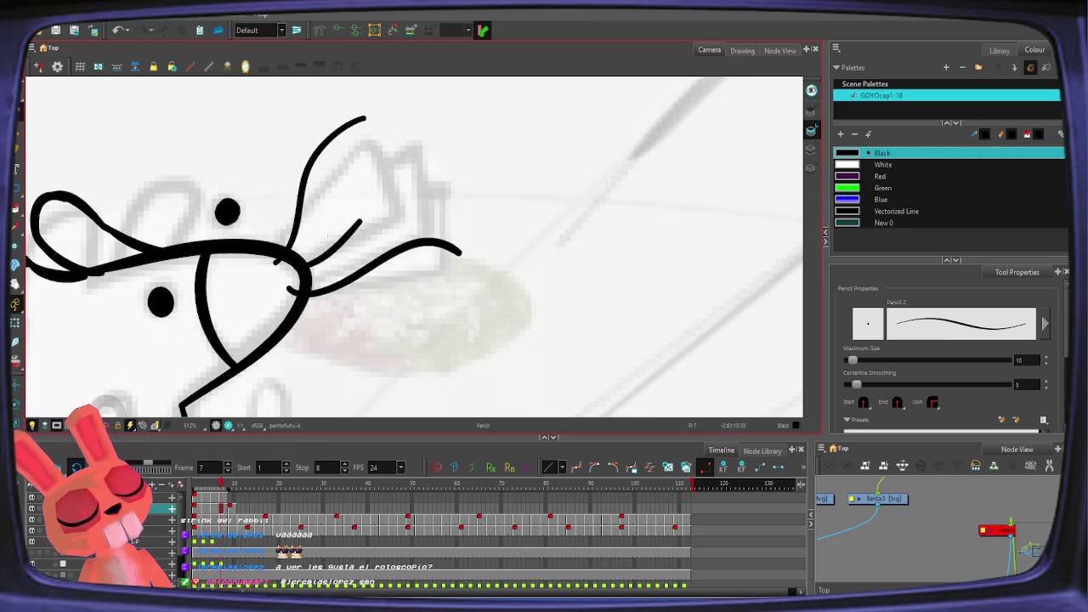
pyautogui.moveTo(299, 274)
pyautogui.mouseDown()
pyautogui.moveTo(379, 179)
pyautogui.moveTo(414, 176)
pyautogui.mouseUp()
pyautogui.hotkey('ctrl', 'z')
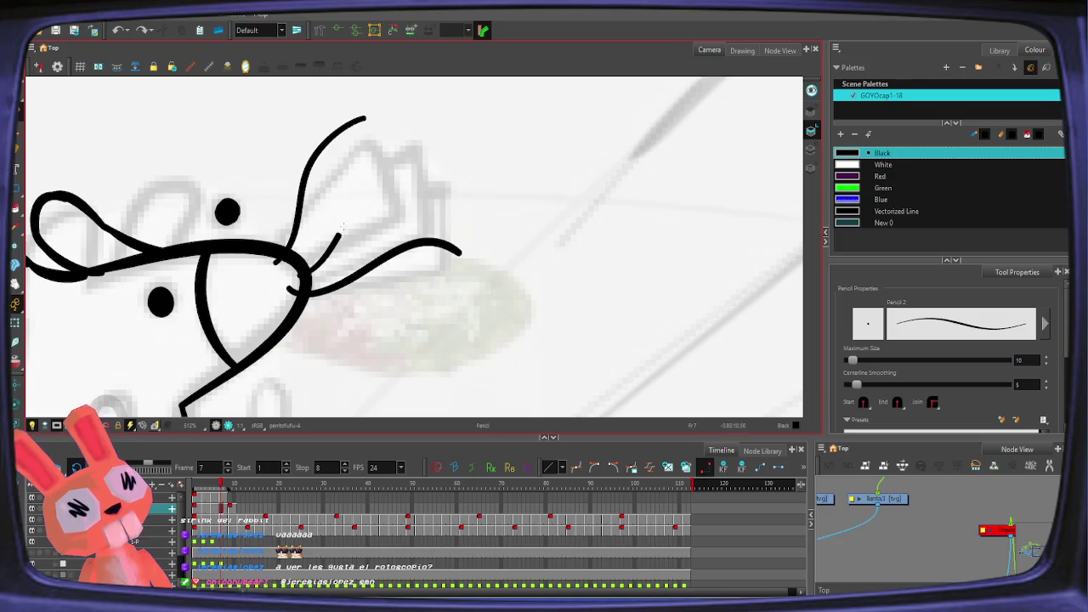
pyautogui.moveTo(311, 285); pyautogui.dragTo(428, 209)
pyautogui.hotkey('ctrl', 'z')
pyautogui.moveTo(312, 282); pyautogui.dragTo(430, 206)
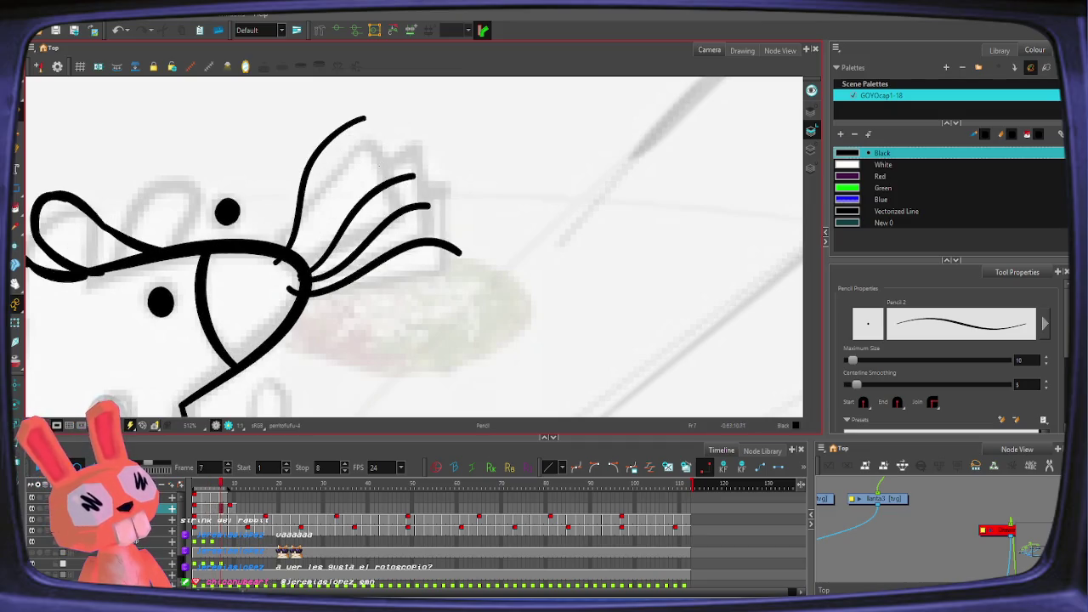
pyautogui.moveTo(356, 120); pyautogui.dragTo(403, 178)
pyautogui.moveTo(359, 151)
pyautogui.mouseDown()
pyautogui.moveTo(389, 131)
pyautogui.moveTo(464, 262)
pyautogui.mouseUp()
# Step: Zoom out to the whole character and play the animation
pyautogui.press('2')
pyautogui.press('2')
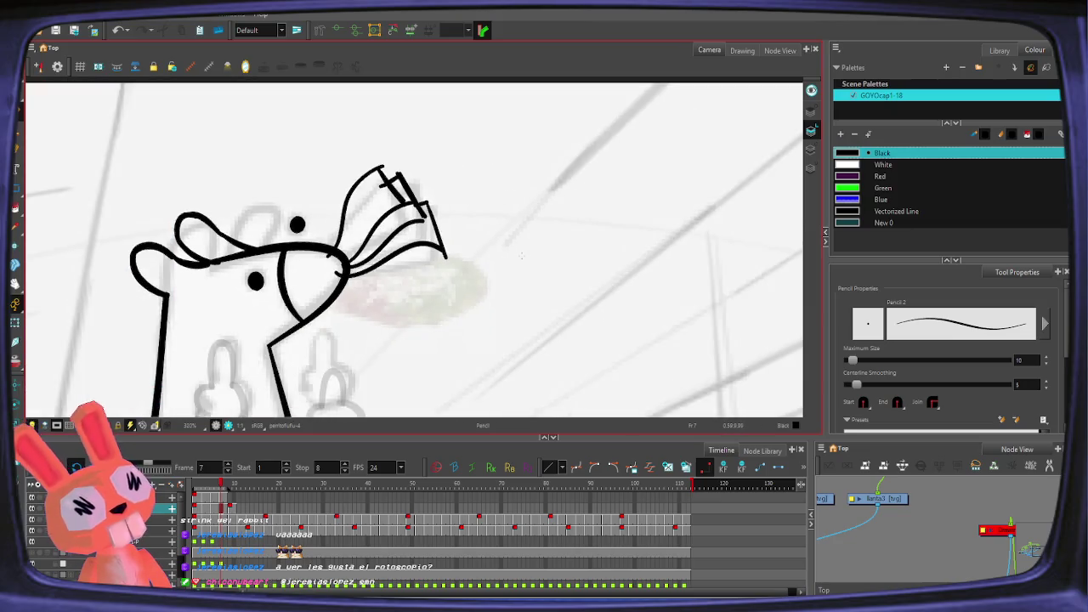
pyautogui.press('2')
pyautogui.press('Return')
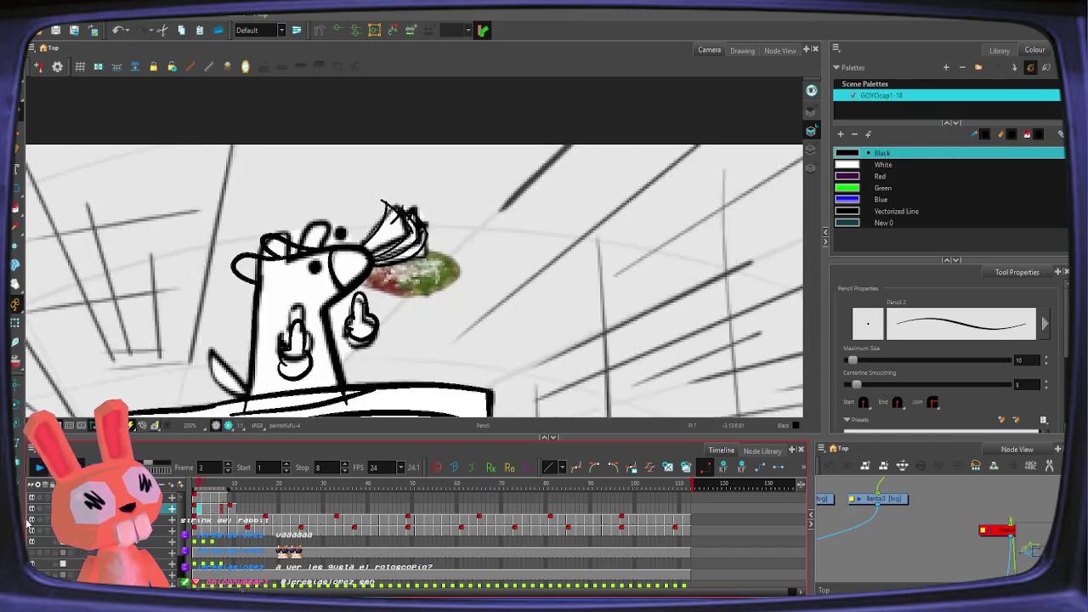
# Step: Hide and re-show the body and background layers to check the sketch
pyautogui.click(41, 507)
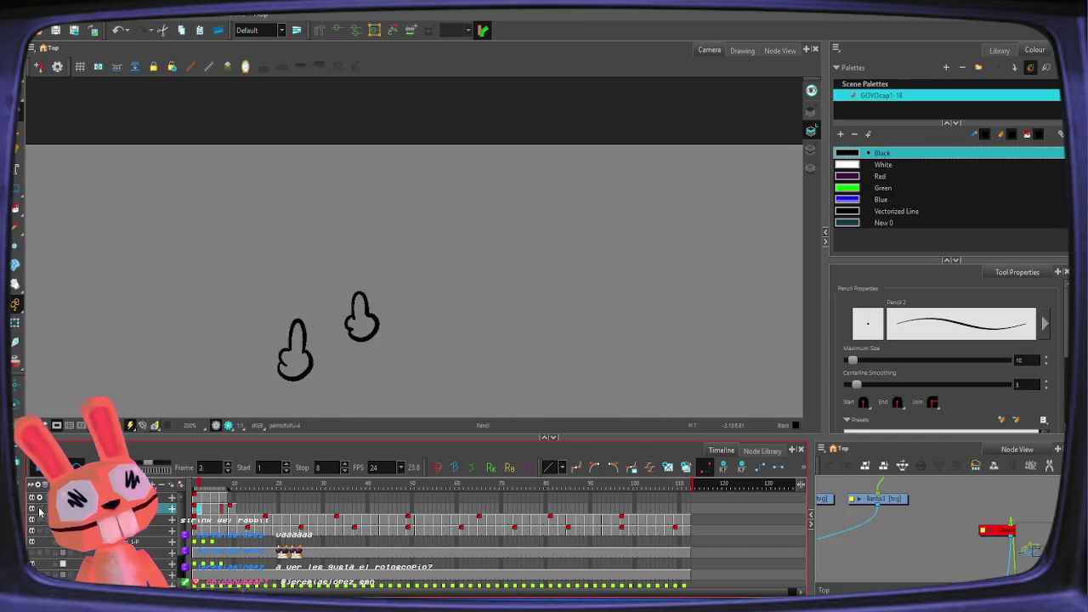
pyautogui.click(41, 507)
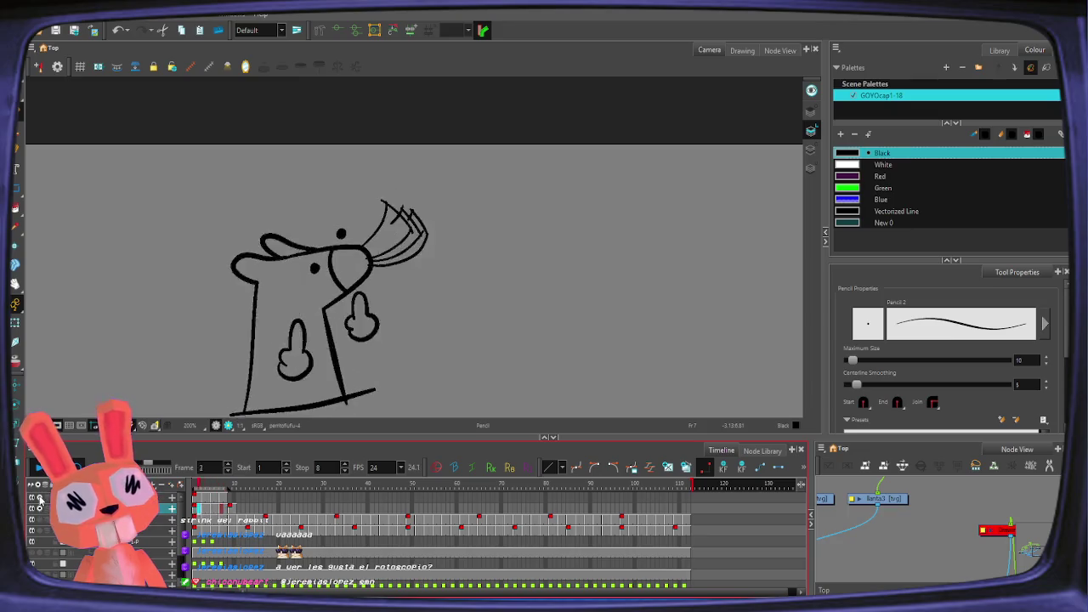
pyautogui.scroll(-1, 455, 244)
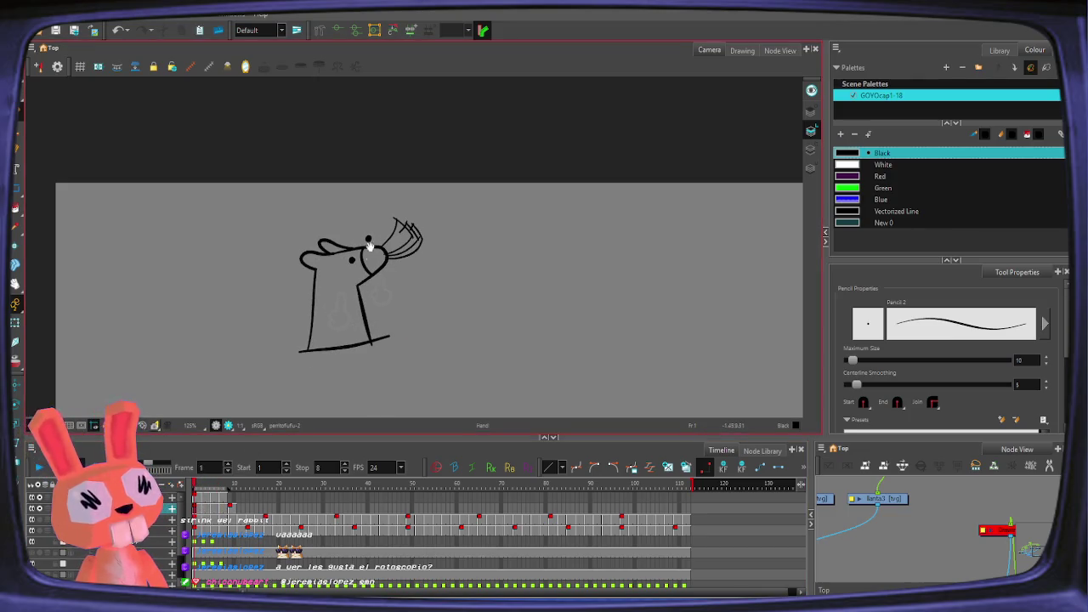
pyautogui.scroll(5, 421, 249)
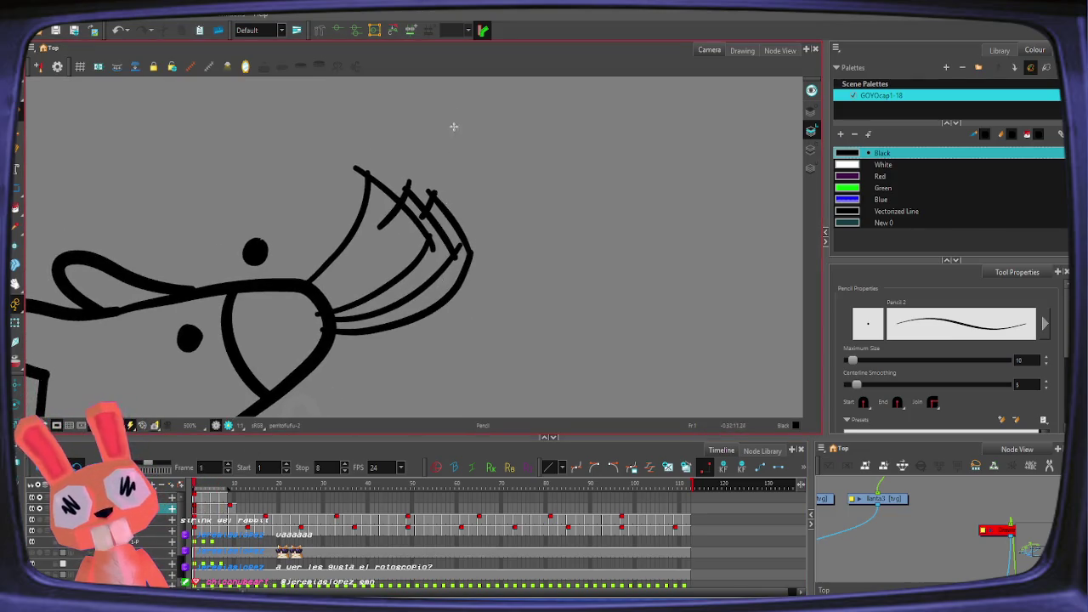
# Step: Warp the frame 1 snout strokes by squeezing their right-side corners inward
pyautogui.hotkey('alt', '0')
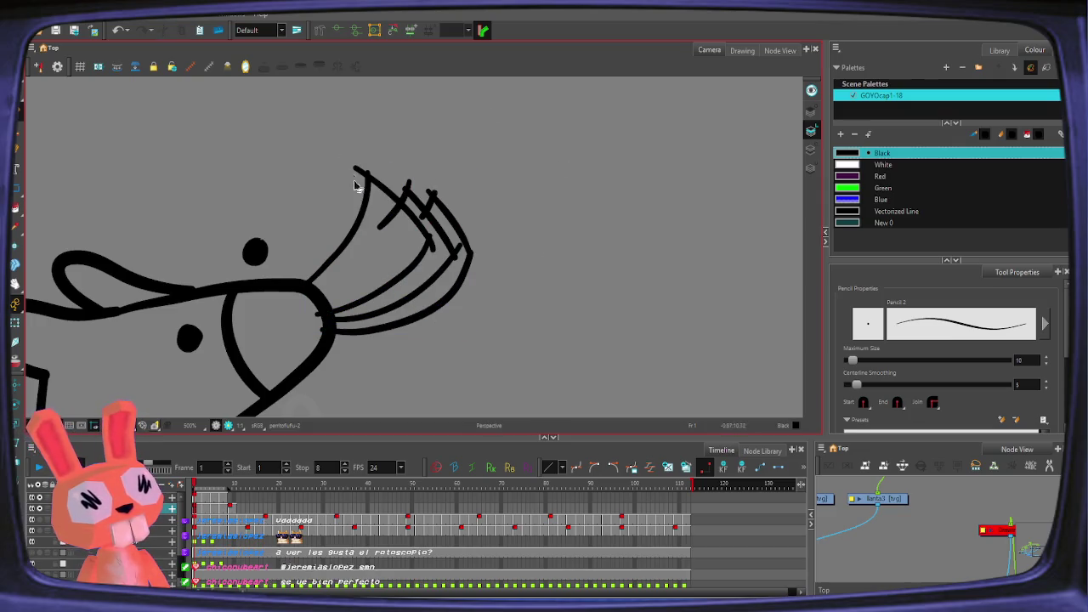
pyautogui.moveTo(472, 176); pyautogui.dragTo(464, 174)
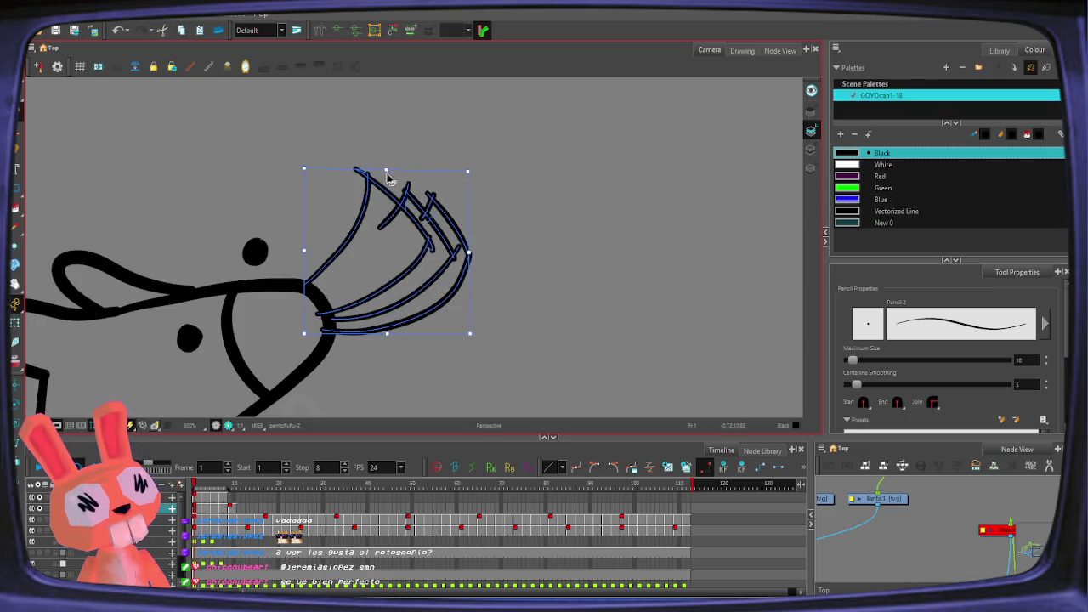
pyautogui.moveTo(469, 255); pyautogui.dragTo(478, 259)
pyautogui.hotkey('alt', '/')
# Step: On frame 3, lasso the tostada and pull its top-right corner and right side inward
pyautogui.press('f')
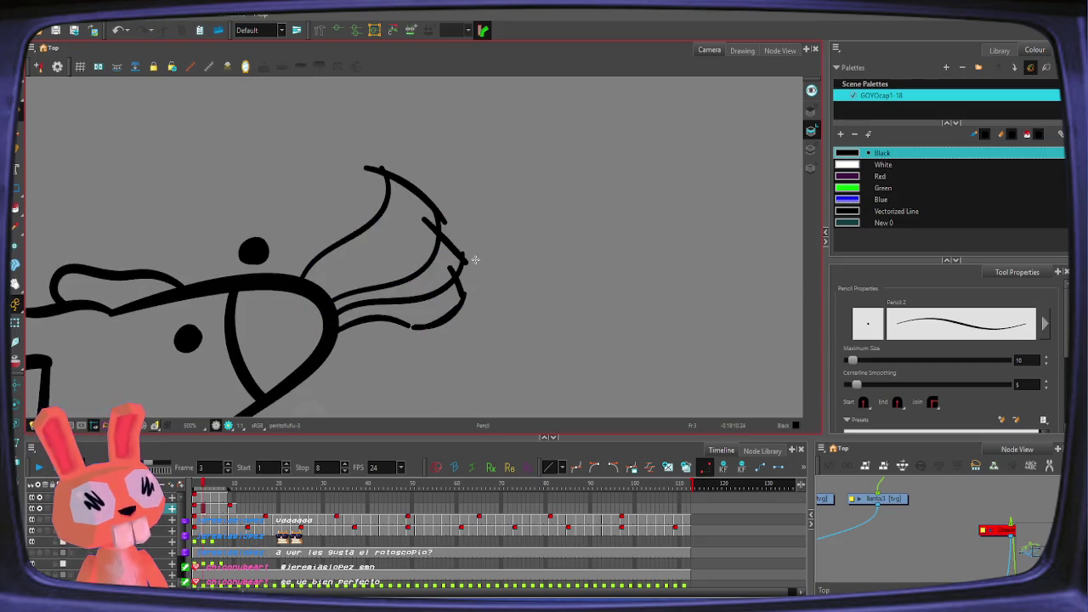
pyautogui.moveTo(364, 121); pyautogui.dragTo(539, 308)
pyautogui.hotkey('alt', '0')
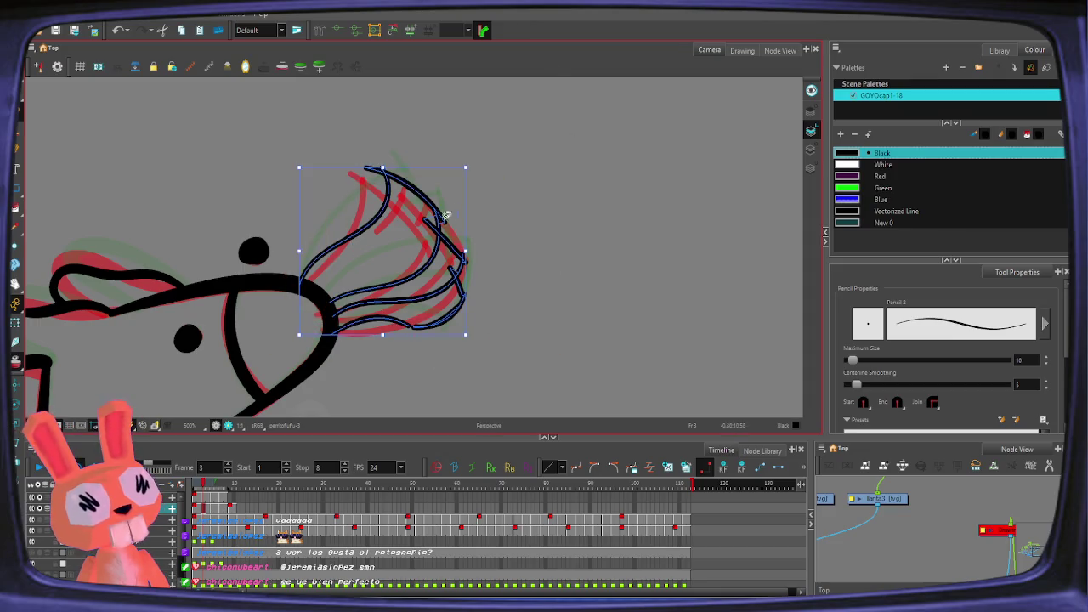
pyautogui.moveTo(463, 174); pyautogui.dragTo(446, 182)
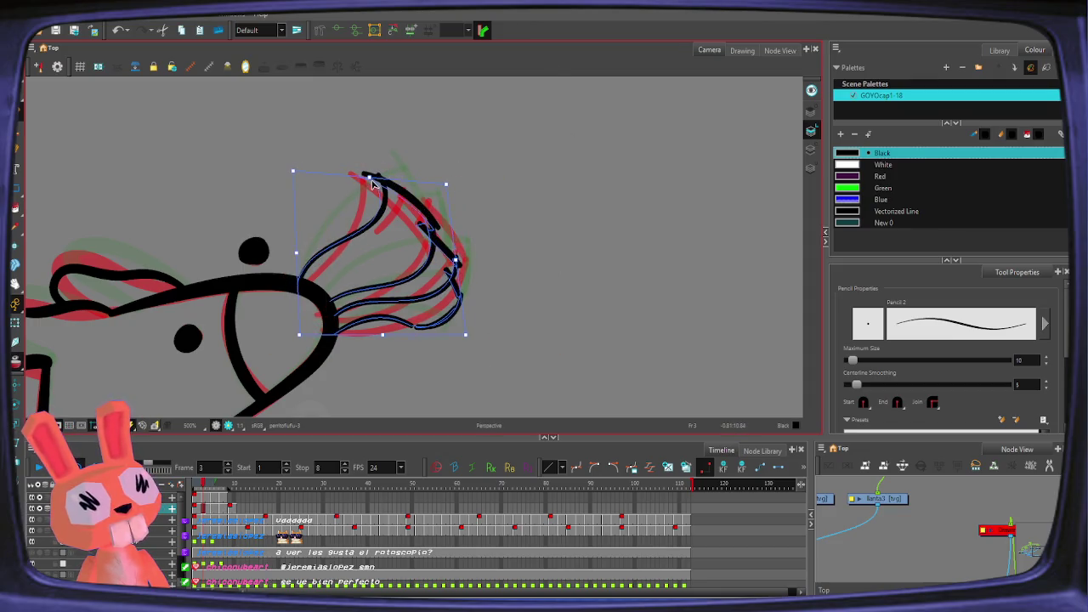
pyautogui.moveTo(465, 253); pyautogui.dragTo(455, 258)
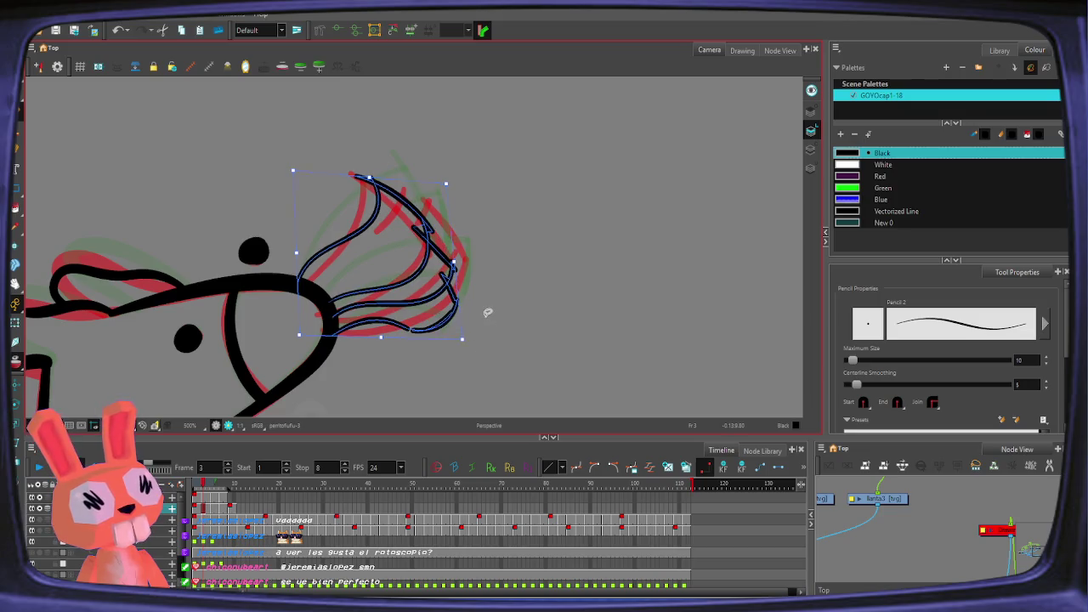
pyautogui.hotkey('alt', '/')
# Step: On frame 5, lasso the tostada and pull its right side and corner slightly inward
pyautogui.press('f')
pyautogui.hotkey('alt', '0')
pyautogui.moveTo(442, 151); pyautogui.dragTo(553, 170)
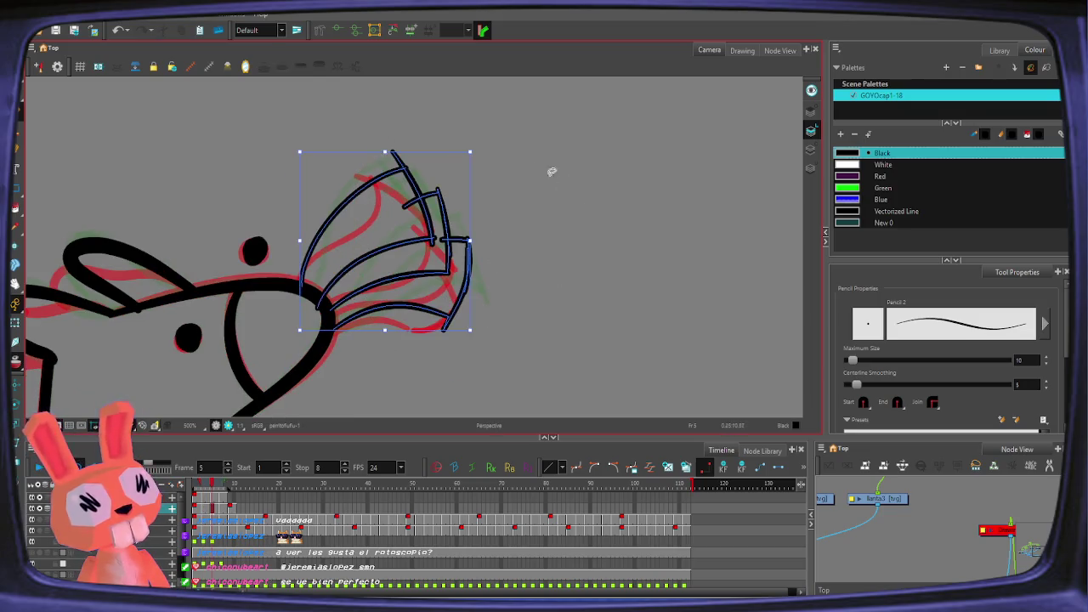
pyautogui.moveTo(463, 246); pyautogui.dragTo(459, 245)
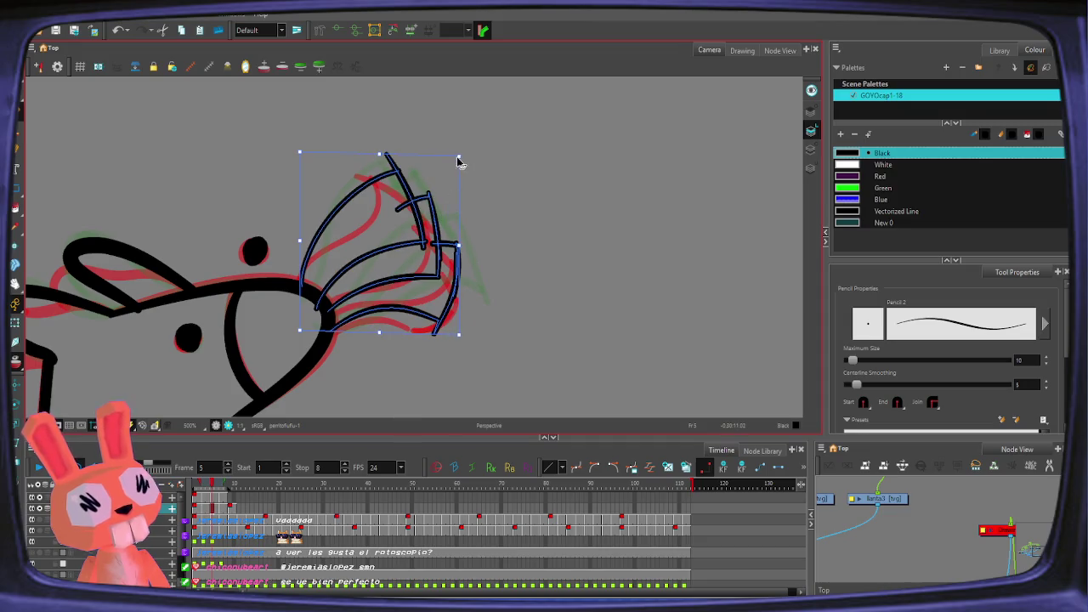
pyautogui.moveTo(459, 161); pyautogui.dragTo(452, 167)
pyautogui.hotkey('alt', '/')
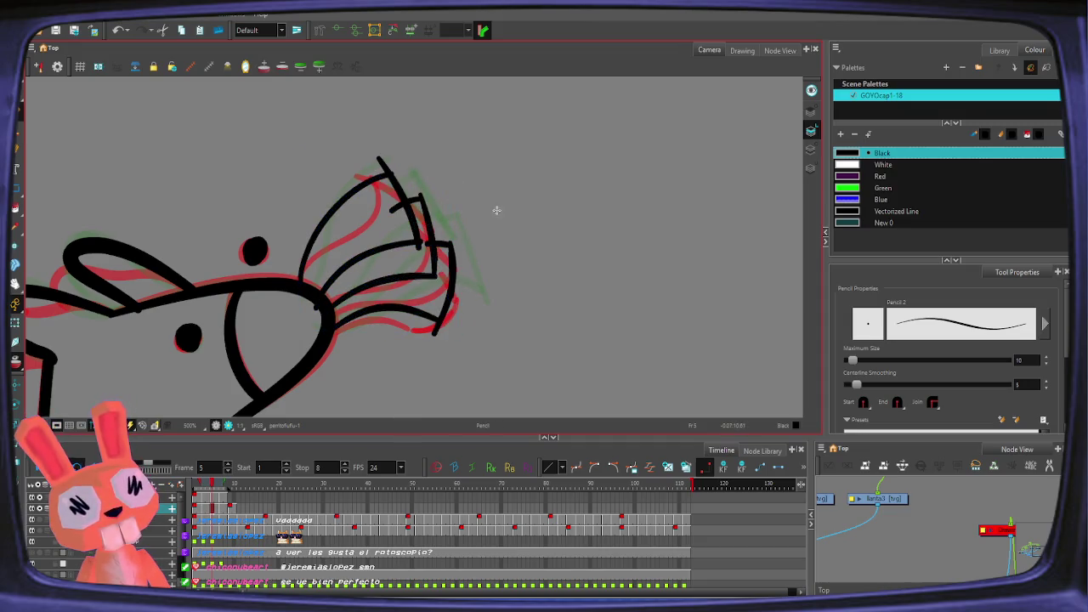
# Step: On frame 7, lasso the tostada and warp it from its bottom-right corner
pyautogui.press('.')
pyautogui.press('.')
pyautogui.hotkey('alt', '0')
pyautogui.moveTo(430, 114)
pyautogui.mouseDown()
pyautogui.moveTo(552, 308)
pyautogui.moveTo(454, 163)
pyautogui.moveTo(422, 152)
pyautogui.mouseUp()
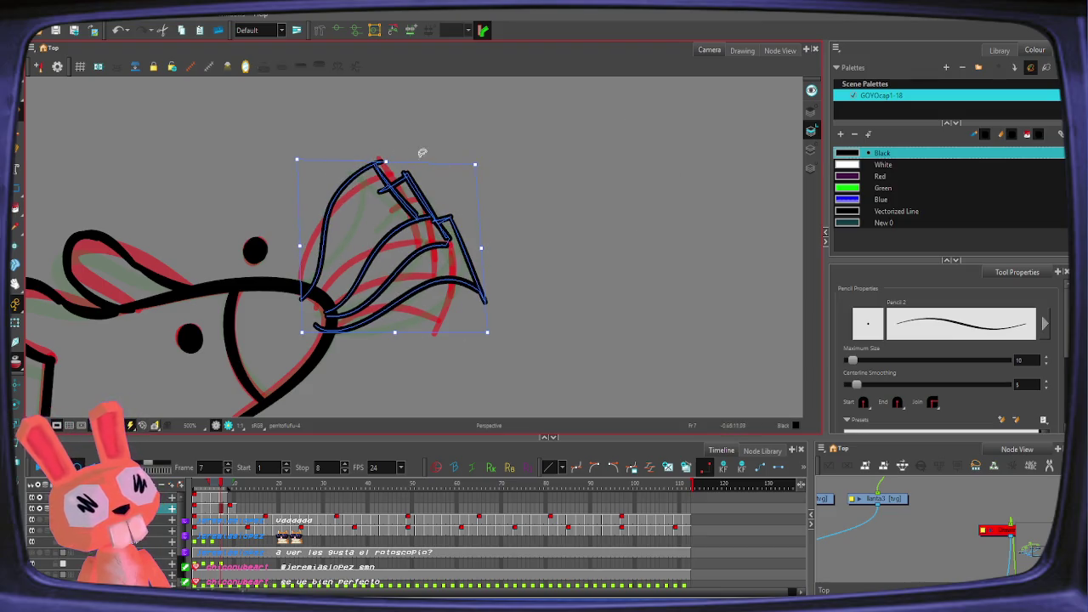
pyautogui.moveTo(488, 338); pyautogui.dragTo(486, 342)
pyautogui.hotkey('alt', '/')
# Step: Zoom out to the whole dog and play back to review the bending tostada
pyautogui.press('2')
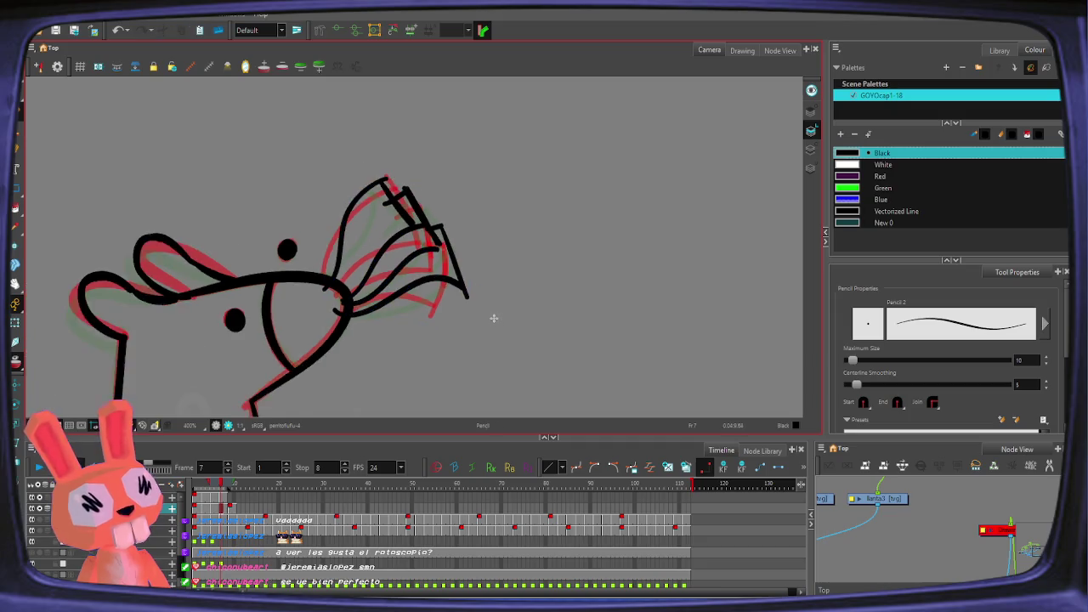
pyautogui.press('2')
pyautogui.hotkey('alt', 'o')
pyautogui.press(',')
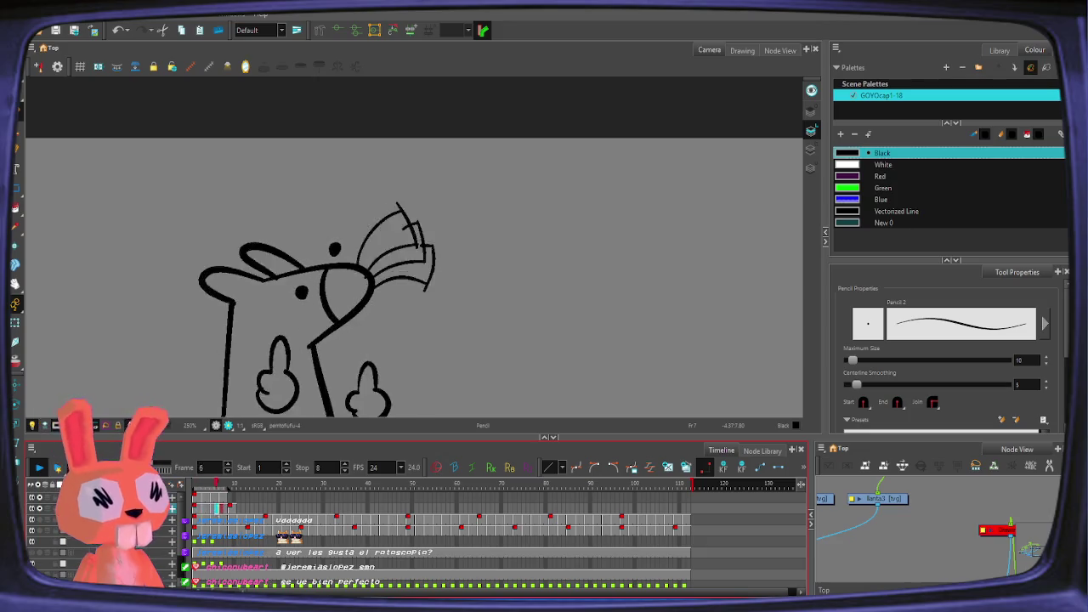
pyautogui.hotkey('alt', 'z')
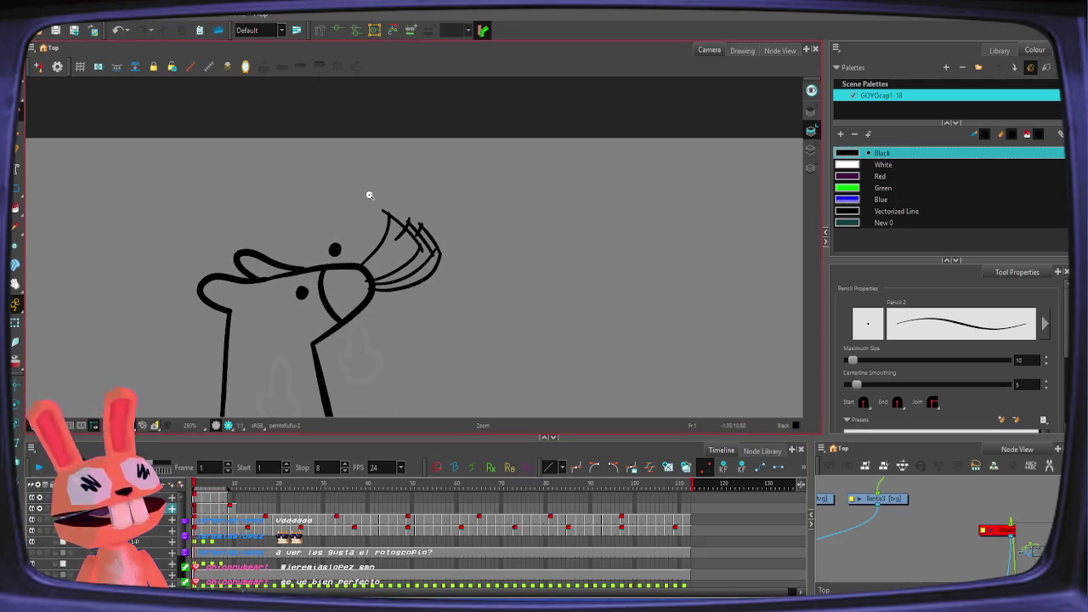
# Step: Zoom in on the tostada and cut the overshooting top stroke tip on frame 1
pyautogui.moveTo(369, 195); pyautogui.dragTo(389, 153)
pyautogui.hotkey('alt', 'i')
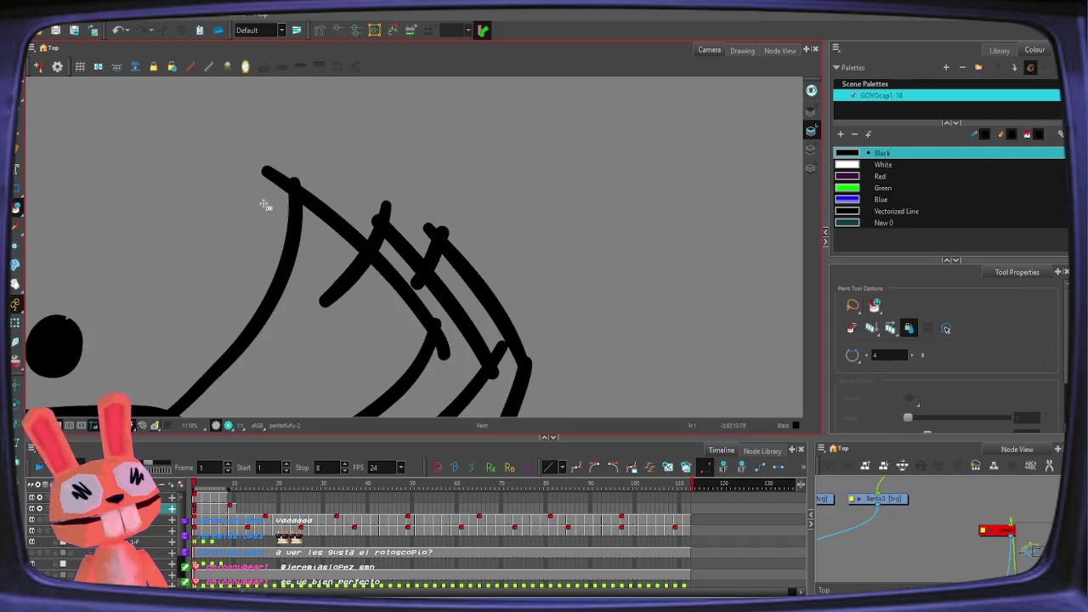
pyautogui.hotkey('alt', 't')
pyautogui.moveTo(299, 191); pyautogui.dragTo(255, 161)
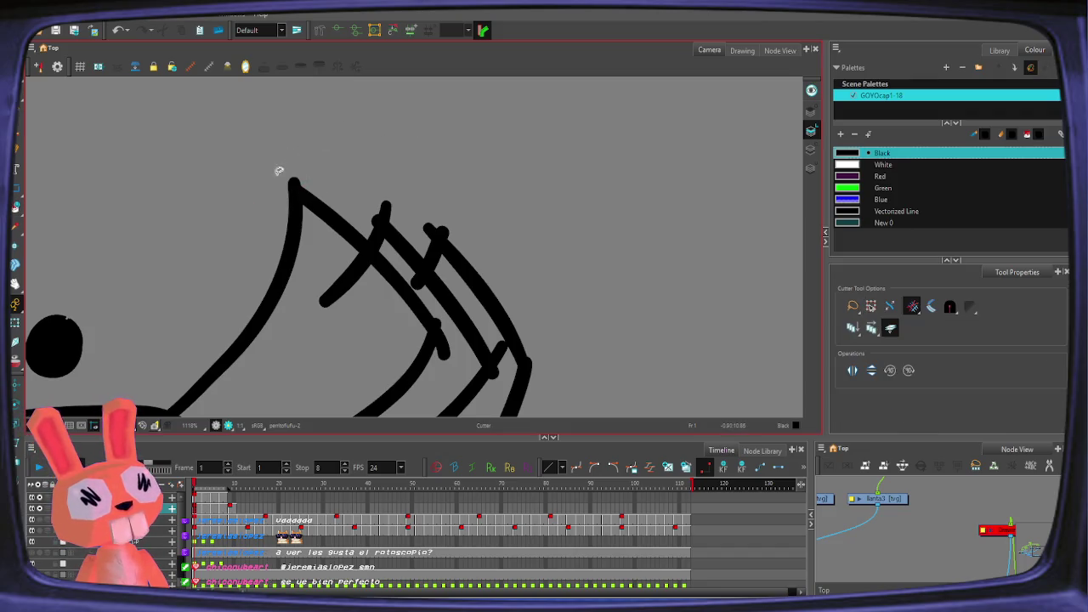
pyautogui.moveTo(363, 150)
pyautogui.mouseDown()
pyautogui.moveTo(382, 213)
pyautogui.moveTo(403, 195)
pyautogui.moveTo(381, 221)
pyautogui.moveTo(443, 228)
pyautogui.moveTo(412, 296)
pyautogui.moveTo(430, 296)
pyautogui.mouseUp()
pyautogui.hotkey('ctrl', 'z')
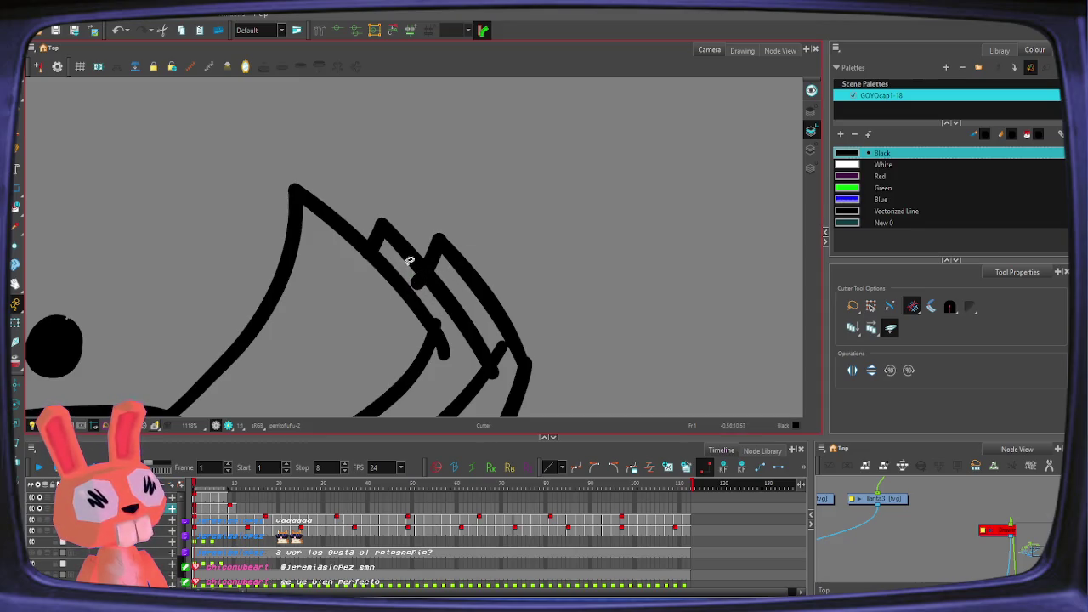
pyautogui.moveTo(537, 324)
pyautogui.mouseDown()
pyautogui.moveTo(546, 224)
pyautogui.moveTo(510, 170)
pyautogui.mouseUp()
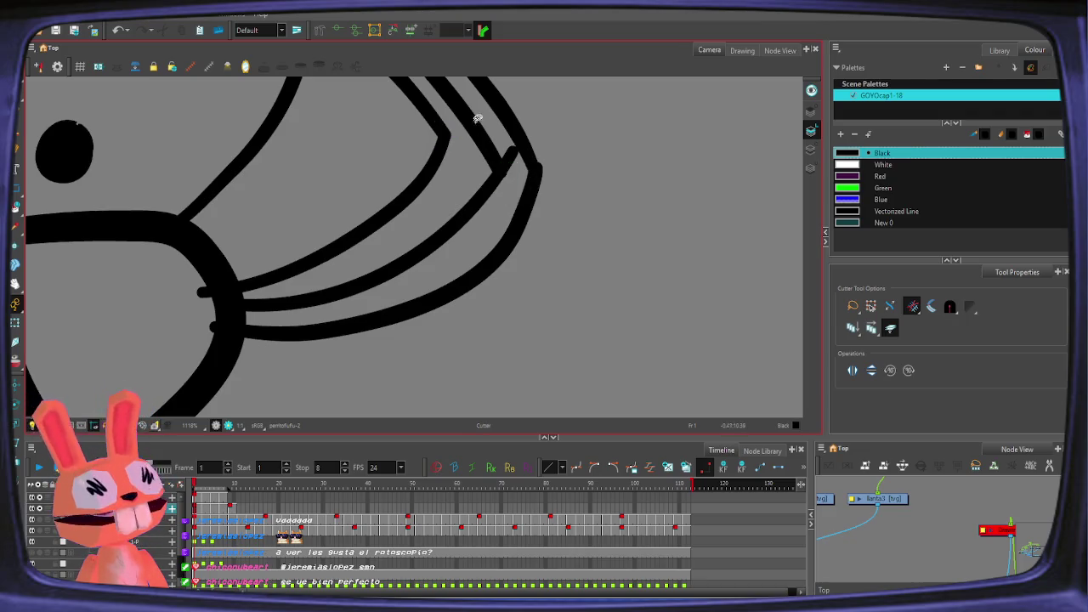
# Step: On frame 3, try cutting and deleting an overlapping stroke segment, then restore it
pyautogui.press('.')
pyautogui.press('.')
pyautogui.moveTo(459, 255); pyautogui.dragTo(483, 257)
pyautogui.press('Delete')
pyautogui.hotkey('ctrl', 'z')
pyautogui.hotkey('alt', 'q')
pyautogui.click(439, 255)
pyautogui.hotkey('ctrl', 'a')
pyautogui.hotkey('ctrl', 'c')
# Step: Trim the stray segment, the left overshooting tip and the lower stroke's overshoot on frame 3
pyautogui.hotkey('alt', 't')
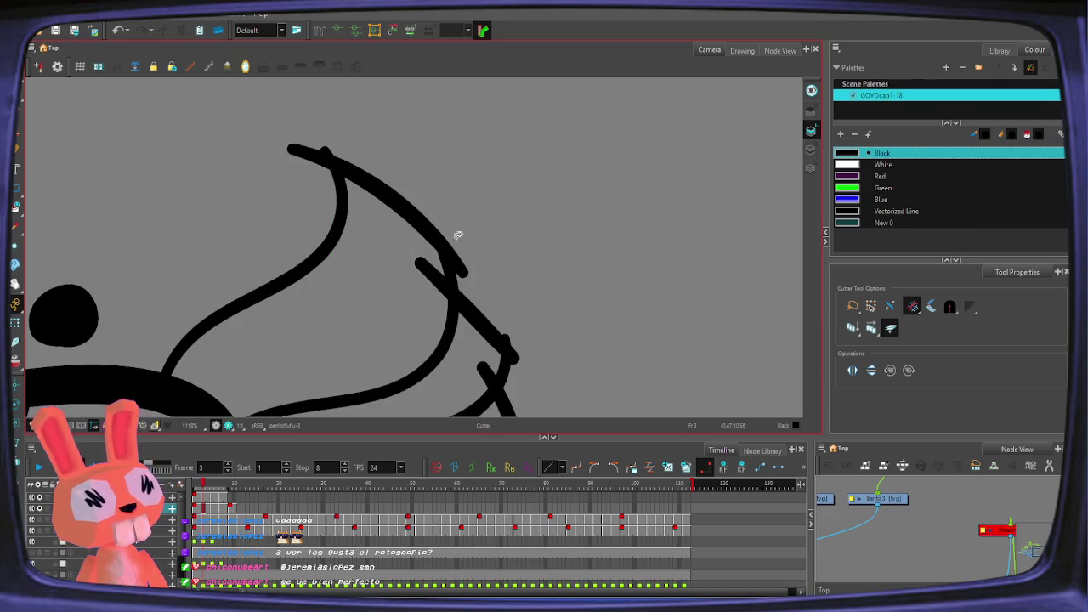
pyautogui.moveTo(431, 294); pyautogui.dragTo(418, 269)
pyautogui.moveTo(304, 146); pyautogui.dragTo(329, 149)
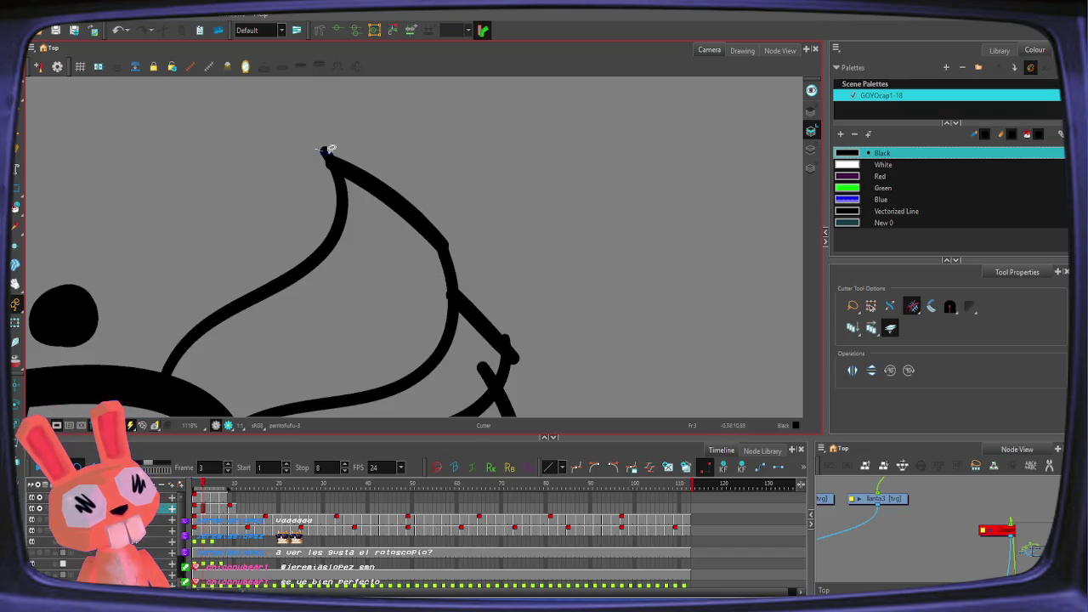
pyautogui.moveTo(506, 310); pyautogui.dragTo(486, 277)
pyautogui.moveTo(451, 233)
pyautogui.mouseDown()
pyautogui.moveTo(448, 209)
pyautogui.moveTo(442, 237)
pyautogui.mouseUp()
pyautogui.hotkey('ctrl', 'z')
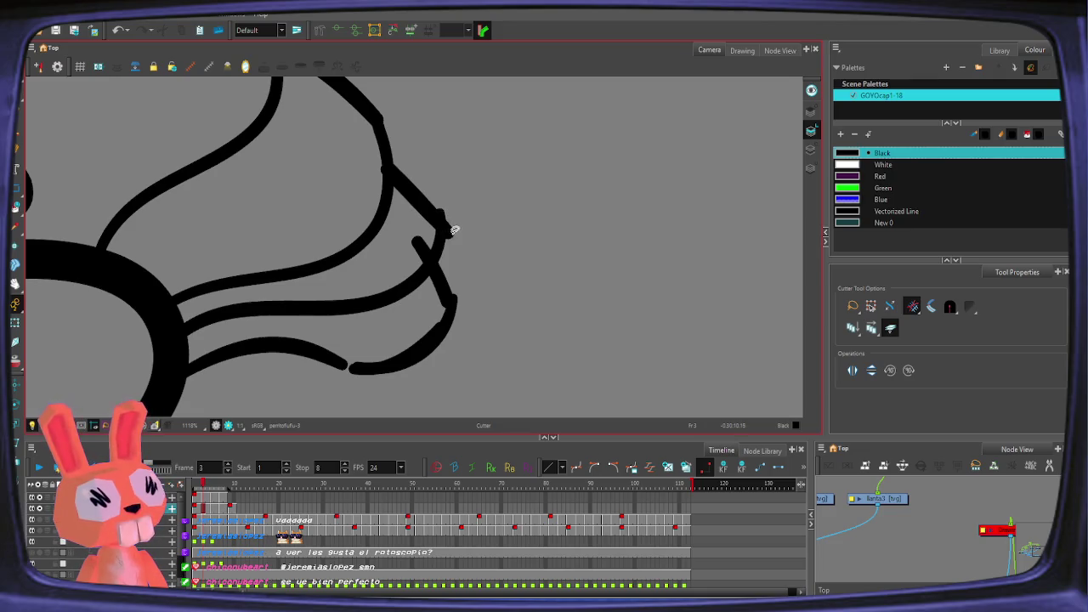
pyautogui.moveTo(463, 286); pyautogui.dragTo(457, 300)
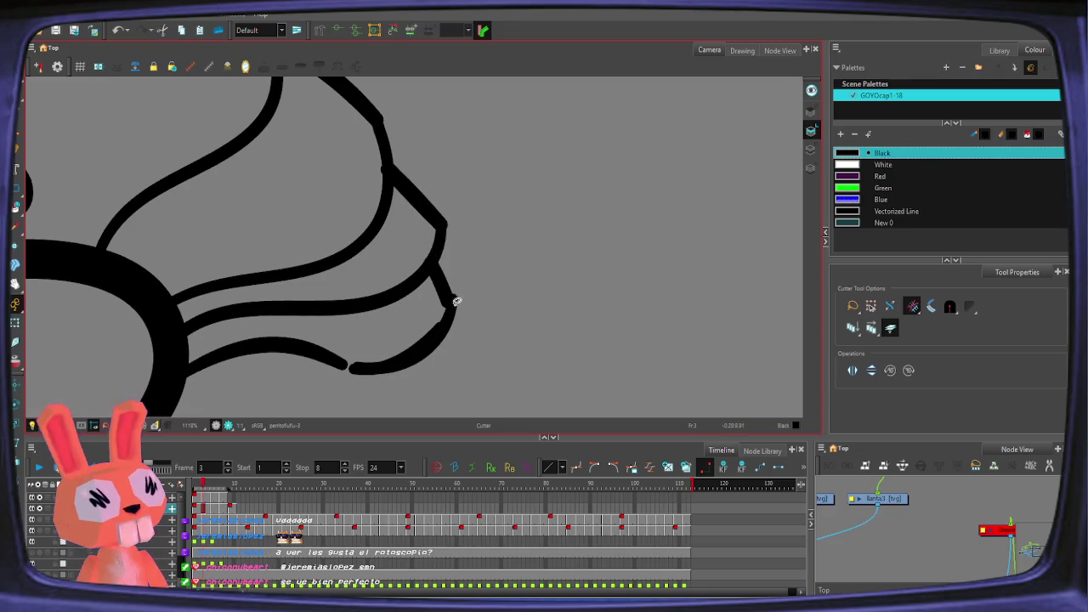
pyautogui.hotkey('alt', 'q')
pyautogui.click(356, 367)
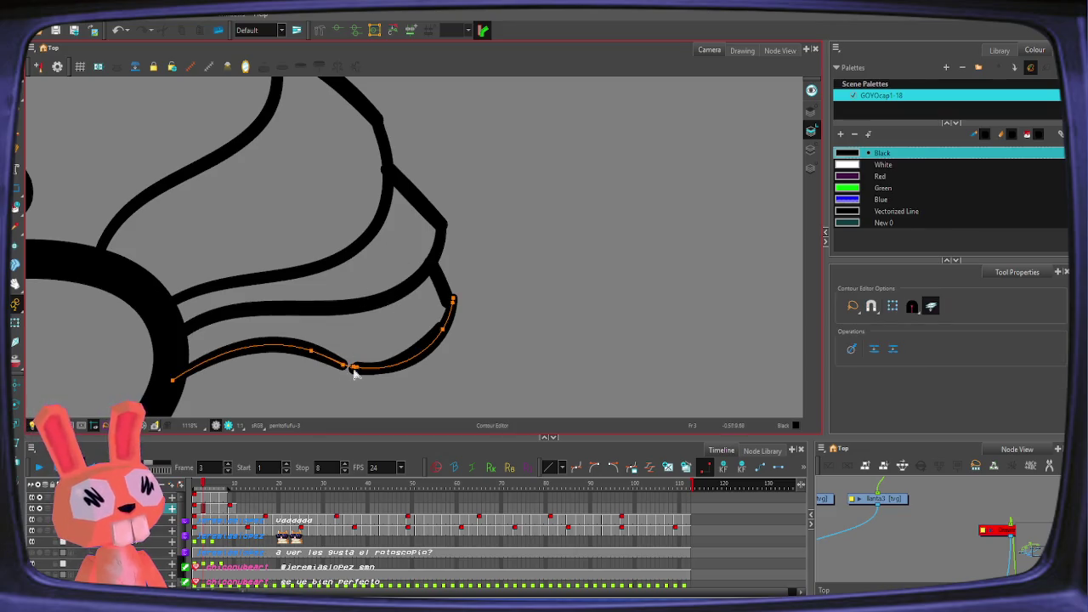
# Step: Select the tostada's curve segments and pull out a bezier handle on the bottom-right curve
pyautogui.click(342, 370)
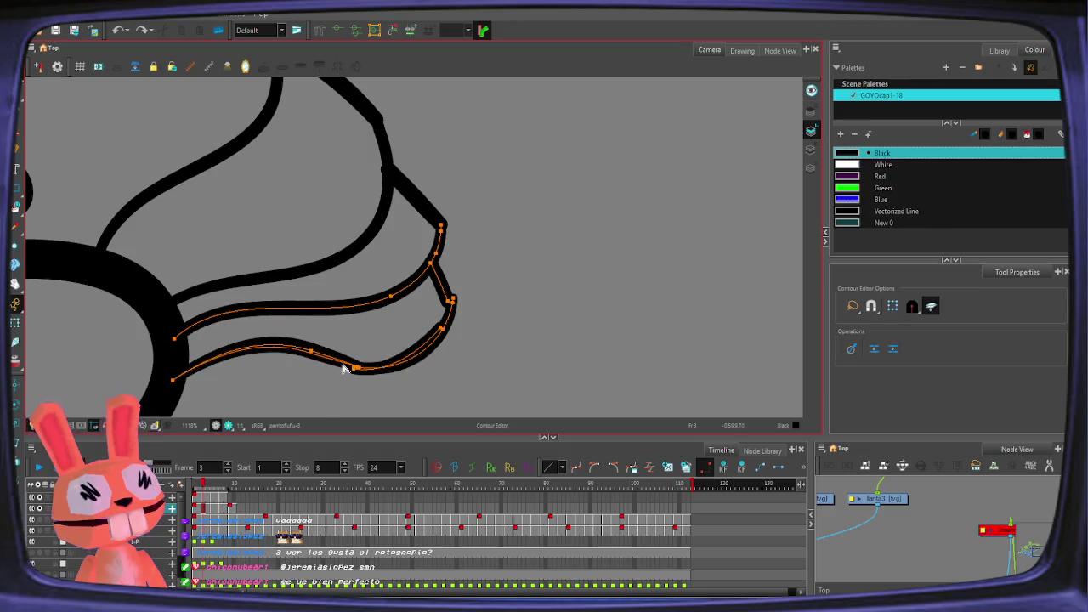
pyautogui.click(354, 369)
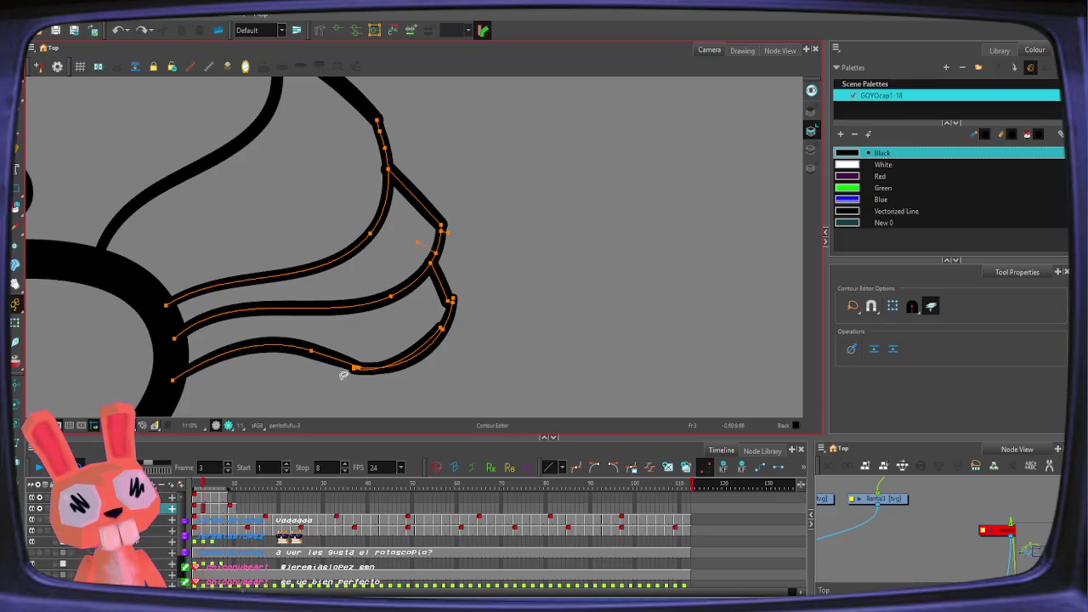
pyautogui.click(355, 374)
pyautogui.click(356, 374)
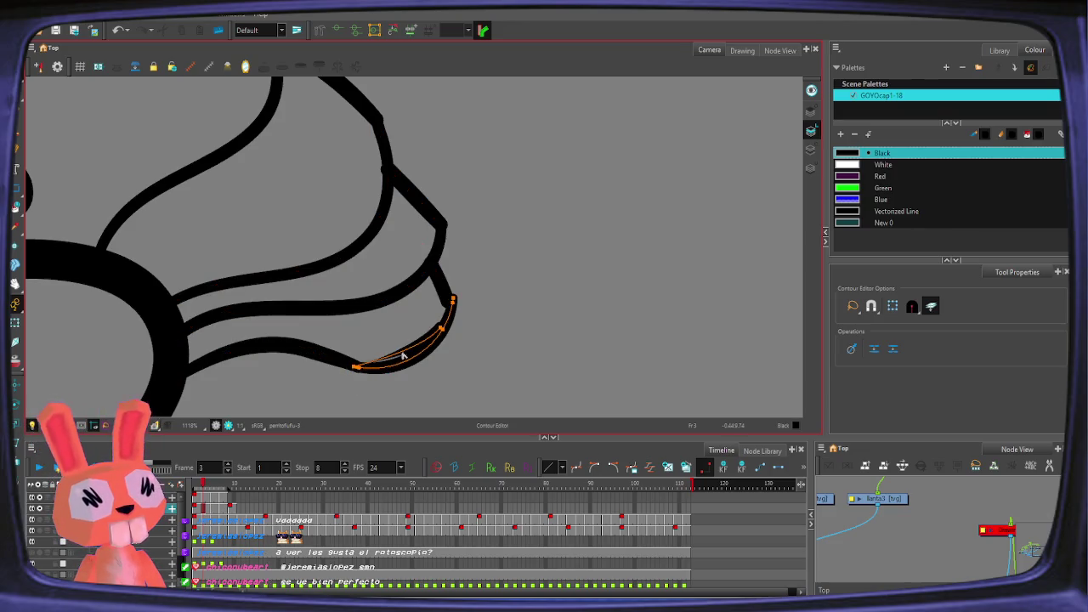
pyautogui.moveTo(408, 346); pyautogui.dragTo(417, 343)
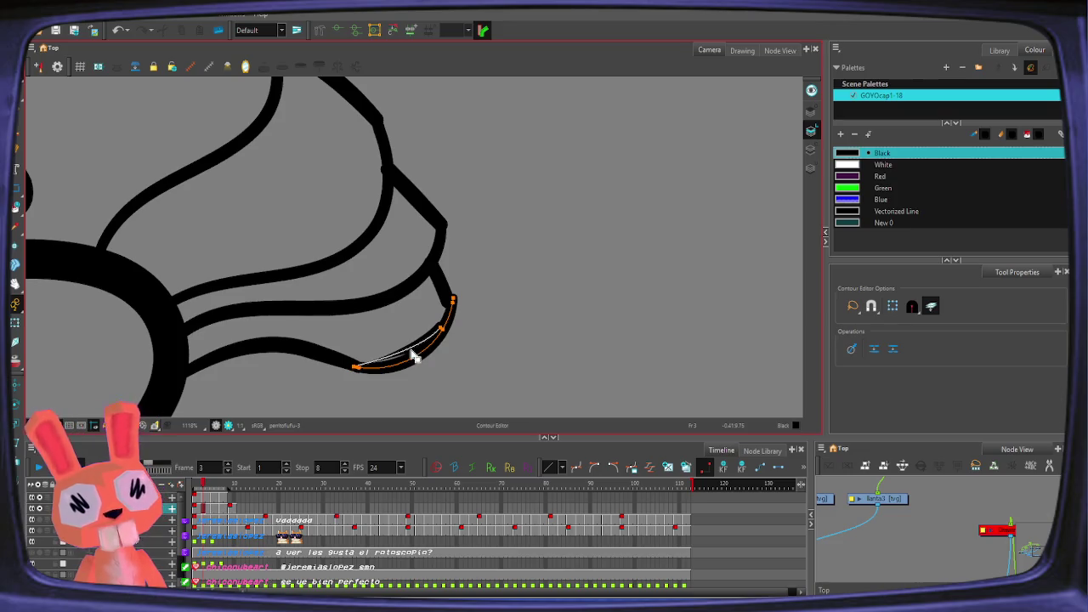
# Step: Delete the small stray stroke and select the tostada-tip stroke for contour editing
pyautogui.hotkey('alt', 'b')
pyautogui.hotkey('alt', 's')
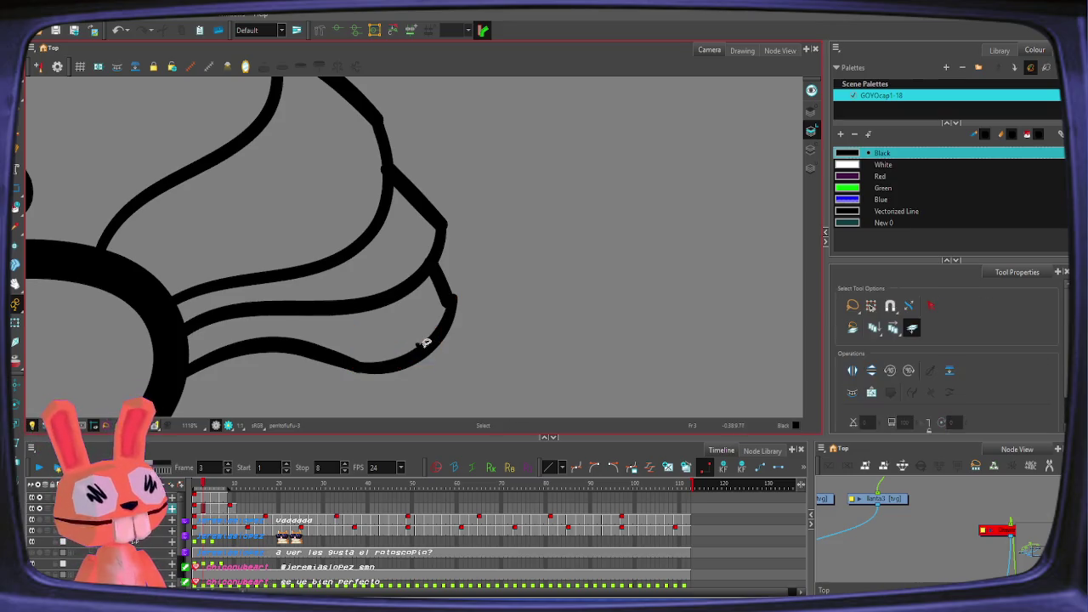
pyautogui.click(406, 348)
pyautogui.press('Delete')
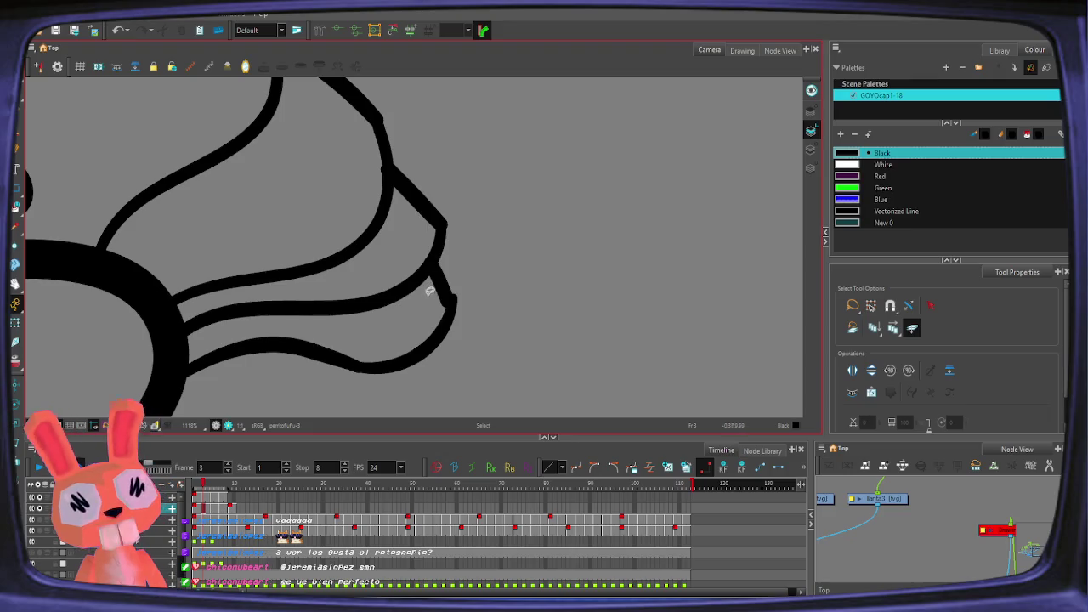
pyautogui.click(452, 302)
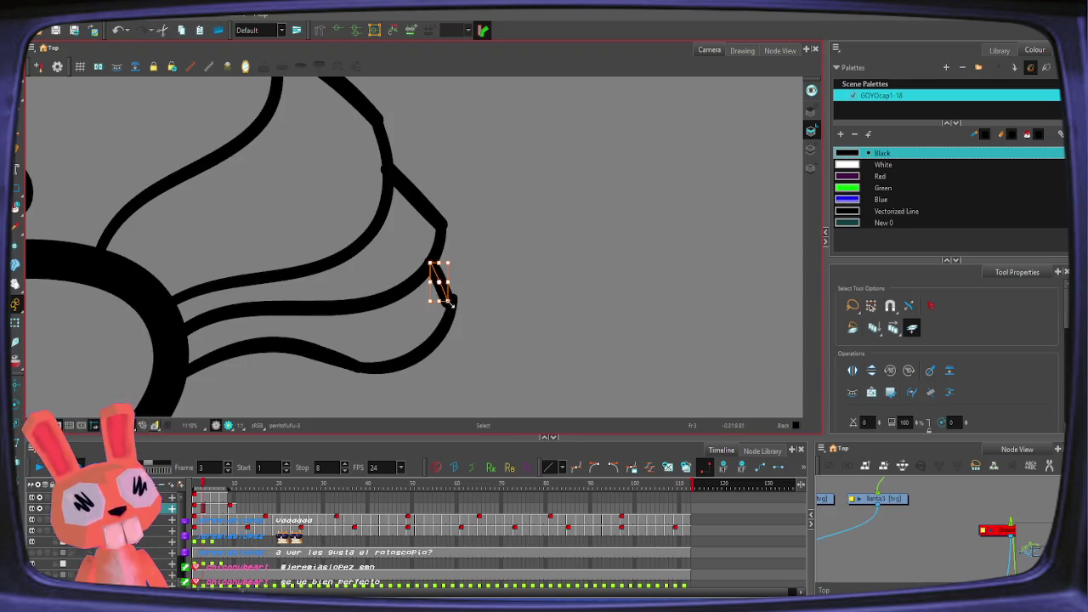
pyautogui.hotkey('alt', 'q')
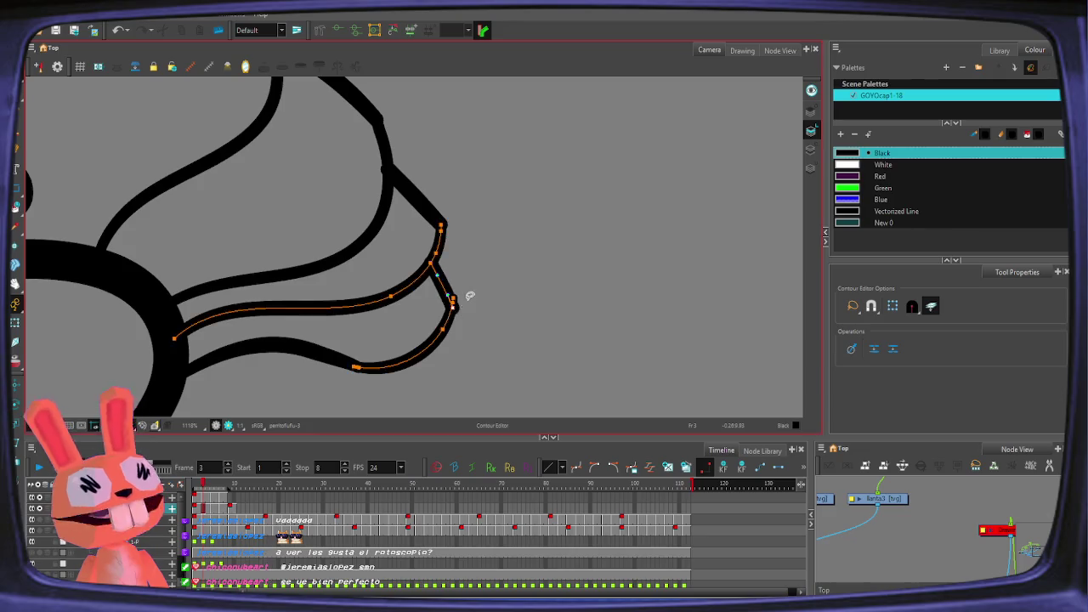
# Step: Inspect the lower curve's contour, then draw and undo a test line beside the tostada
pyautogui.scroll(-1, 468, 296)
pyautogui.click(352, 347)
pyautogui.click(360, 371)
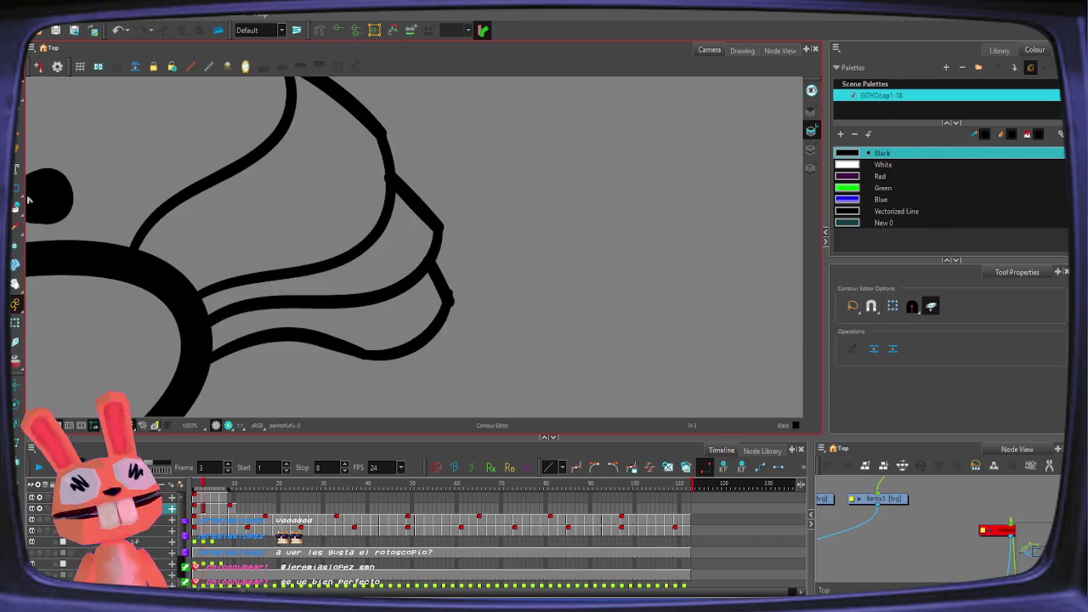
pyautogui.hotkey('alt', '6')
pyautogui.moveTo(478, 247); pyautogui.dragTo(762, 139)
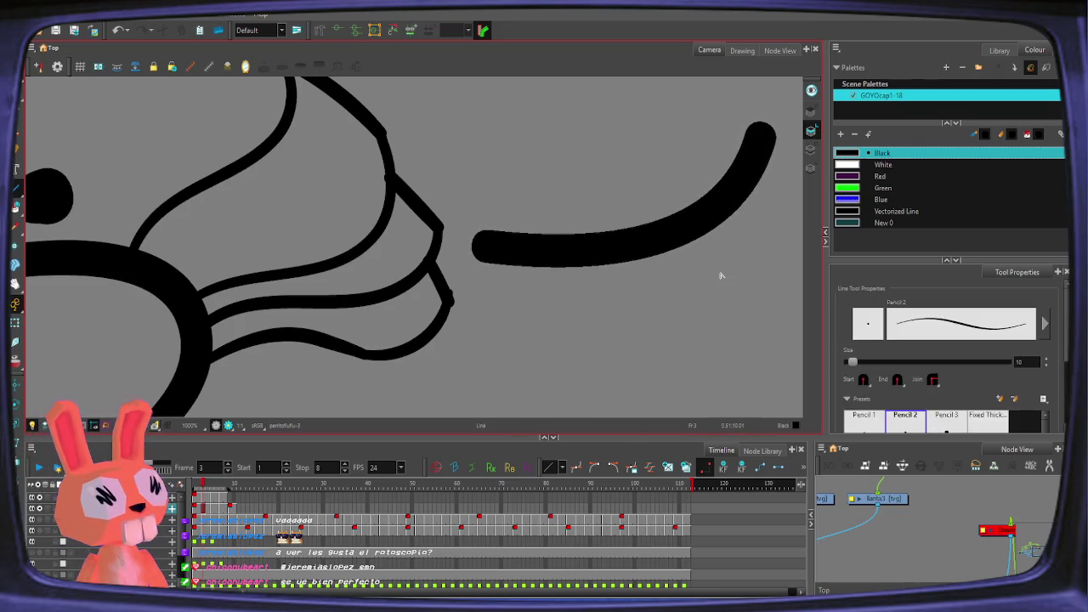
pyautogui.hotkey('ctrl', 'z')
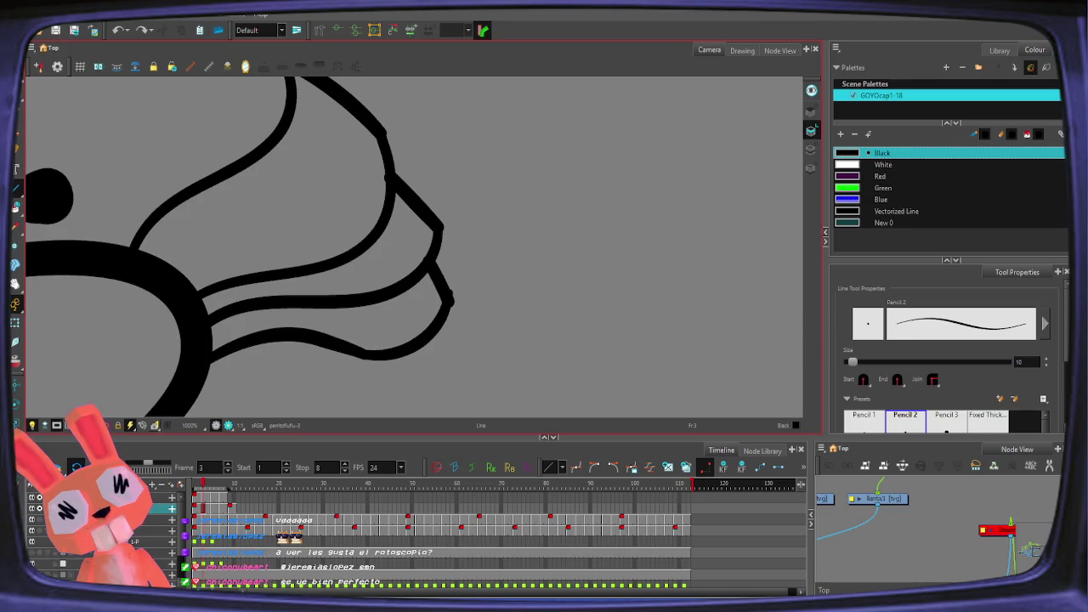
pyautogui.scroll(-3, 450, 272)
# Step: On frame 5, zoom in and cut off the overhanging stroke ends at the tostada's top
pyautogui.press('.')
pyautogui.press('.')
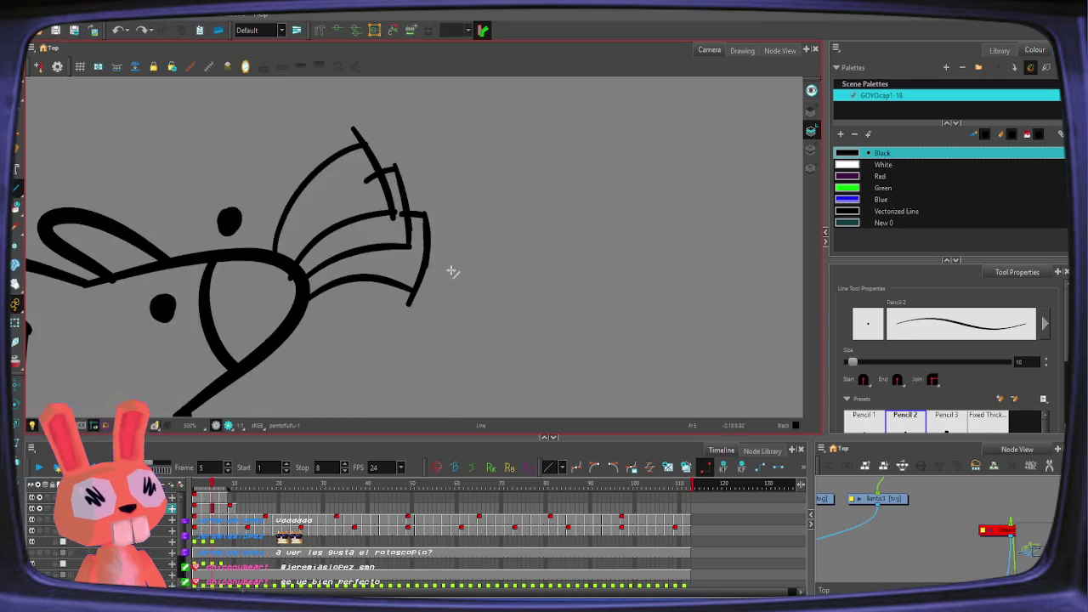
pyautogui.moveTo(349, 138); pyautogui.dragTo(485, 311)
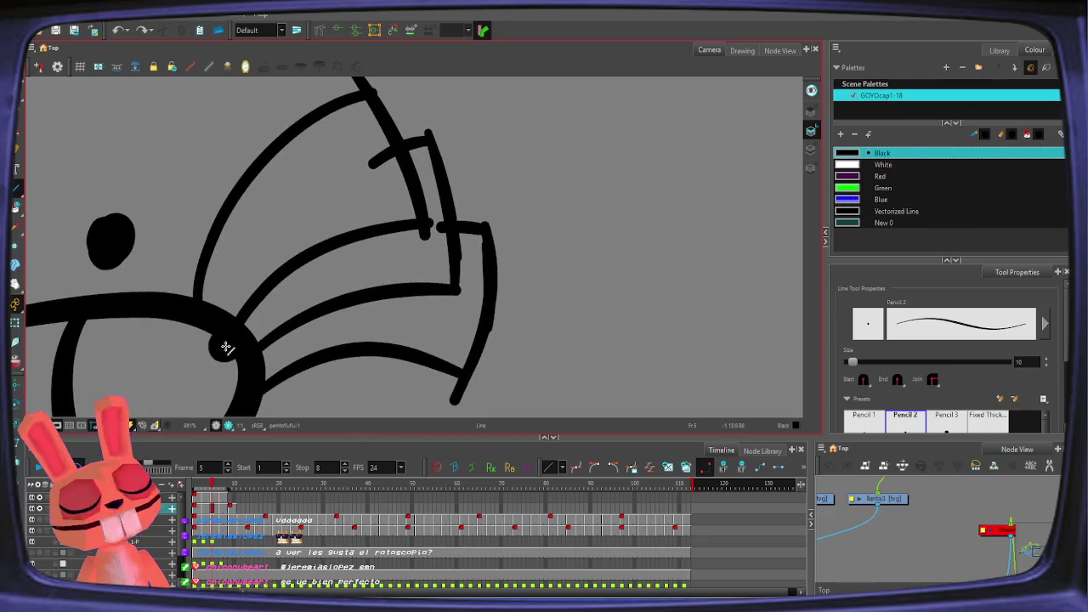
pyautogui.hotkey('ctrl', 'z')
pyautogui.hotkey('alt', 'q')
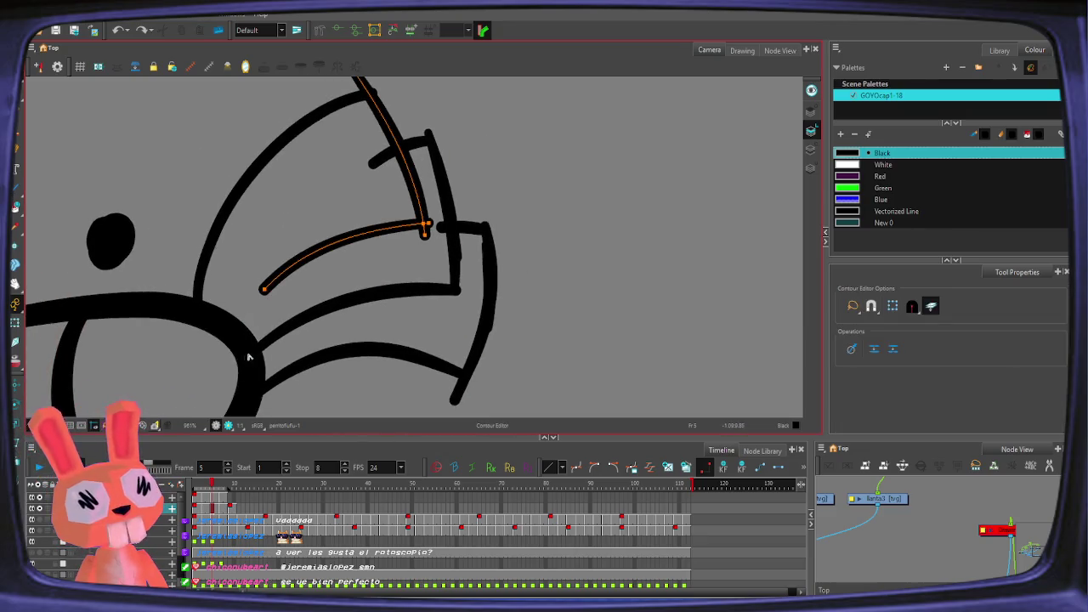
pyautogui.hotkey('alt', 't')
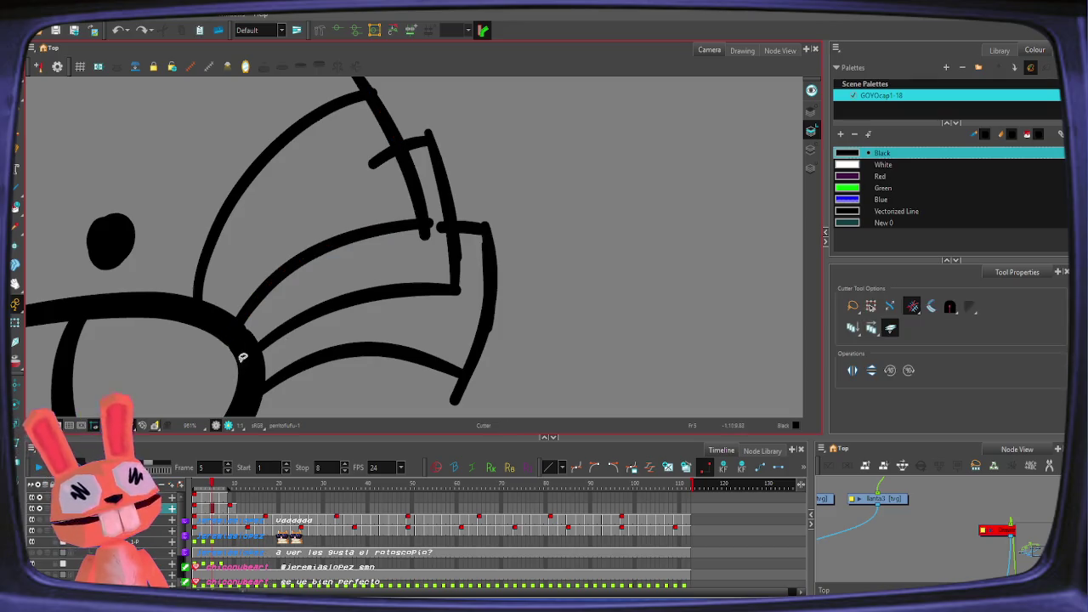
pyautogui.moveTo(378, 123); pyautogui.dragTo(414, 176)
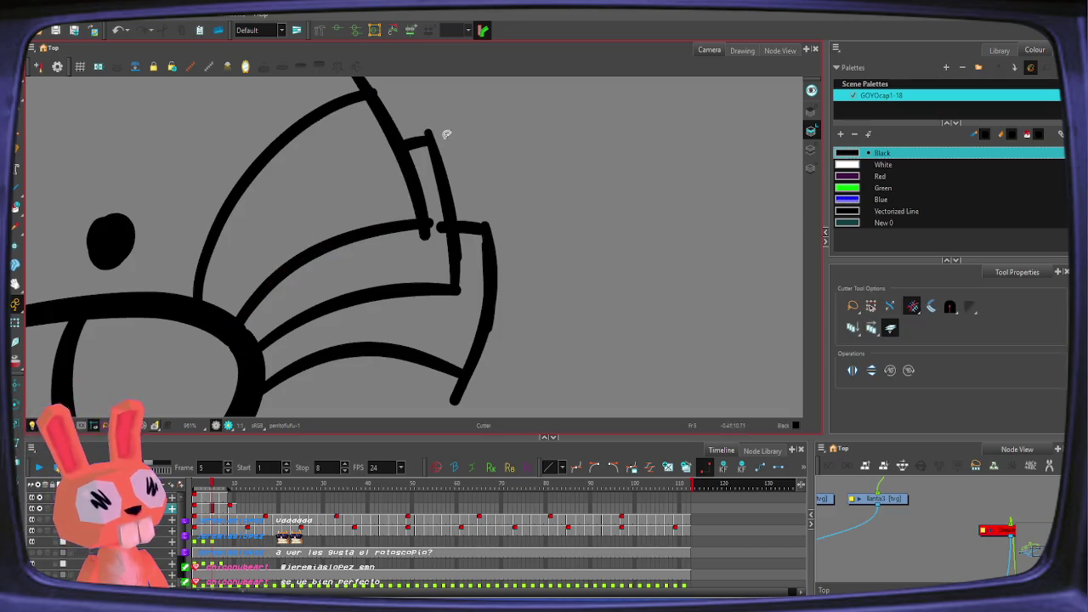
pyautogui.moveTo(421, 126)
pyautogui.mouseDown()
pyautogui.moveTo(452, 160)
pyautogui.moveTo(436, 146)
pyautogui.mouseUp()
# Step: Check the long top stroke, then trim its short end and protruding tip
pyautogui.hotkey('alt', 'q')
pyautogui.click(432, 146)
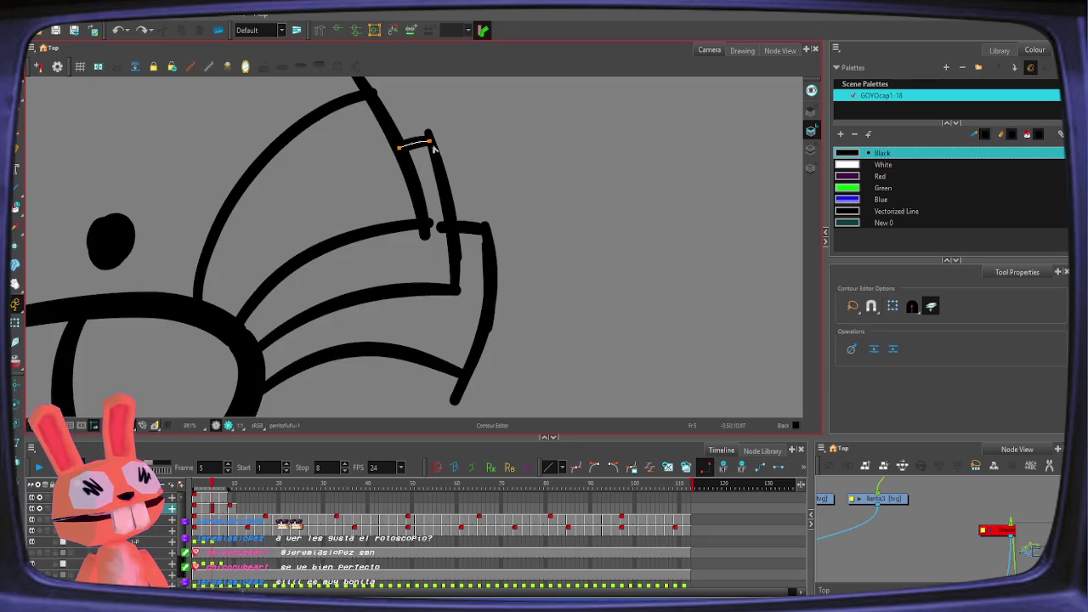
pyautogui.click(440, 145)
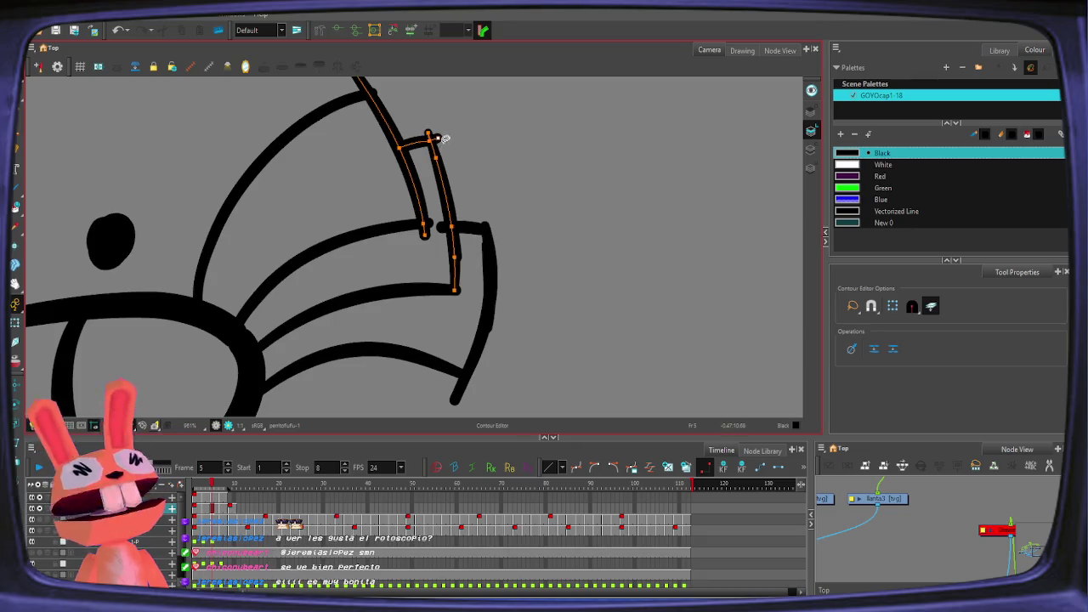
pyautogui.hotkey('alt', 't')
pyautogui.moveTo(443, 146); pyautogui.dragTo(424, 129)
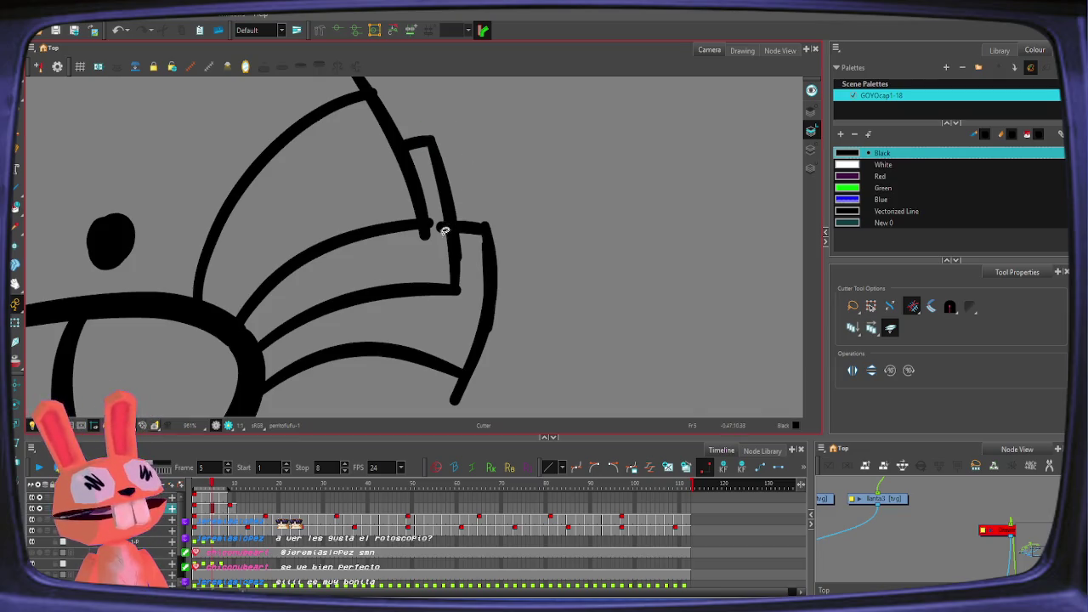
pyautogui.moveTo(437, 182); pyautogui.dragTo(471, 278)
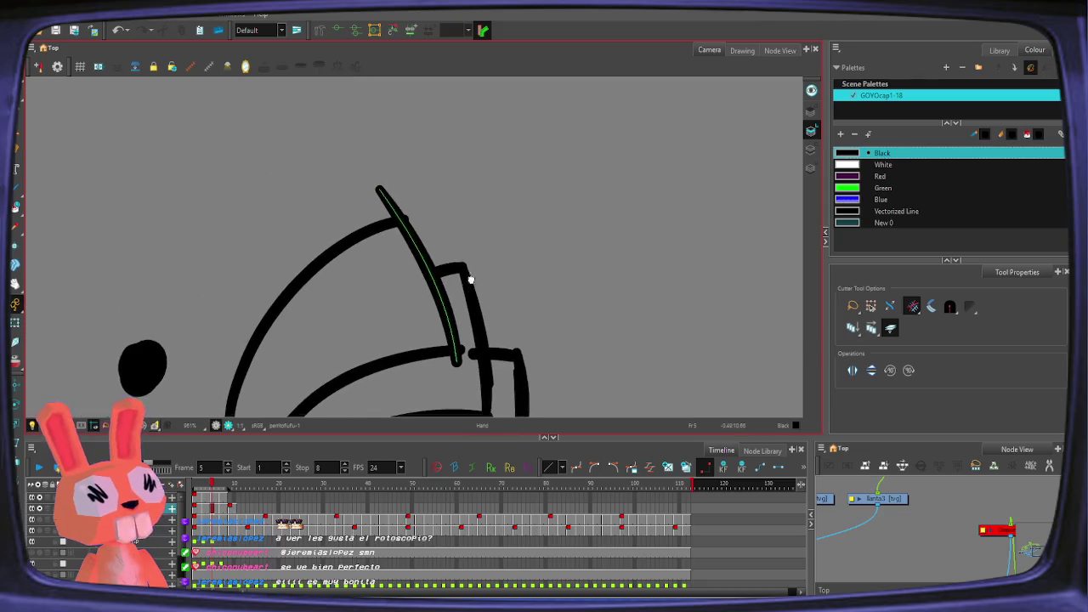
pyautogui.moveTo(357, 214); pyautogui.dragTo(419, 212)
# Step: Trim the short tail off the lower right stroke where it overshoots the corner
pyautogui.moveTo(474, 306); pyautogui.dragTo(388, 166)
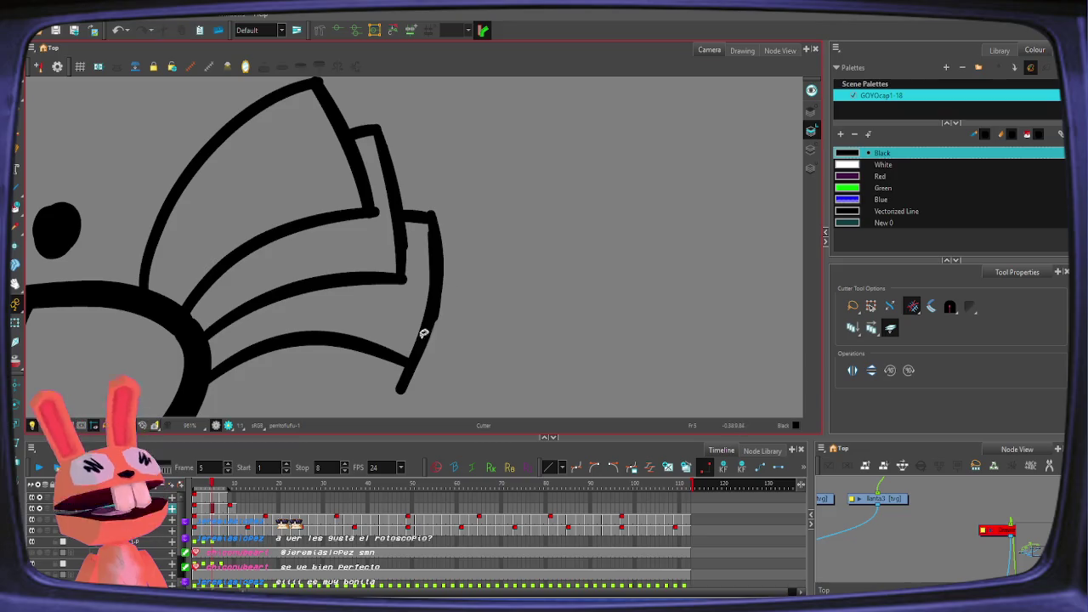
pyautogui.moveTo(423, 331); pyautogui.dragTo(467, 372)
pyautogui.hotkey('ctrl', 'z')
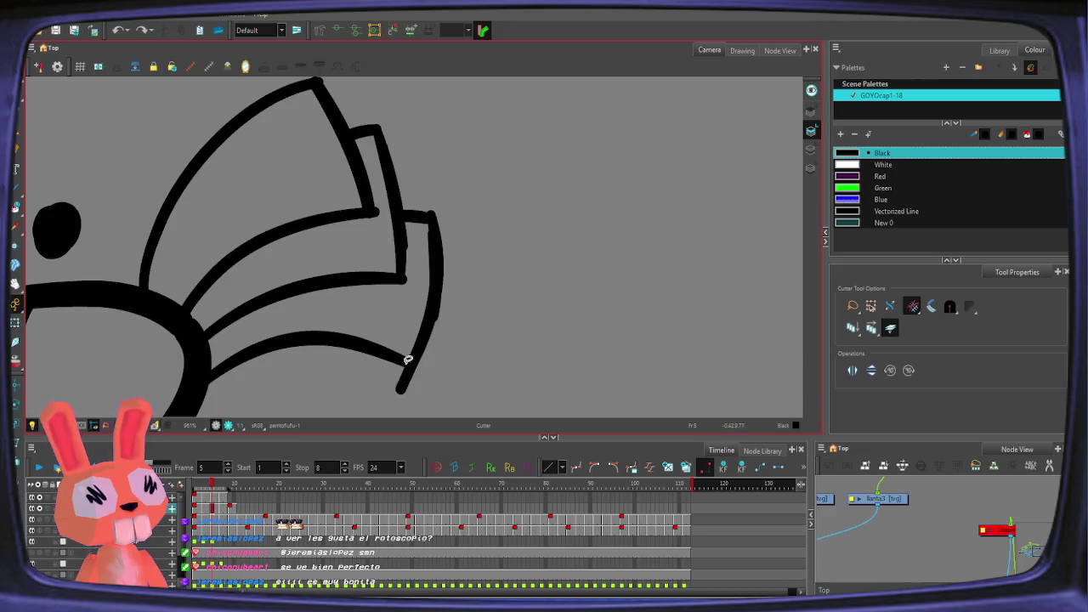
pyautogui.hotkey('alt', 'q')
pyautogui.click(414, 367)
pyautogui.click(414, 365)
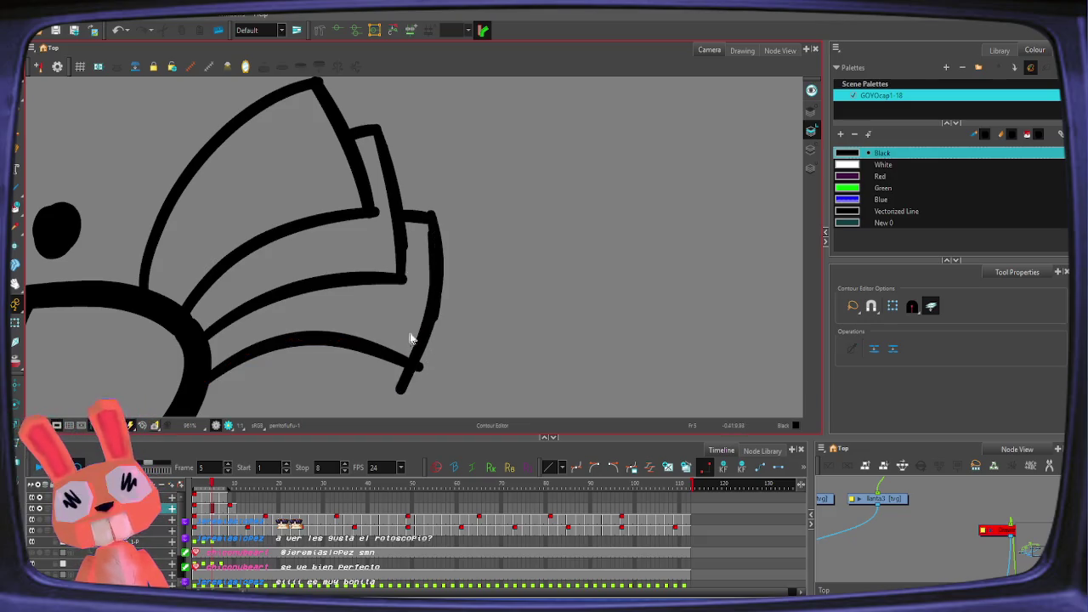
pyautogui.hotkey('alt', 't')
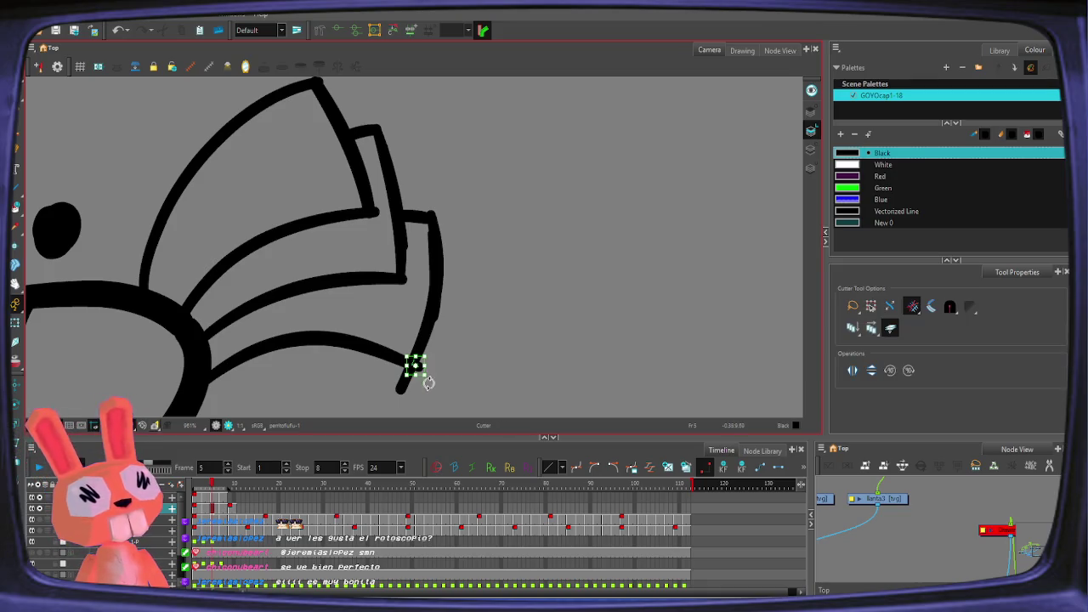
pyautogui.moveTo(404, 384); pyautogui.dragTo(438, 368)
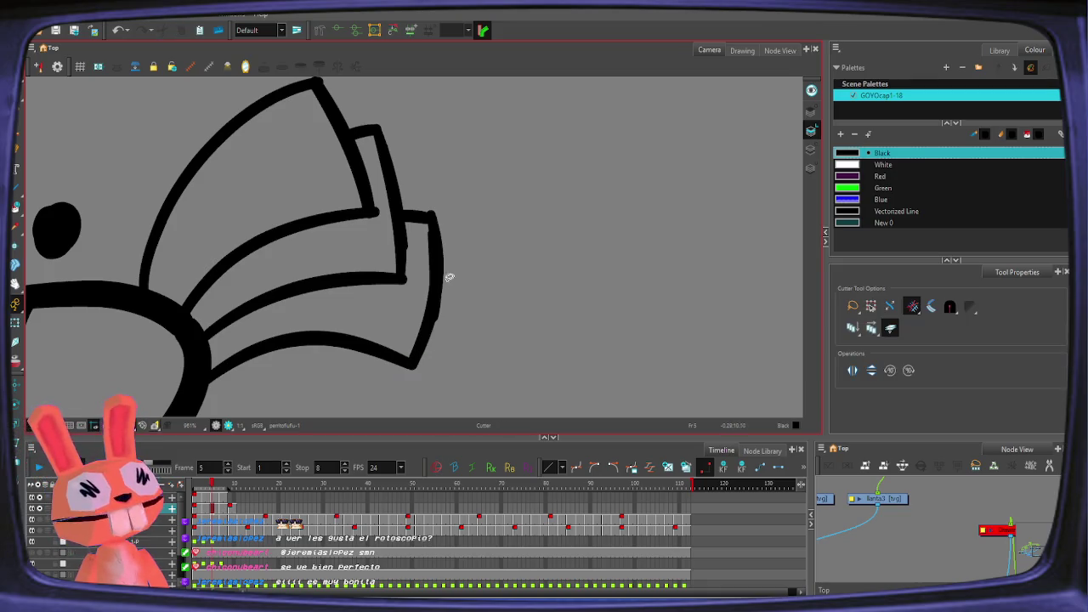
# Step: Advance to the frame 7 drawing
pyautogui.scroll(-1, 466, 275)
pyautogui.press('.')
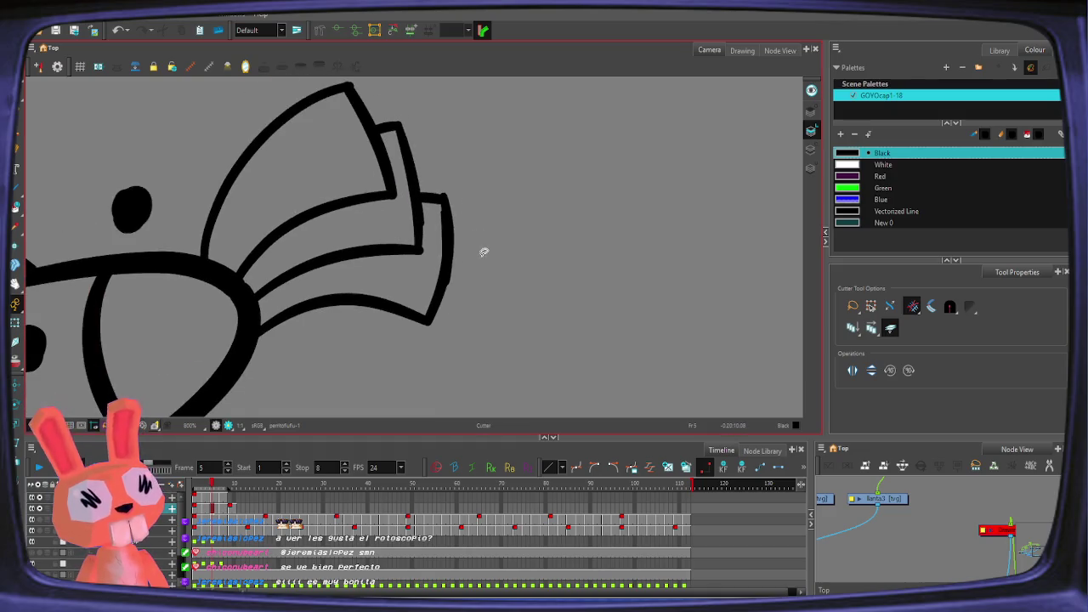
pyautogui.press('.')
pyautogui.scroll(2, 471, 259)
pyautogui.hotkey('alt', 'q')
pyautogui.click(439, 268)
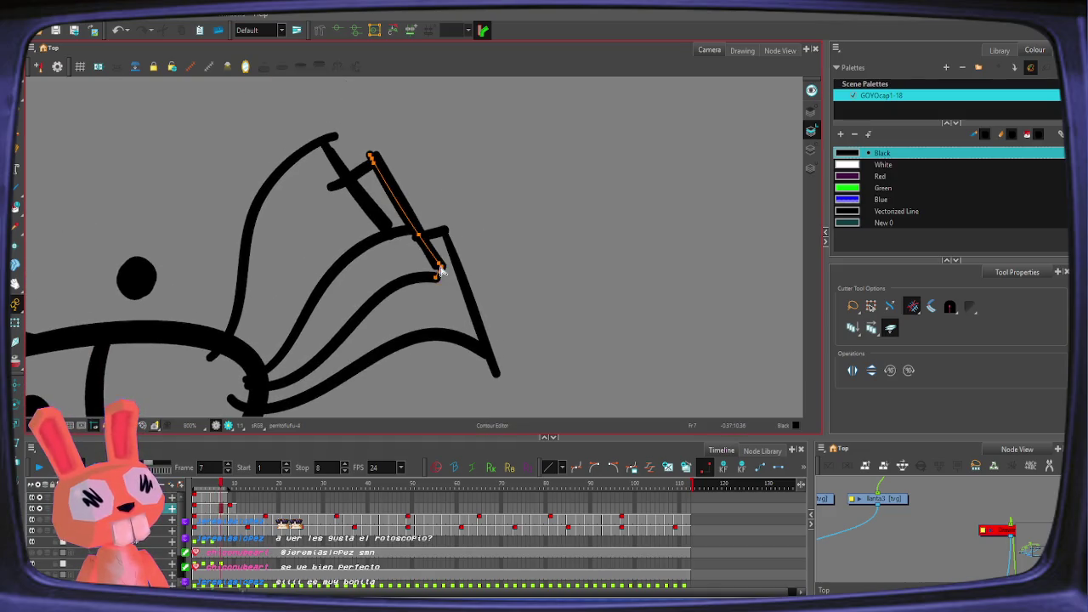
pyautogui.keyDown('shift'); pyautogui.click(446, 279); pyautogui.keyUp('shift')
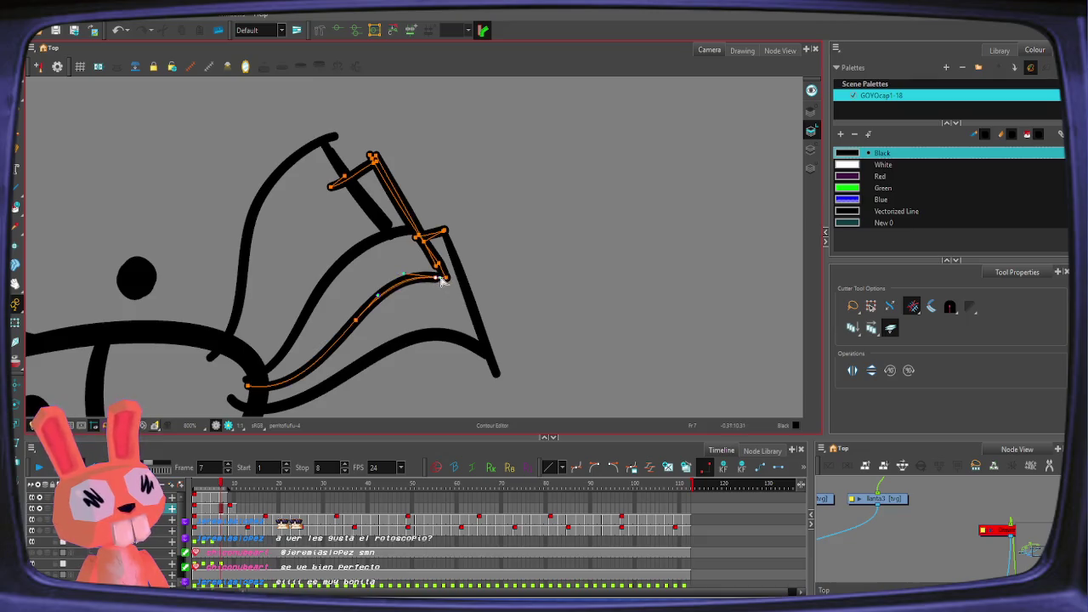
pyautogui.keyDown('shift'); pyautogui.click(462, 272); pyautogui.keyUp('shift')
pyautogui.hotkey('alt', 't')
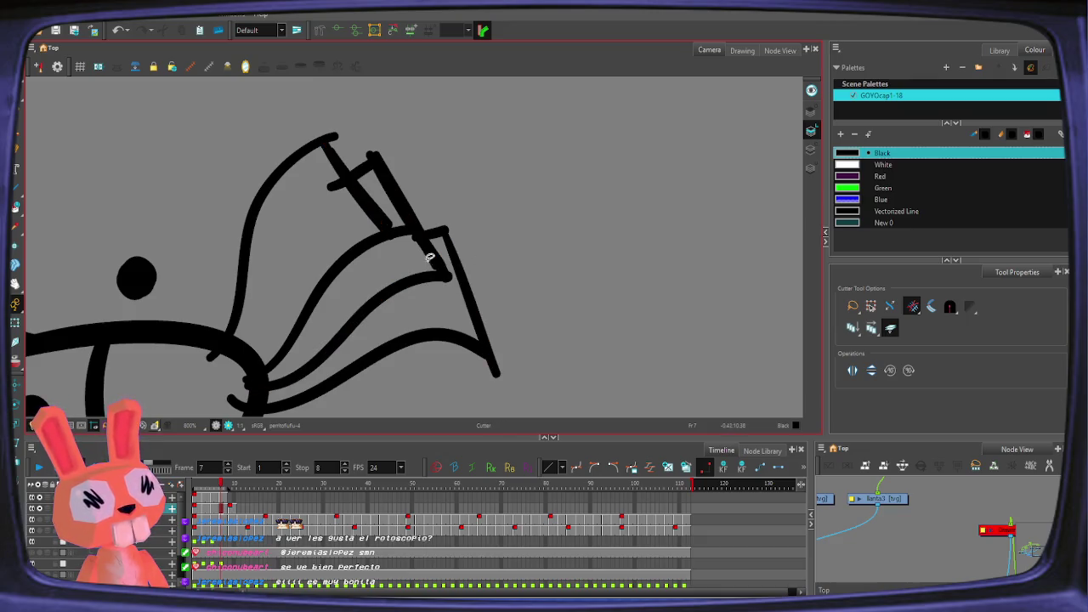
pyautogui.click(435, 267)
pyautogui.press('Escape')
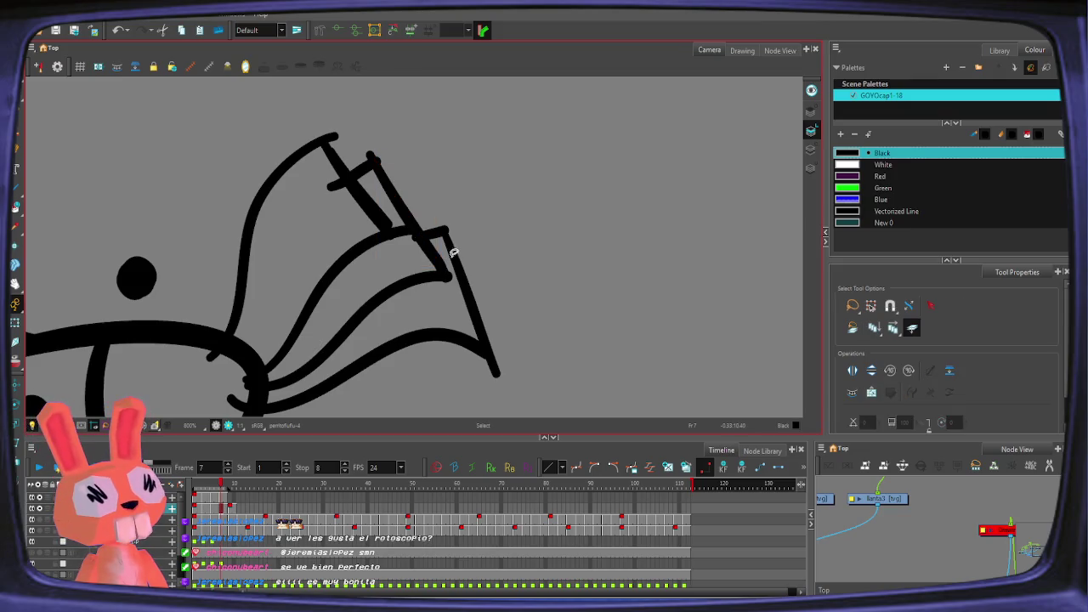
pyautogui.click(430, 235)
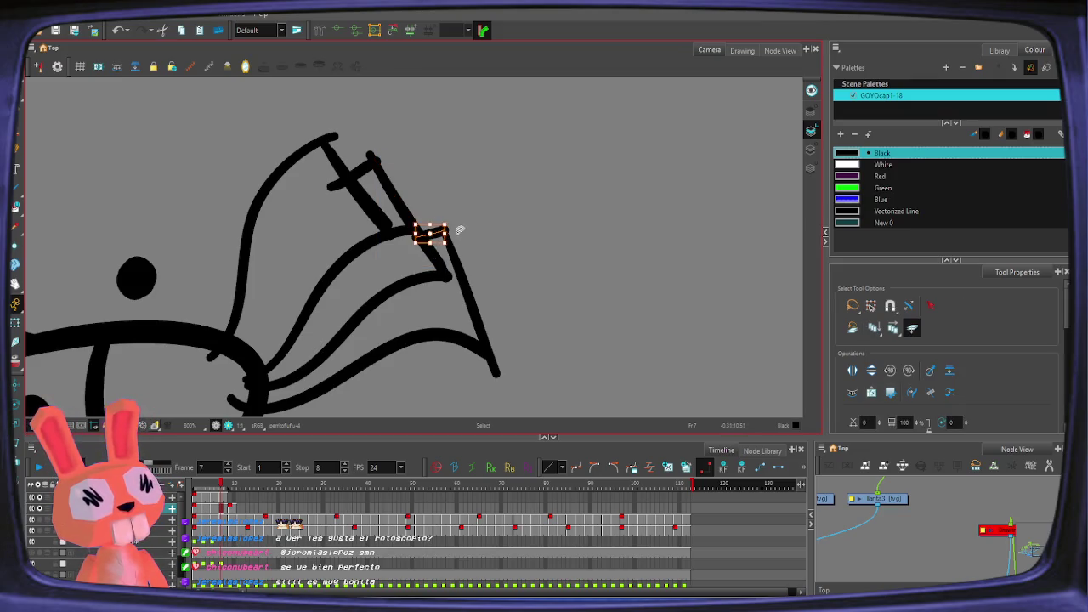
pyautogui.hotkey('alt', 't')
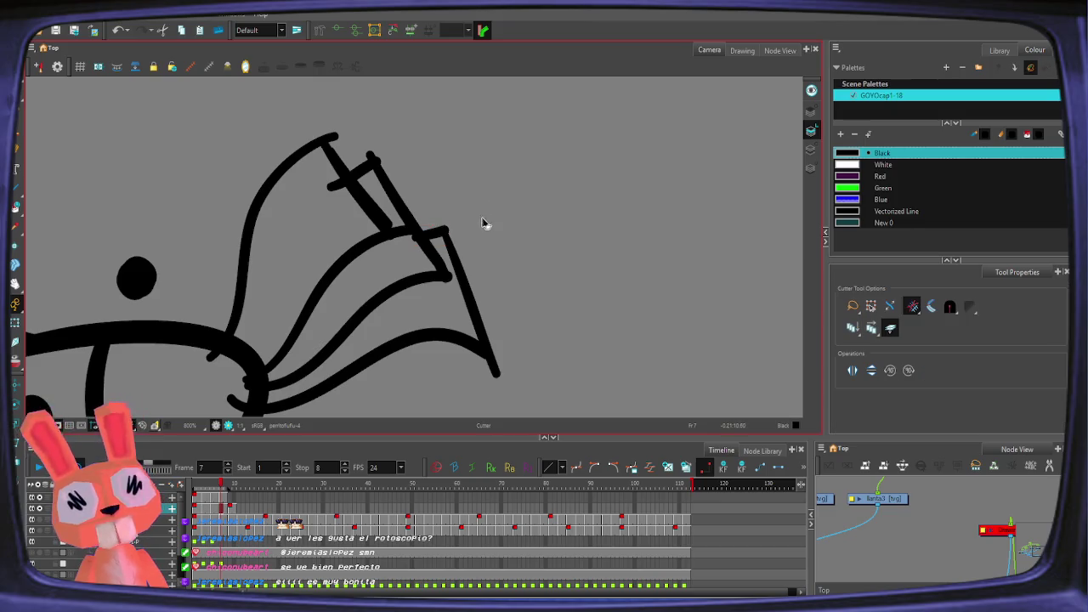
pyautogui.hotkey('alt', 's')
pyautogui.click(377, 213)
pyautogui.press('Escape')
pyautogui.click(387, 216)
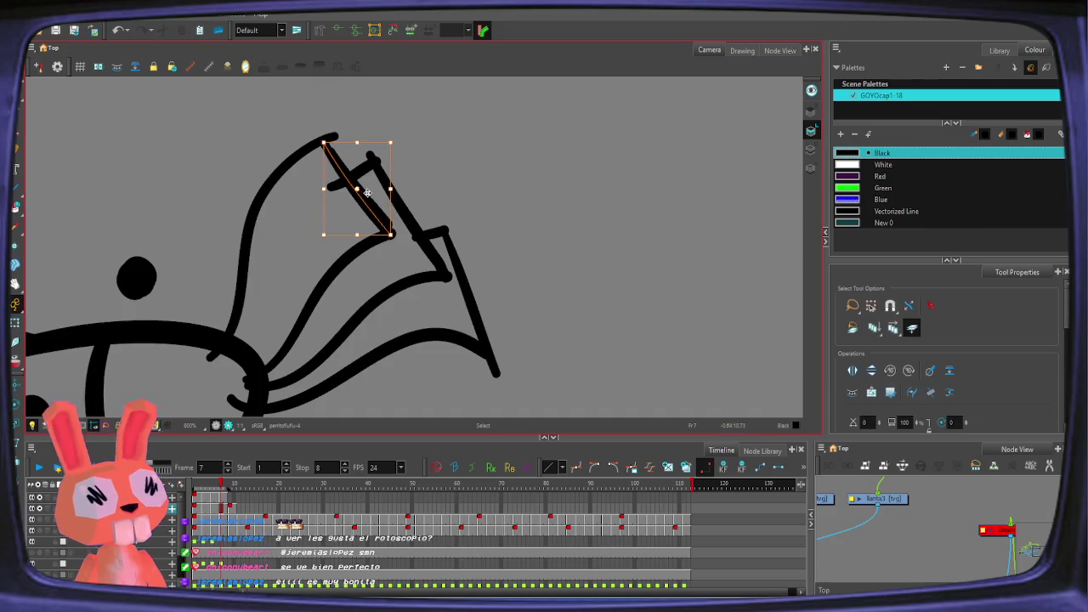
pyautogui.press('Escape')
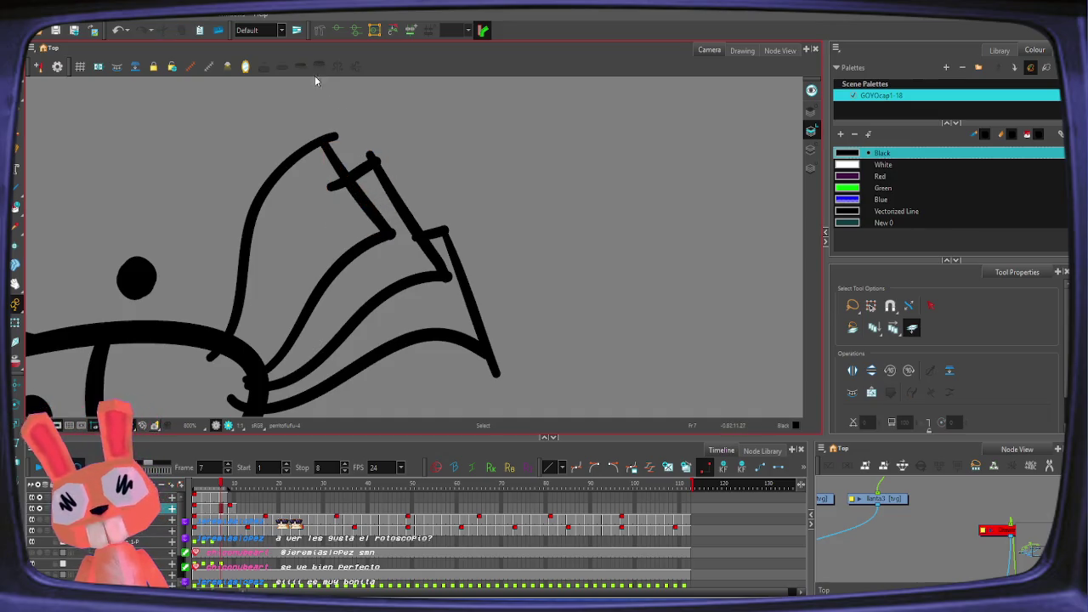
pyautogui.hotkey('alt', 't')
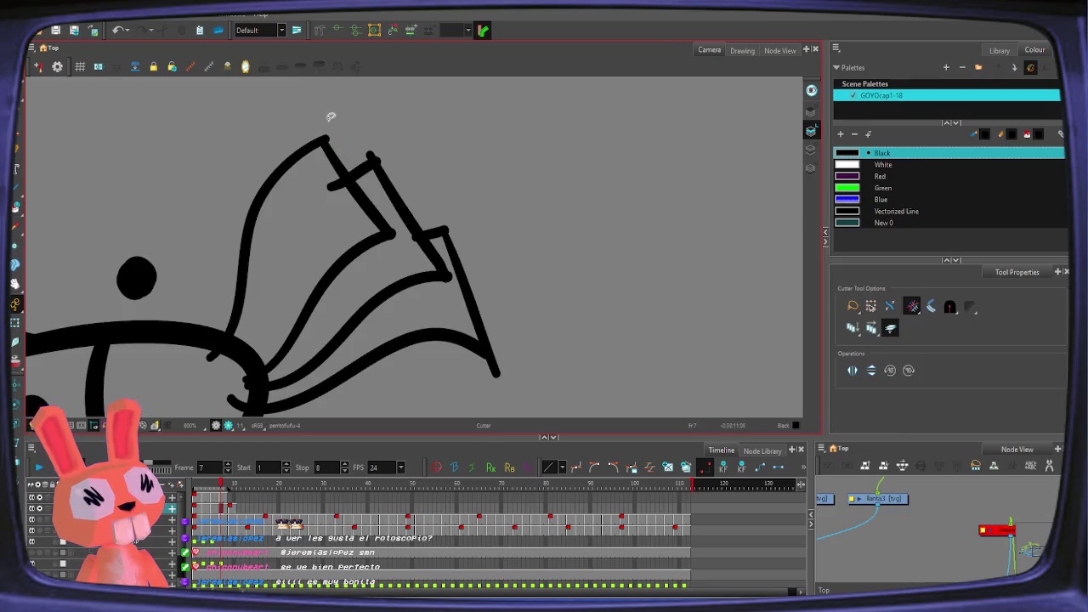
pyautogui.click(333, 172)
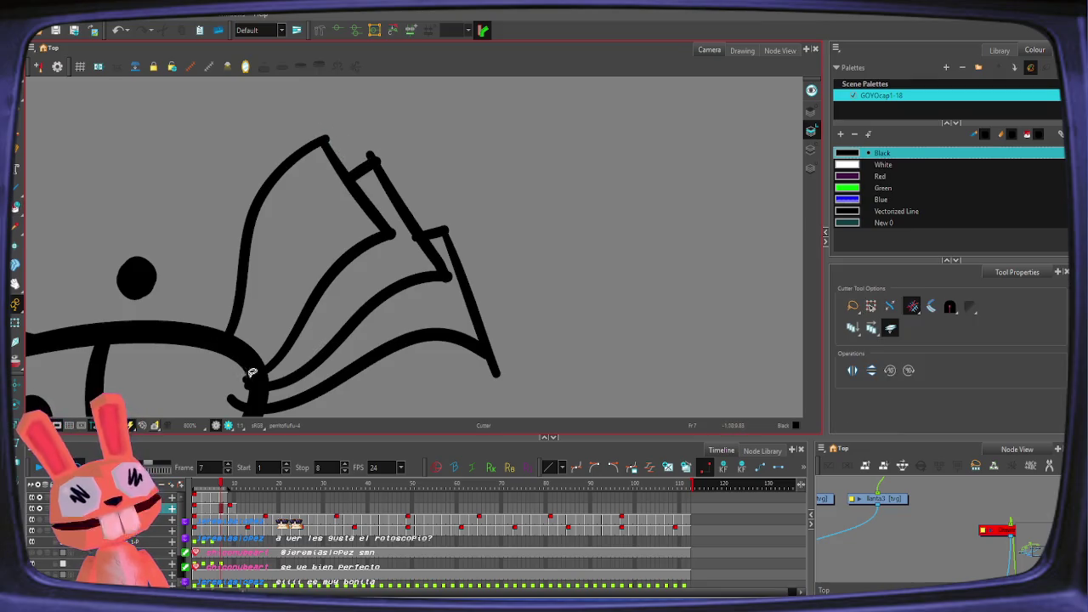
pyautogui.scroll(-5, 252, 373)
pyautogui.click(238, 306)
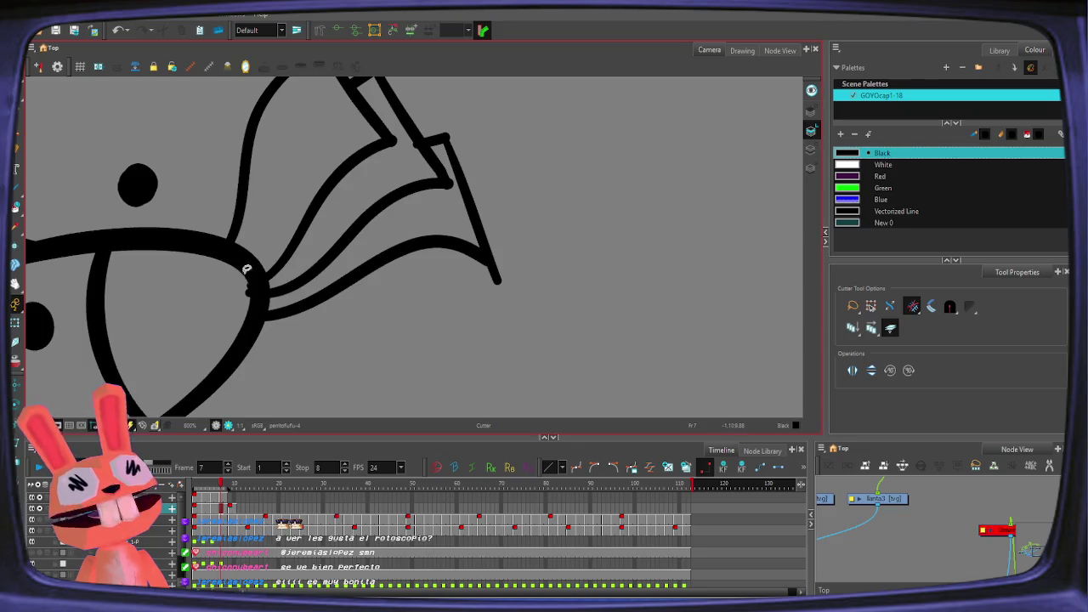
pyautogui.click(260, 285)
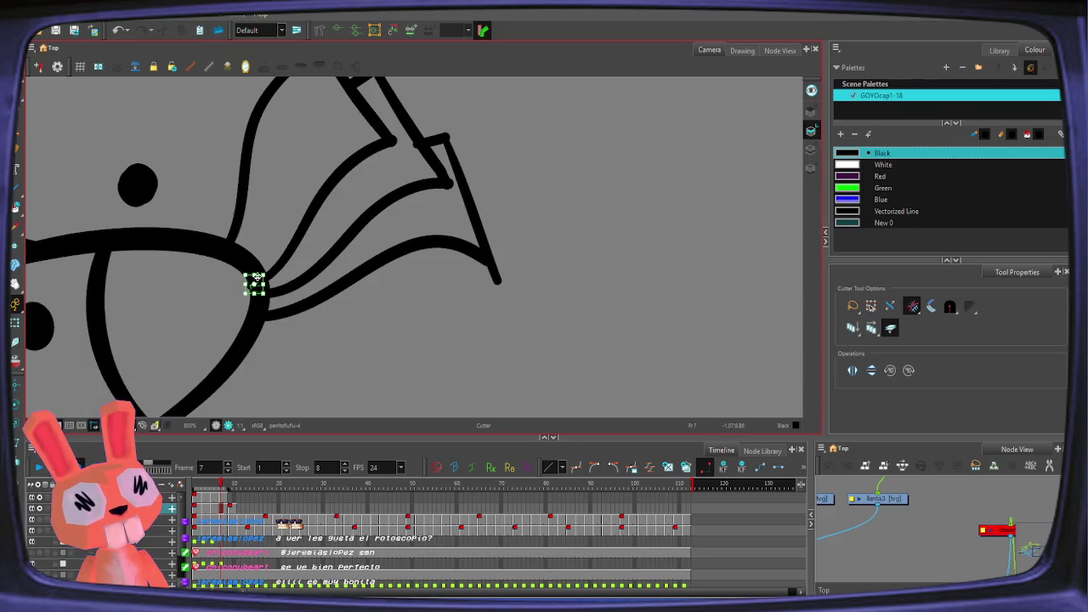
pyautogui.click(486, 271)
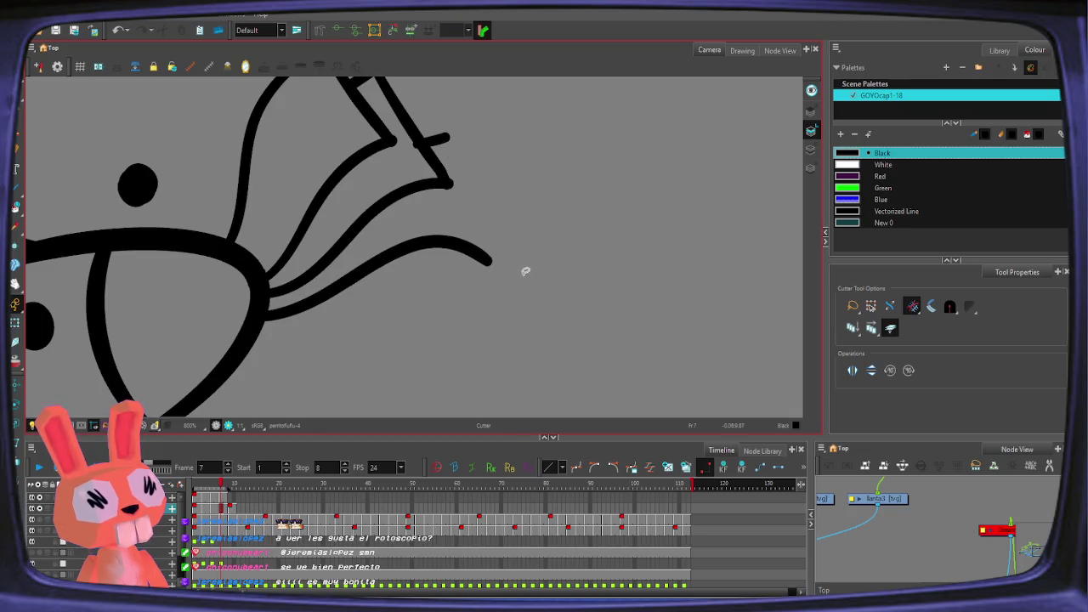
pyautogui.hotkey('ctrl', 'z')
pyautogui.hotkey('alt', 'q')
pyautogui.click(495, 270)
pyautogui.moveTo(493, 271)
pyautogui.mouseDown()
pyautogui.moveTo(500, 261)
pyautogui.moveTo(507, 283)
pyautogui.mouseUp()
pyautogui.hotkey('alt', 't')
pyautogui.hotkey('alt', 'q')
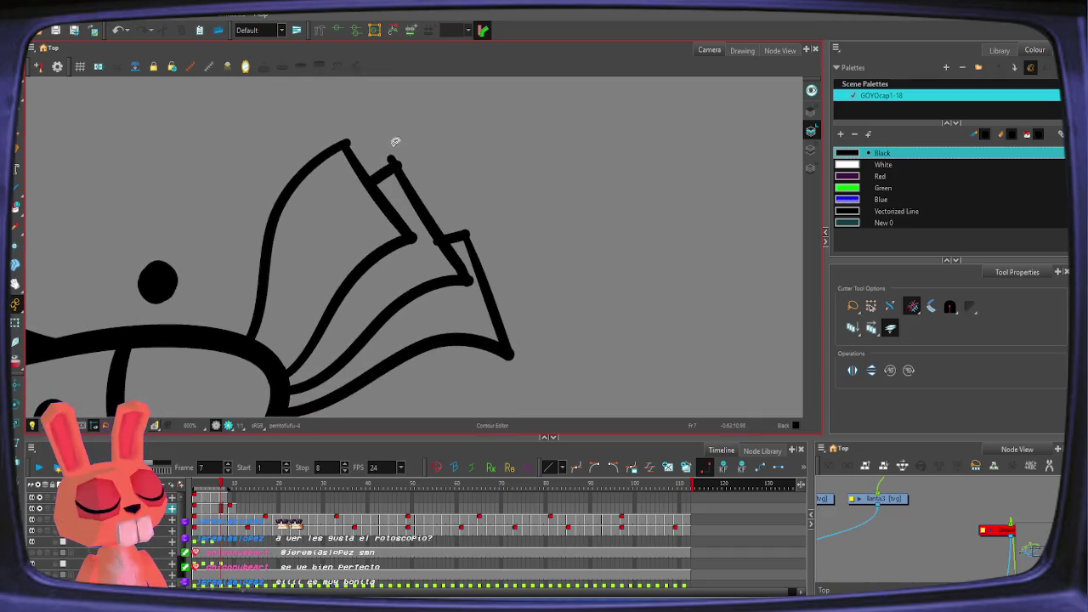
pyautogui.hotkey('alt', 't')
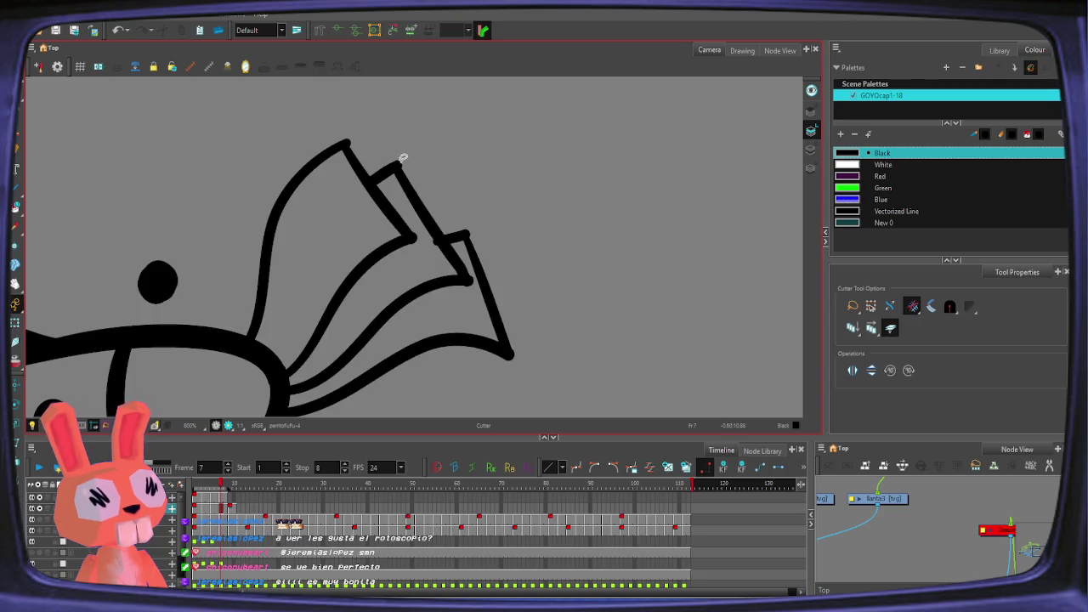
pyautogui.scroll(-3, 419, 107)
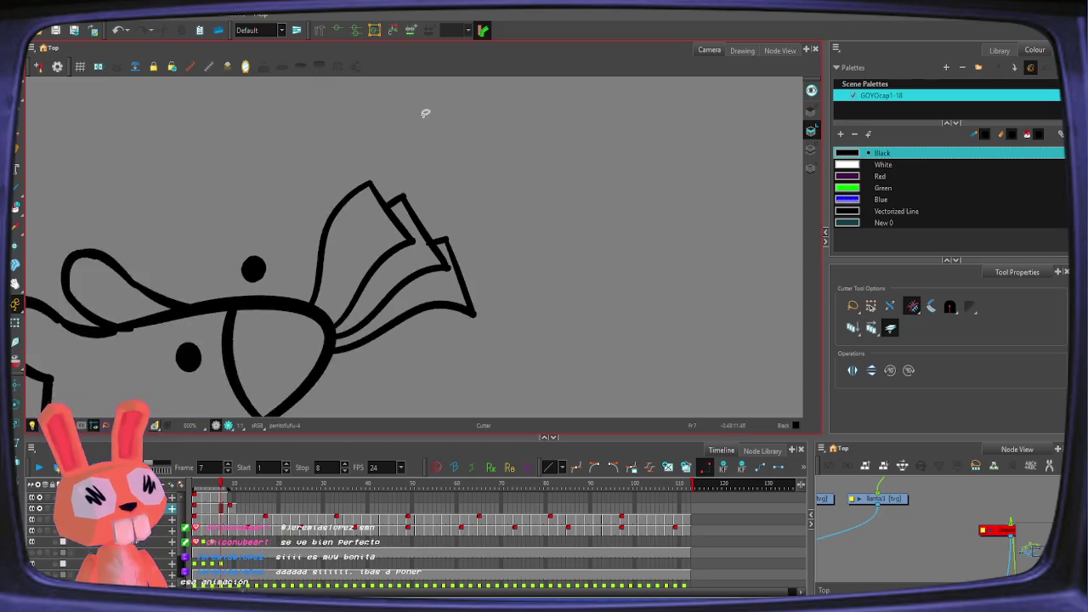
# Step: Play the animation from frame 1, stop on frame 4, and zoom out to the full camera frame
pyautogui.scroll(-2, 425, 109)
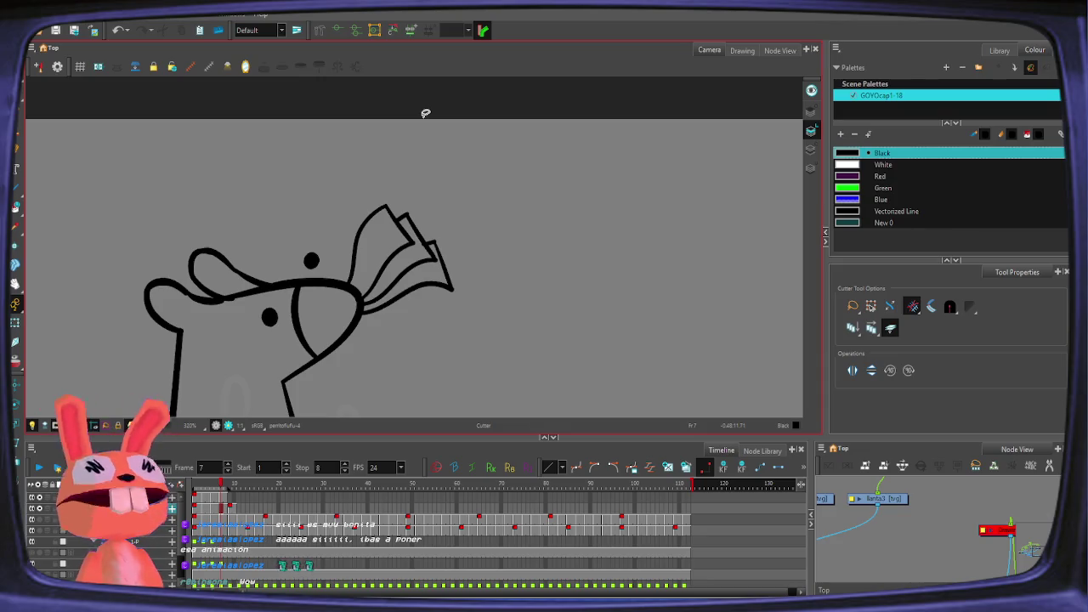
pyautogui.scroll(-1, 493, 264)
pyautogui.scroll(-1, 528, 215)
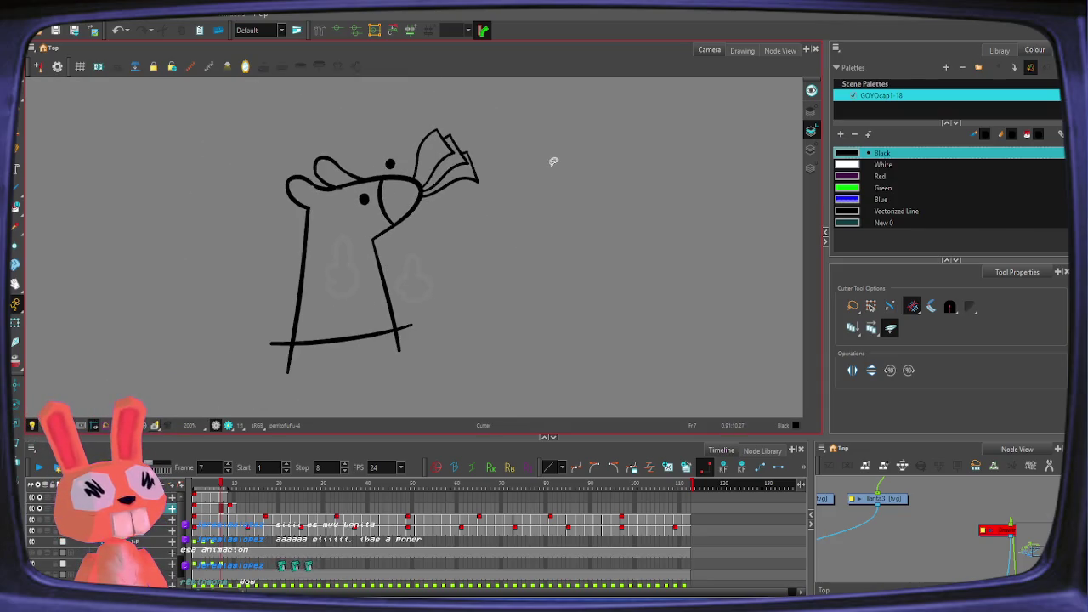
pyautogui.click(34, 482)
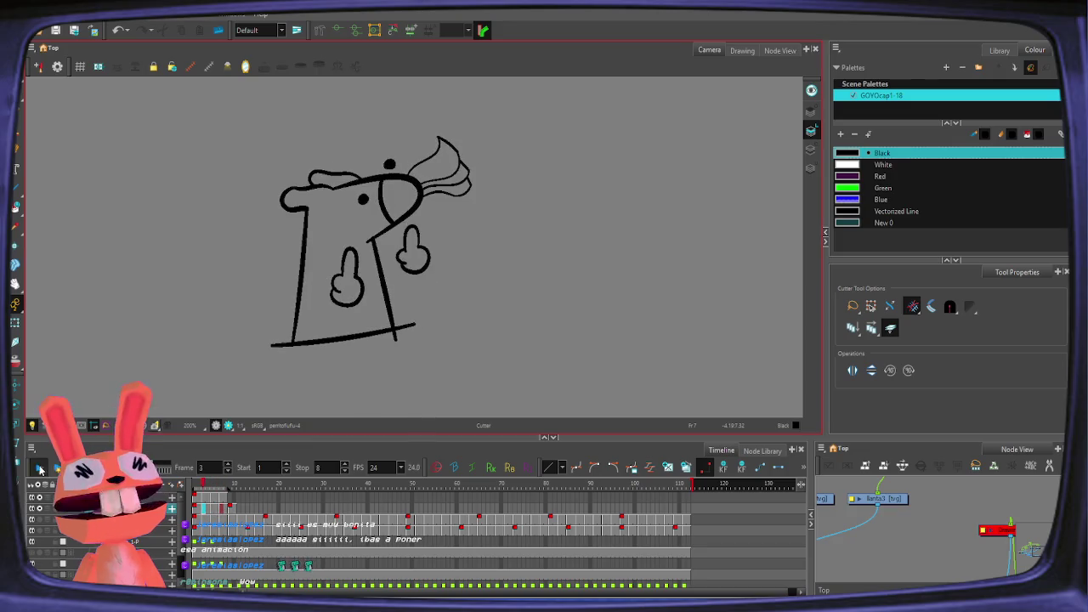
pyautogui.press('Return')
pyautogui.press('1')
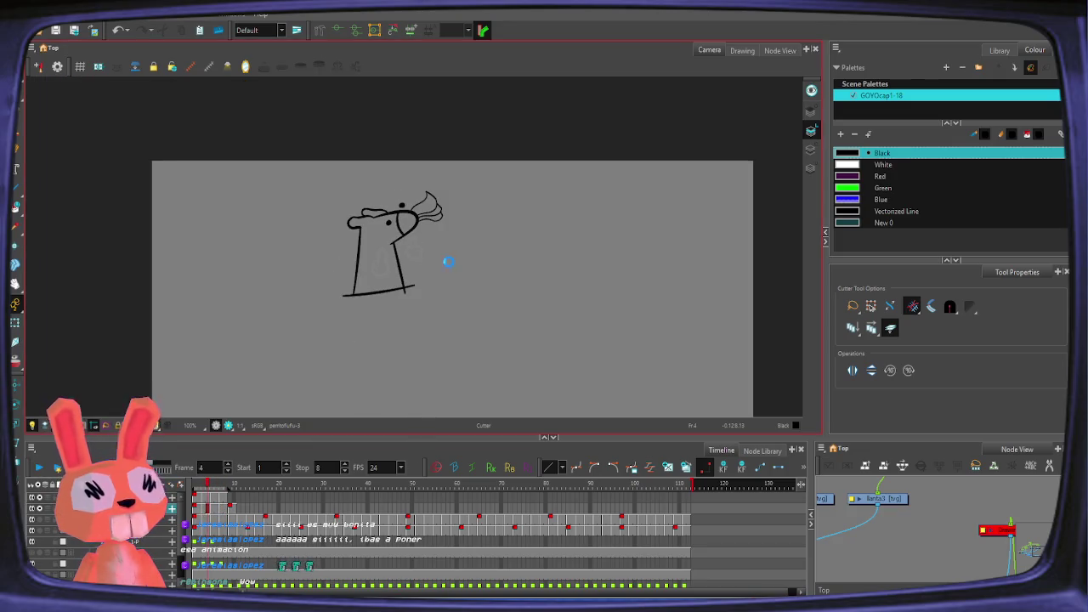
pyautogui.moveTo(443, 286); pyautogui.dragTo(376, 190)
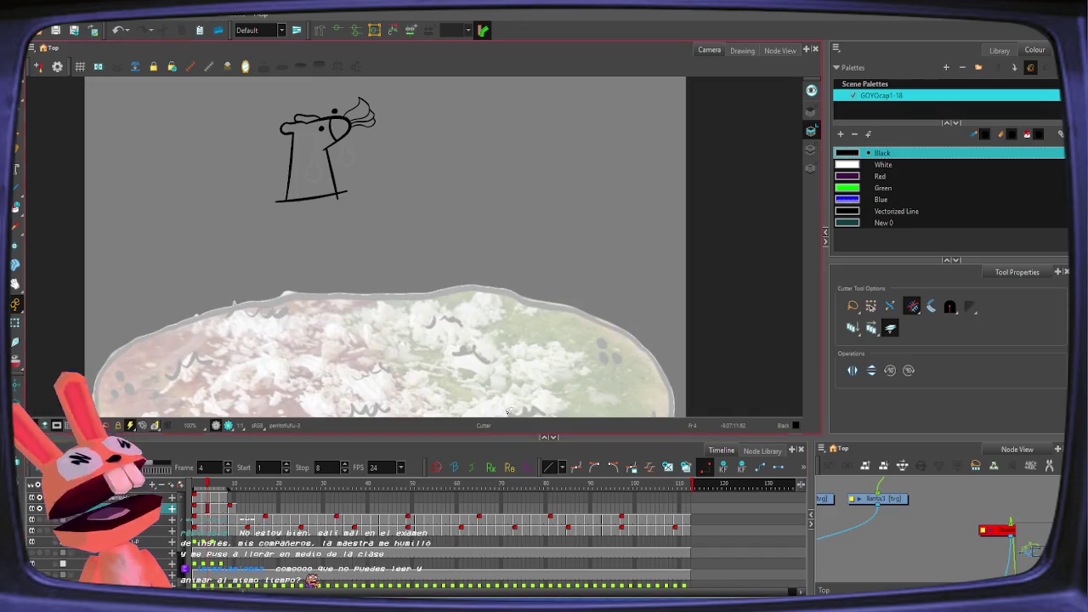
# Step: Centre the scene, activate the tostada photo layer in the Timeline, and zoom in on it
pyautogui.scroll(-2, 442, 291)
pyautogui.scroll(-2, 442, 291)
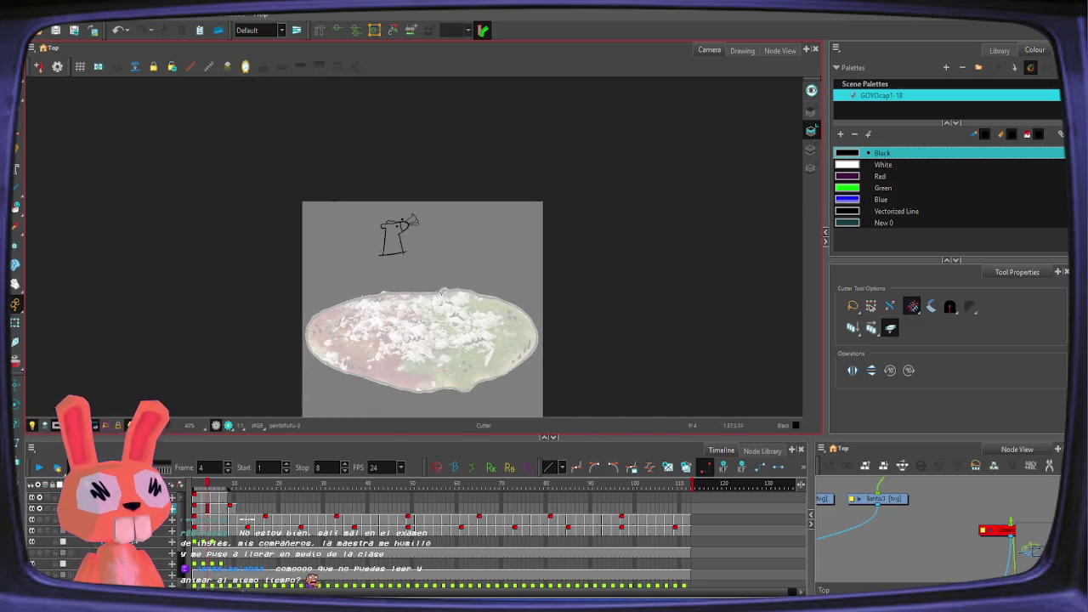
pyautogui.moveTo(442, 291); pyautogui.dragTo(422, 223)
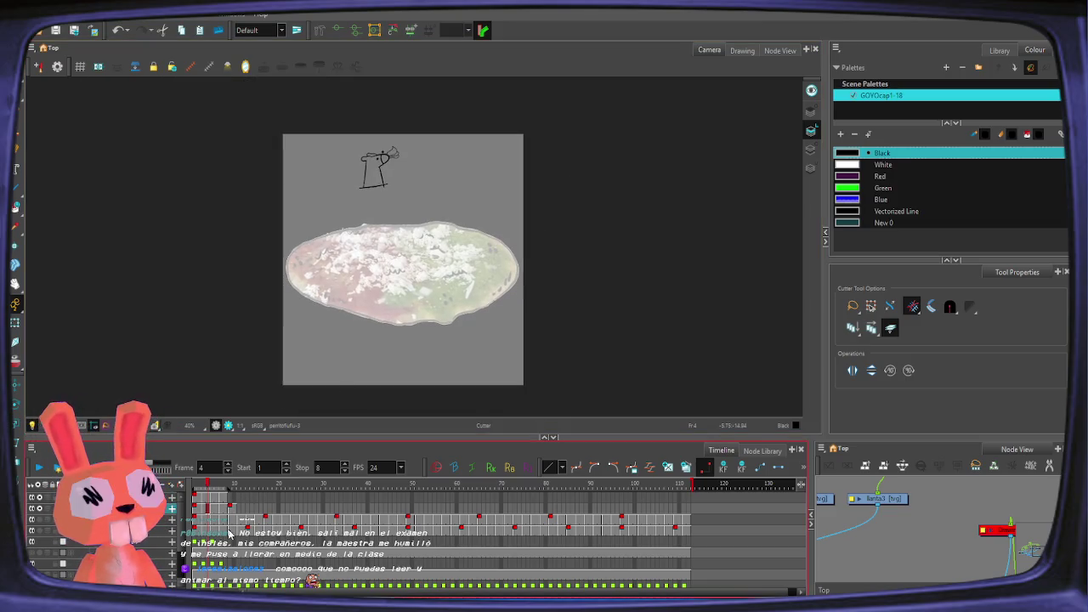
pyautogui.scroll(-2, 230, 533)
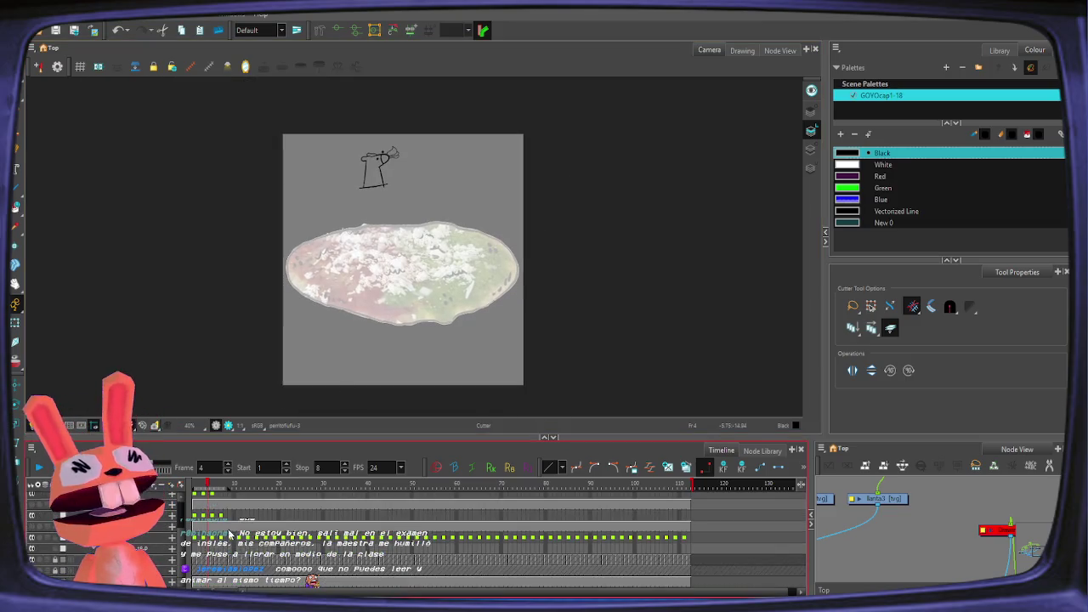
pyautogui.click(229, 533)
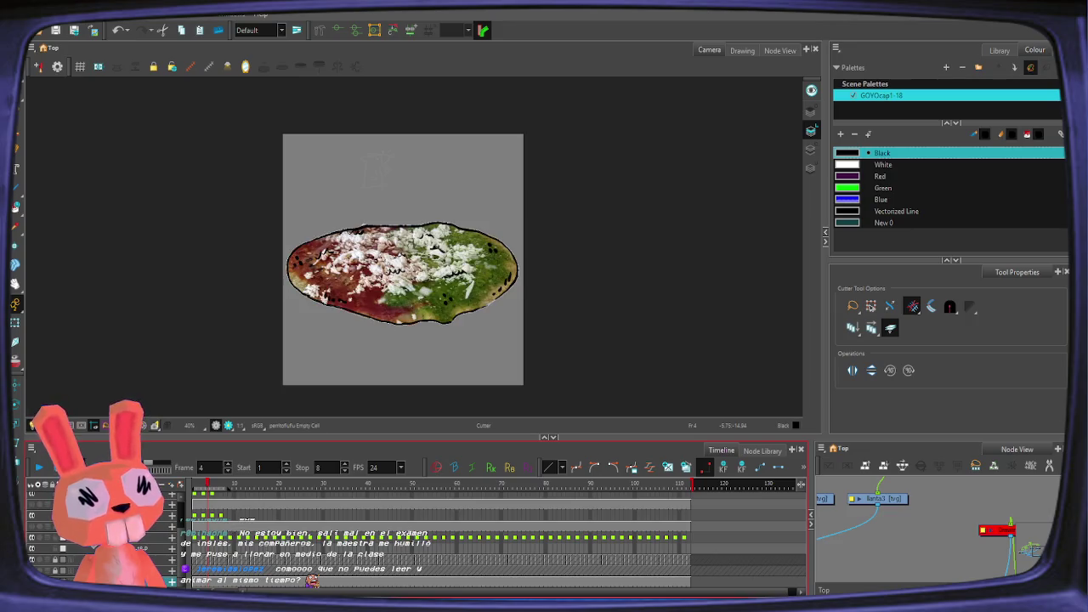
pyautogui.scroll(2, 230, 533)
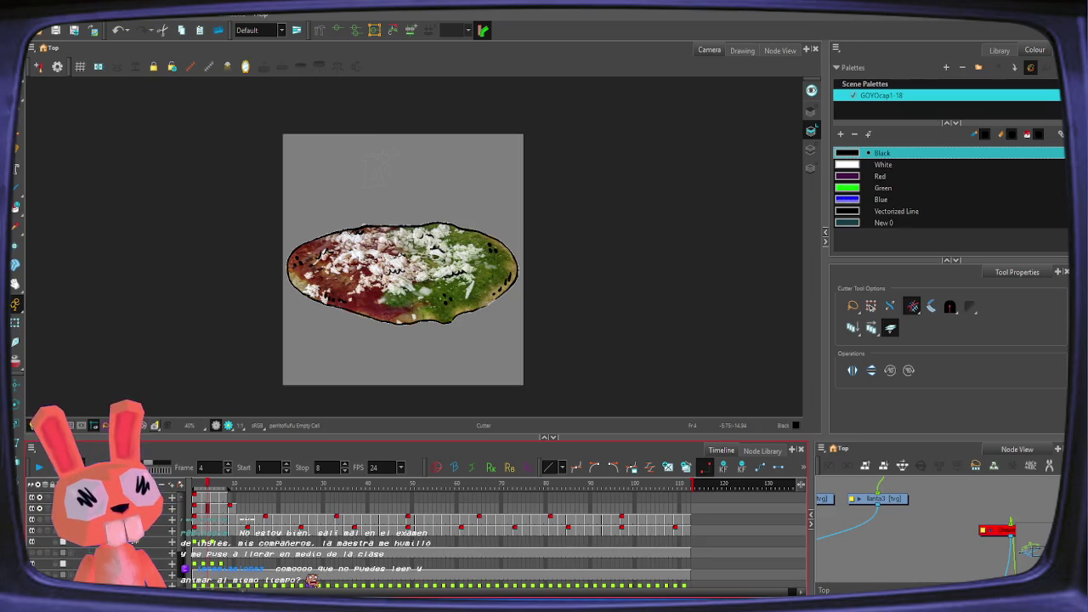
pyautogui.scroll(-1, 230, 533)
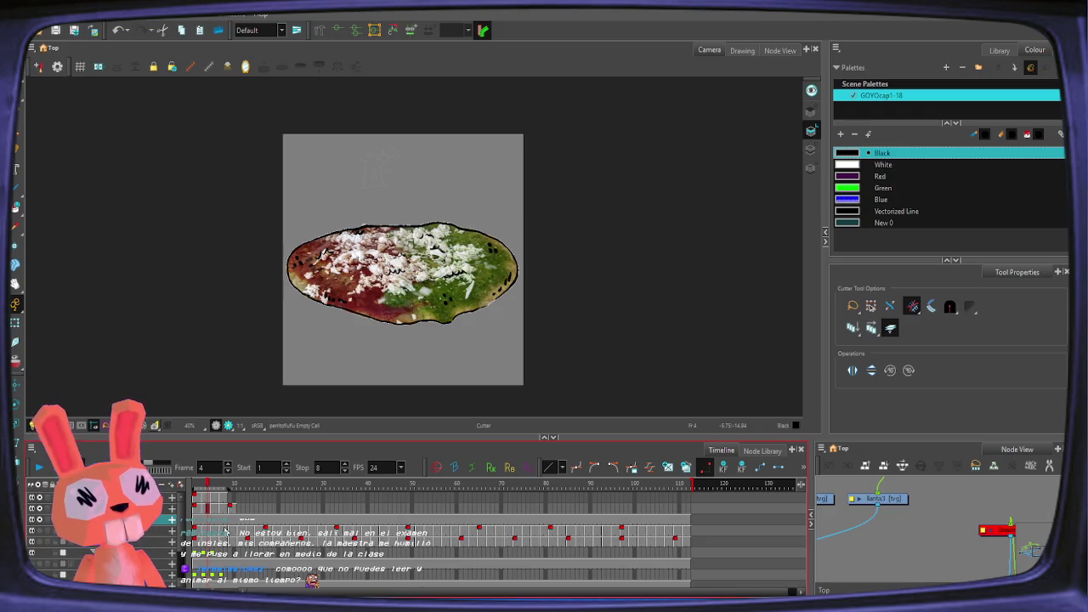
pyautogui.press('2')
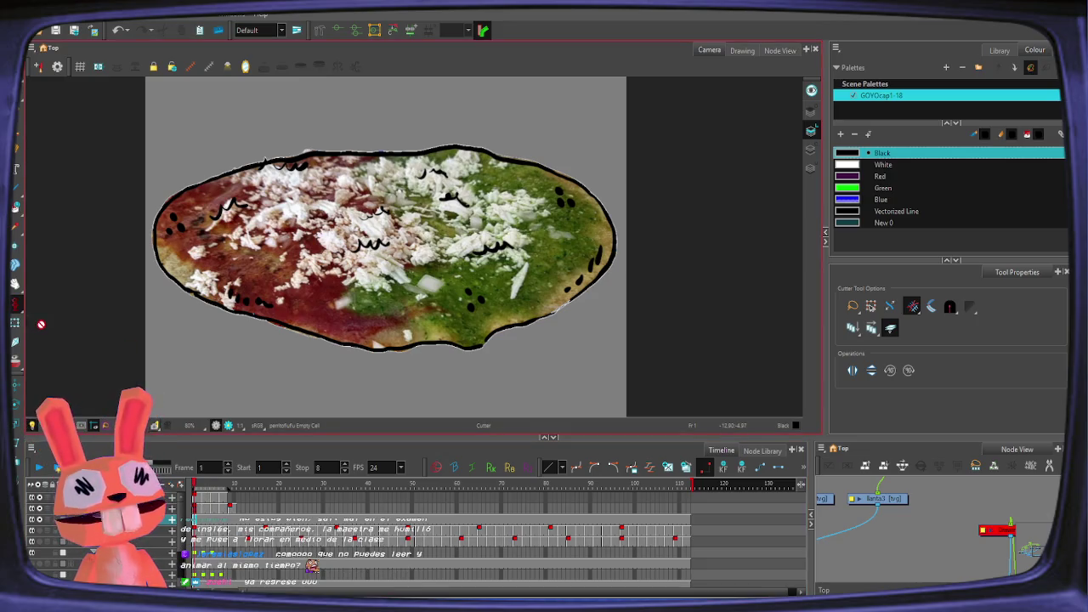
pyautogui.click(15, 323)
# Step: Shrink the tostada photo to about half size and move it into the dog's mouth
pyautogui.scroll(-1, 471, 201)
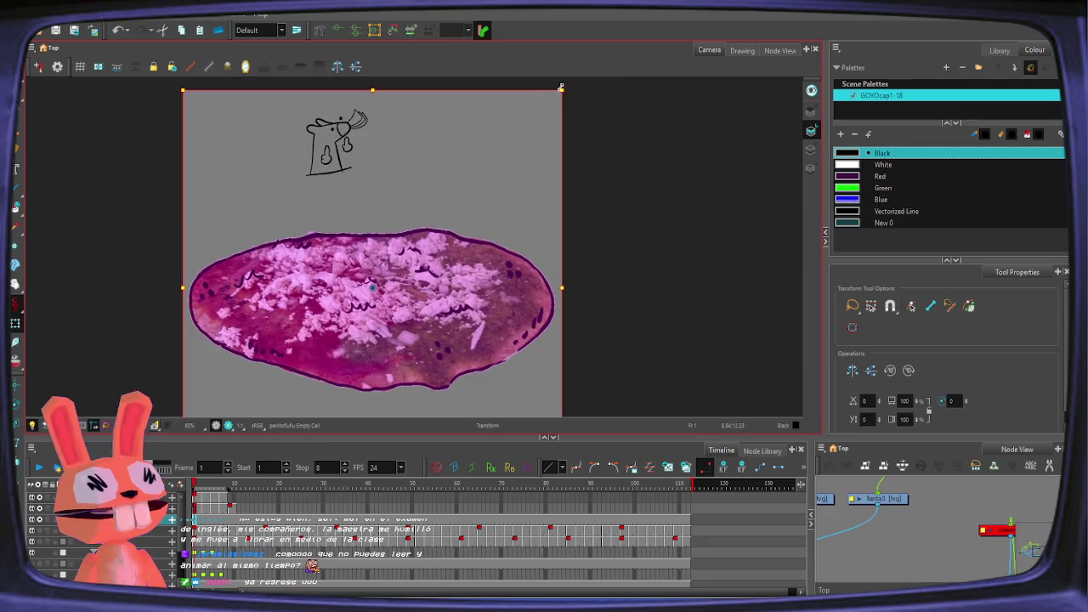
pyautogui.moveTo(561, 87); pyautogui.dragTo(387, 240)
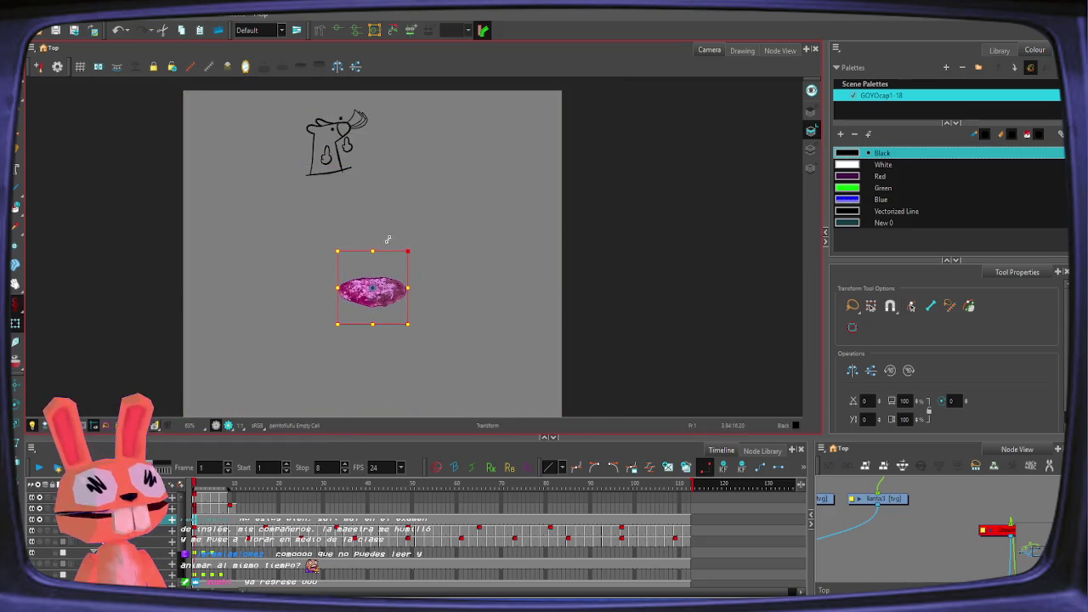
pyautogui.moveTo(384, 290); pyautogui.dragTo(382, 123)
pyautogui.scroll(2, 362, 132)
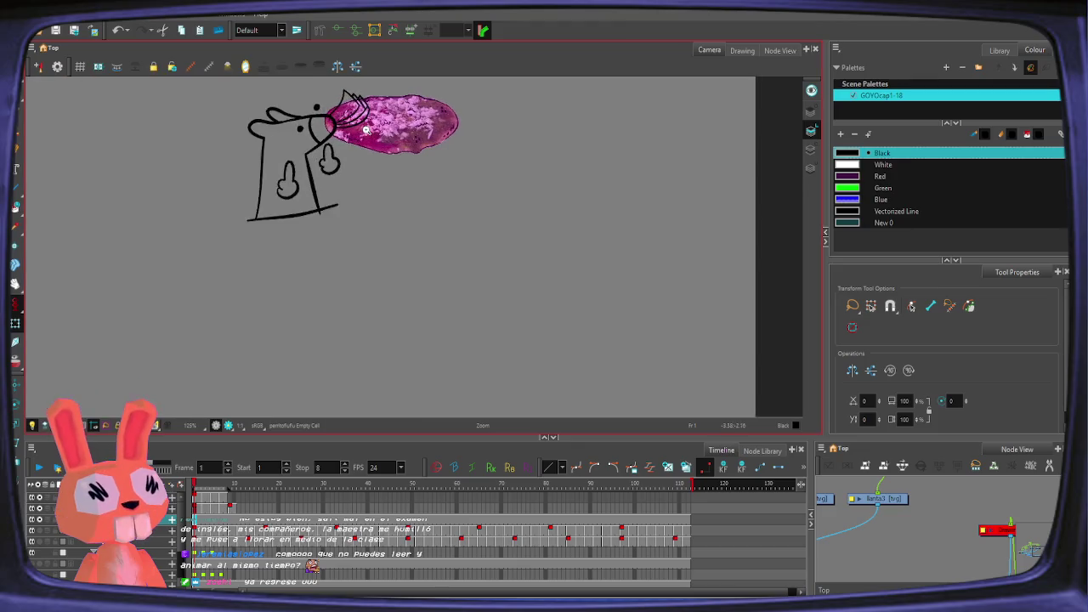
pyautogui.scroll(2, 361, 132)
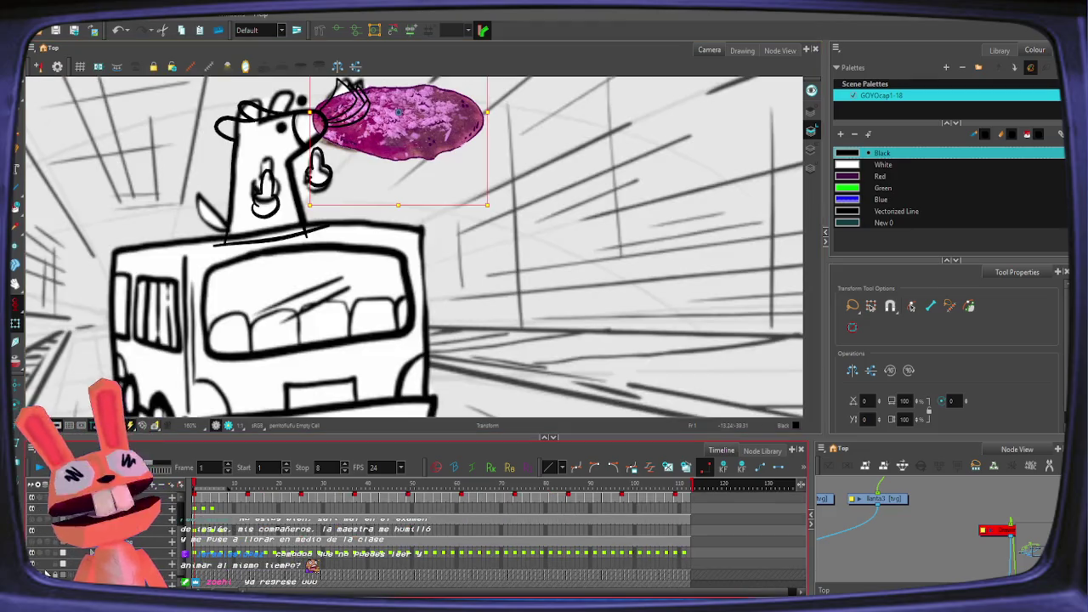
pyautogui.moveTo(350, 275); pyautogui.dragTo(331, 429)
pyautogui.press('space')
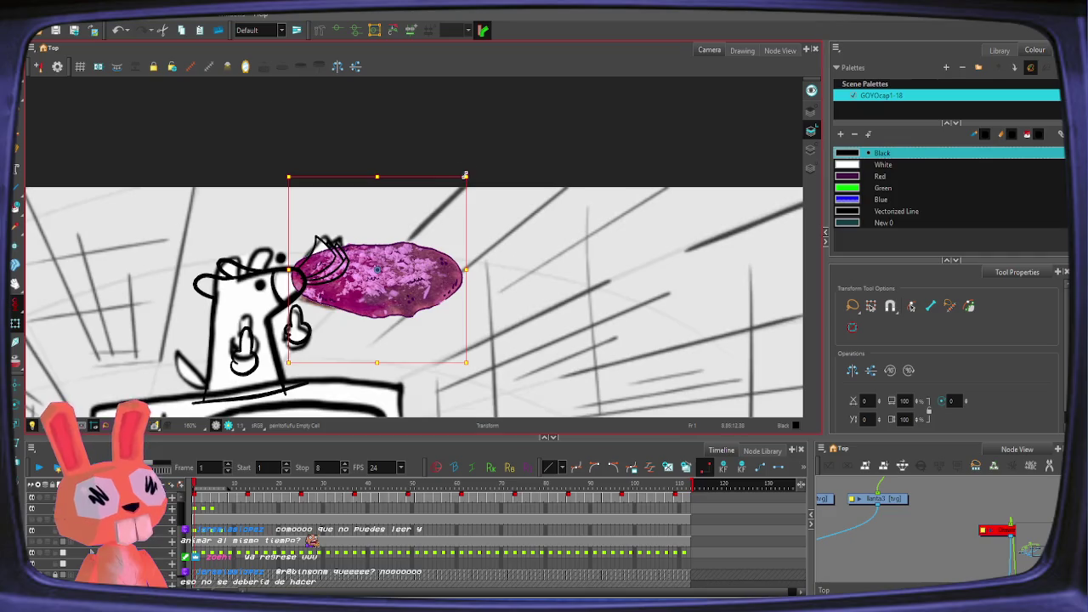
pyautogui.moveTo(465, 175); pyautogui.dragTo(422, 224)
pyautogui.moveTo(373, 278)
pyautogui.mouseDown()
pyautogui.moveTo(451, 325)
pyautogui.moveTo(341, 297)
pyautogui.mouseUp()
pyautogui.moveTo(382, 239); pyautogui.dragTo(382, 242)
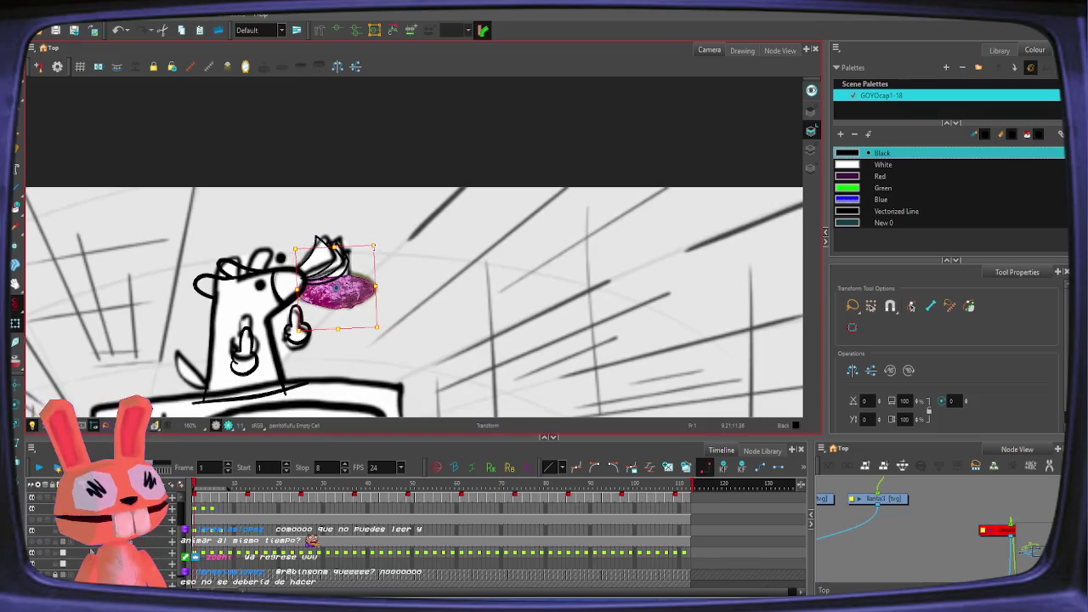
# Step: Fine-tune the photo's size and position up close, then hide the sketch background layer
pyautogui.press('2')
pyautogui.press('2')
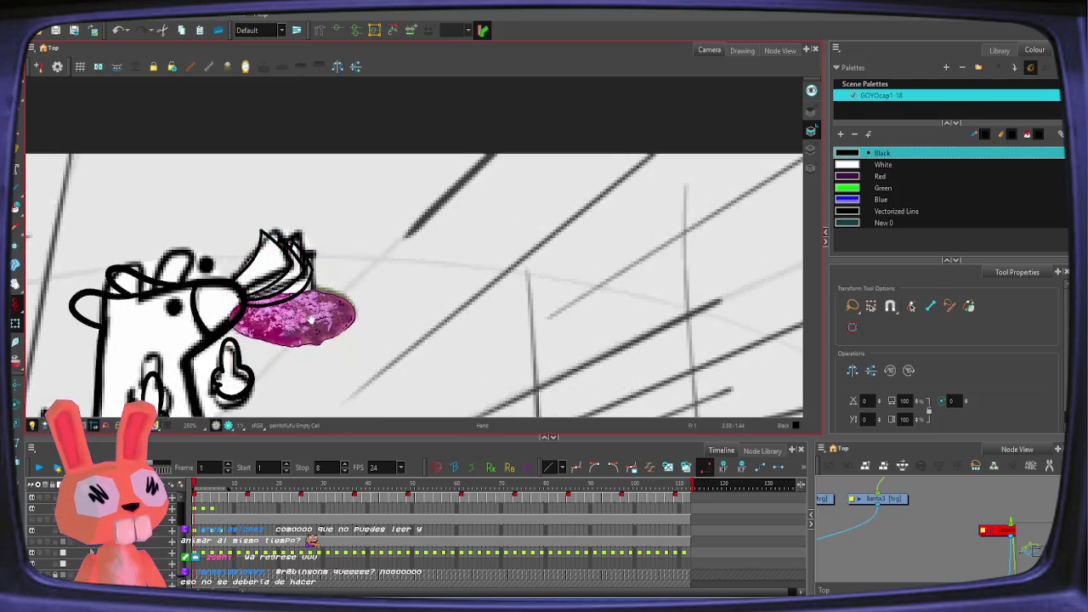
pyautogui.moveTo(310, 321); pyautogui.dragTo(318, 300)
pyautogui.moveTo(370, 221); pyautogui.dragTo(374, 216)
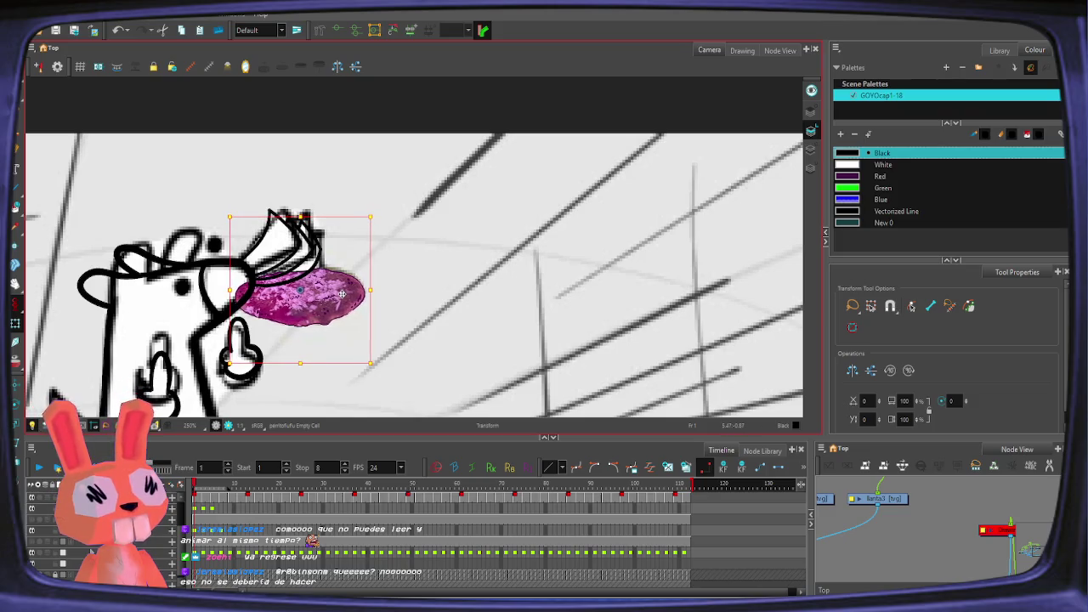
pyautogui.moveTo(371, 218); pyautogui.dragTo(394, 178)
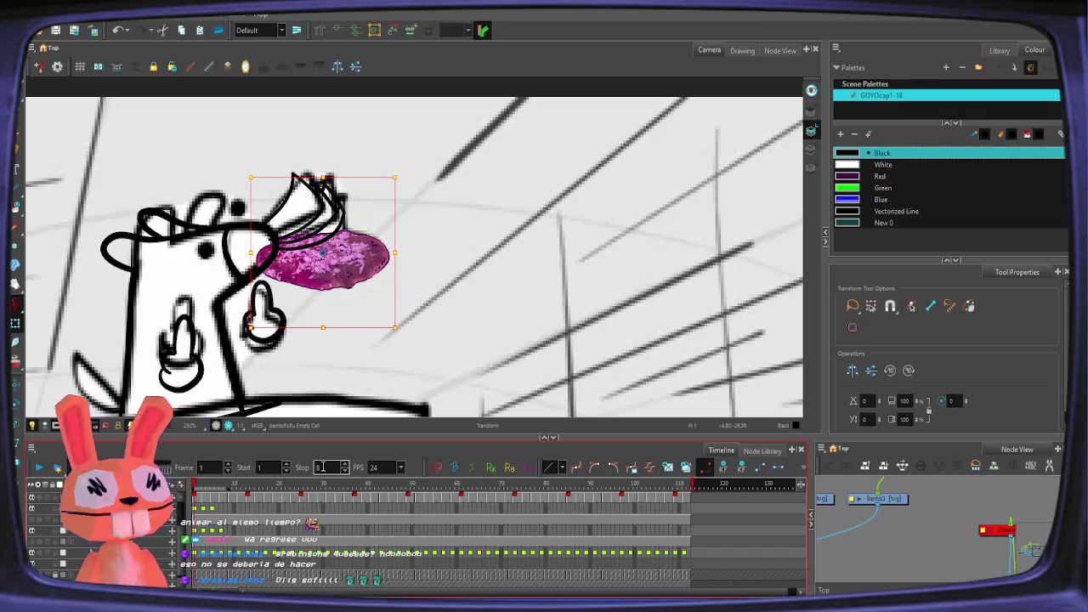
pyautogui.click(438, 249)
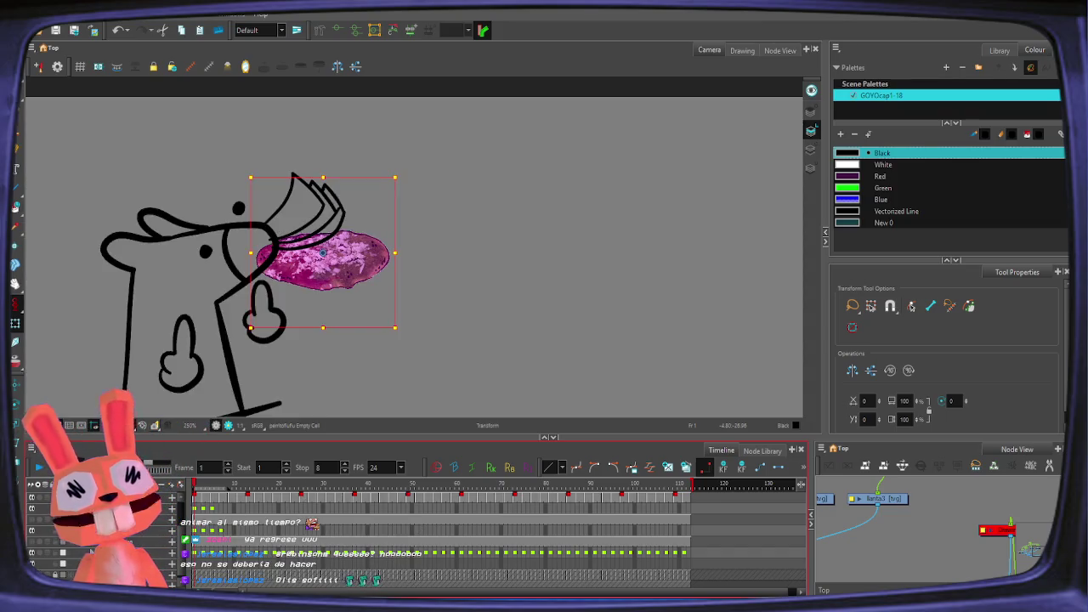
pyautogui.click(439, 249)
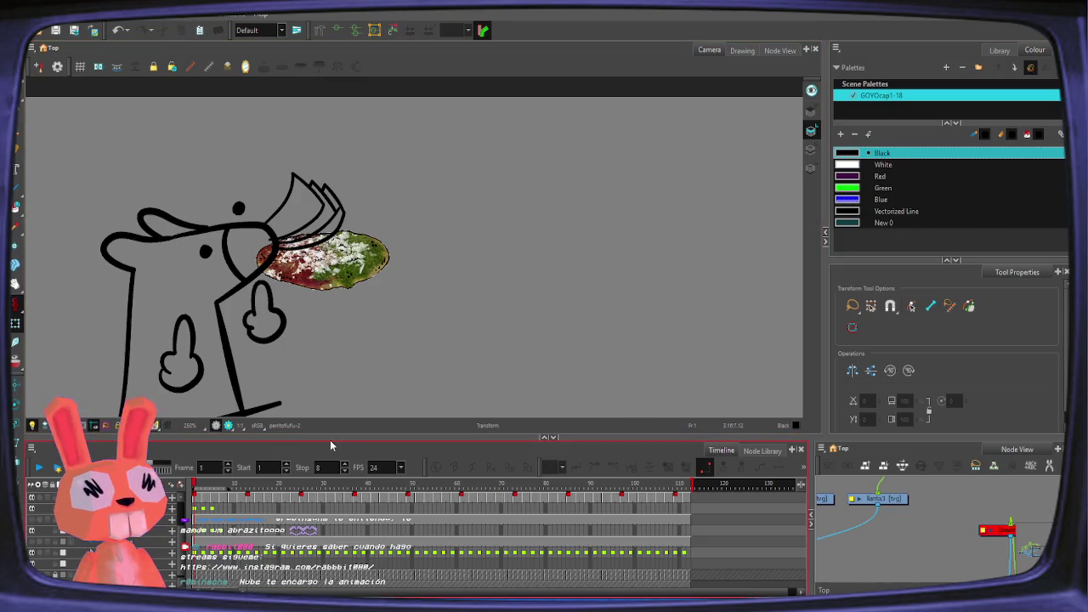
pyautogui.scroll(2, 258, 504)
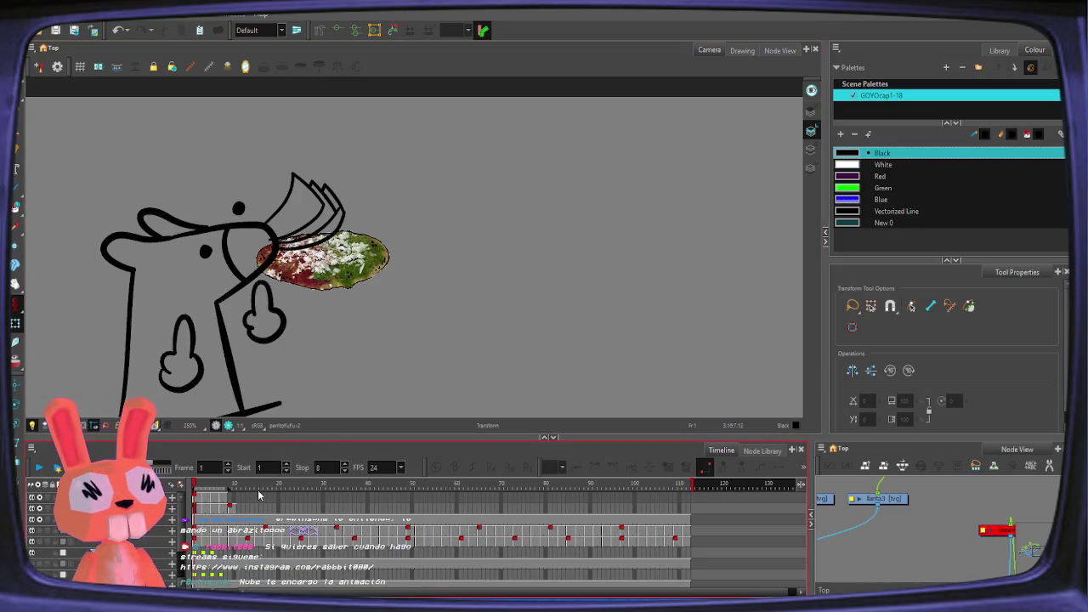
pyautogui.click(255, 518)
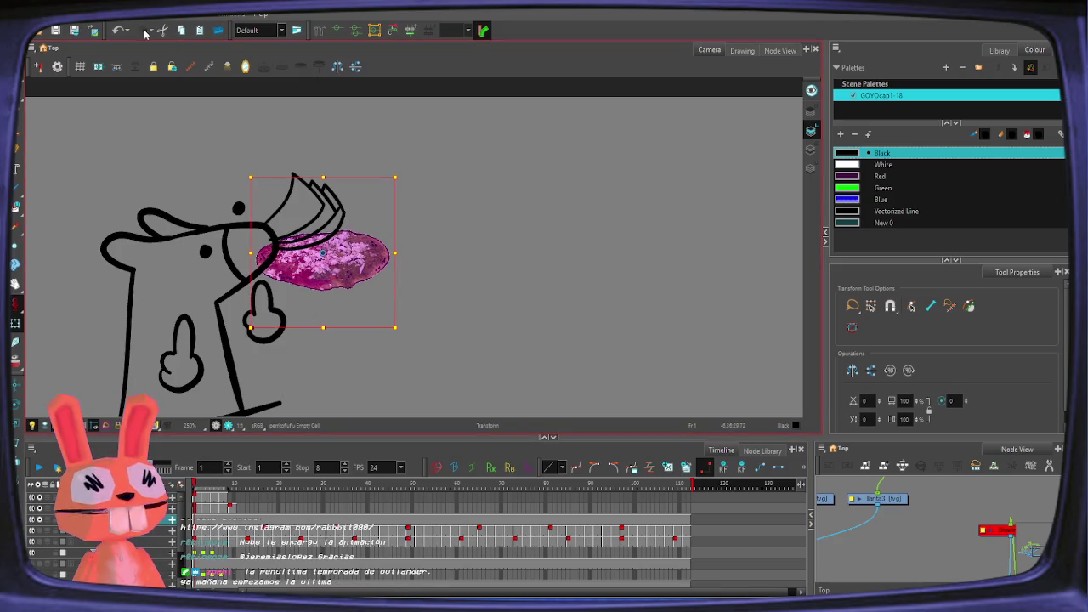
pyautogui.click(319, 31)
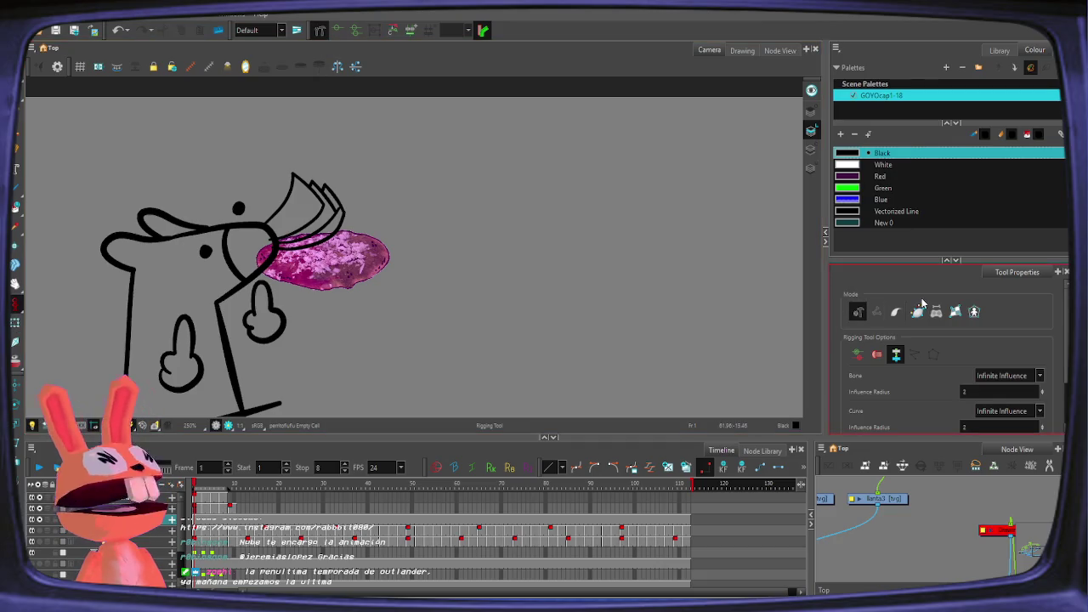
# Step: Create a bone deformation chain lengthwise across the tostada photo and leave it flat
pyautogui.click(917, 311)
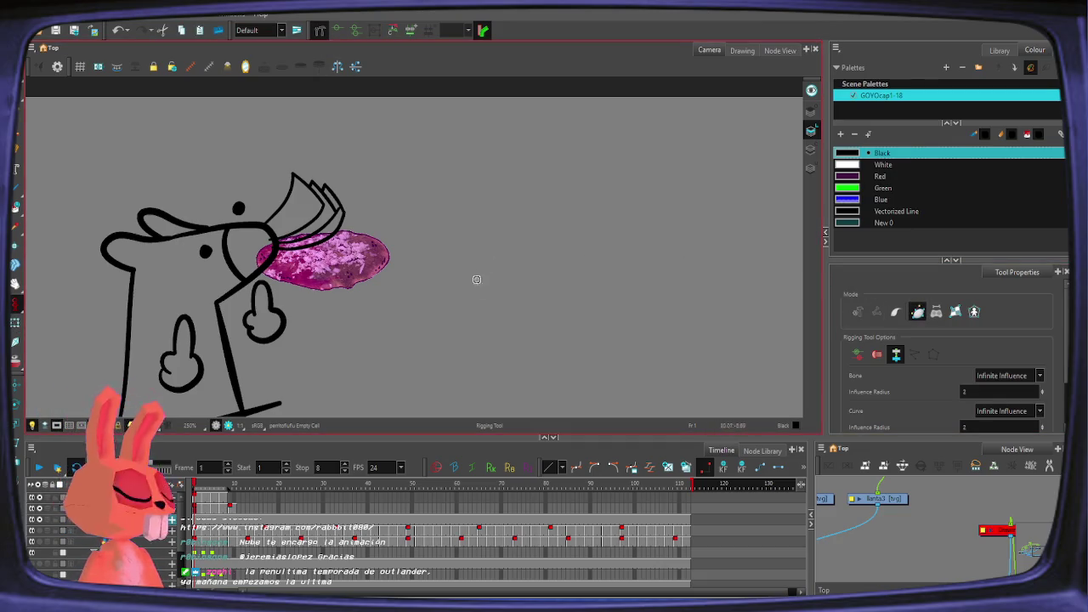
pyautogui.scroll(1, 332, 264)
pyautogui.scroll(2, 286, 255)
pyautogui.moveTo(208, 286); pyautogui.dragTo(478, 276)
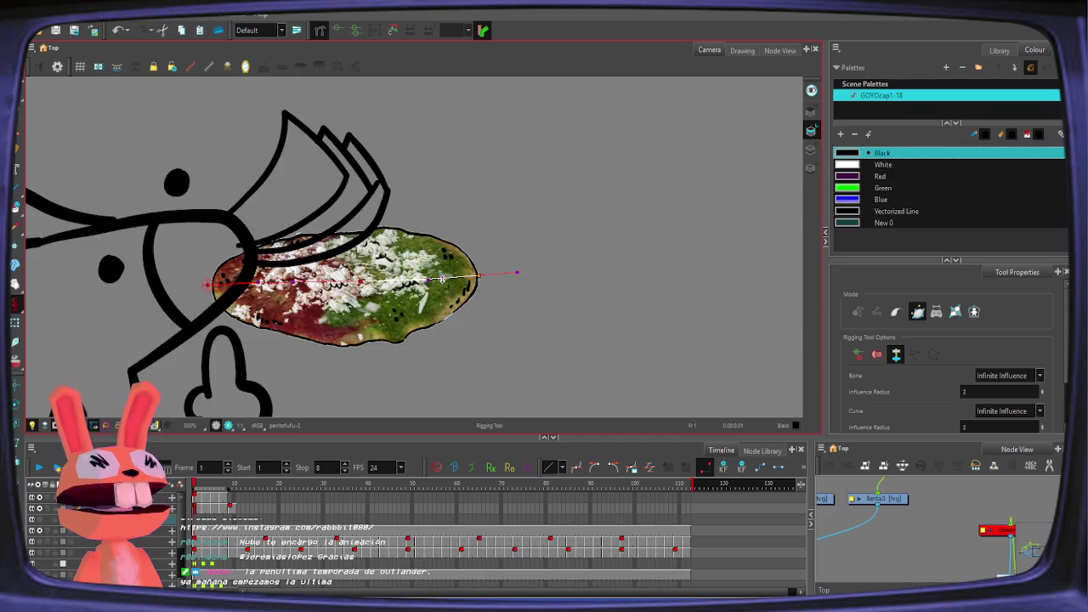
pyautogui.hotkey('shift', 't')
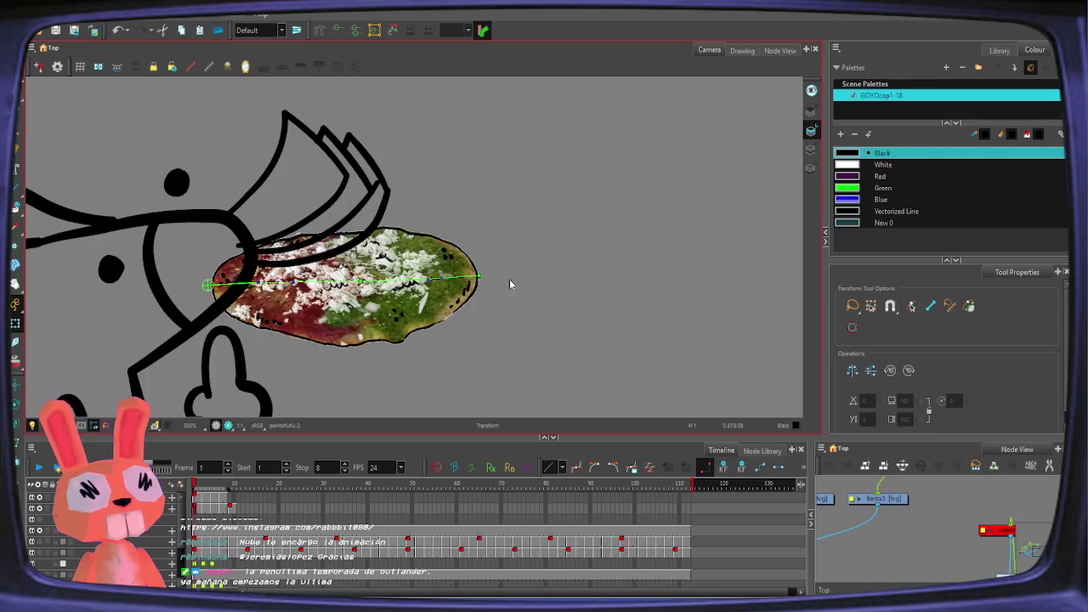
pyautogui.moveTo(478, 277)
pyautogui.mouseDown()
pyautogui.moveTo(489, 201)
pyautogui.moveTo(476, 274)
pyautogui.mouseUp()
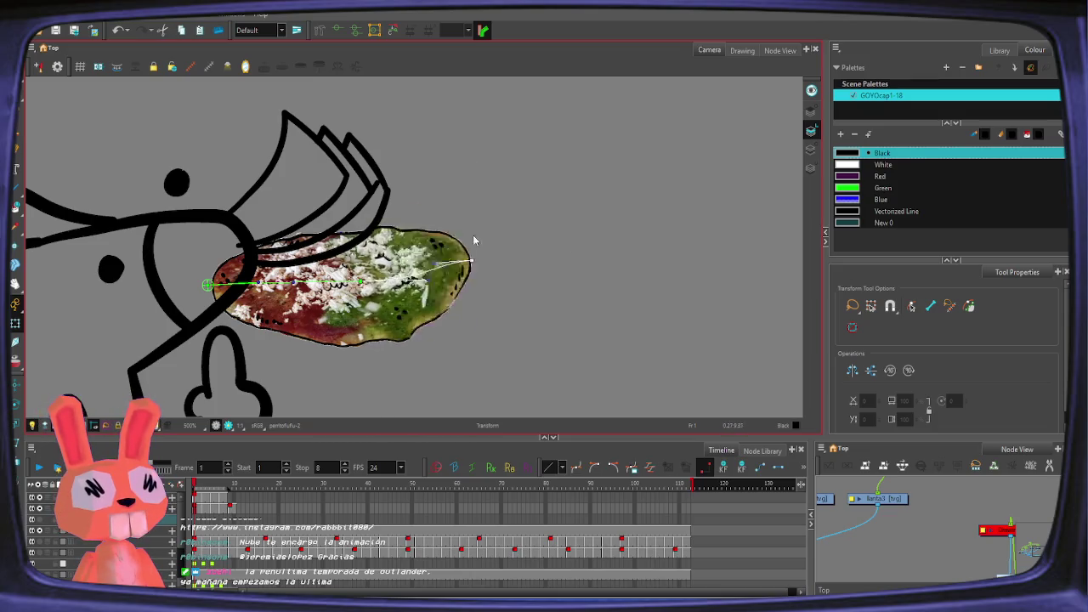
pyautogui.moveTo(360, 393); pyautogui.dragTo(370, 356)
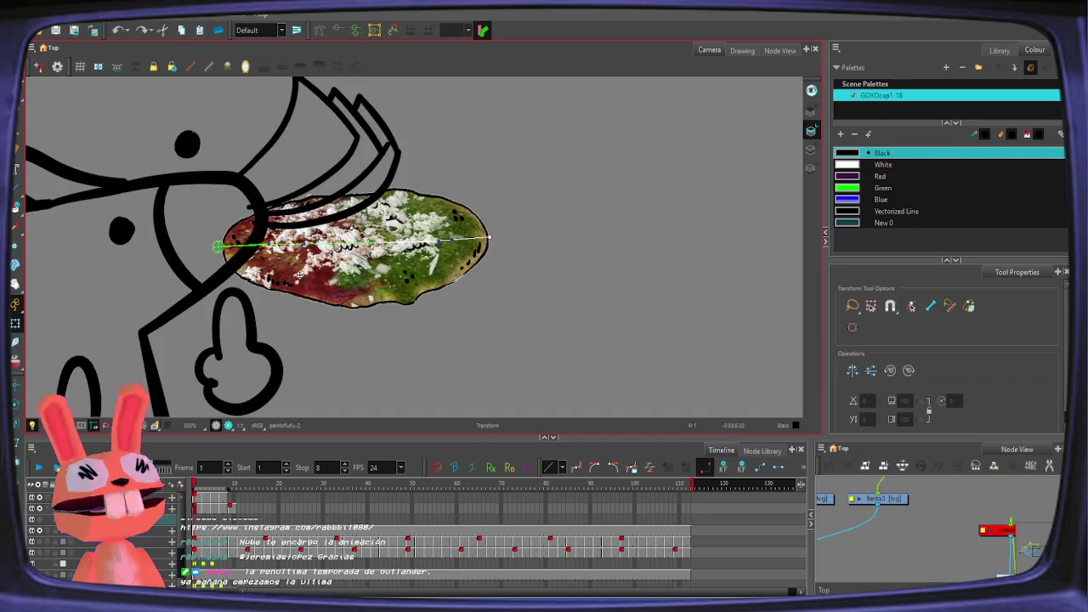
# Step: On frame 1, drag the chain points to curl the tostada up toward its tip
pyautogui.click(202, 527)
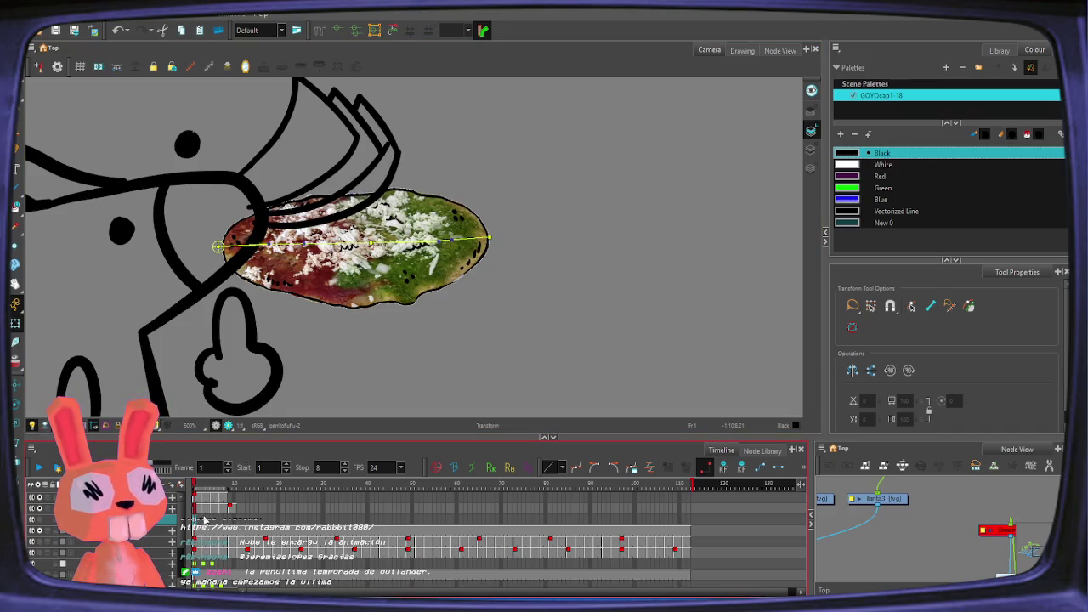
pyautogui.moveTo(368, 245); pyautogui.dragTo(370, 257)
pyautogui.moveTo(488, 239)
pyautogui.mouseDown()
pyautogui.moveTo(488, 226)
pyautogui.moveTo(393, 266)
pyautogui.mouseUp()
pyautogui.moveTo(271, 245); pyautogui.dragTo(373, 265)
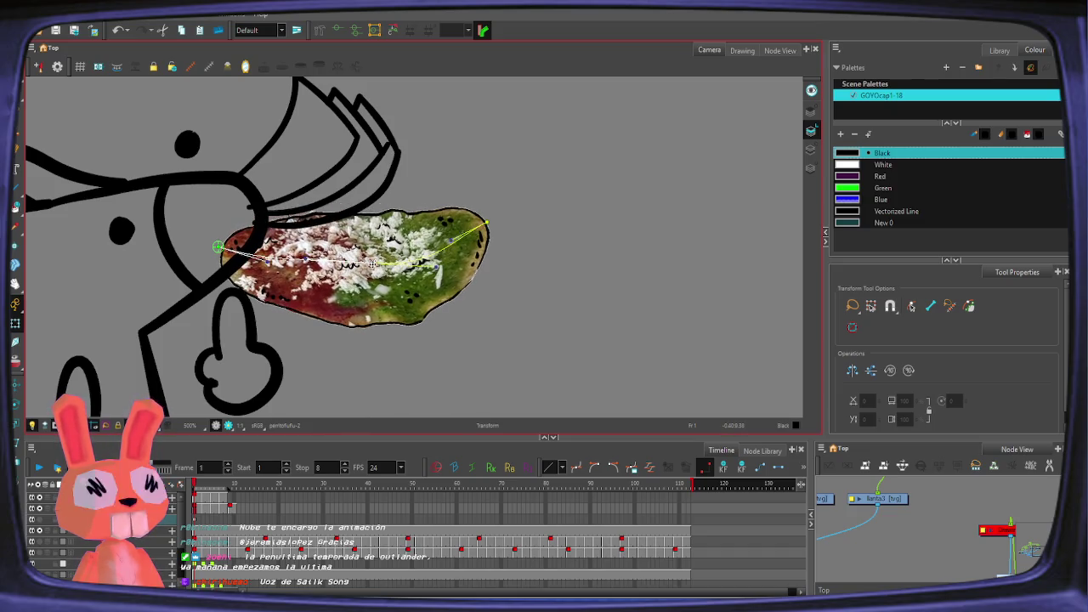
pyautogui.moveTo(438, 272)
pyautogui.mouseDown()
pyautogui.moveTo(458, 246)
pyautogui.moveTo(446, 253)
pyautogui.mouseUp()
pyautogui.moveTo(490, 219); pyautogui.dragTo(362, 277)
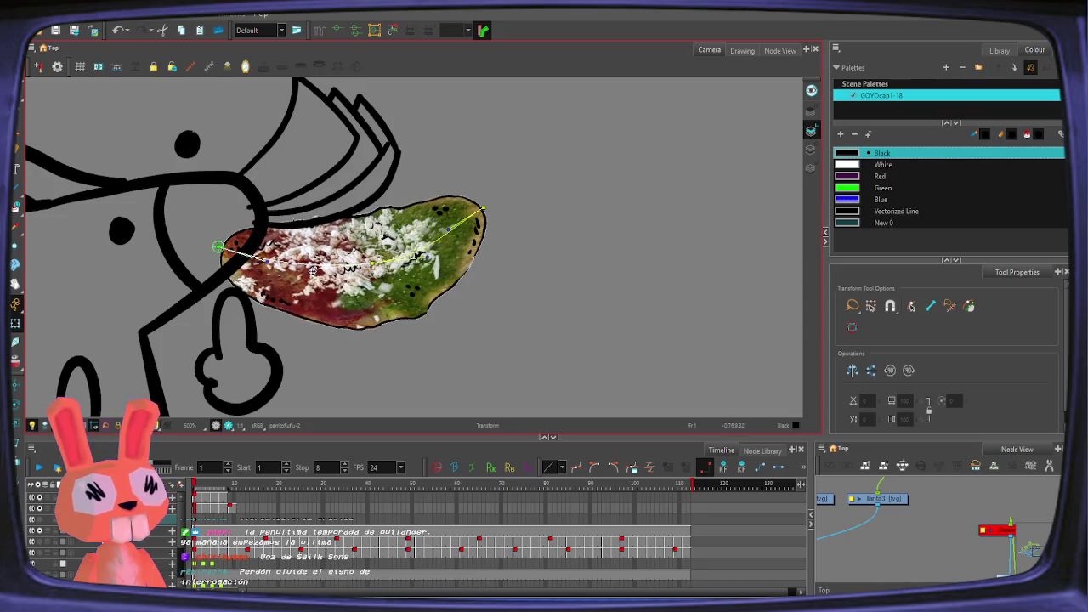
pyautogui.moveTo(372, 265); pyautogui.dragTo(384, 268)
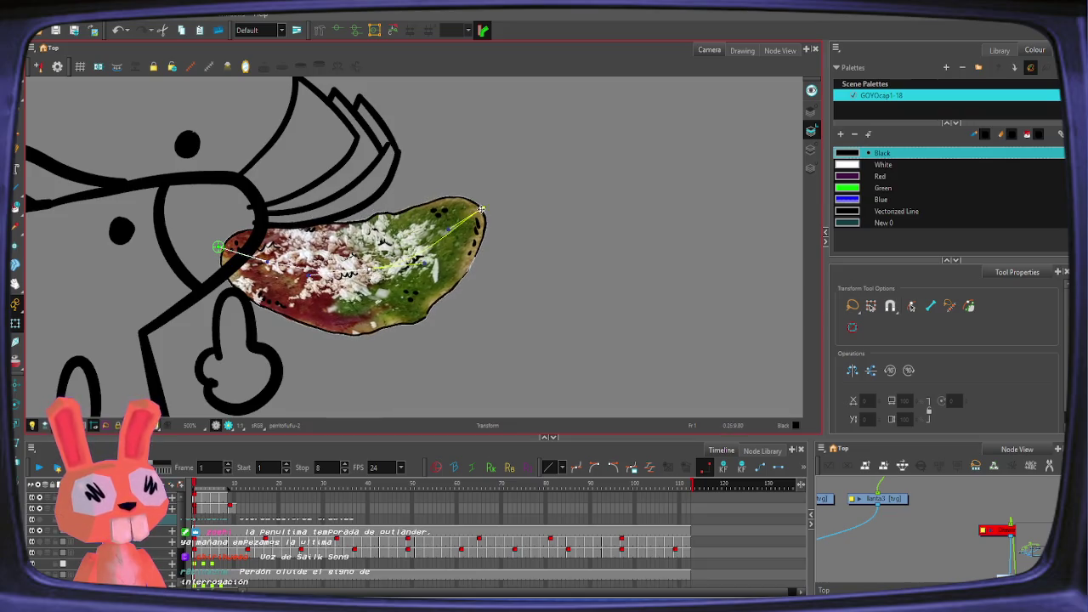
# Step: On frame 3, bend the tostada up, then lower and flatten its right side
pyautogui.click(204, 510)
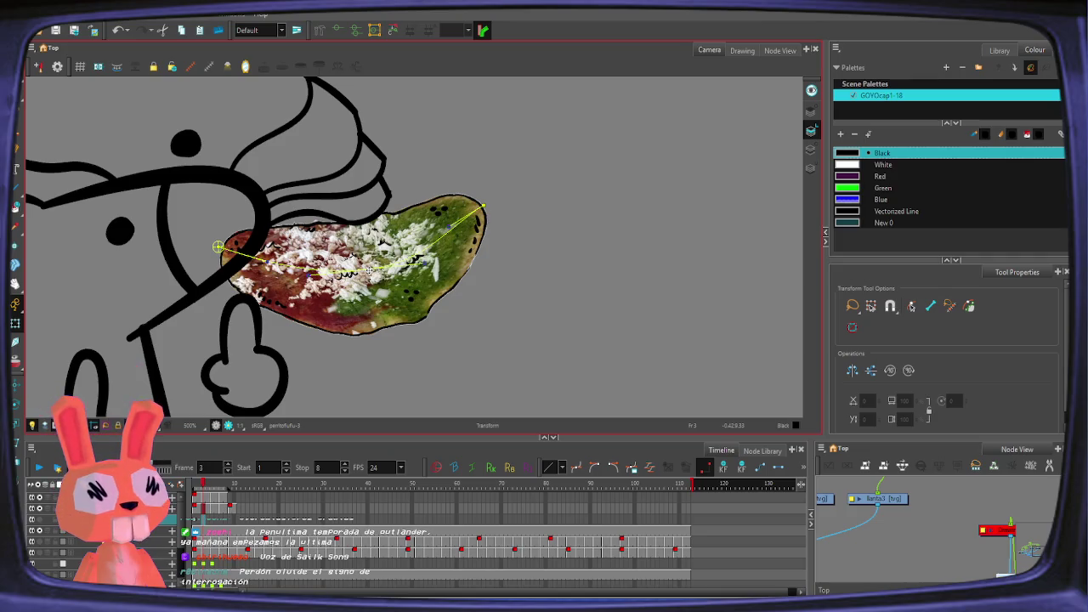
pyautogui.moveTo(371, 270)
pyautogui.mouseDown()
pyautogui.moveTo(365, 245)
pyautogui.moveTo(408, 224)
pyautogui.mouseUp()
pyautogui.moveTo(482, 206); pyautogui.dragTo(481, 227)
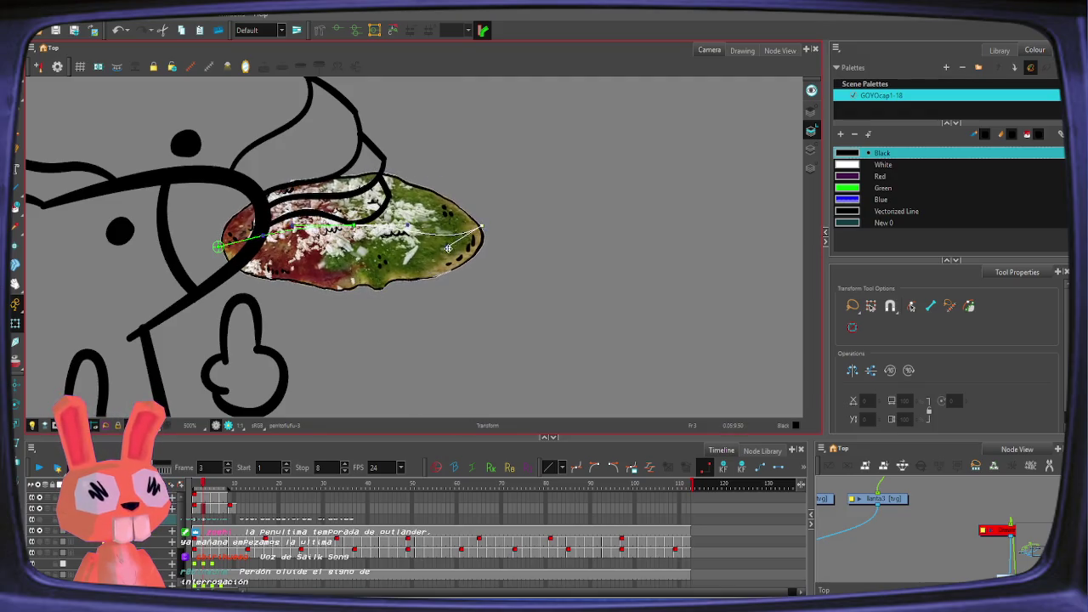
pyautogui.moveTo(353, 226); pyautogui.dragTo(351, 237)
pyautogui.moveTo(481, 227); pyautogui.dragTo(480, 247)
# Step: On frame 5, make the tostada droop with its tip pulled down and left
pyautogui.press('.')
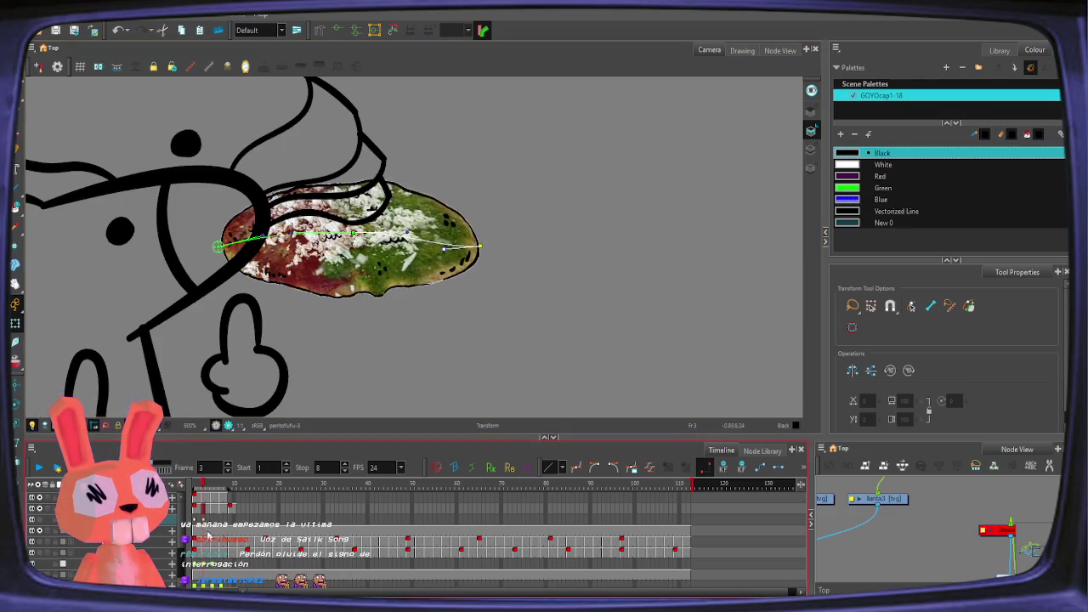
pyautogui.press('.')
pyautogui.moveTo(353, 233)
pyautogui.mouseDown()
pyautogui.moveTo(350, 218)
pyautogui.moveTo(260, 220)
pyautogui.mouseUp()
pyautogui.moveTo(481, 247); pyautogui.dragTo(469, 266)
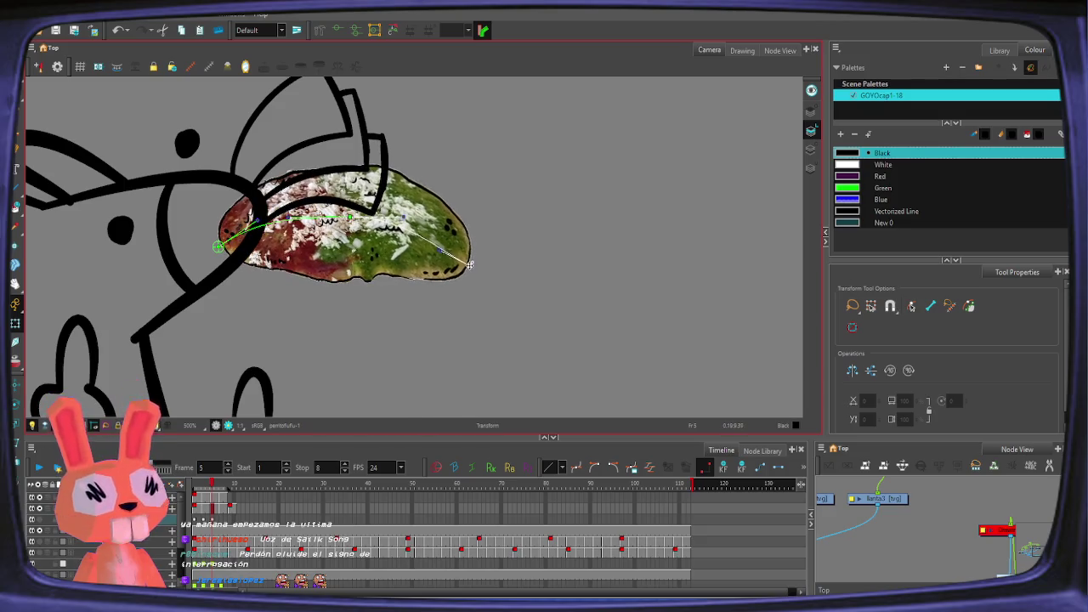
pyautogui.moveTo(350, 218)
pyautogui.mouseDown()
pyautogui.moveTo(347, 208)
pyautogui.moveTo(395, 209)
pyautogui.mouseUp()
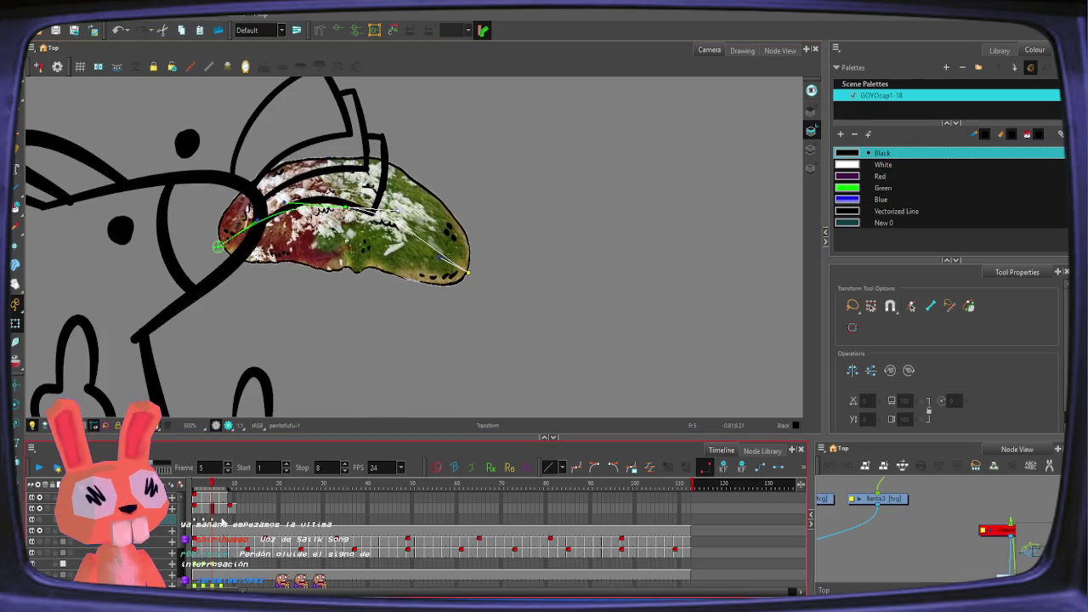
# Step: On frame 7, lift the tostada's right tip and pull its middle down
pyautogui.press('.')
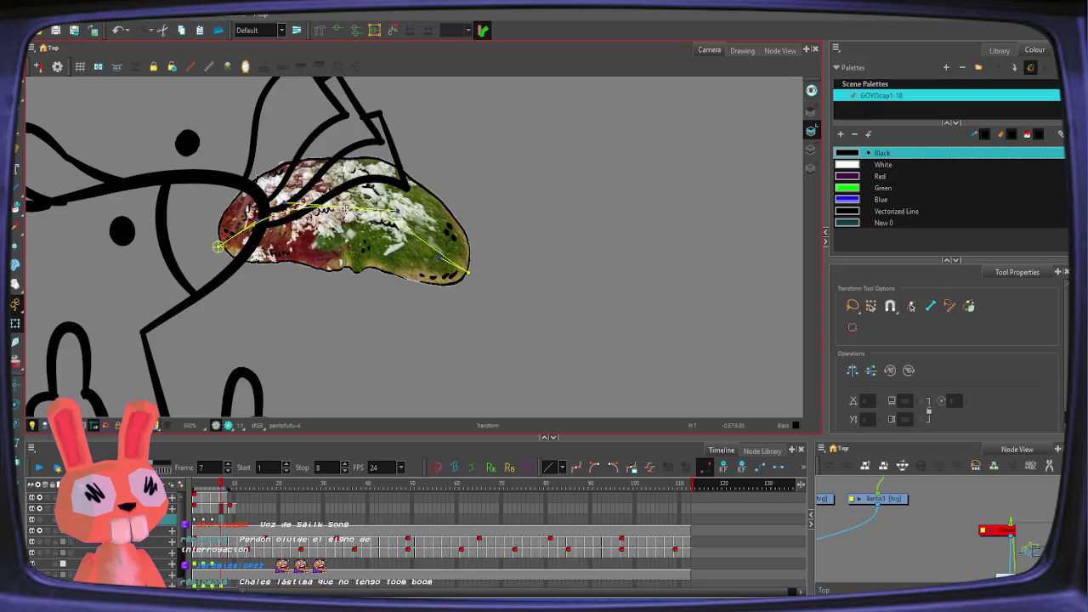
pyautogui.press('.')
pyautogui.moveTo(467, 272); pyautogui.dragTo(468, 228)
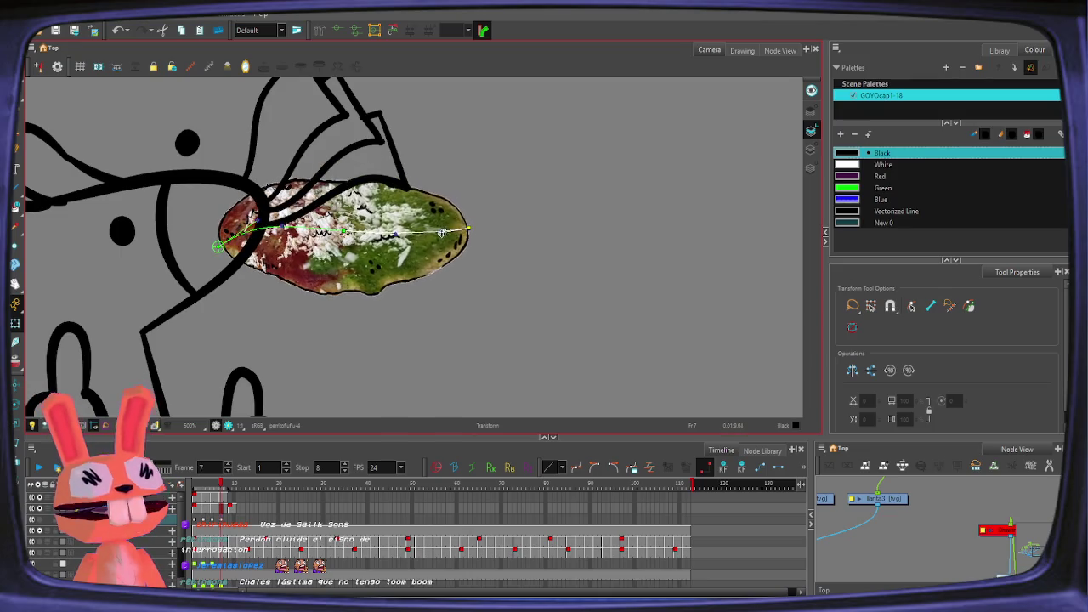
pyautogui.moveTo(344, 231)
pyautogui.mouseDown()
pyautogui.moveTo(343, 244)
pyautogui.moveTo(393, 231)
pyautogui.mouseUp()
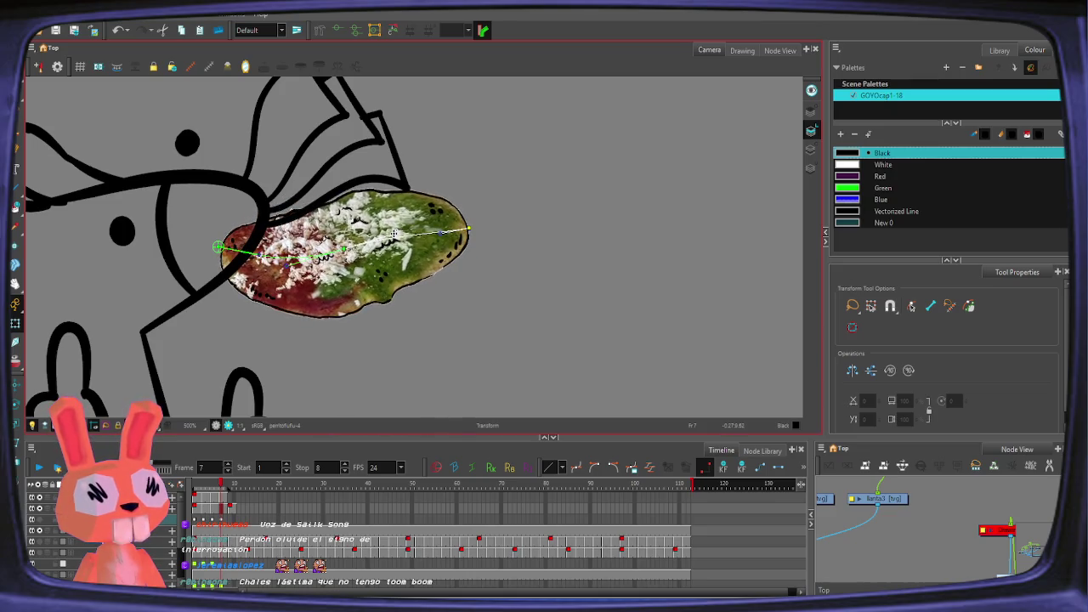
pyautogui.scroll(-2, 231, 534)
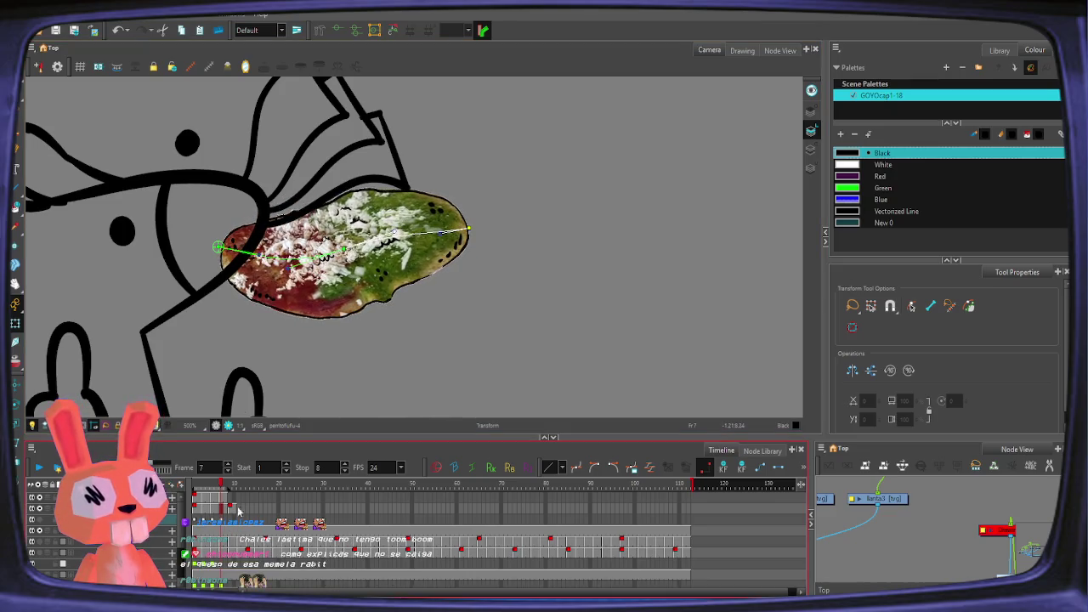
# Step: Play the loop, then curve the tostada's tip downward on frame 5
pyautogui.press('1')
pyautogui.press('1')
pyautogui.press('1')
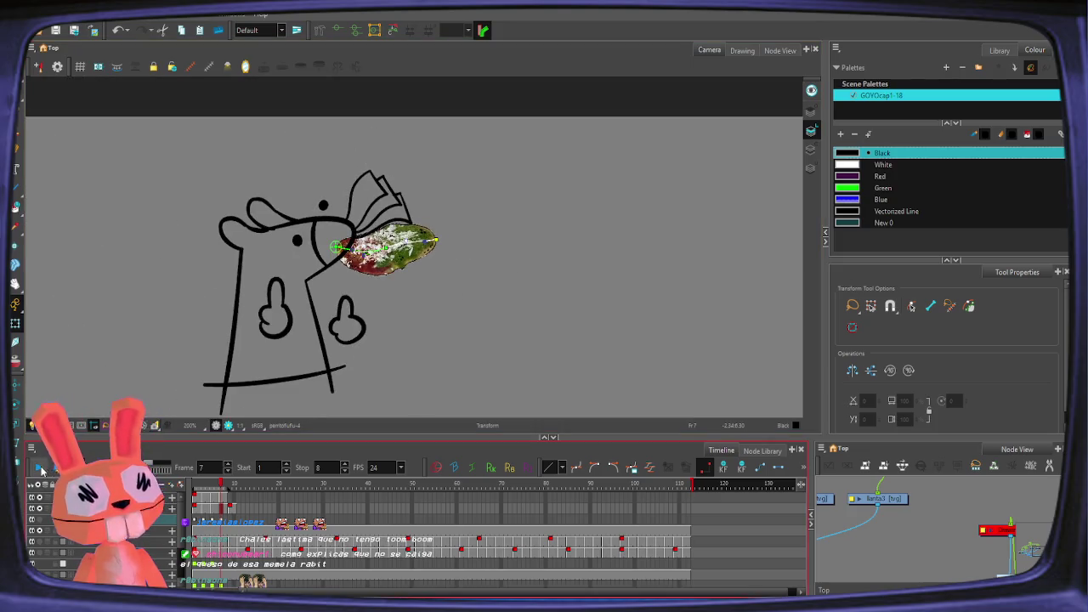
pyautogui.click(40, 469)
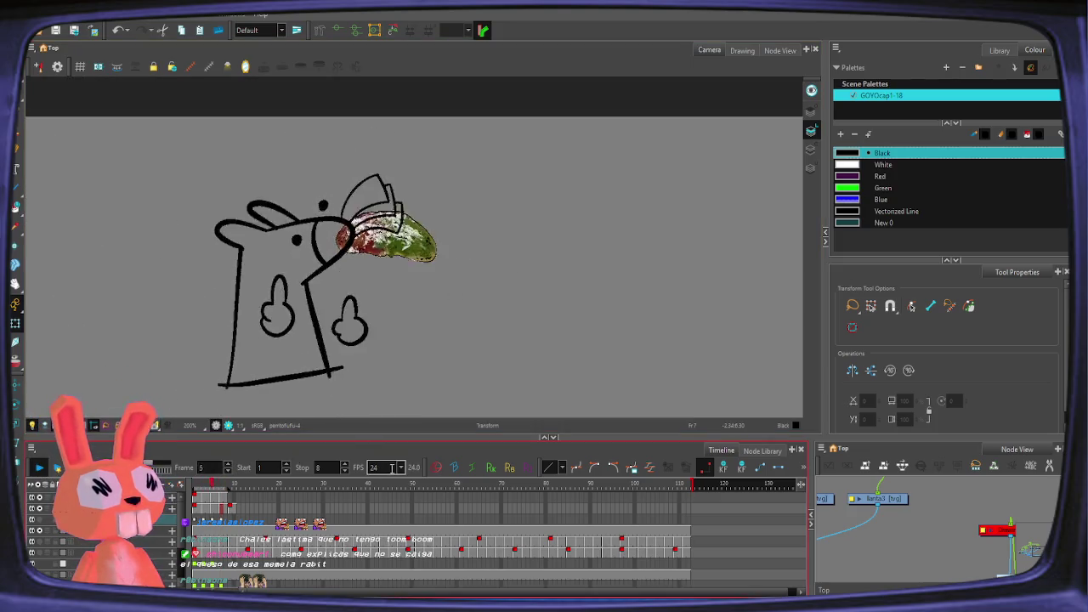
pyautogui.press('Return')
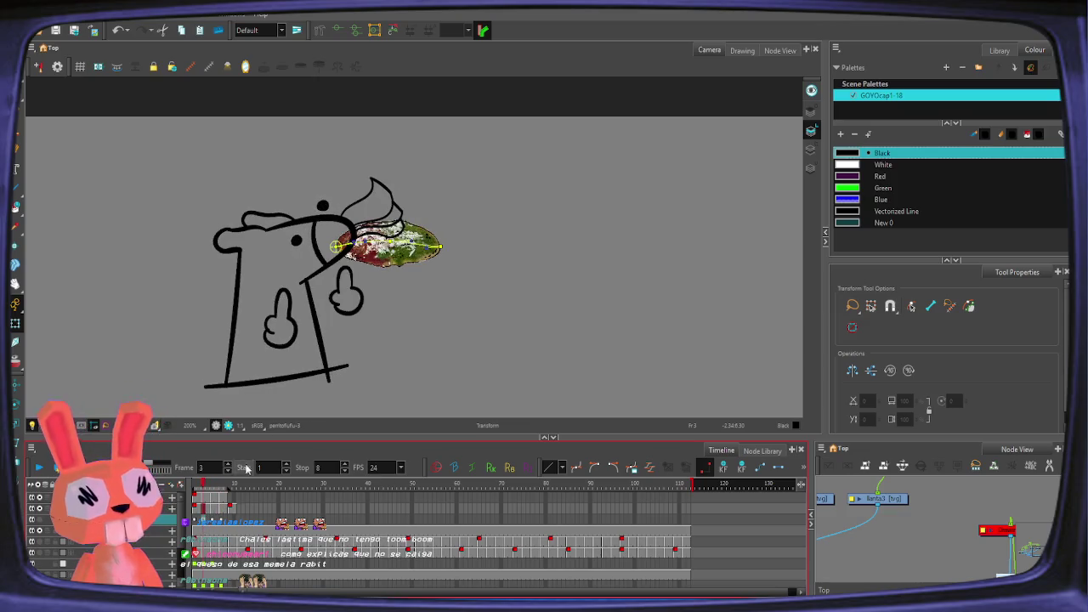
pyautogui.hotkey('alt', 'z')
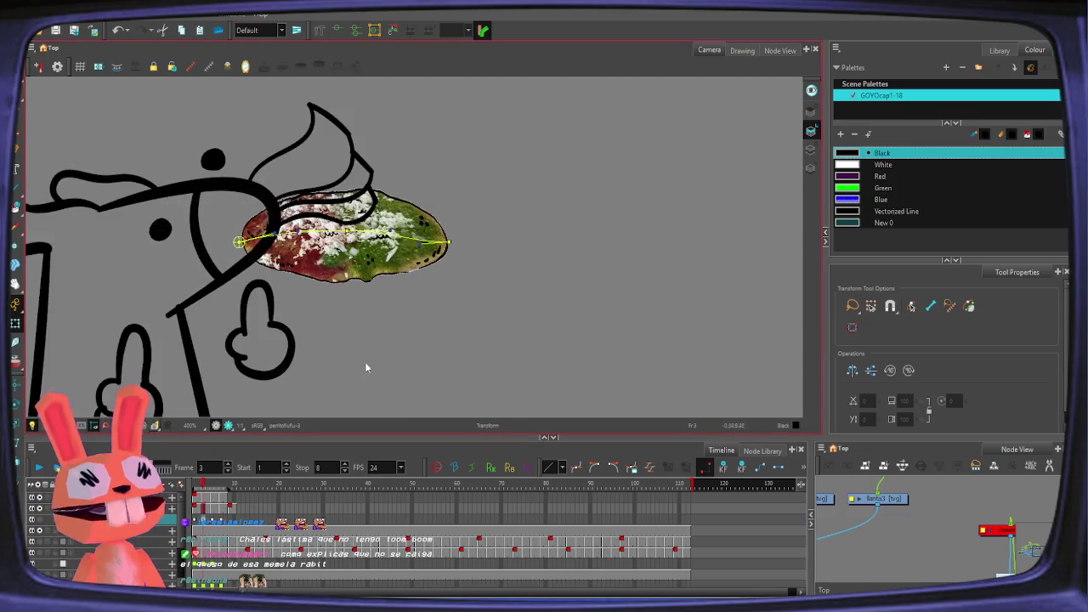
pyautogui.press(',')
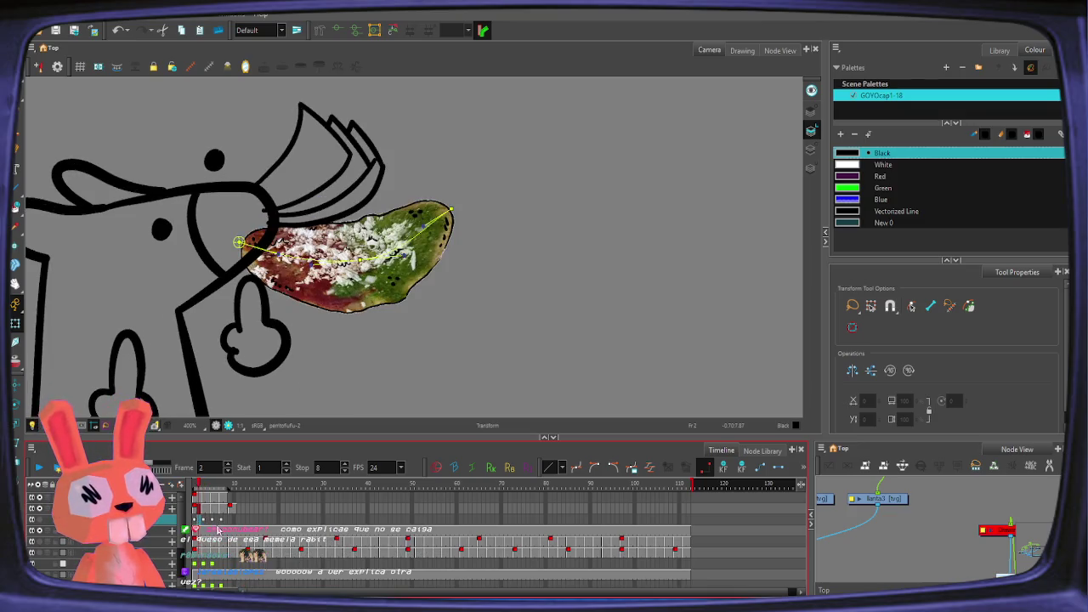
pyautogui.press('.')
pyautogui.press('.')
pyautogui.press('.')
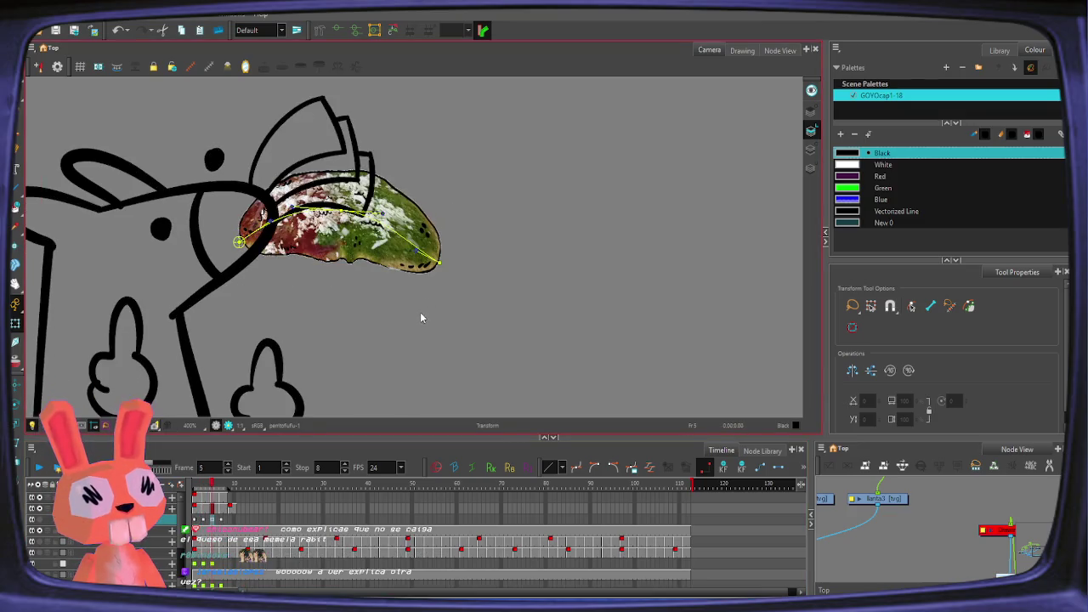
pyautogui.moveTo(442, 245); pyautogui.dragTo(407, 259)
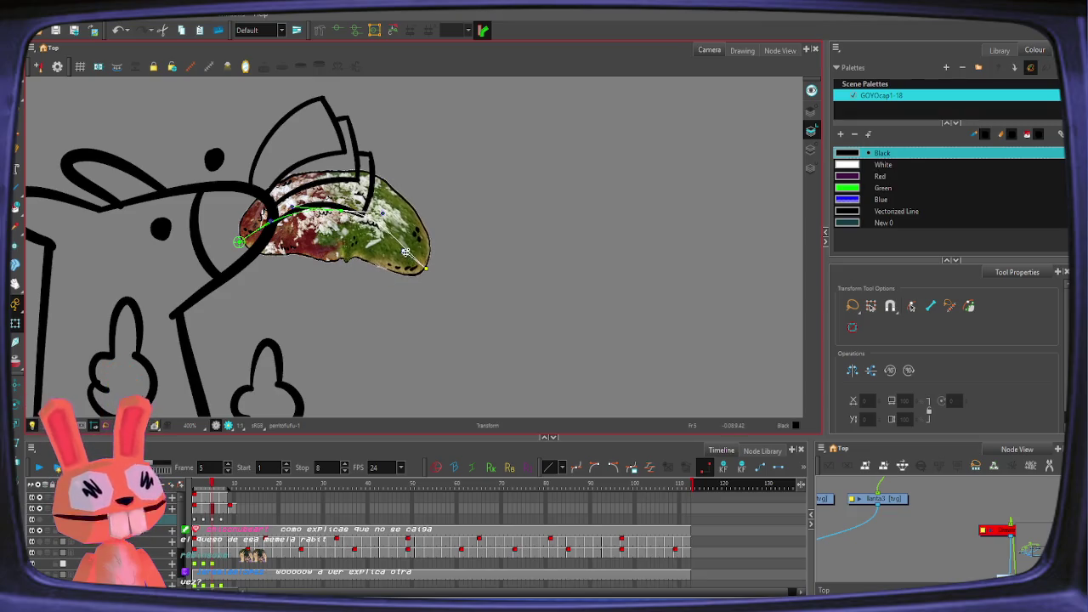
# Step: Angle the tostada's tip upward on frame 1, then zoom out and replay the animation
pyautogui.press('.')
pyautogui.press('.')
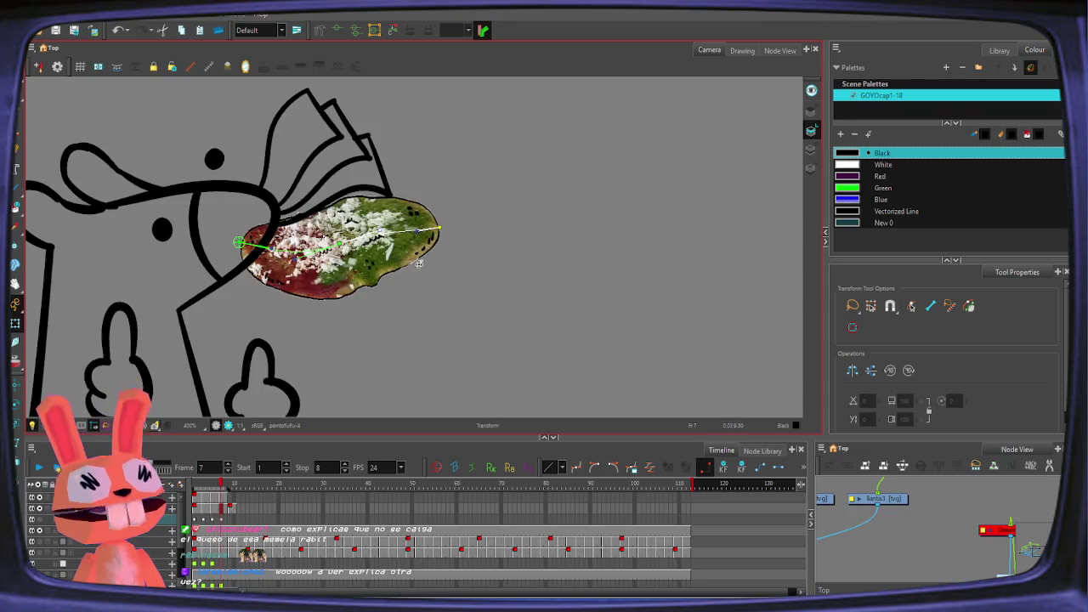
pyautogui.click(196, 530)
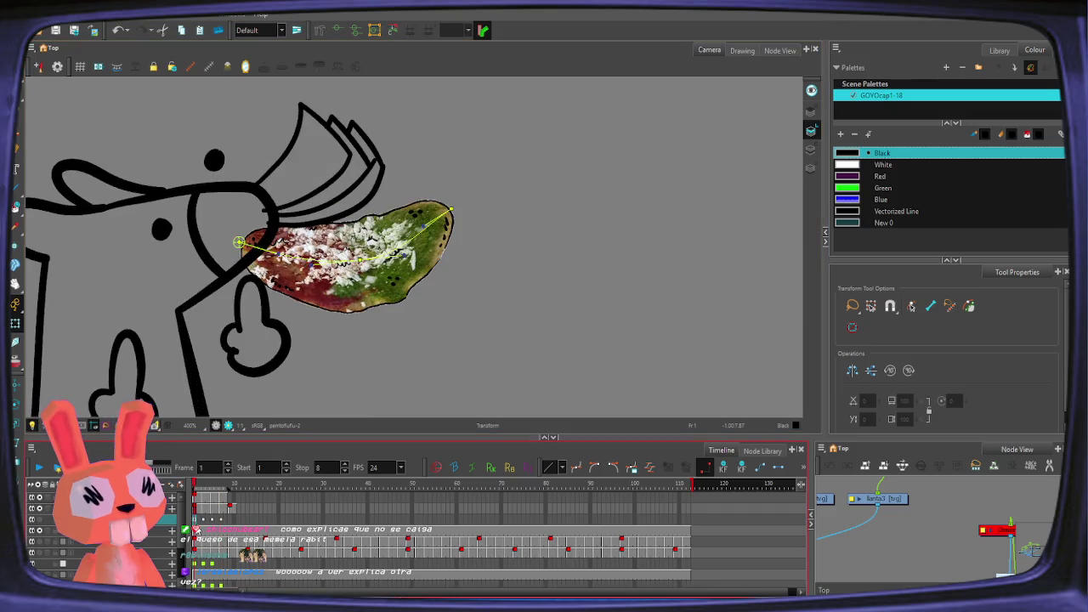
pyautogui.click(222, 521)
pyautogui.click(196, 520)
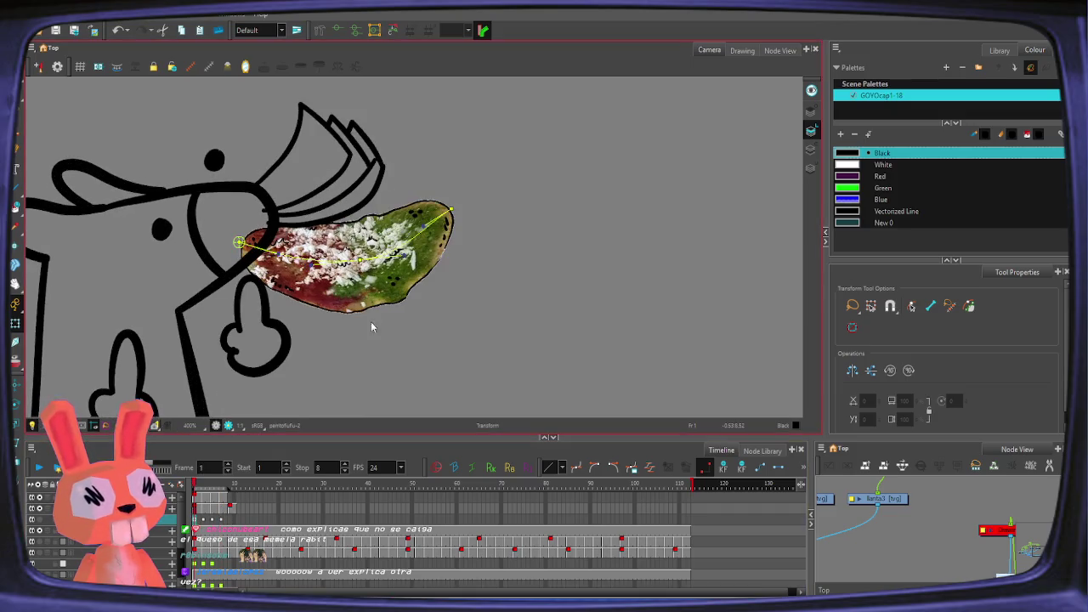
pyautogui.moveTo(438, 228)
pyautogui.mouseDown()
pyautogui.moveTo(414, 215)
pyautogui.moveTo(414, 230)
pyautogui.mouseUp()
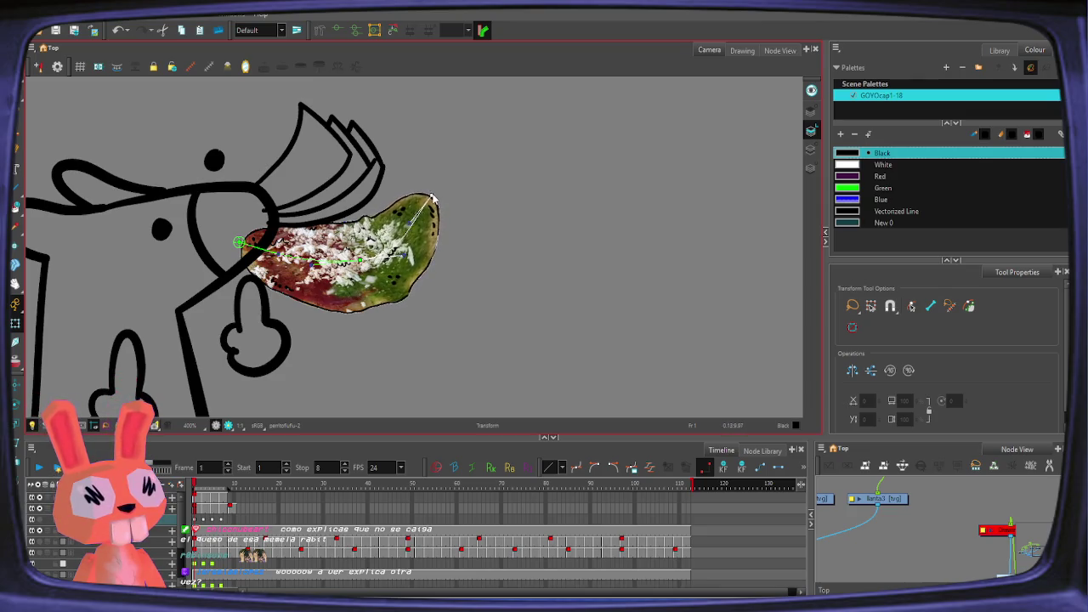
pyautogui.press('2')
pyautogui.press('Return')
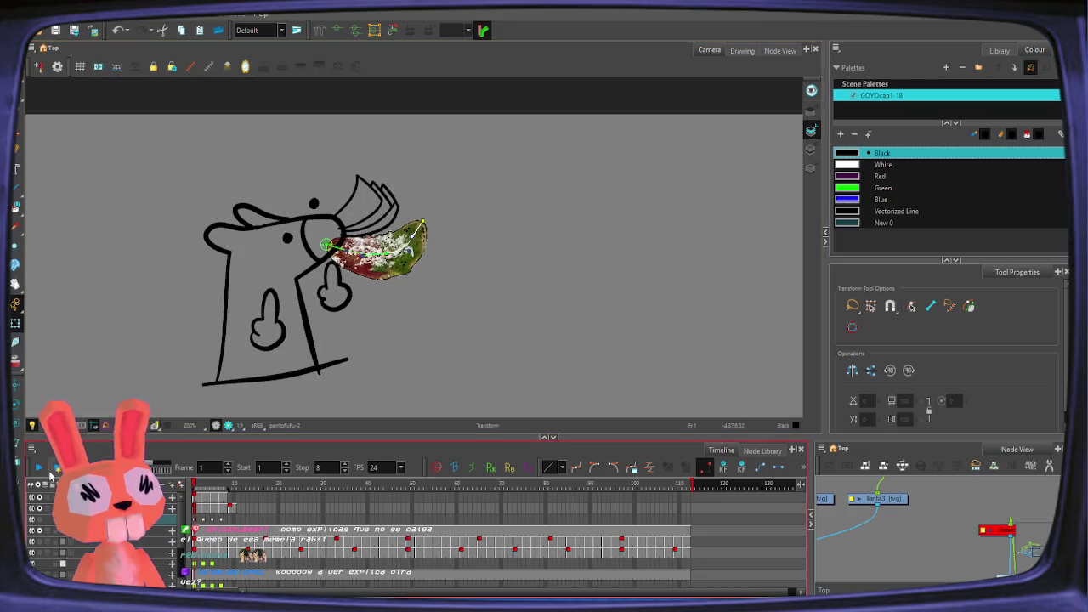
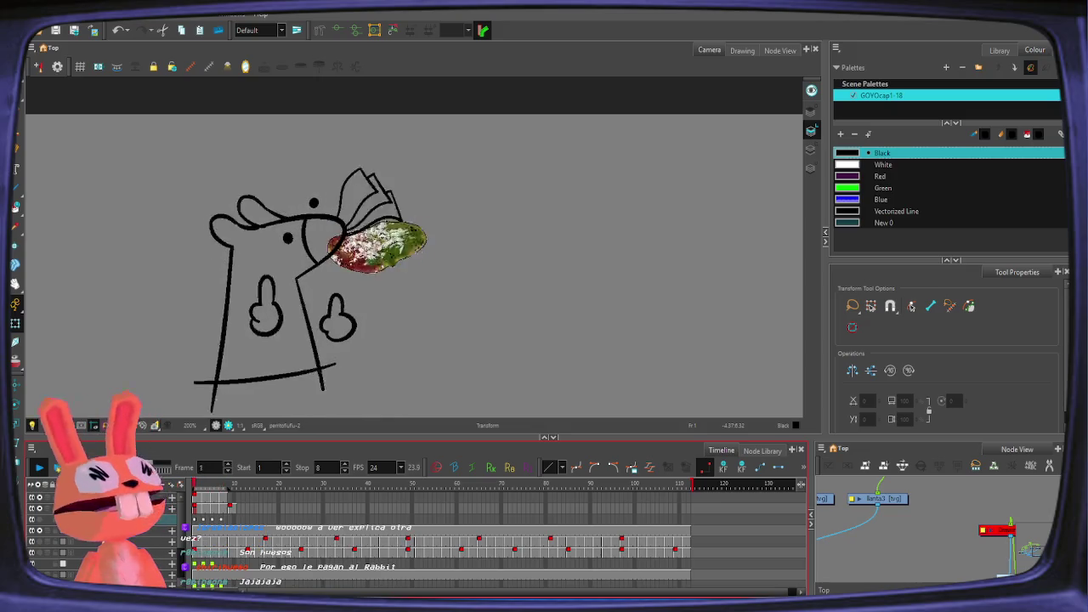
# Step: Stop the looping playback on frame 3 and select the rat drawing with the Select tool
pyautogui.click(38, 469)
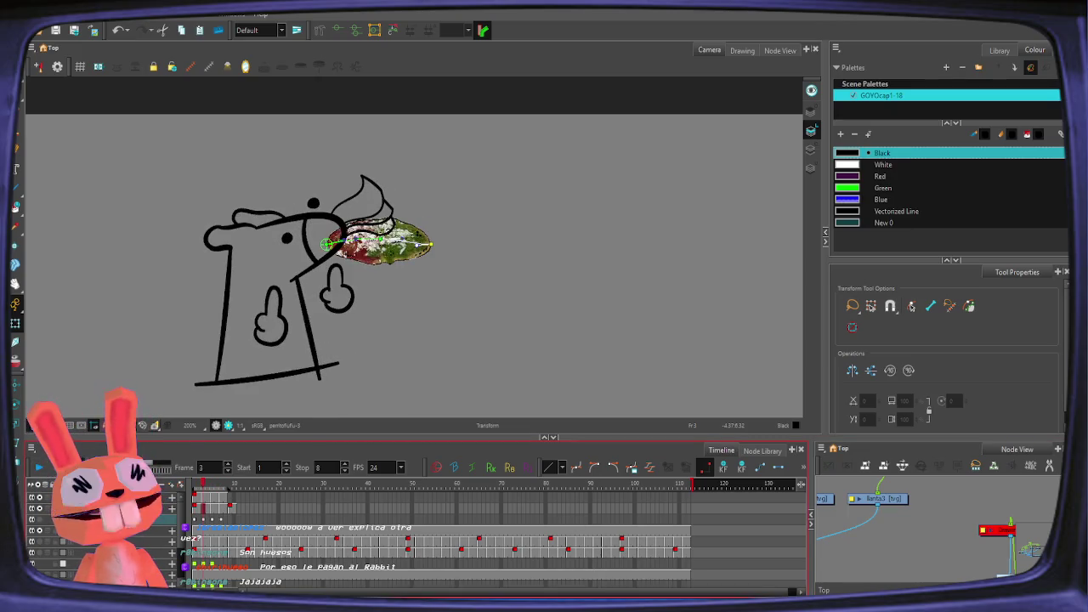
pyautogui.click(310, 330)
pyautogui.hotkey('alt', 's')
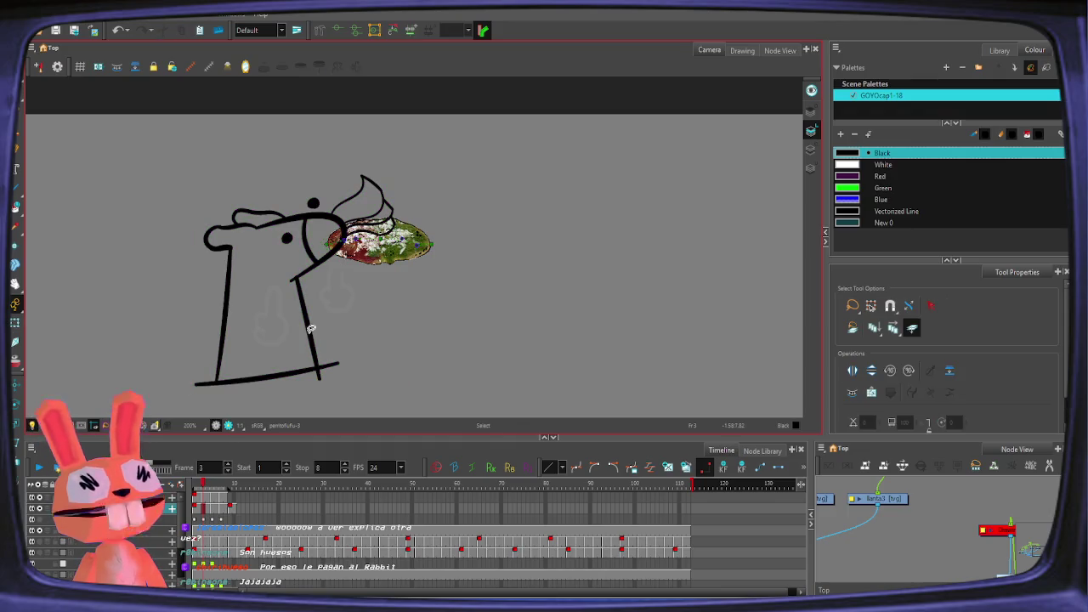
# Step: Set the Select tool's Tool Properties options and marquee-select the whole rat drawing
pyautogui.click(228, 502)
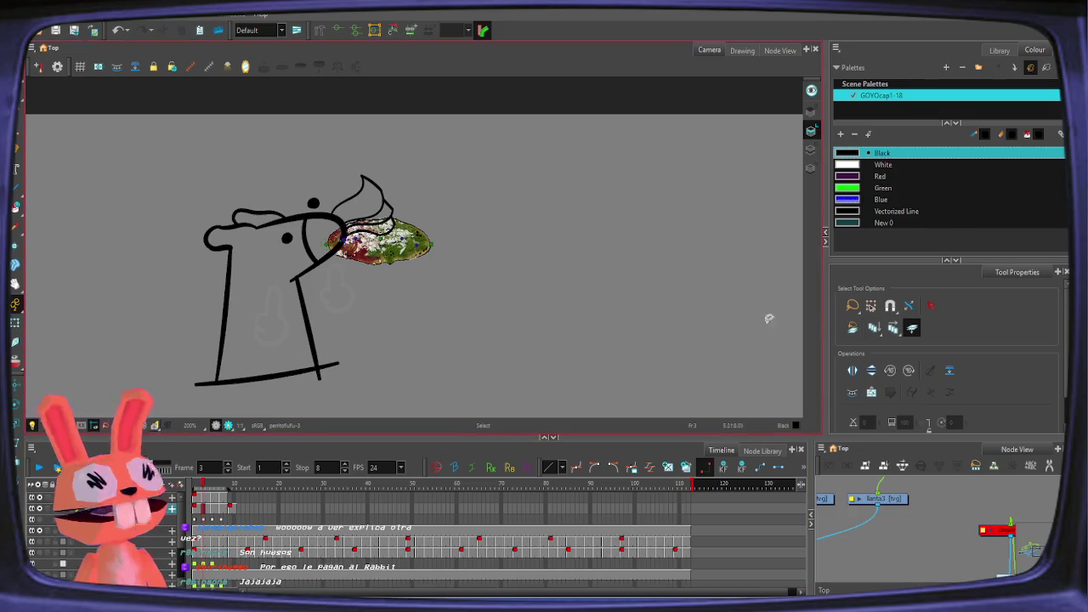
pyautogui.click(892, 329)
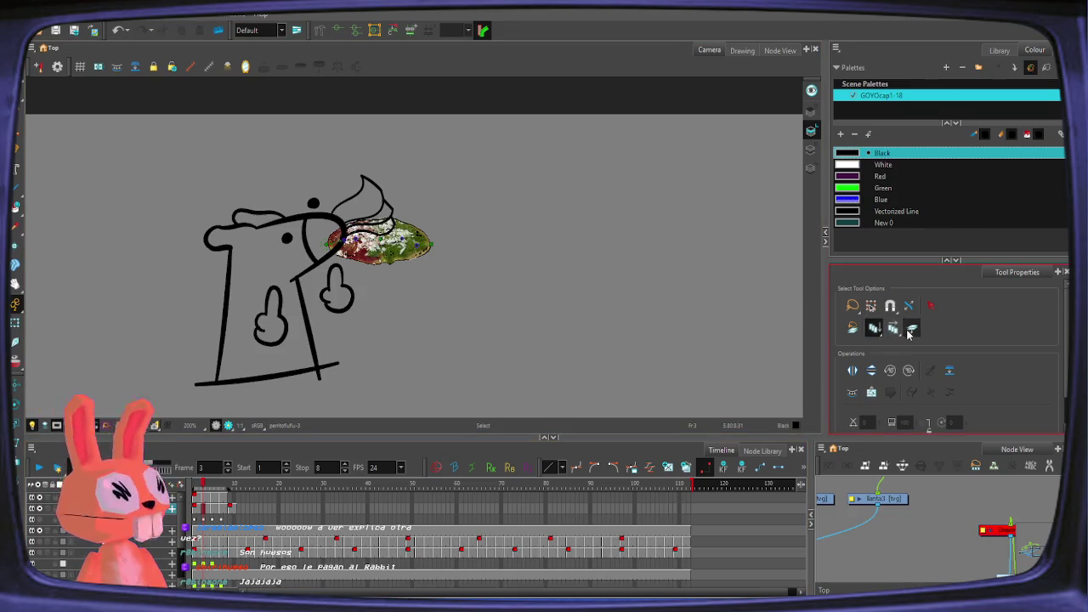
pyautogui.click(909, 330)
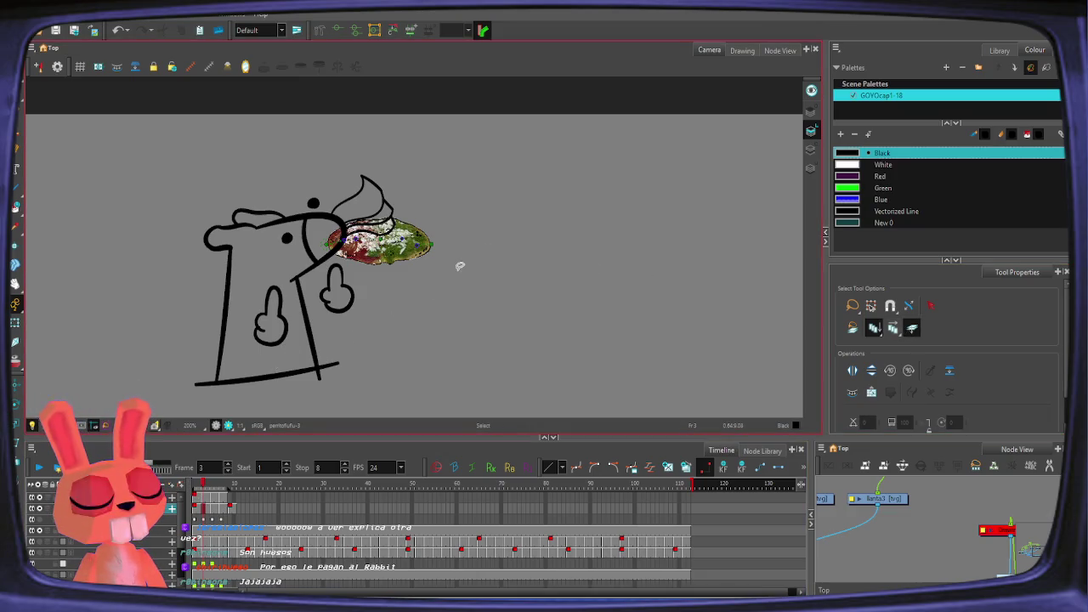
pyautogui.moveTo(544, 192); pyautogui.dragTo(491, 226)
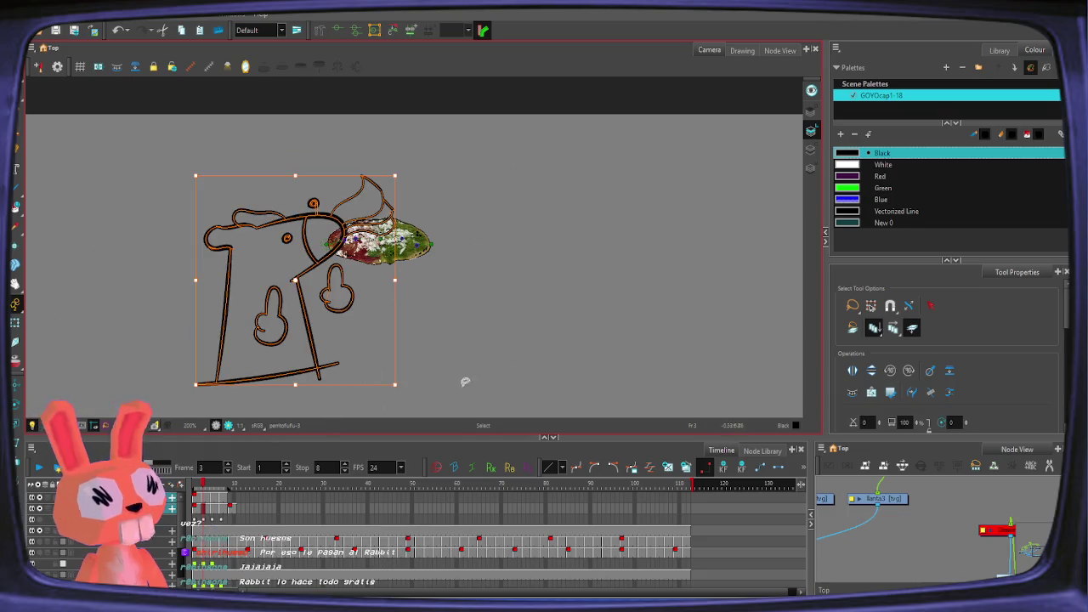
# Step: Enable Apply to All Frames, zoom out, show stroke outlines, and pick white for the Paint tool
pyautogui.click(894, 328)
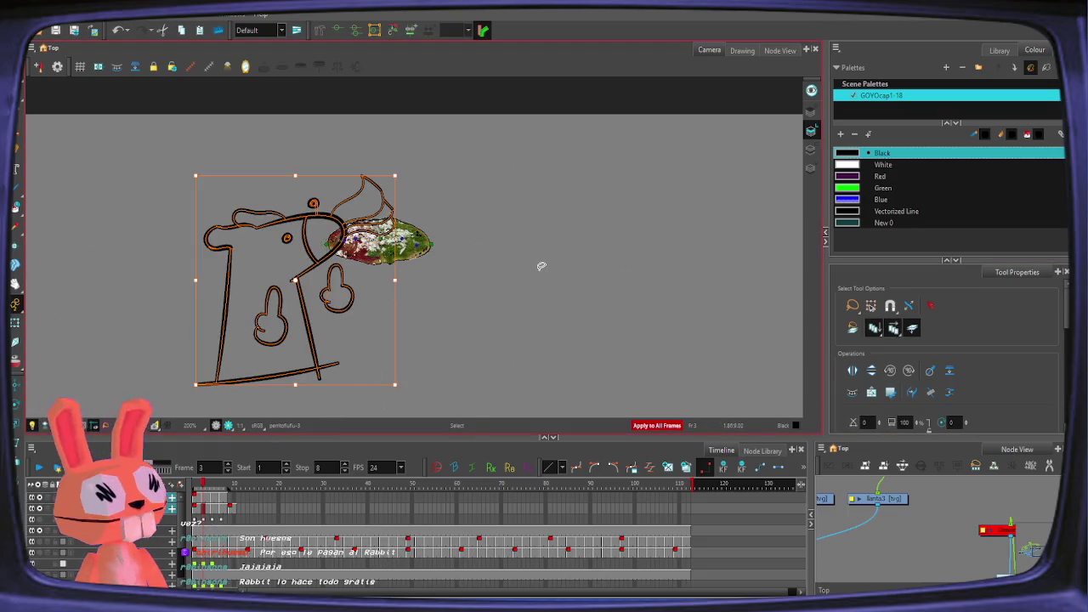
pyautogui.press('2')
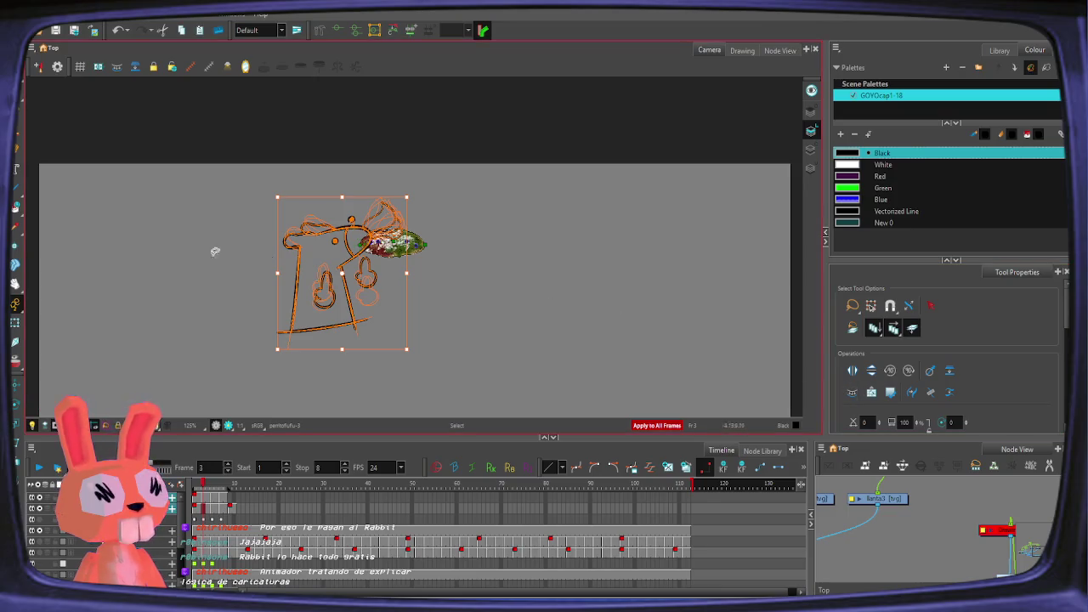
pyautogui.press('k')
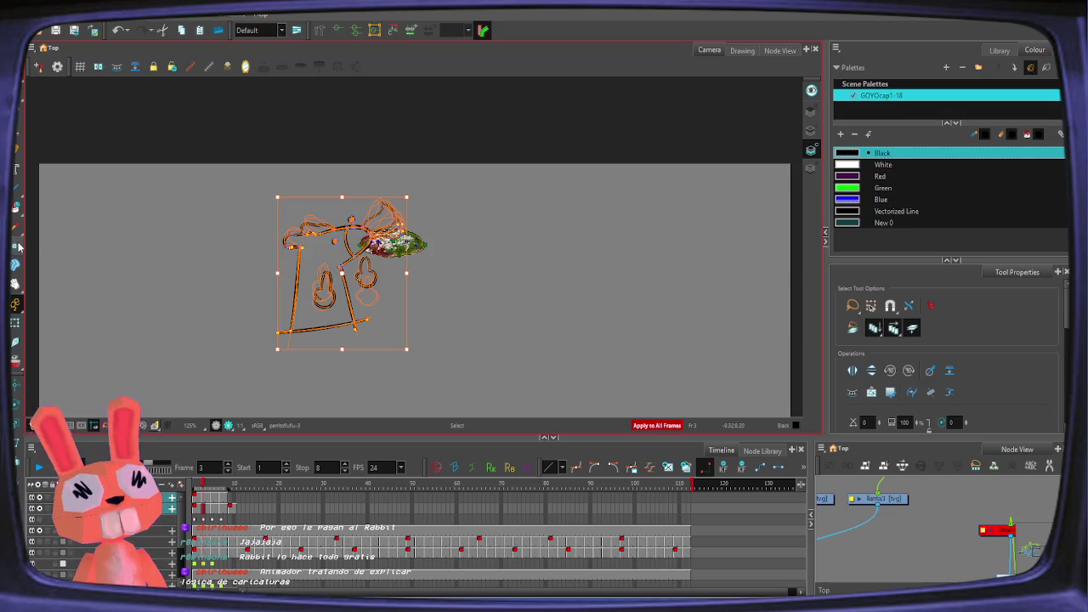
pyautogui.hotkey('alt', 'i')
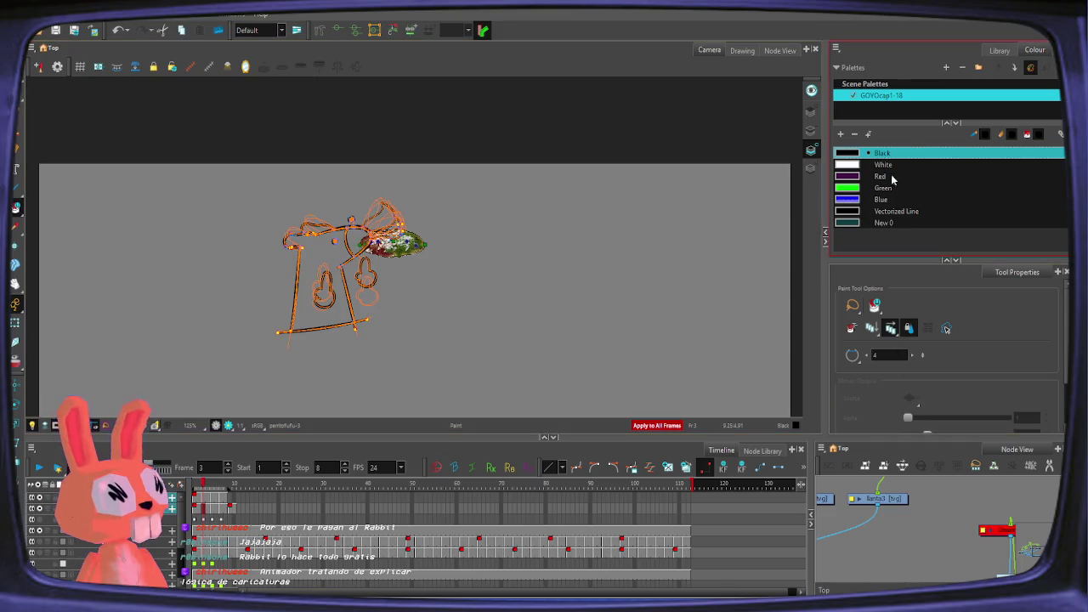
pyautogui.click(855, 169)
# Step: Lasso-fill the two hands white, then zoom in on the head of the frame 8 drawing
pyautogui.moveTo(557, 136); pyautogui.dragTo(158, 319)
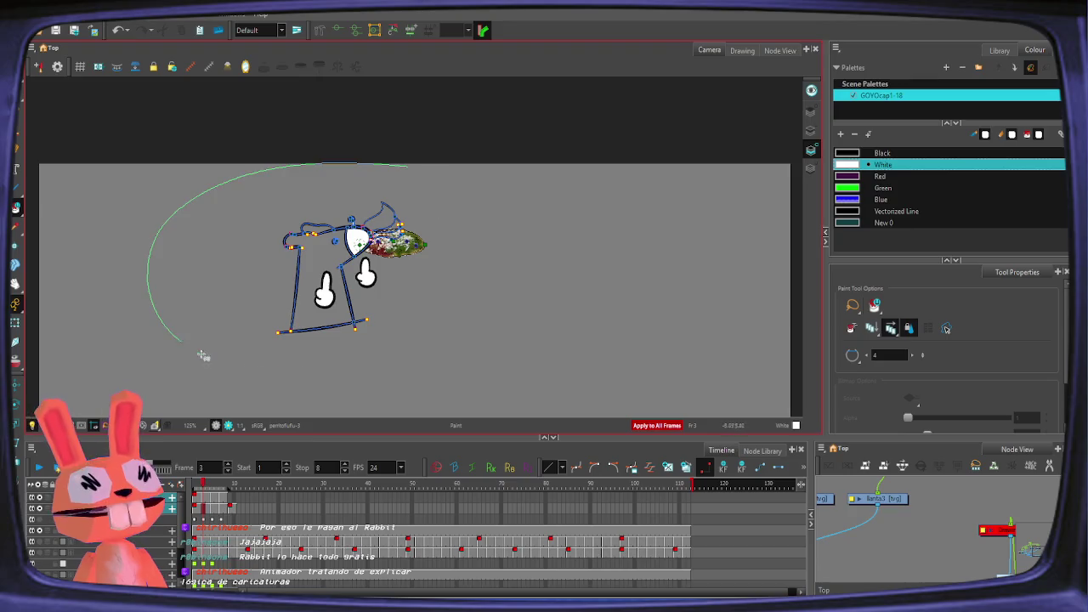
pyautogui.hotkey('alt', 'z')
pyautogui.click(350, 247)
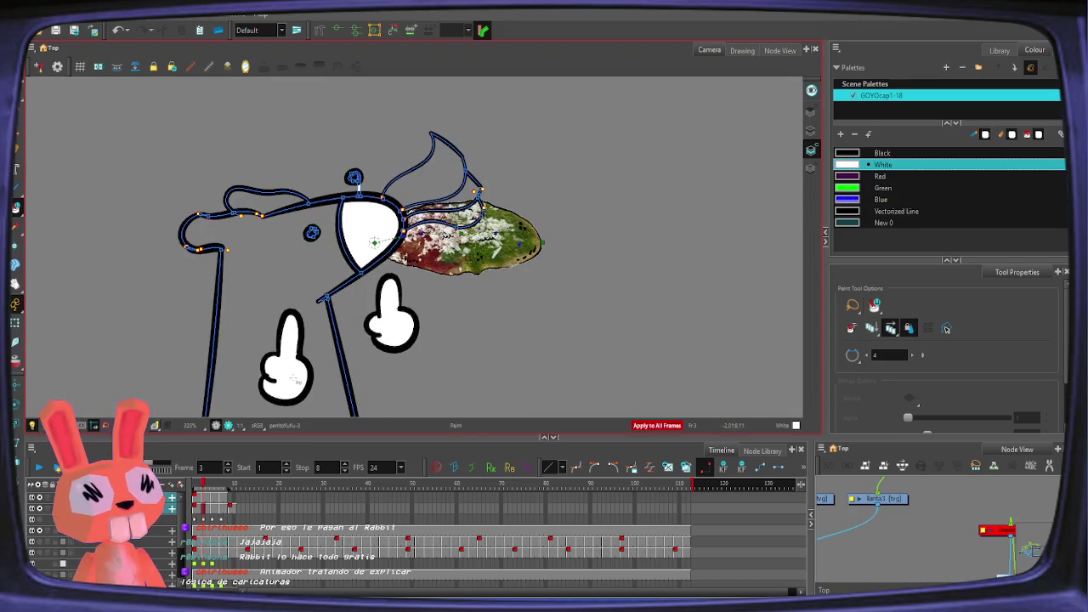
pyautogui.click(210, 491)
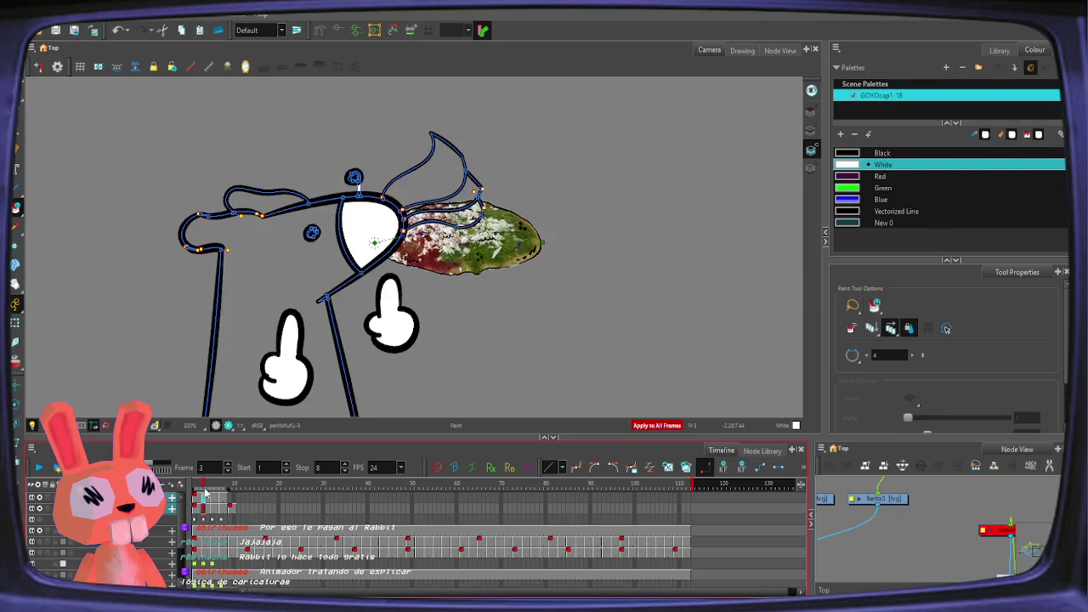
pyautogui.moveTo(210, 491); pyautogui.dragTo(228, 495)
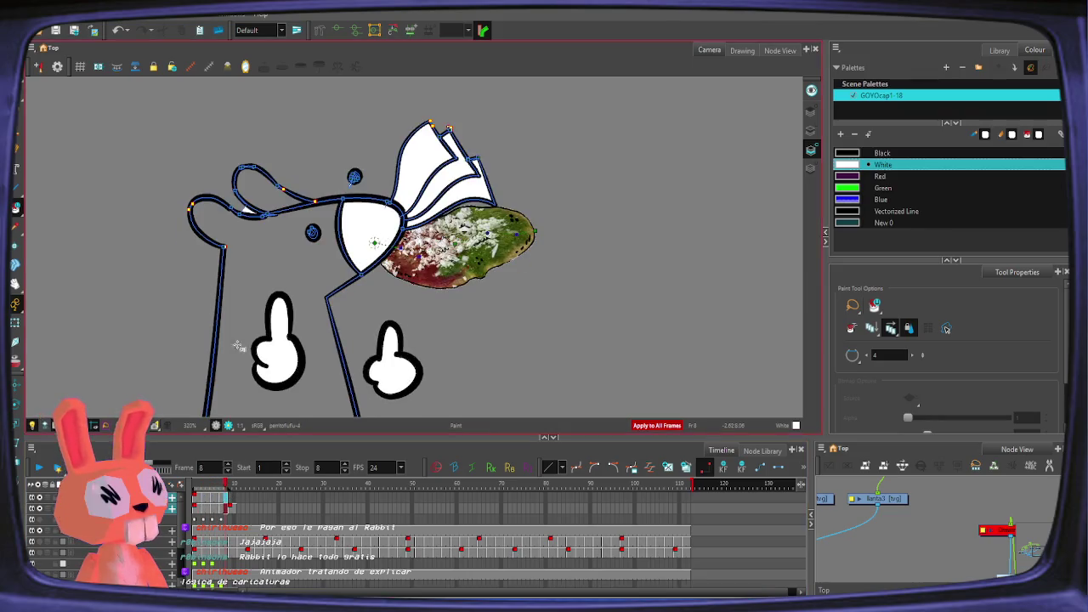
pyautogui.moveTo(240, 214); pyautogui.dragTo(286, 153)
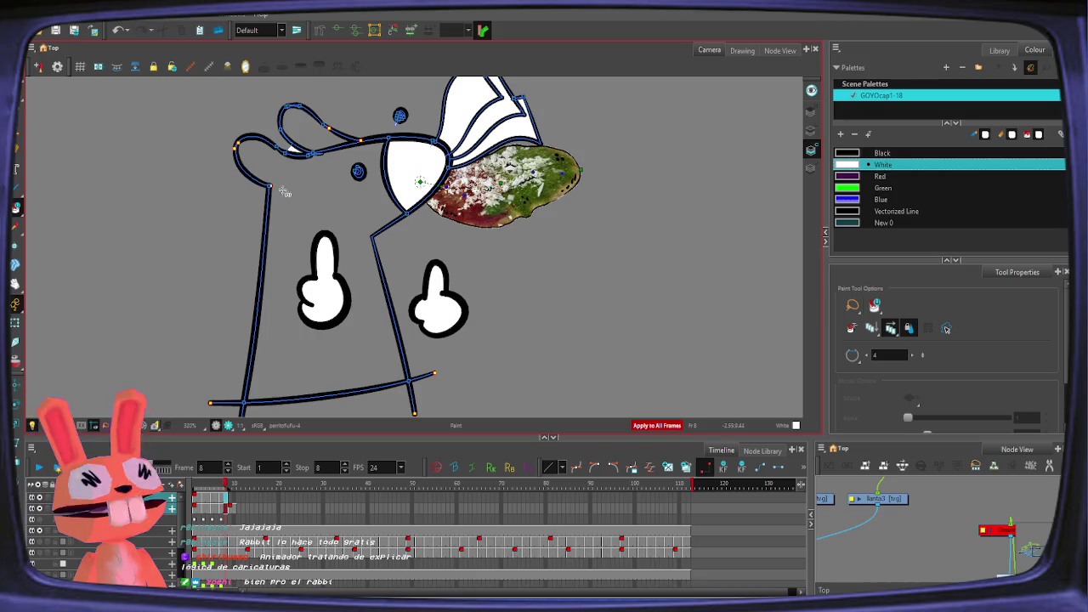
# Step: Fill the small gaps under the lower outline, inside the outline and under the ear loop
pyautogui.scroll(3, 238, 157)
pyautogui.scroll(3, 242, 153)
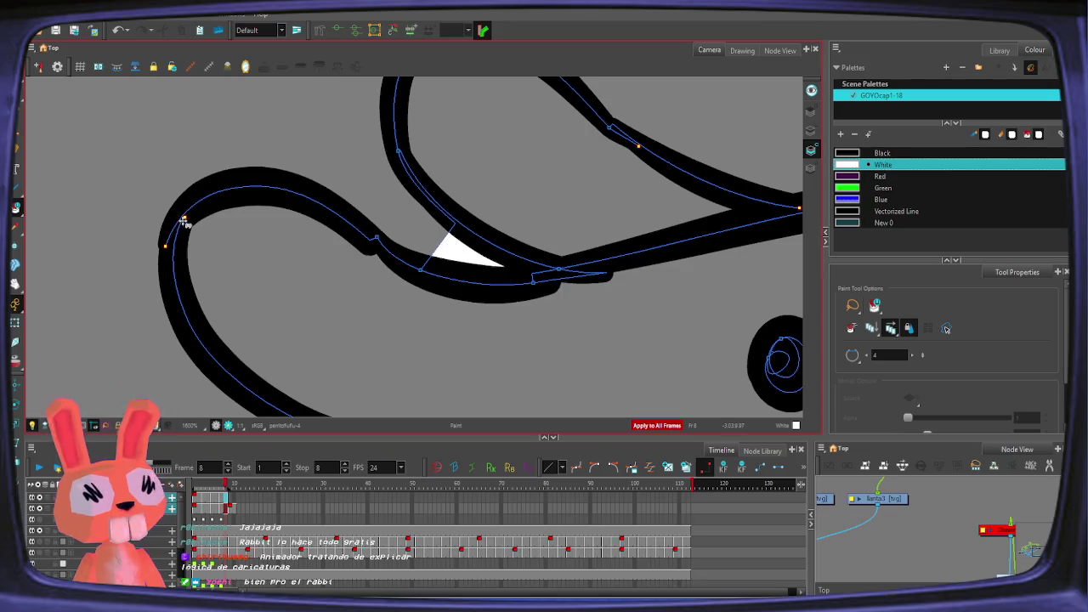
pyautogui.click(398, 338)
pyautogui.scroll(-1, 552, 259)
pyautogui.scroll(-1, 552, 259)
pyautogui.click(429, 245)
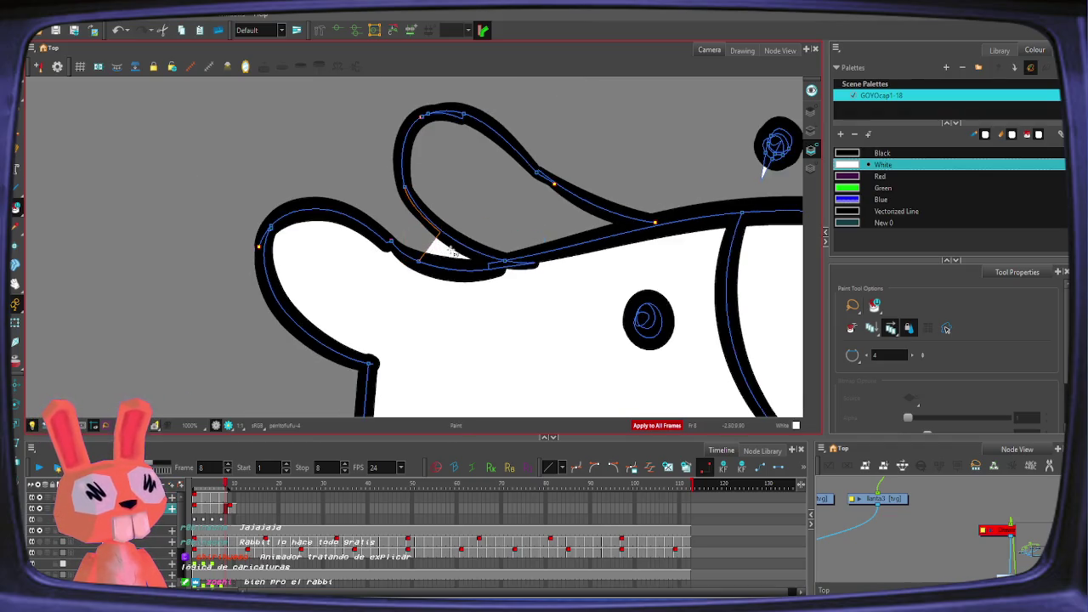
pyautogui.click(450, 253)
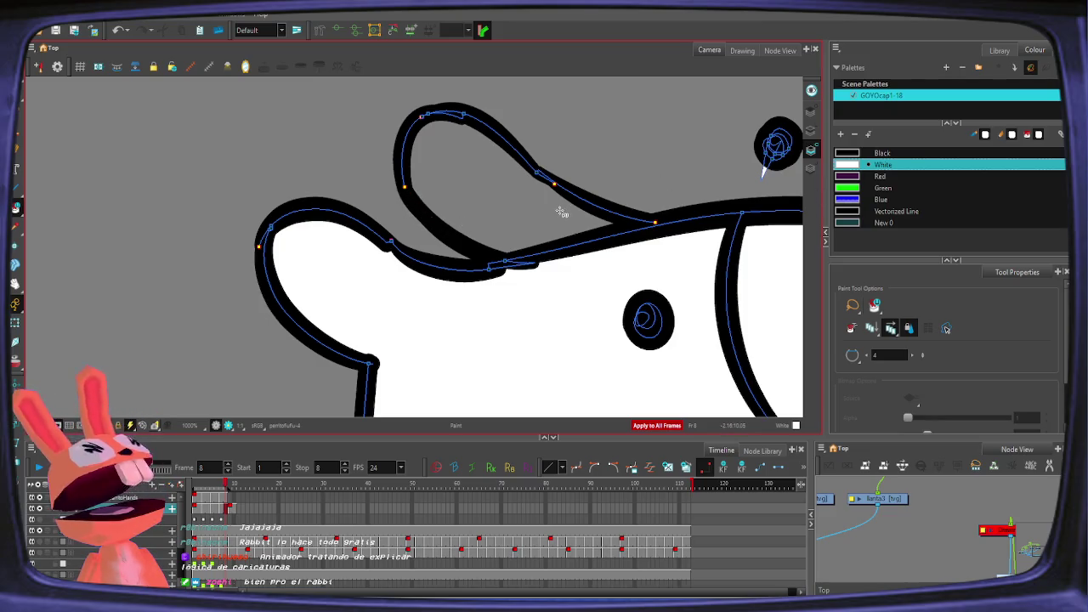
pyautogui.scroll(-2, 563, 212)
pyautogui.scroll(-2, 564, 212)
pyautogui.scroll(-2, 557, 214)
pyautogui.scroll(-1, 559, 214)
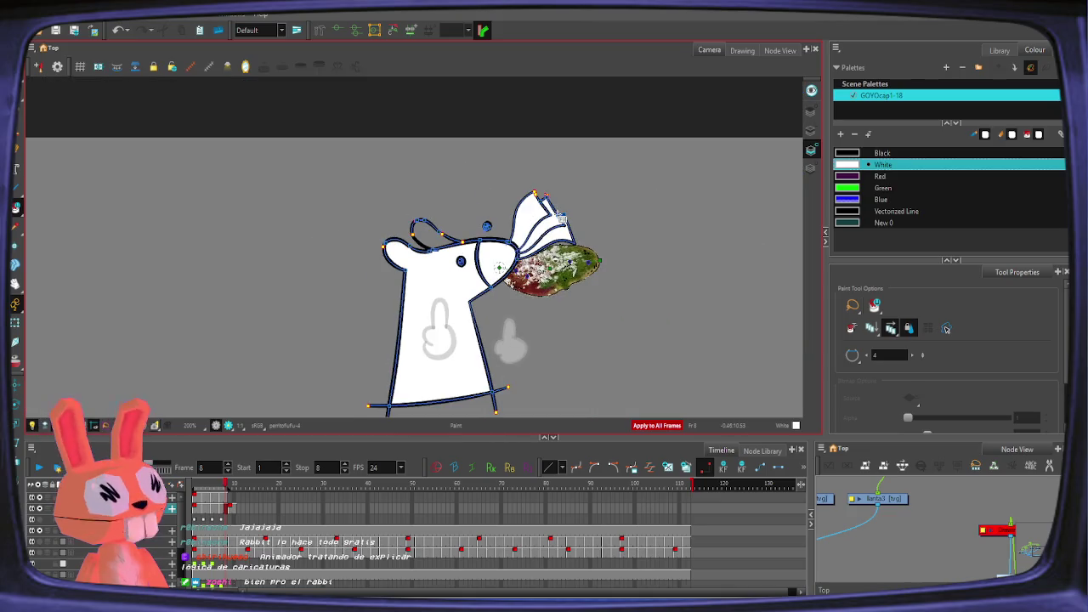
pyautogui.hotkey('alt', 's')
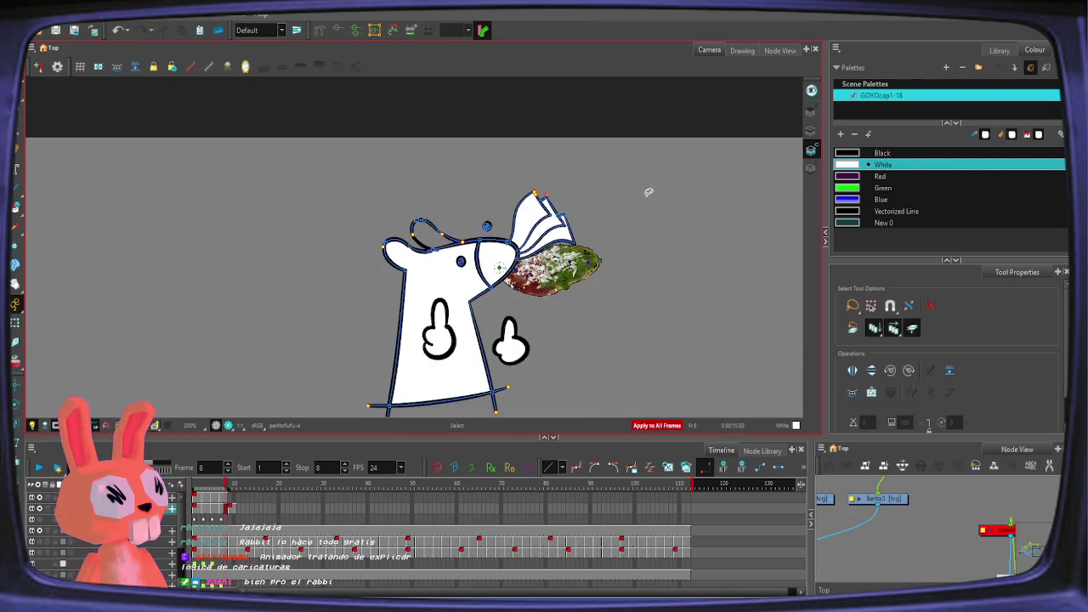
# Step: Select the whole character on frame 8 and lasso it with the Paint tool
pyautogui.moveTo(648, 192); pyautogui.dragTo(646, 195)
pyautogui.scroll(-1, 645, 196)
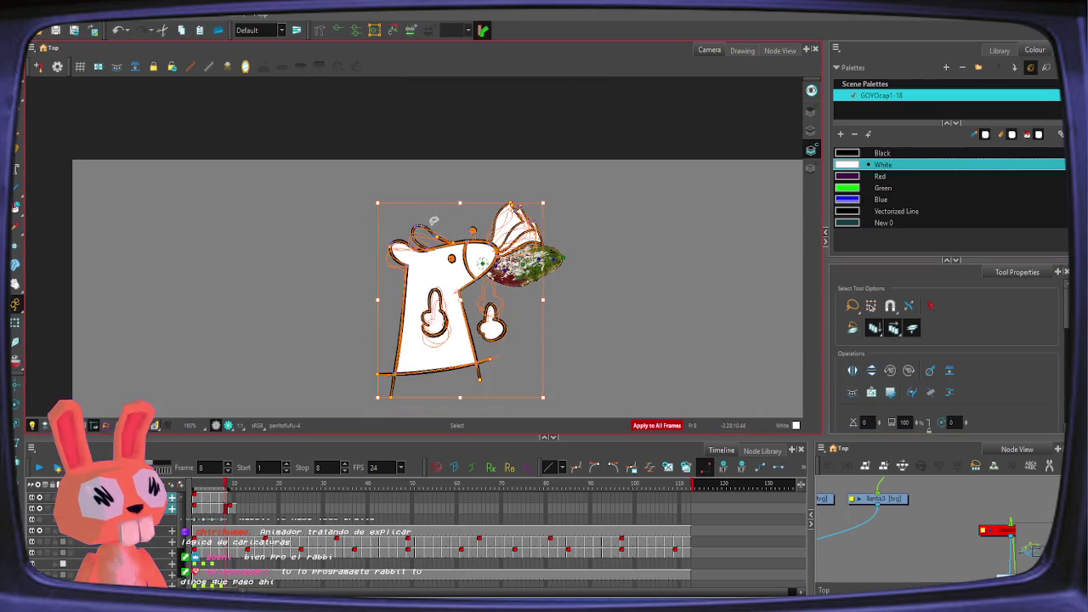
pyautogui.press('2')
pyautogui.hotkey('alt', 'i')
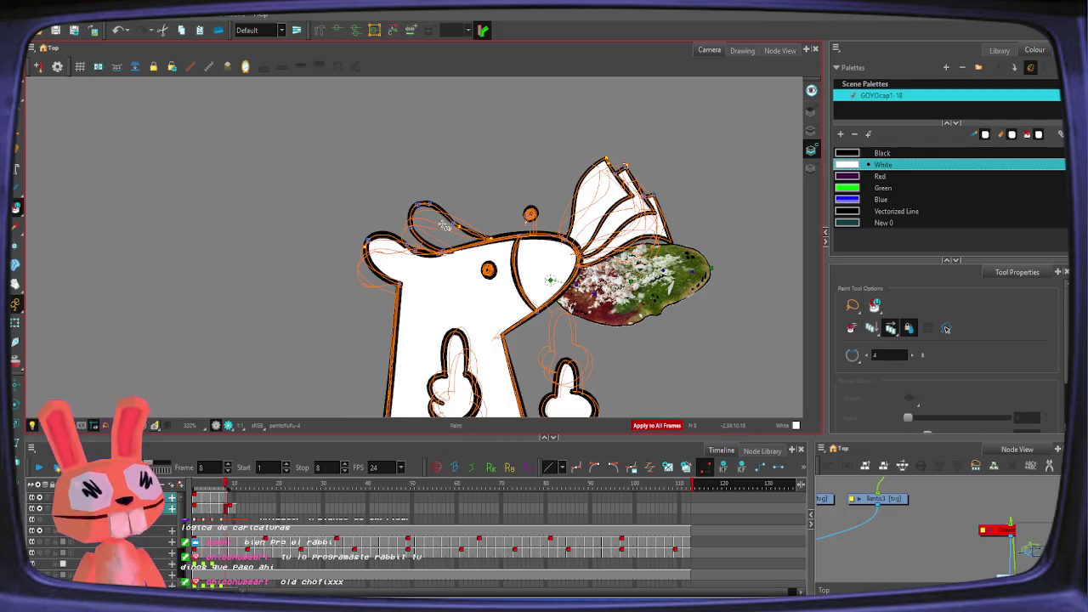
pyautogui.press('1')
pyautogui.moveTo(632, 230)
pyautogui.mouseDown()
pyautogui.moveTo(538, 210)
pyautogui.moveTo(536, 281)
pyautogui.mouseUp()
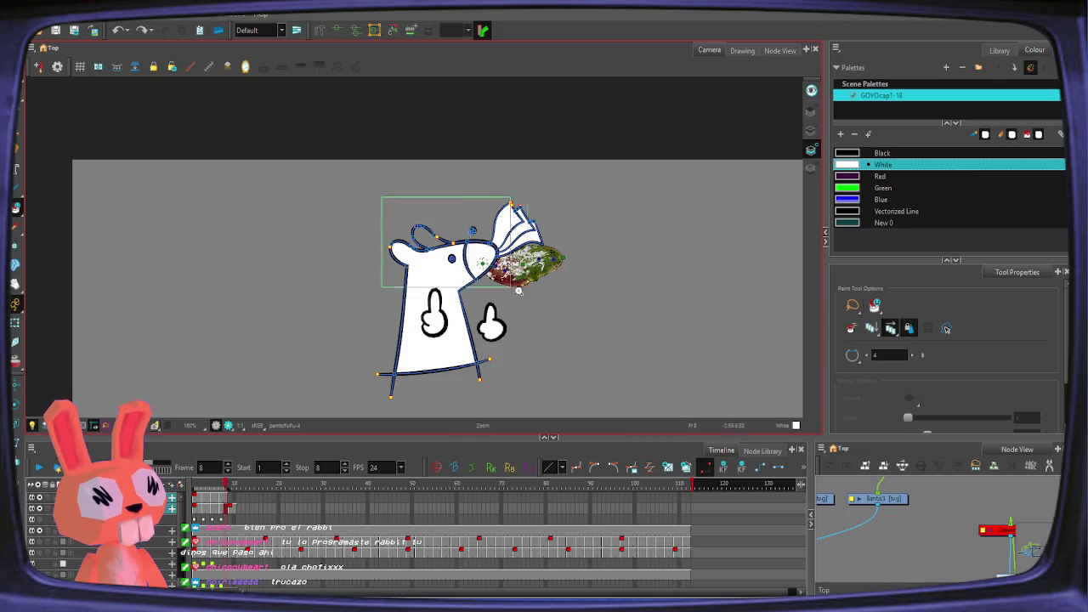
pyautogui.scroll(3, 479, 263)
pyautogui.scroll(3, 293, 196)
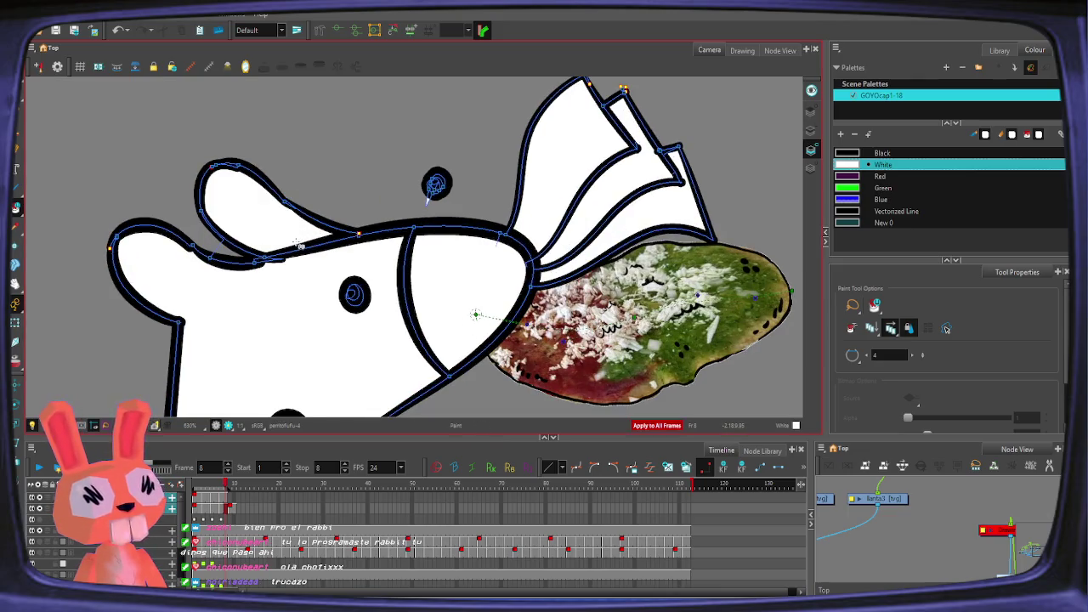
# Step: Step back to frame 3 and fill the unpainted upper ear and ear strip white
pyautogui.press(',')
pyautogui.press(',')
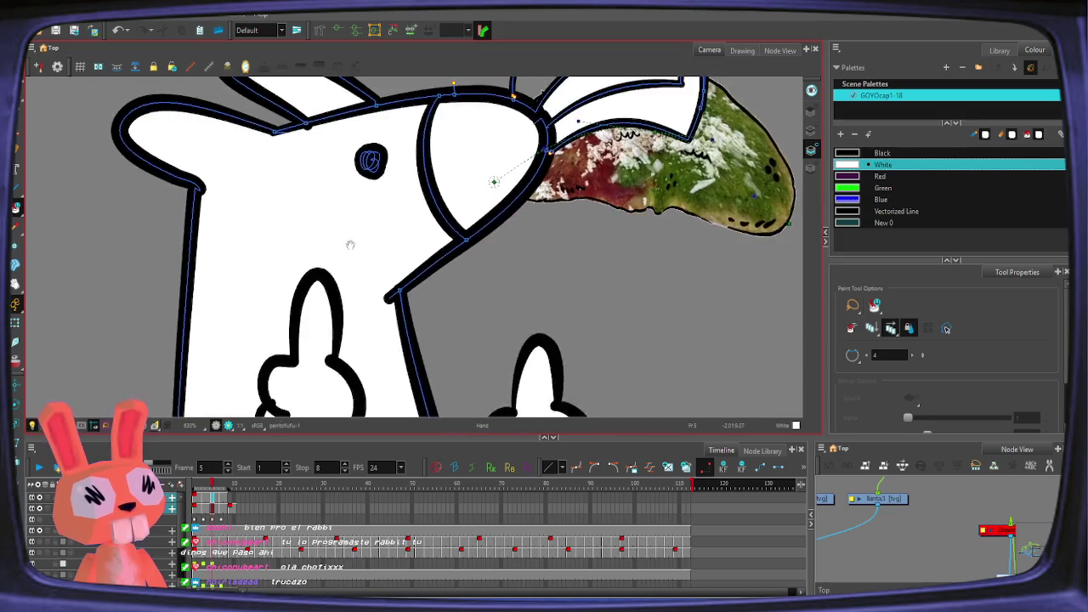
pyautogui.press(',')
pyautogui.click(568, 226)
pyautogui.scroll(-3, 515, 277)
pyautogui.press(',')
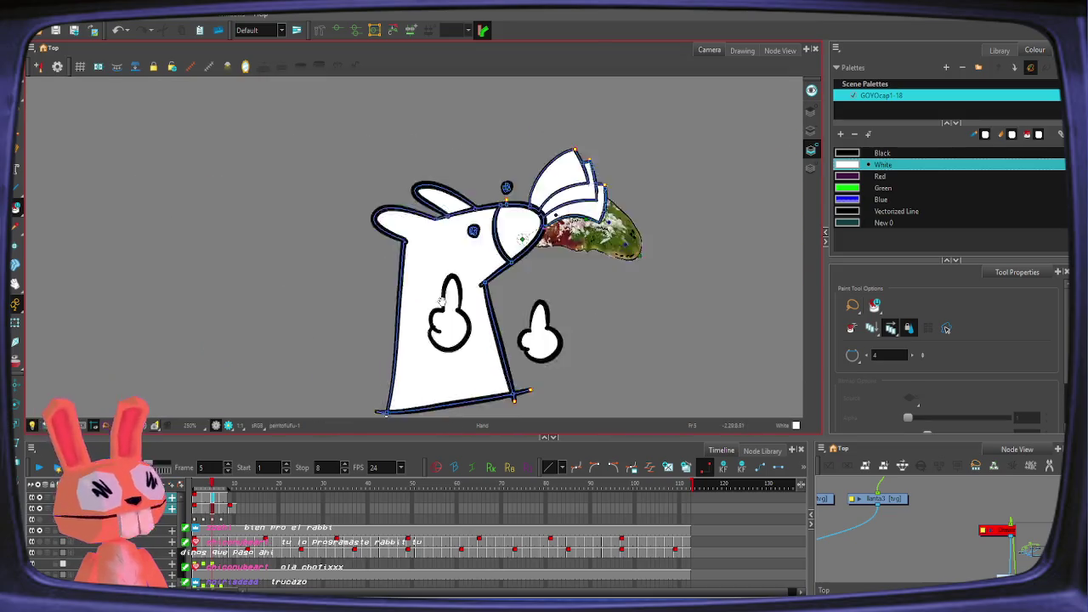
pyautogui.press(',')
pyautogui.scroll(1, 417, 225)
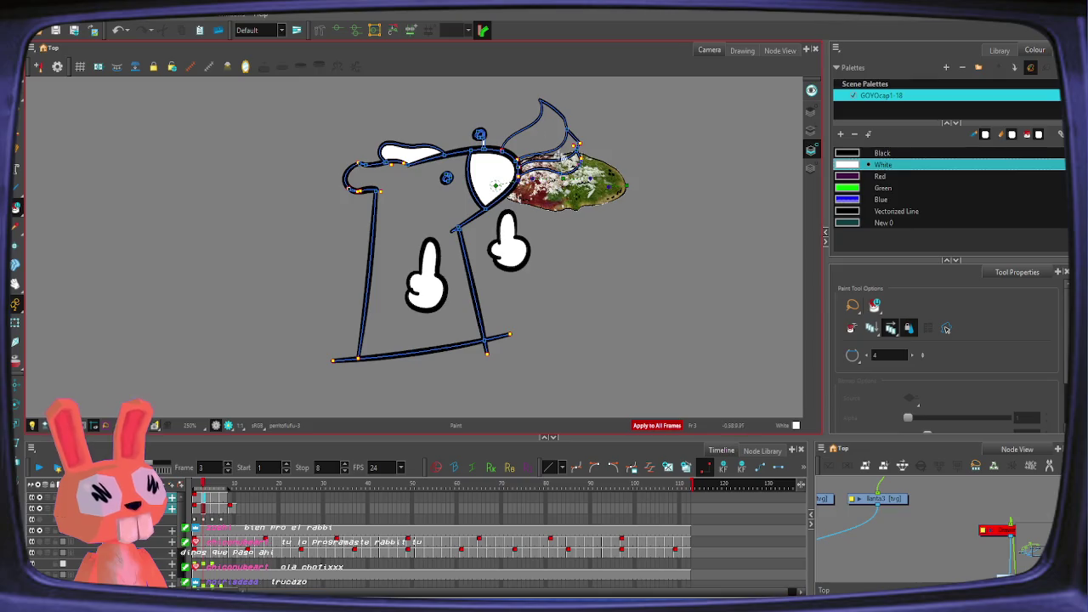
pyautogui.click(563, 160)
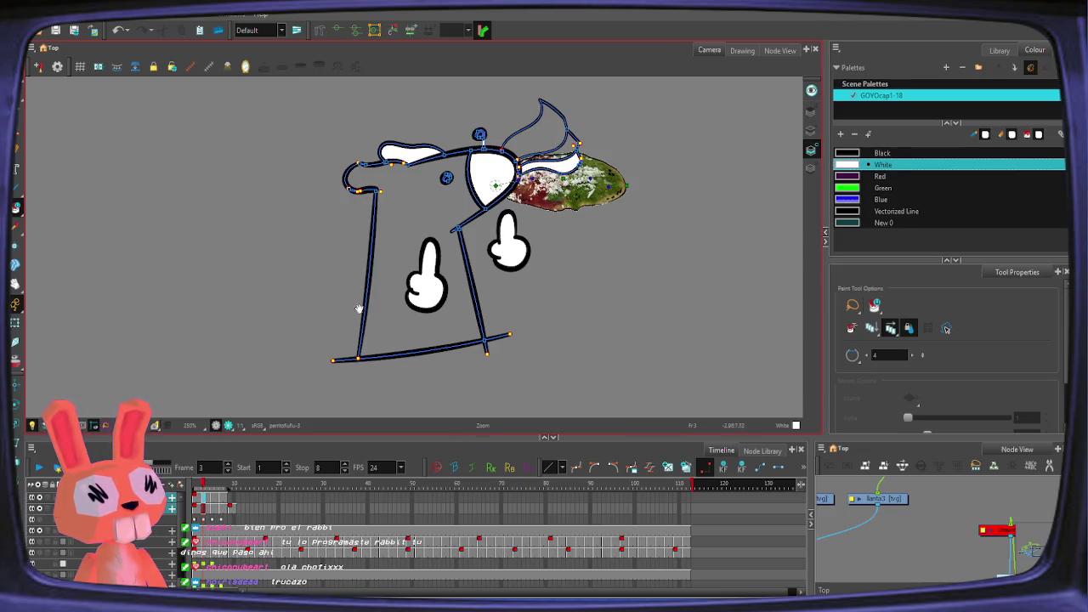
pyautogui.scroll(2, 357, 365)
pyautogui.scroll(1, 344, 378)
# Step: Lasso-paint the rat's head, ears and body white on all frames
pyautogui.hotkey('alt', 'c')
pyautogui.scroll(5, 341, 379)
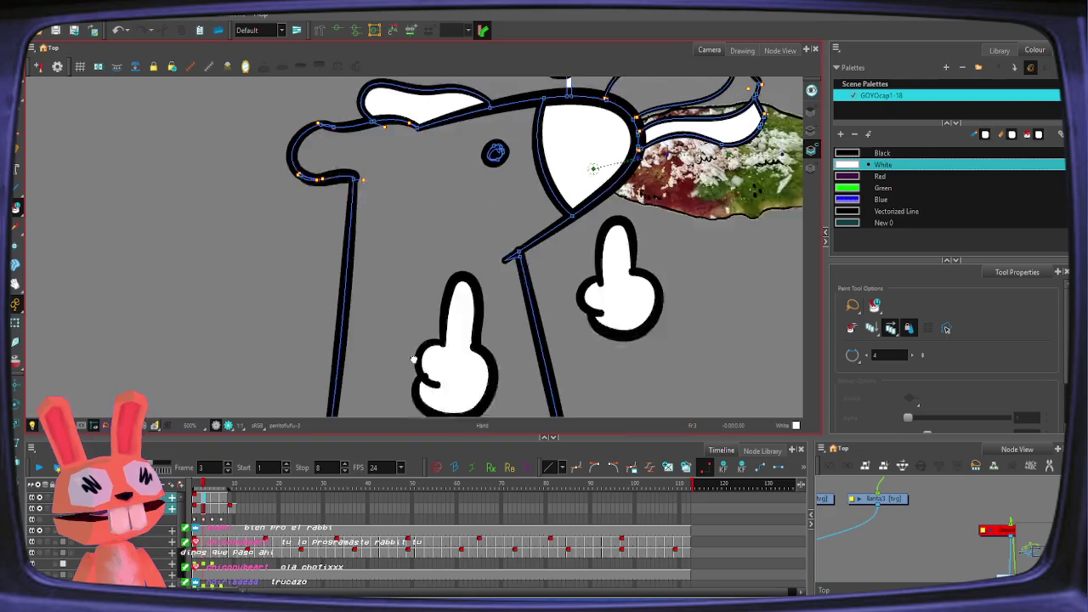
pyautogui.scroll(1, 418, 260)
pyautogui.hotkey('alt', 'i')
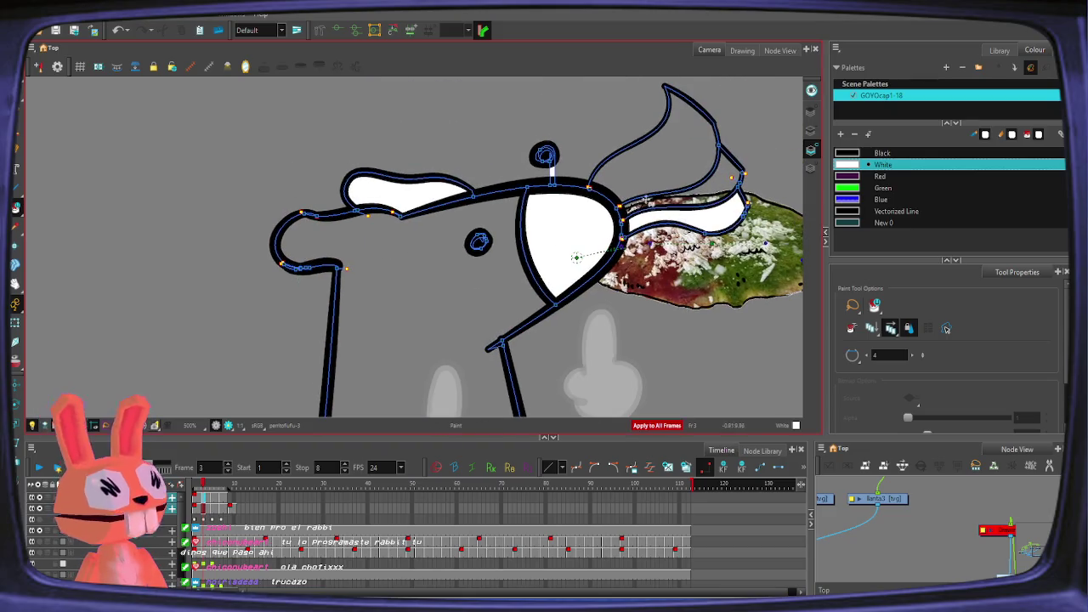
pyautogui.hotkey('alt', 'c')
pyautogui.hotkey('alt', 'i')
pyautogui.moveTo(663, 187); pyautogui.dragTo(565, 238)
# Step: Play the animation to check the white fills, then zoom in on the rat's head
pyautogui.press('1')
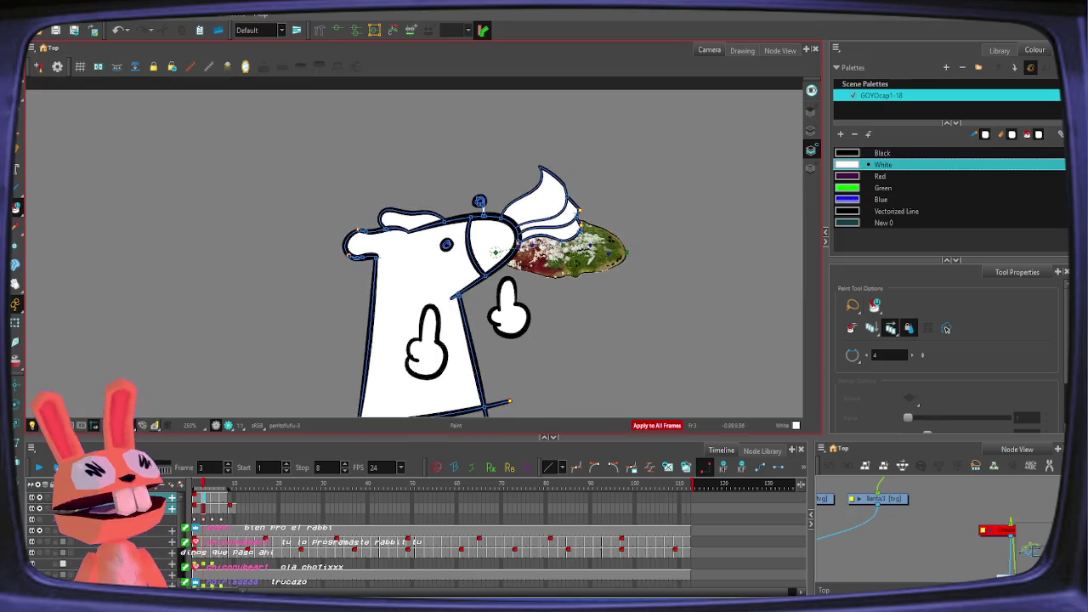
pyautogui.hotkey('shift', '.')
pyautogui.press('Return')
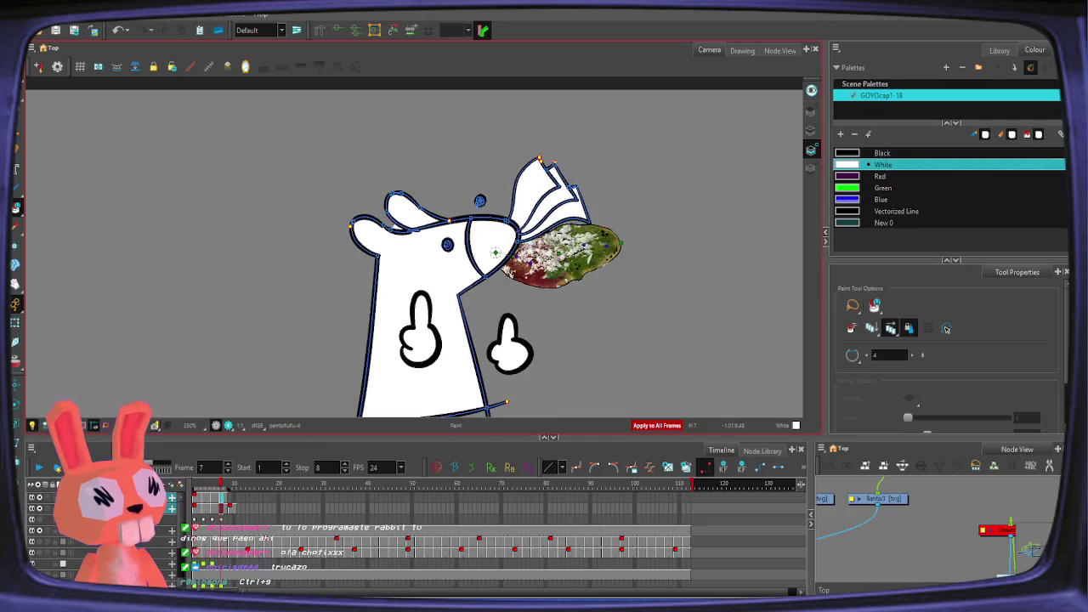
pyautogui.hotkey('alt', 's')
pyautogui.press('2')
pyautogui.scroll(1, 376, 220)
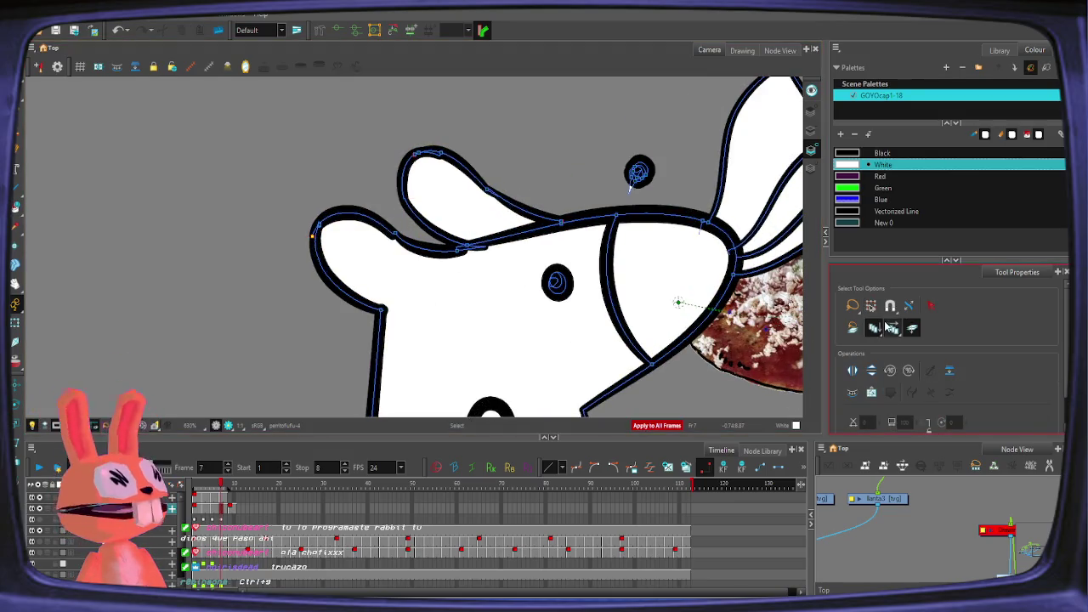
pyautogui.moveTo(439, 321)
pyautogui.mouseDown()
pyautogui.moveTo(381, 207)
pyautogui.moveTo(368, 274)
pyautogui.mouseUp()
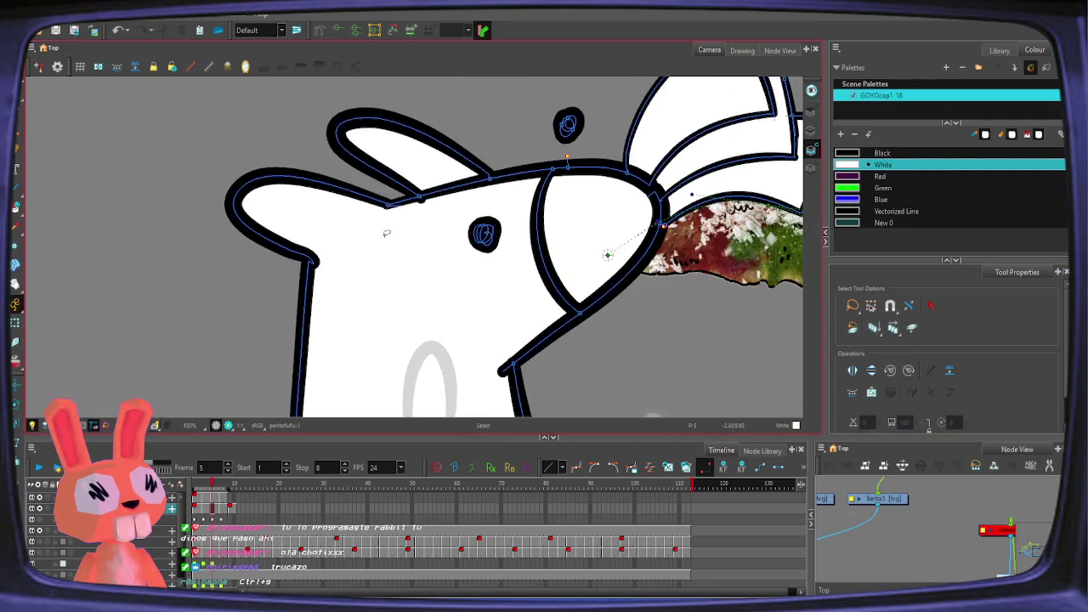
pyautogui.press(',')
pyautogui.press(',')
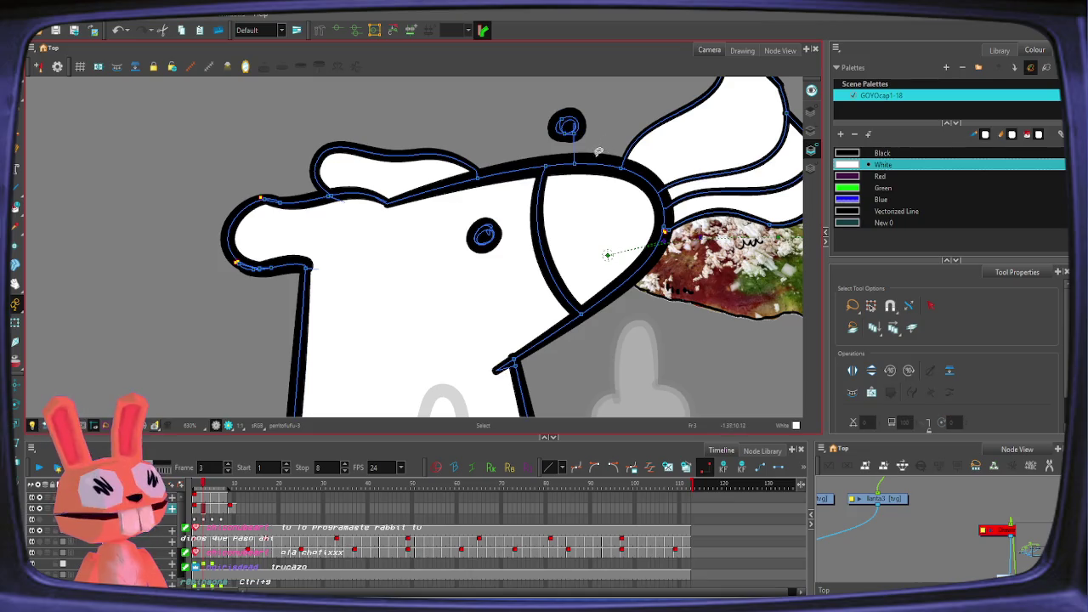
pyautogui.press(',')
pyautogui.press(',')
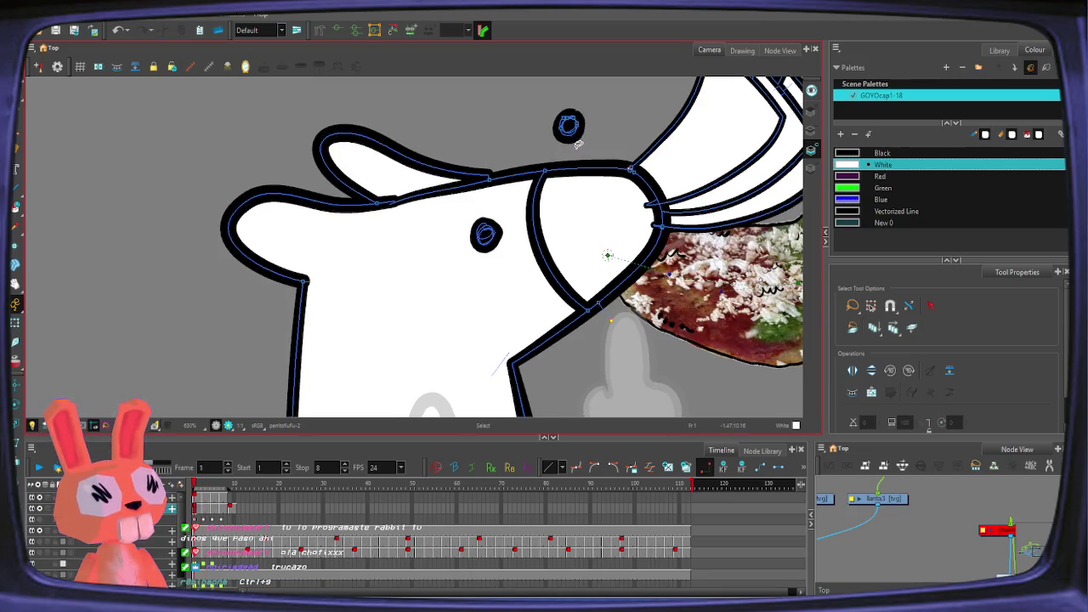
pyautogui.hotkey('shift', '.')
pyautogui.scroll(-2, 575, 150)
pyautogui.scroll(-1, 559, 175)
pyautogui.scroll(-1, 438, 269)
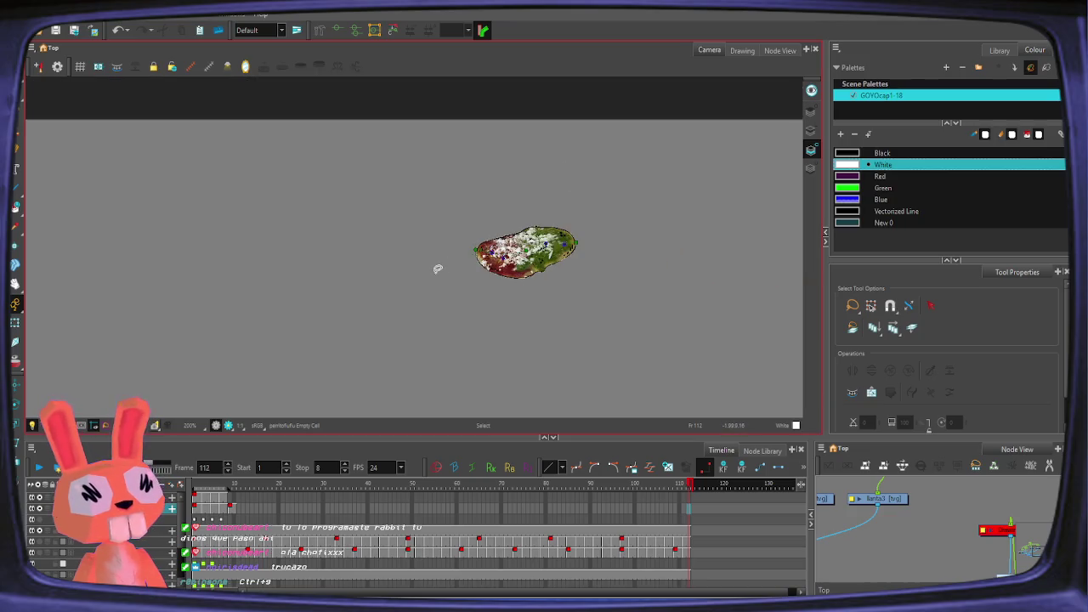
pyautogui.click(38, 467)
pyautogui.click(38, 467)
pyautogui.scroll(2, 340, 255)
pyautogui.scroll(2, 346, 253)
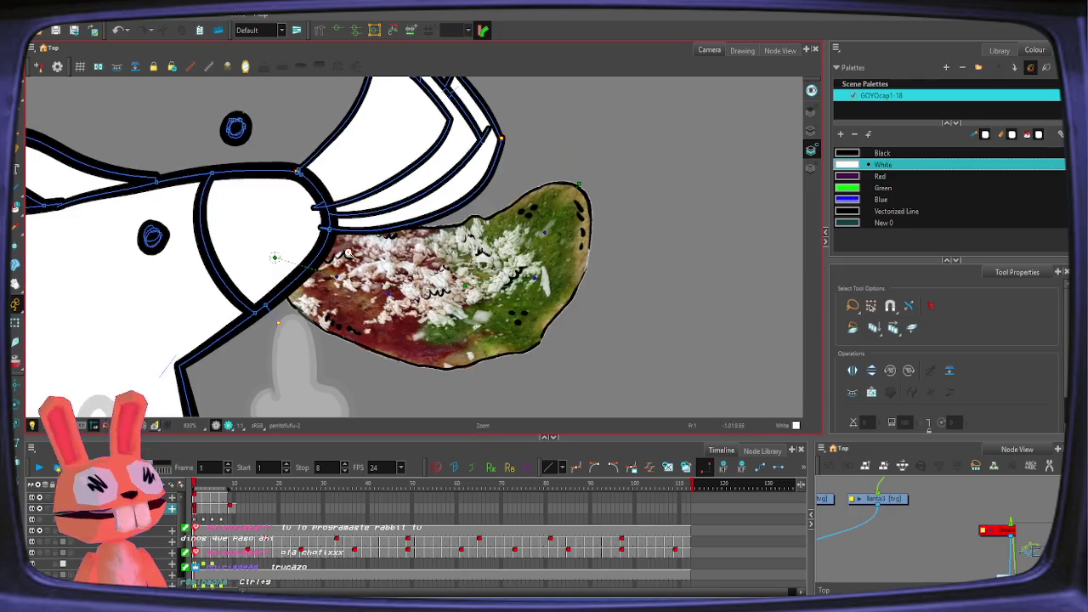
pyautogui.scroll(1, 344, 255)
pyautogui.scroll(2, 323, 276)
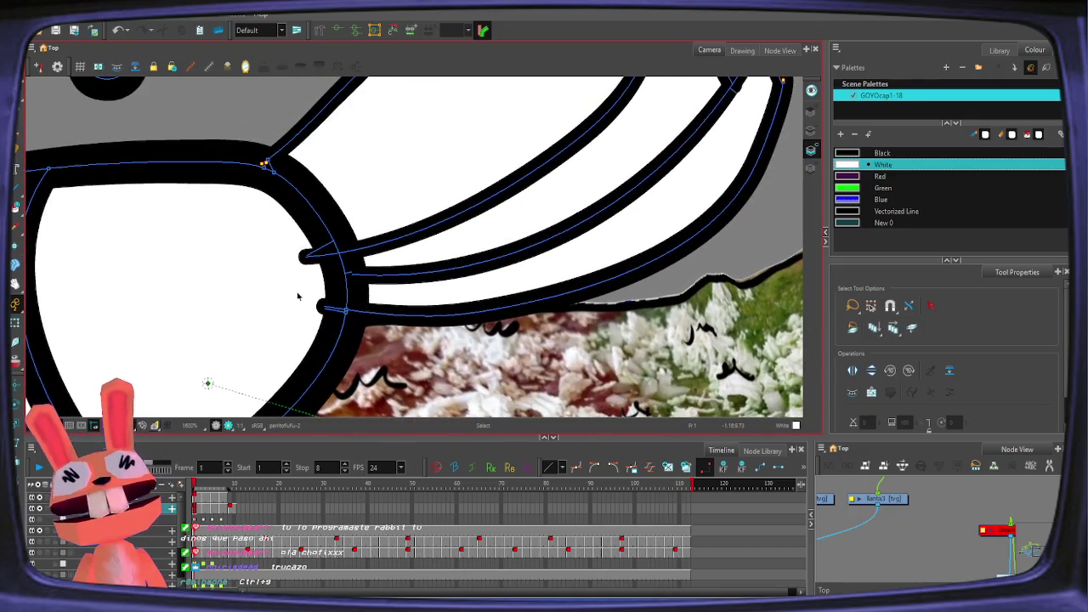
pyautogui.hotkey('alt', 't')
pyautogui.click(812, 131)
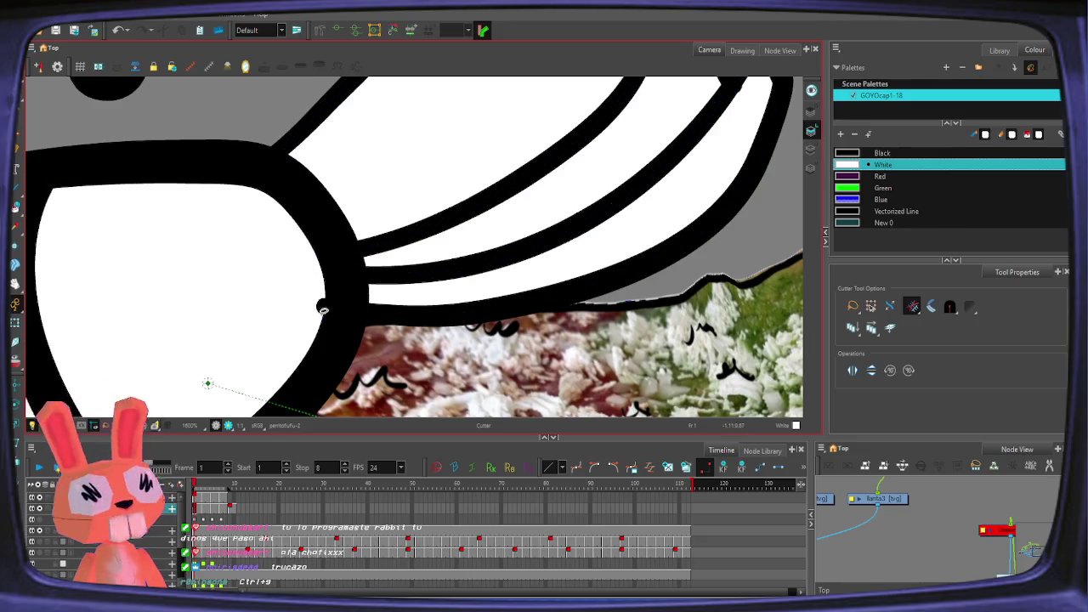
pyautogui.press('.')
pyautogui.press('.')
pyautogui.press('.')
pyautogui.press('.')
pyautogui.press('.')
pyautogui.press('.')
pyautogui.scroll(-2, 335, 309)
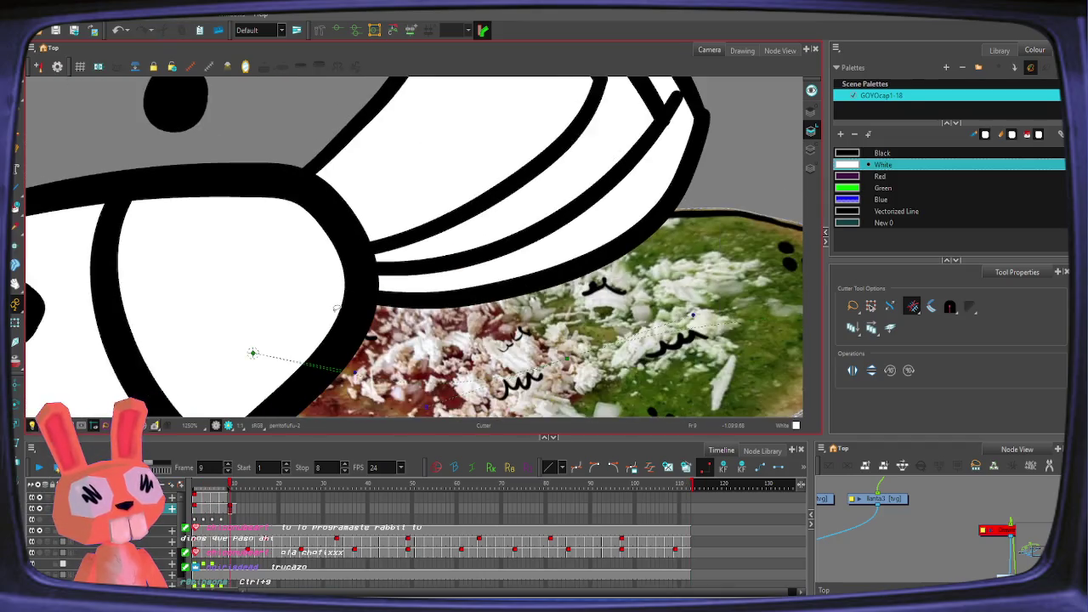
pyautogui.scroll(-2, 336, 308)
pyautogui.scroll(-1, 336, 309)
pyautogui.scroll(-1, 336, 308)
pyautogui.press('.')
pyautogui.press('.')
pyautogui.scroll(-2, 411, 272)
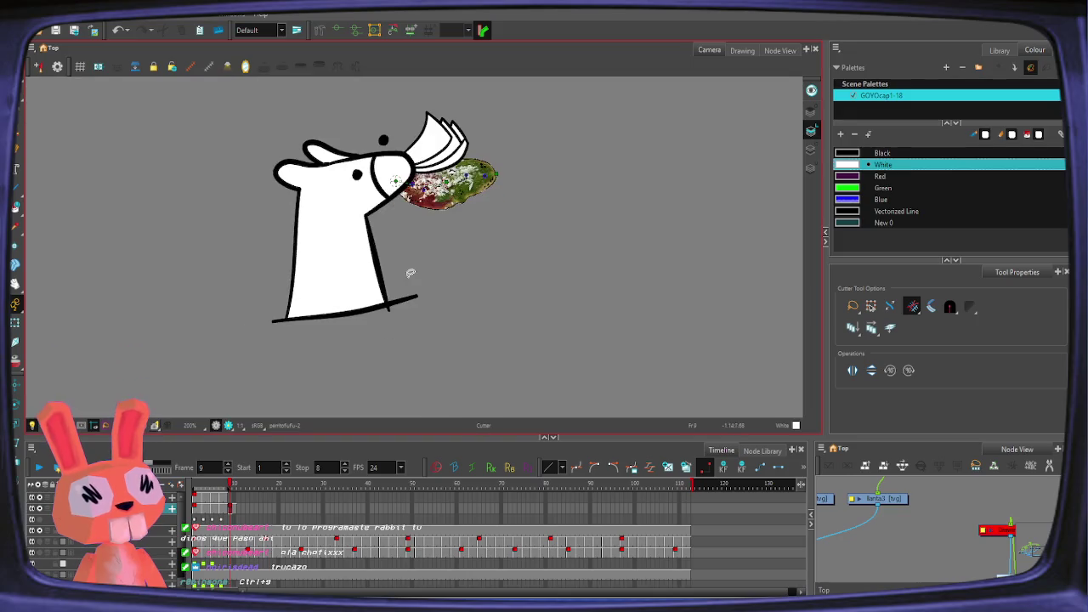
pyautogui.click(38, 467)
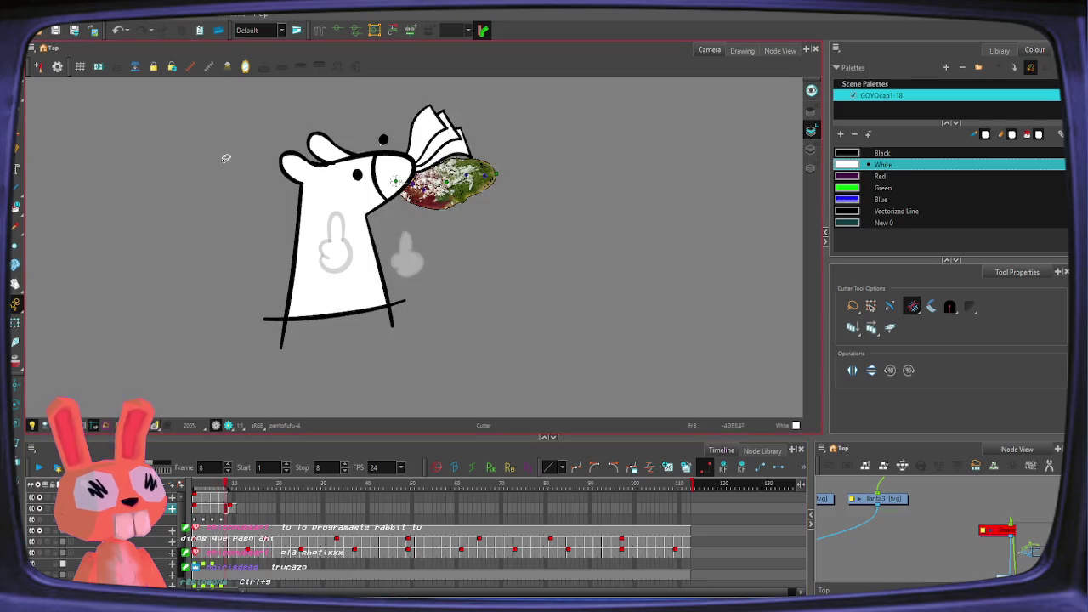
pyautogui.scroll(5, 461, 287)
pyautogui.scroll(3, 491, 235)
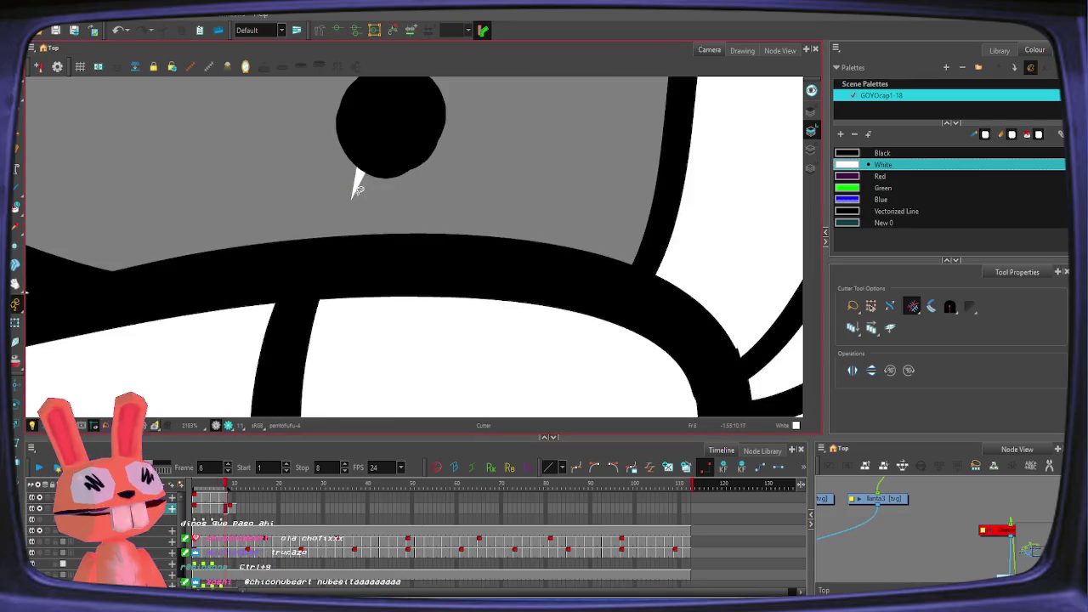
pyautogui.press('k')
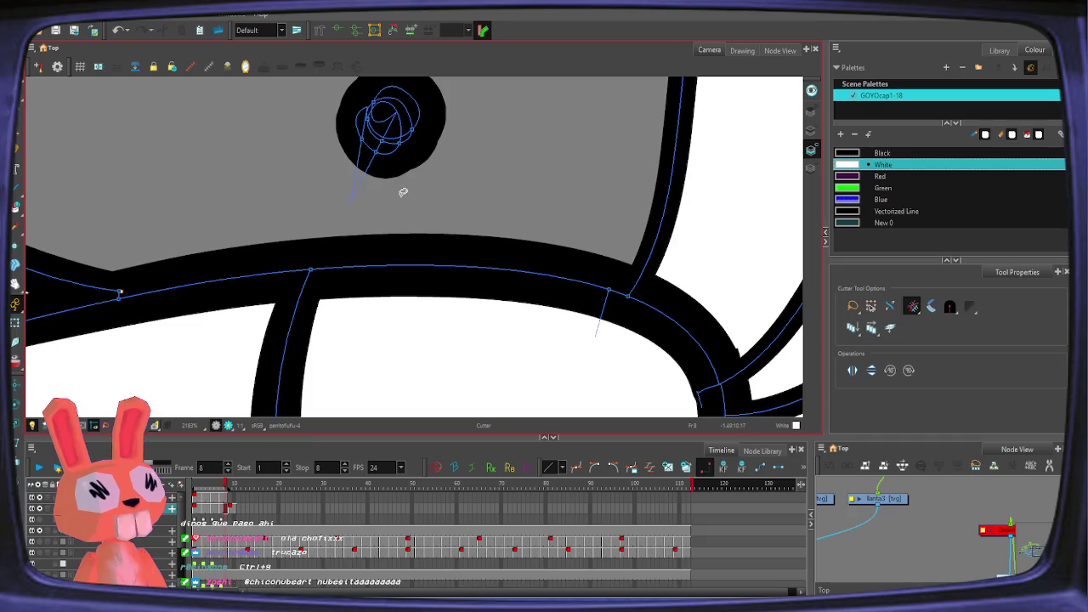
pyautogui.scroll(-3, 404, 189)
pyautogui.scroll(-3, 442, 340)
pyautogui.scroll(-2, 434, 323)
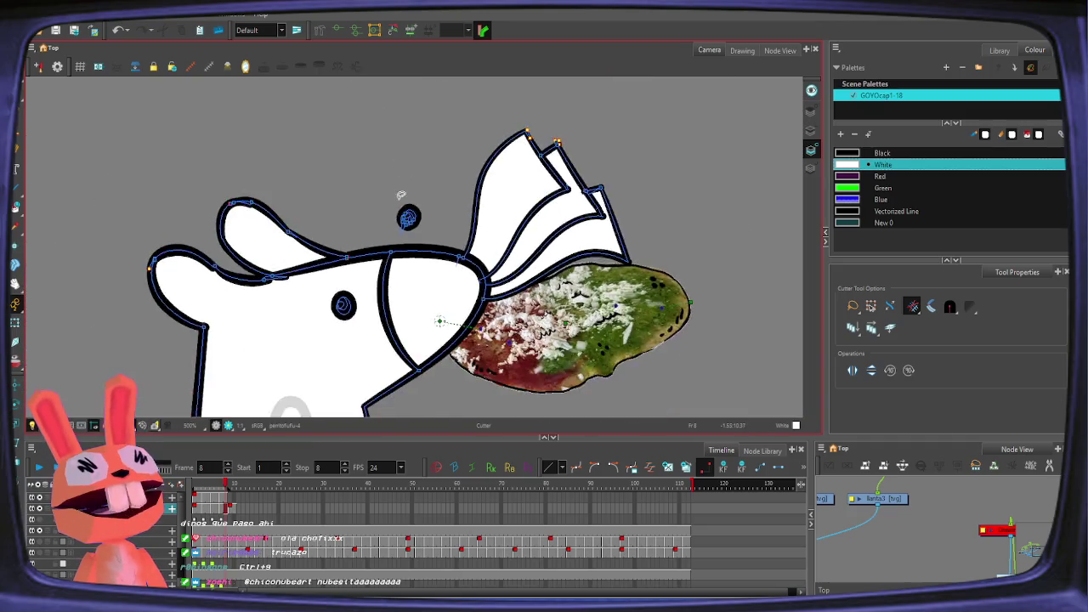
pyautogui.scroll(-2, 390, 219)
pyautogui.moveTo(389, 220); pyautogui.dragTo(384, 146)
pyautogui.click(41, 469)
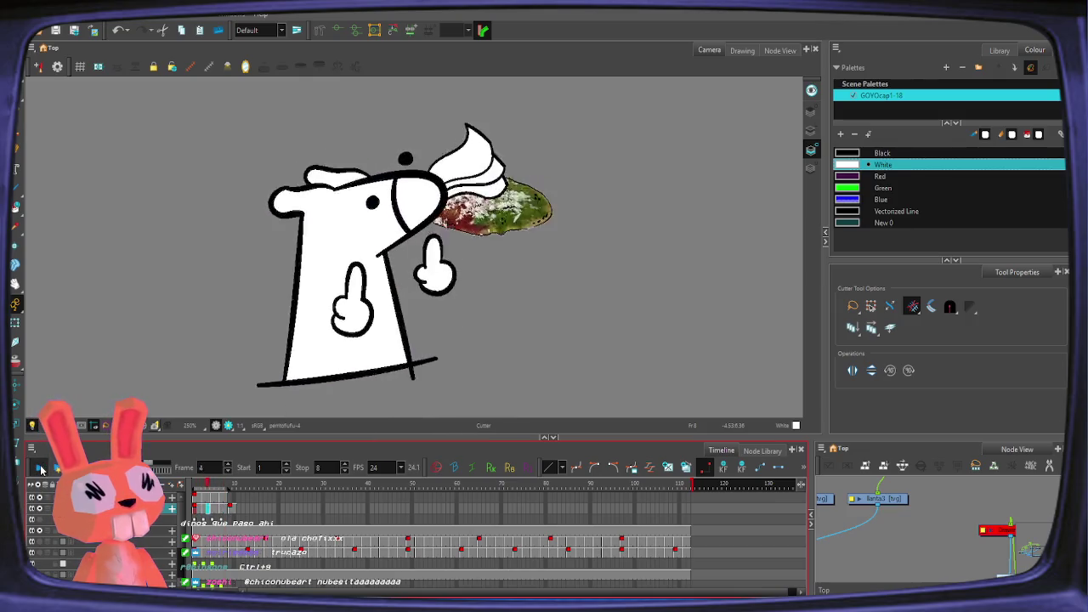
pyautogui.click(41, 469)
pyautogui.press('2')
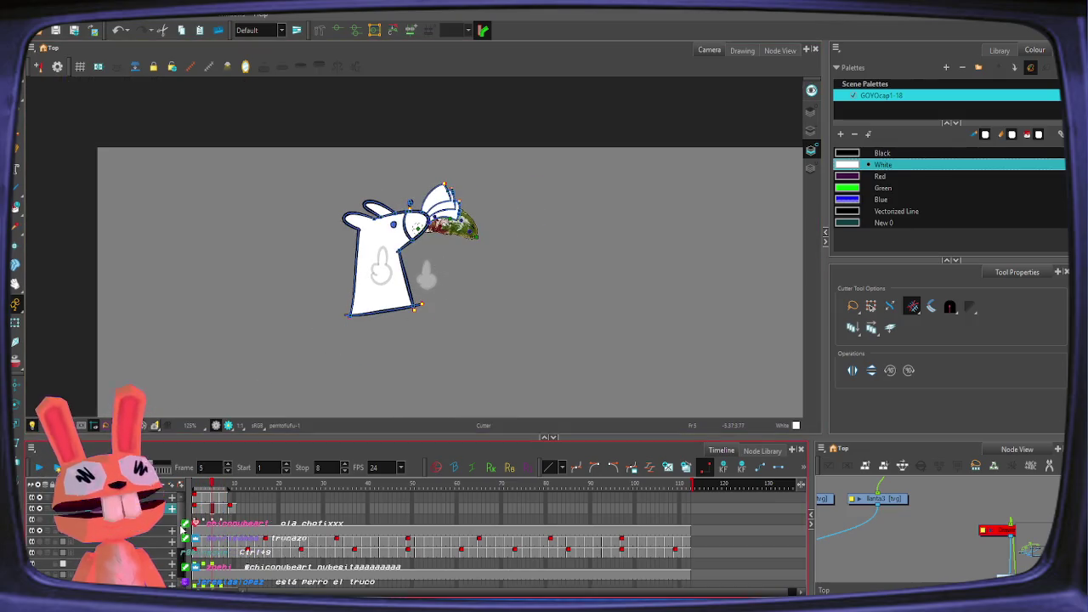